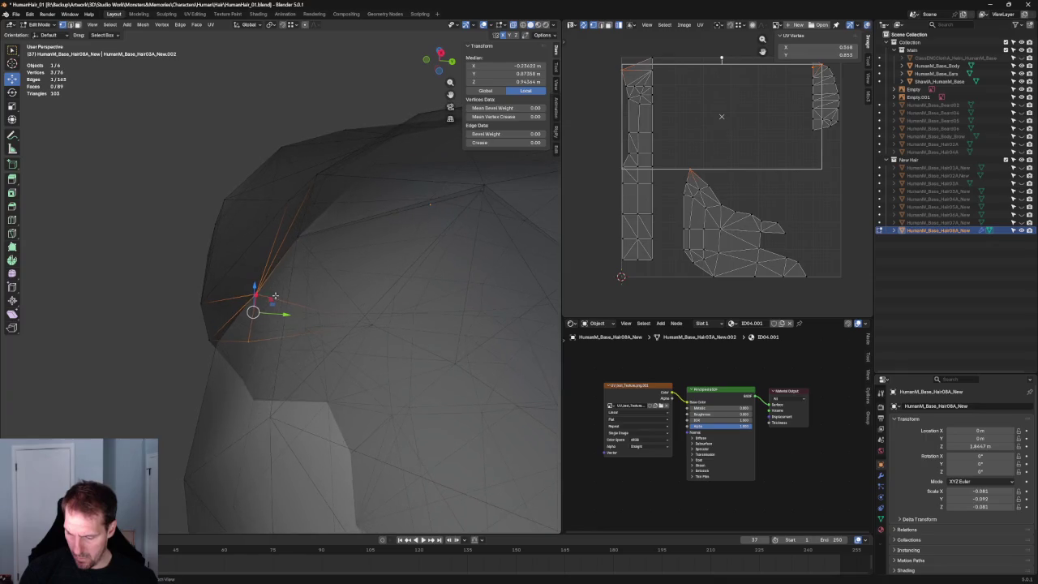
Slide the temple vertex, then it plus a second vertex, along Y to align the hairline.
key("g")
key("y")
left_click(274, 313)
middle_click_drag(273, 312, 255, 289)
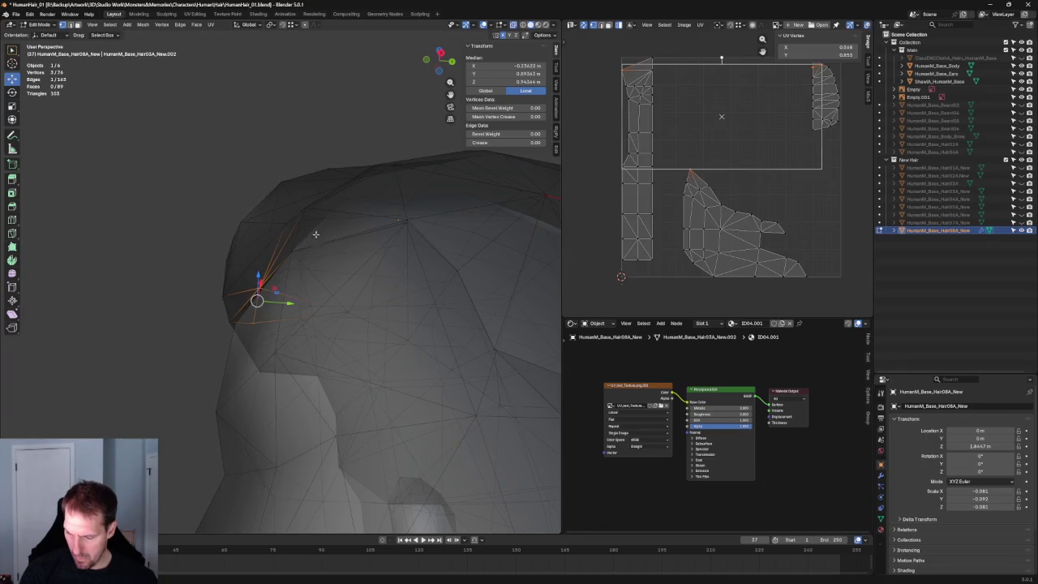
left_click(292, 250, "shift")
key("g")
key("y")
left_click(307, 254)
key("alt+a")
Check the hair edge from the front view, framing its vertices against the sketch.
middle_click_drag(158, 270, 425, 242)
key("KP_1")
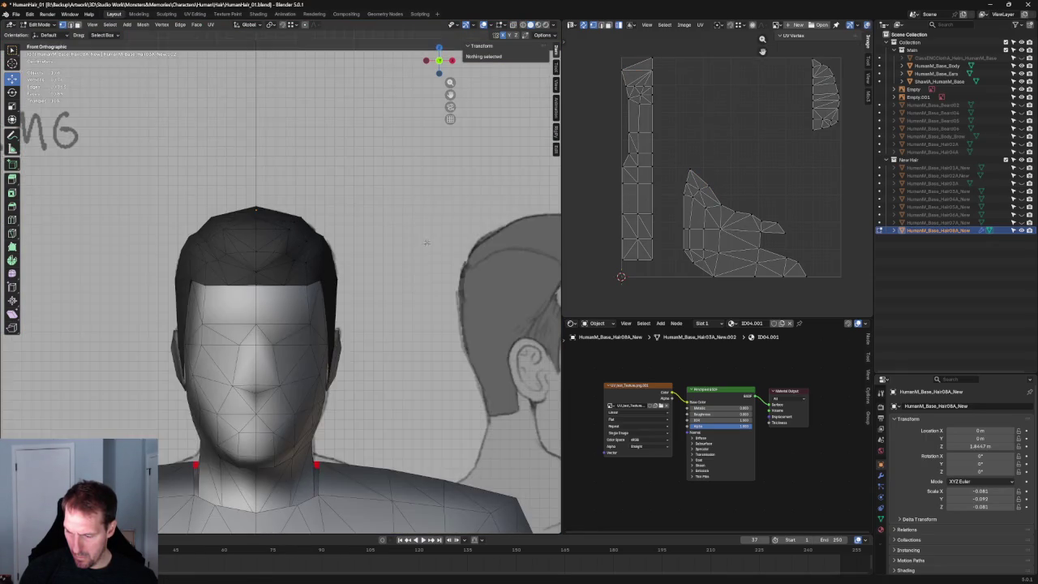
scroll(192, 327, "up", 4)
scroll(192, 327, "up", 3)
scroll(192, 327, "up", 3)
scroll(260, 329, "up", 2)
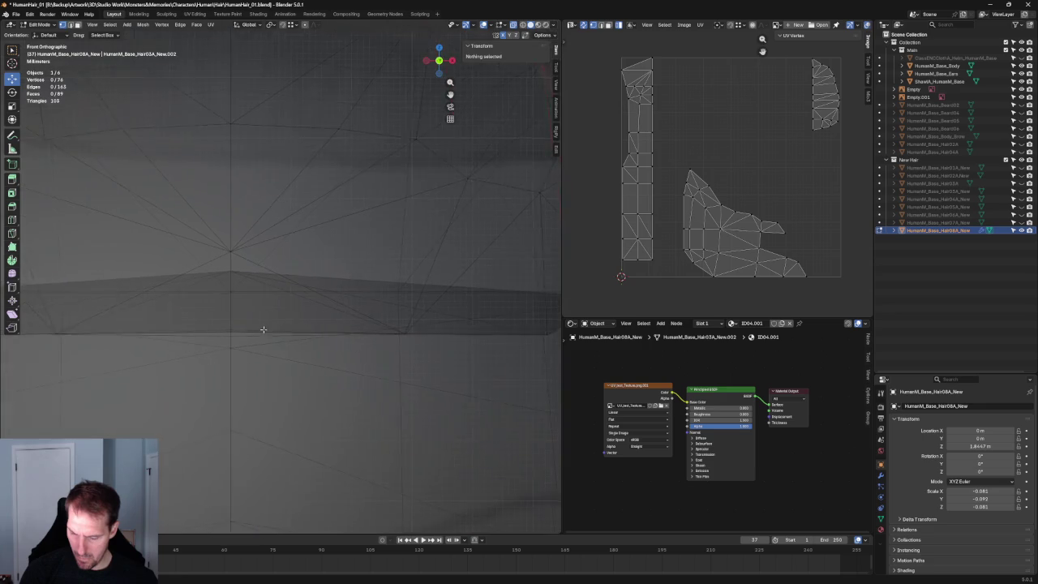
scroll(260, 330, "up", 2)
mouse_move(246, 348)
middle_mouse_down()
mouse_move(274, 341)
mouse_move(324, 359)
middle_mouse_up()
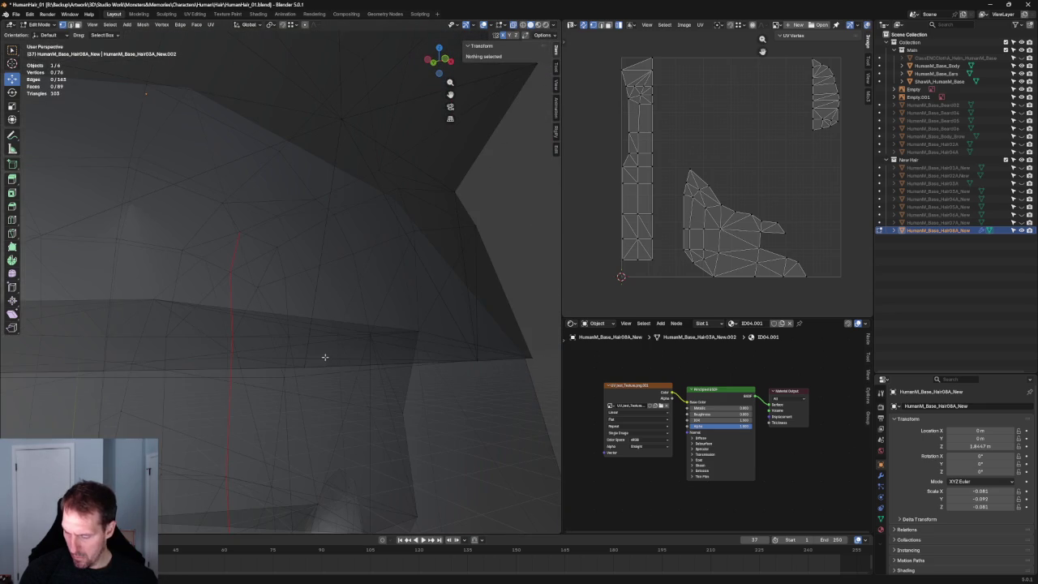
left_click(302, 364)
key("grave")
left_click(353, 370)
key("grave")
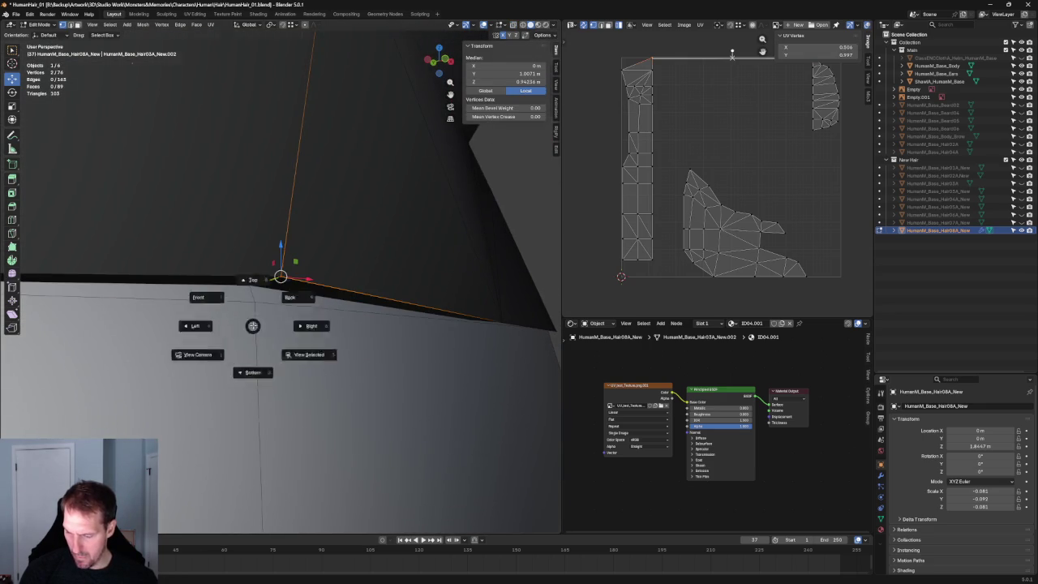
left_click(213, 297)
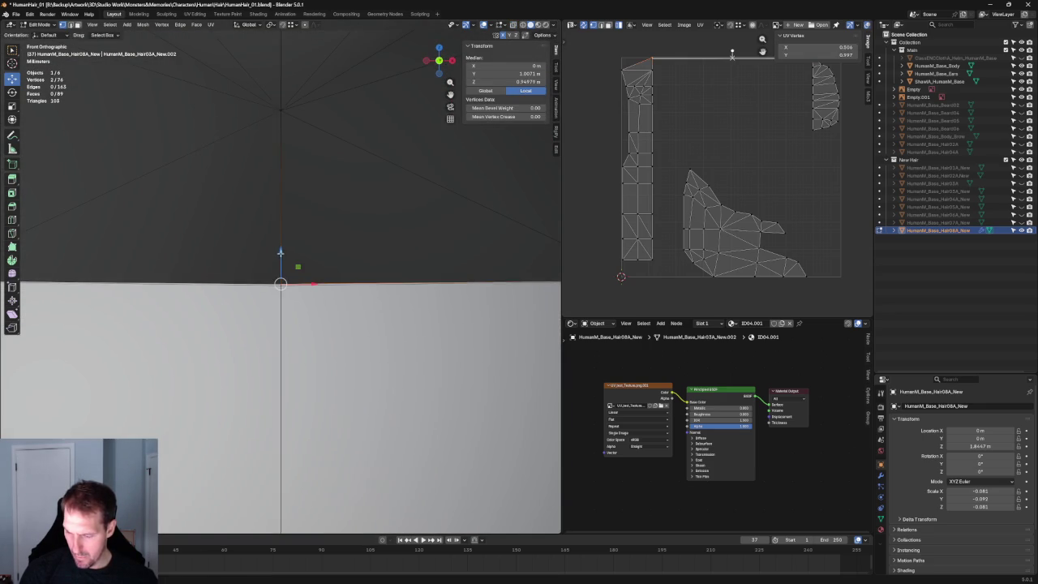
scroll(280, 235, "down", 4)
scroll(481, 210, "down", 2)
Deselect all and inspect the hairline in side orthographic view, toggling X-ray.
left_click(482, 210)
scroll(462, 260, "up", 1)
key("alt+z")
scroll(435, 314, "up", 2)
key("alt+z")
scroll(435, 314, "down", 3)
scroll(406, 308, "down", 2)
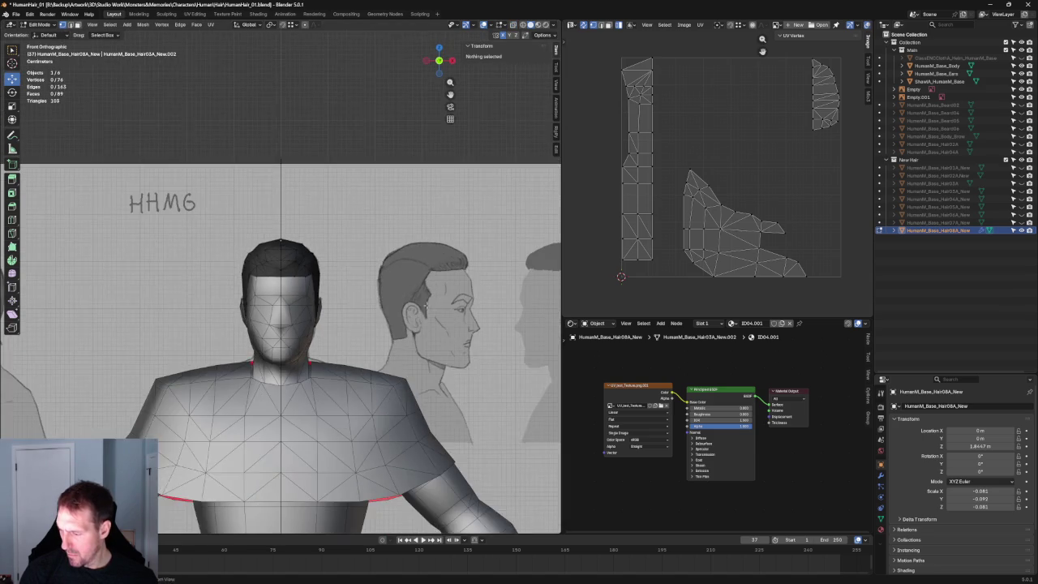
scroll(368, 307, "down", 1)
key("ctrl+KP_1")
key("KP_3")
scroll(284, 304, "up", 1)
scroll(284, 304, "up", 2)
key("alt+z")
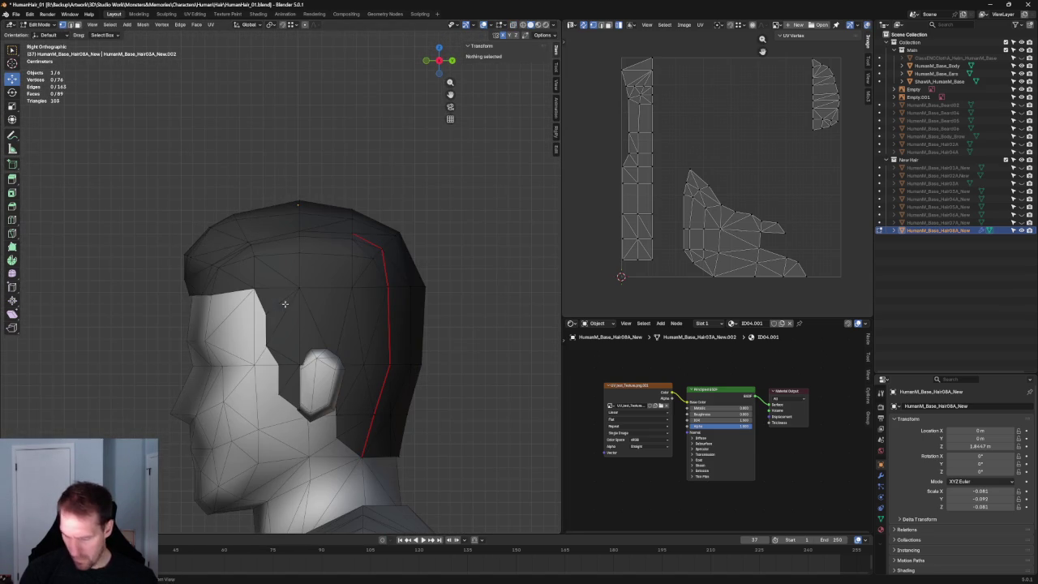
Compare the hairline to the profile sketch from left and right views, toggling X-ray.
key("grave")
left_click(231, 296)
scroll(364, 302, "up", 2)
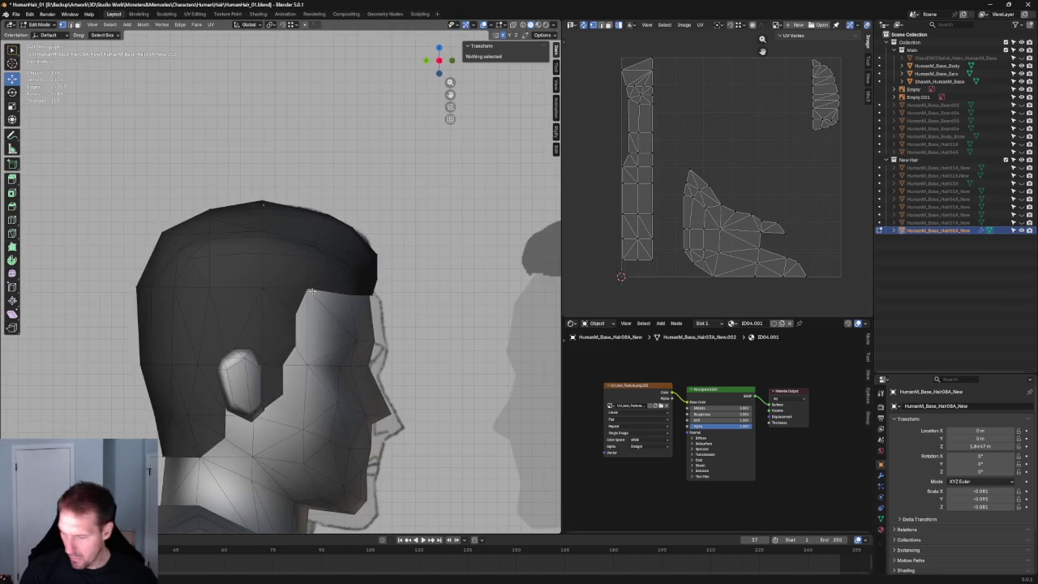
key("alt+z")
scroll(365, 302, "up", 2)
scroll(364, 301, "up", 2)
scroll(353, 304, "down", 3)
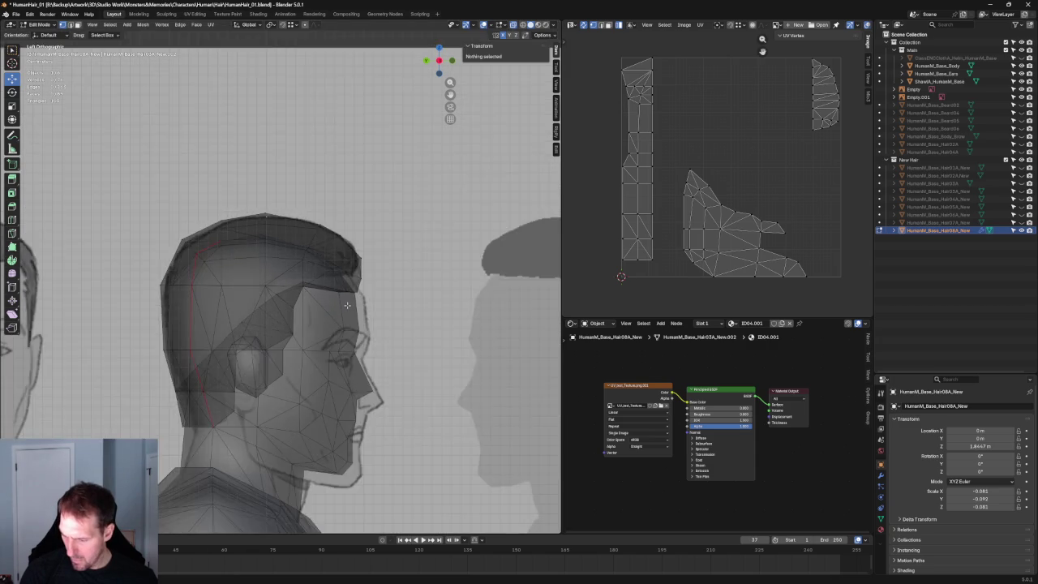
scroll(348, 304, "up", 2)
key("alt+z")
key("alt+z")
scroll(347, 305, "down", 3)
key("alt+z")
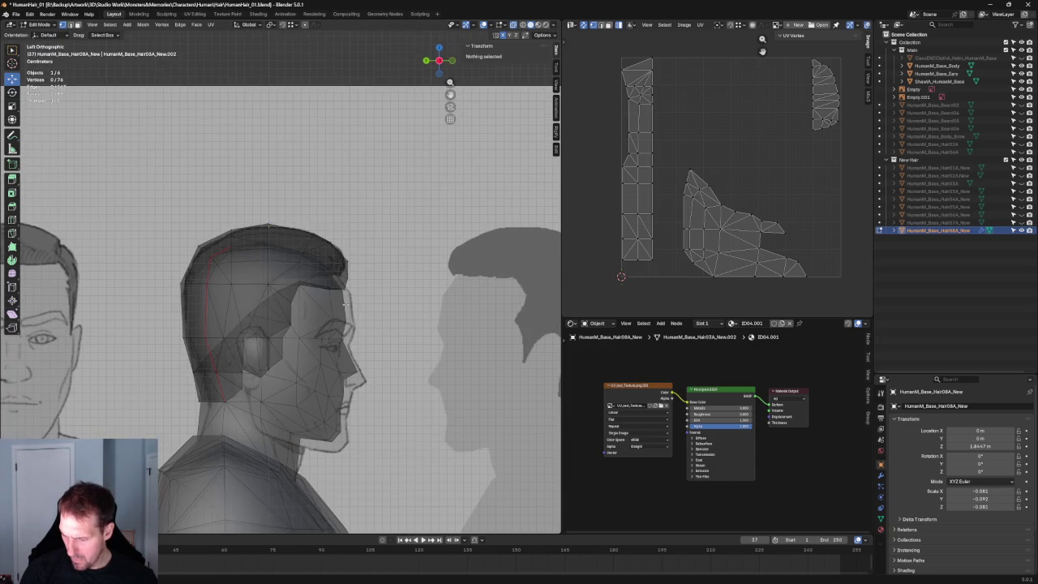
key("ctrl+KP_3")
key("alt+z")
key("grave")
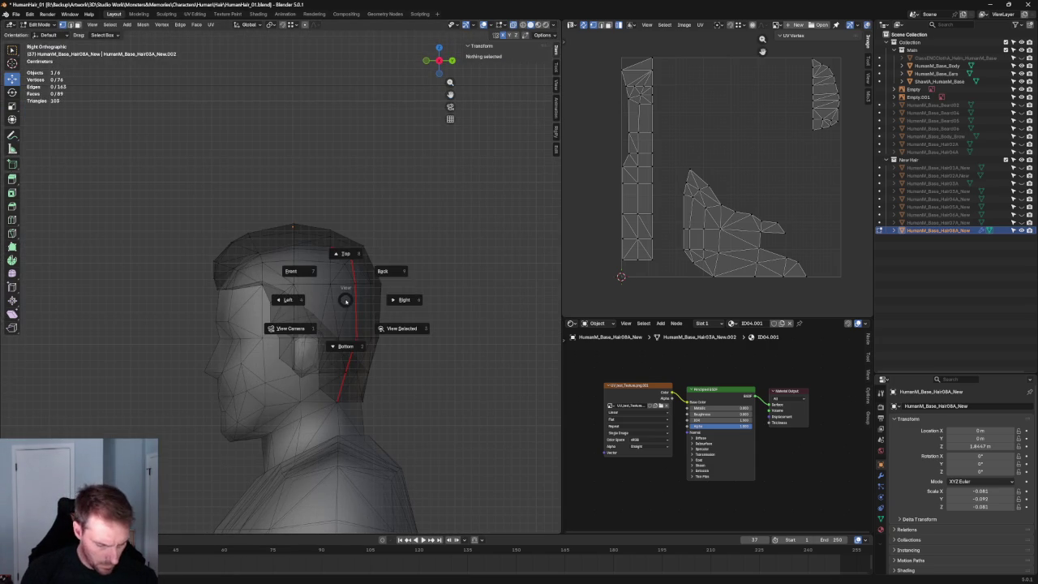
left_click(294, 300)
scroll(344, 302, "down", 2)
key("alt+z")
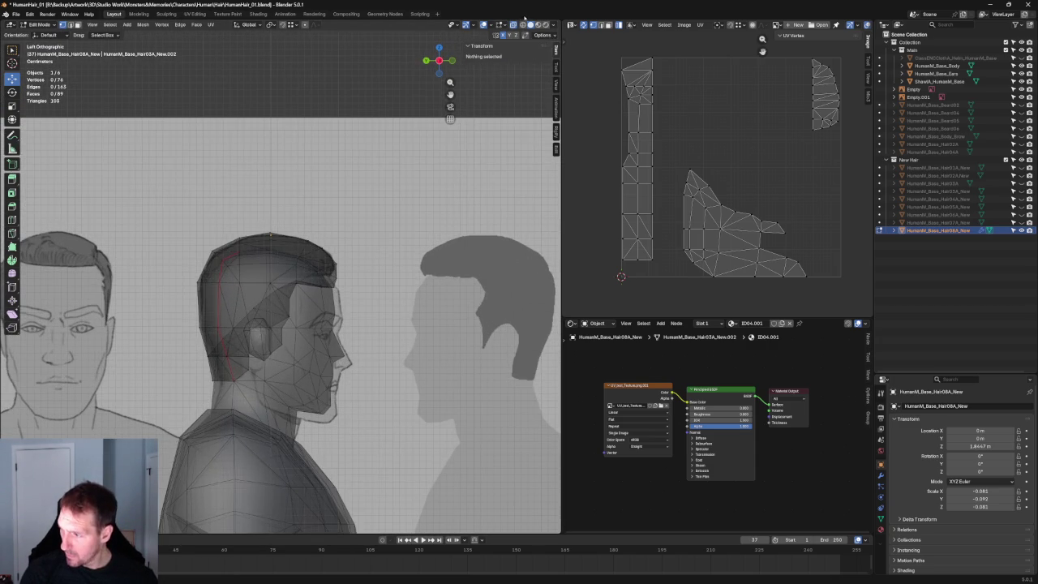
key("alt+z")
scroll(276, 320, "up", 6)
Move the temple hairline vertex along Y to follow the profile sketch.
scroll(266, 327, "down", 1)
scroll(284, 292, "up", 3)
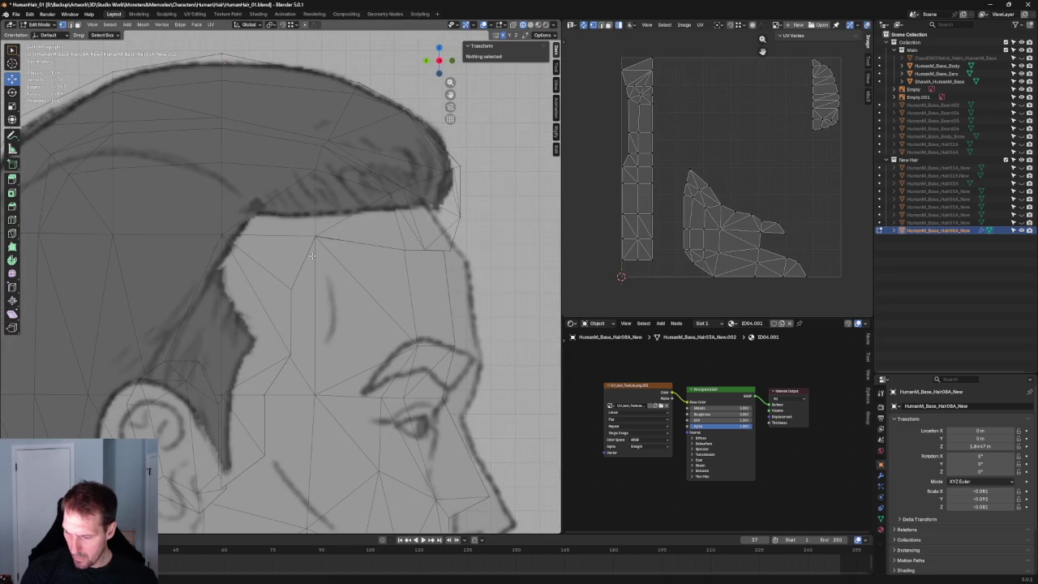
left_click(284, 301)
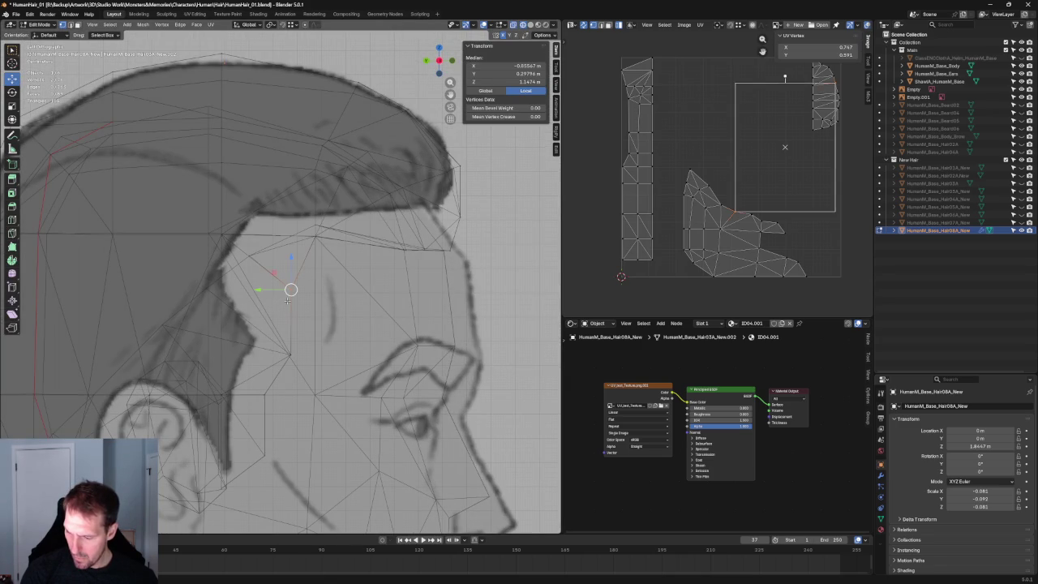
key("g")
key("y")
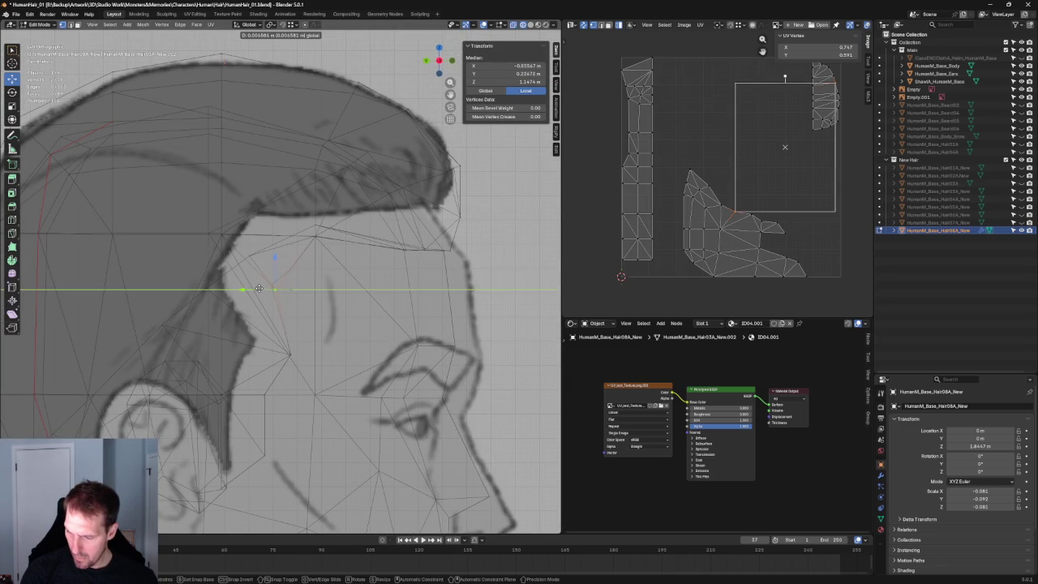
left_click(258, 289)
Try moving the sideburn vertex along Y, then cancel and deselect it.
left_click(270, 371)
left_click(270, 372)
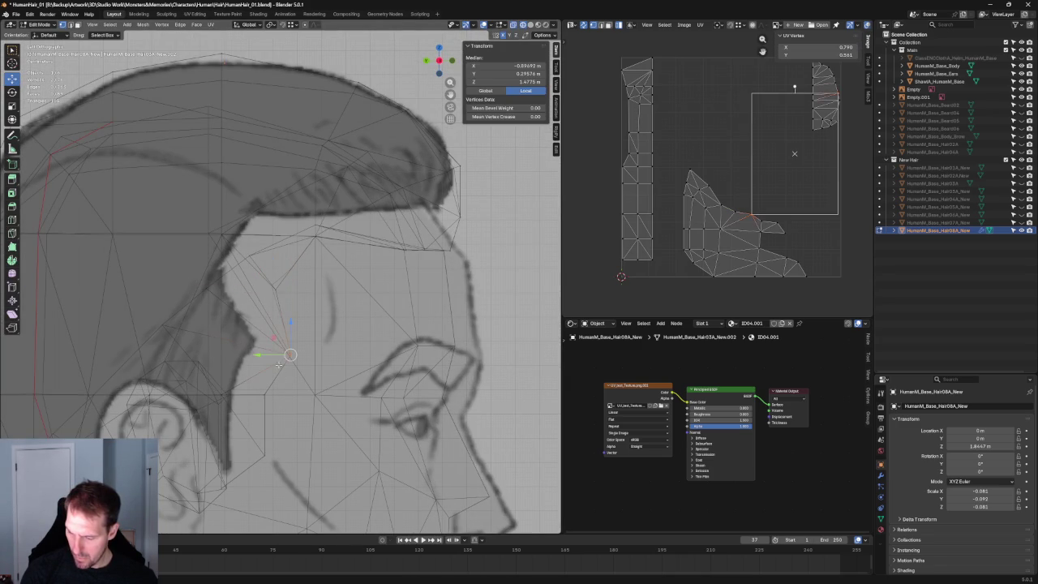
key("g")
key("y")
key("Escape")
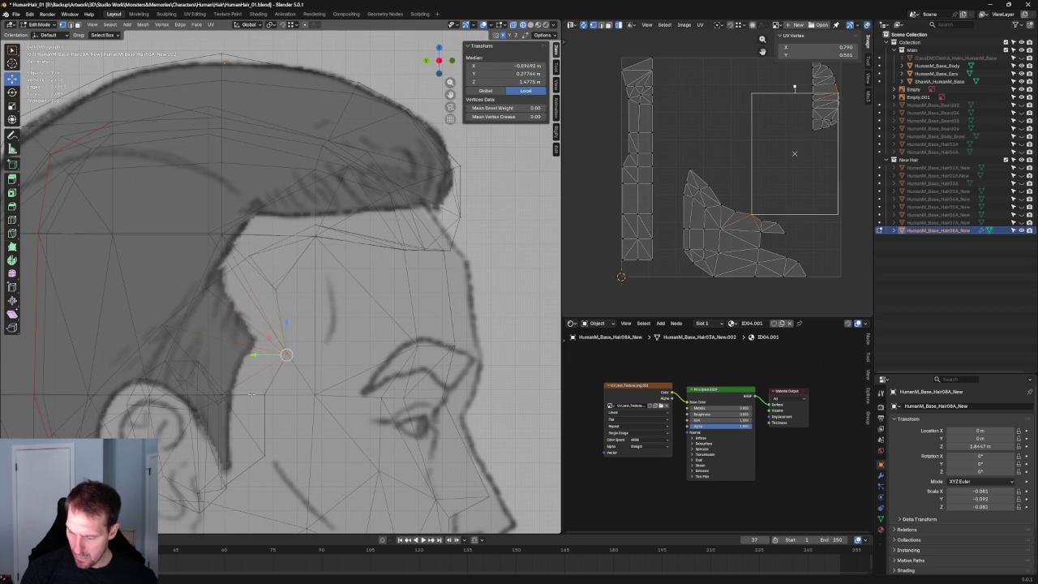
middle_click_drag(294, 389, 328, 314, "shift")
key("alt+a")
Orbit around the figure in solid shading to inspect the hair's side from behind.
scroll(308, 327, "down", 5)
scroll(318, 334, "down", 2)
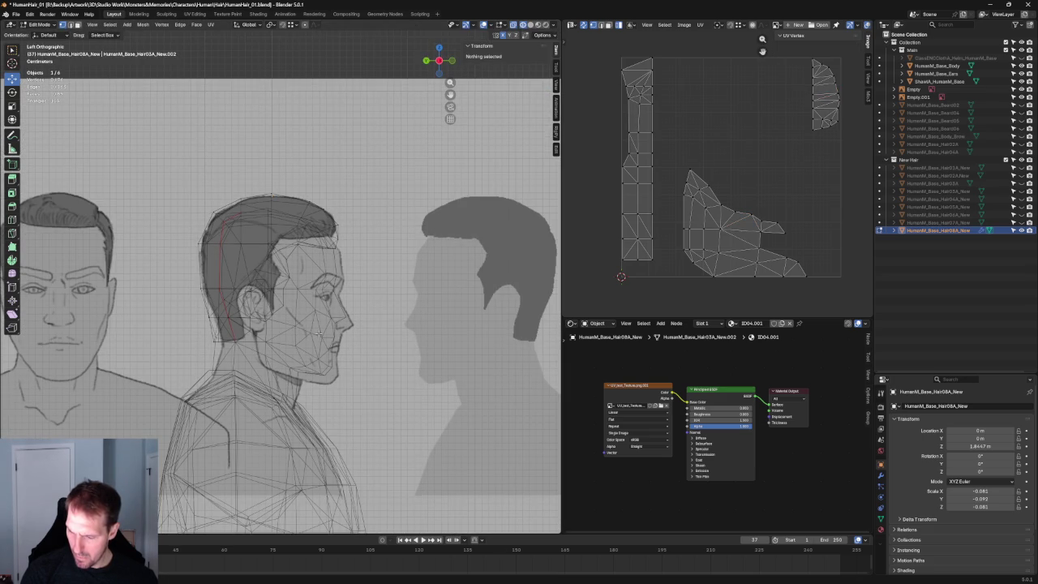
key("alt+z")
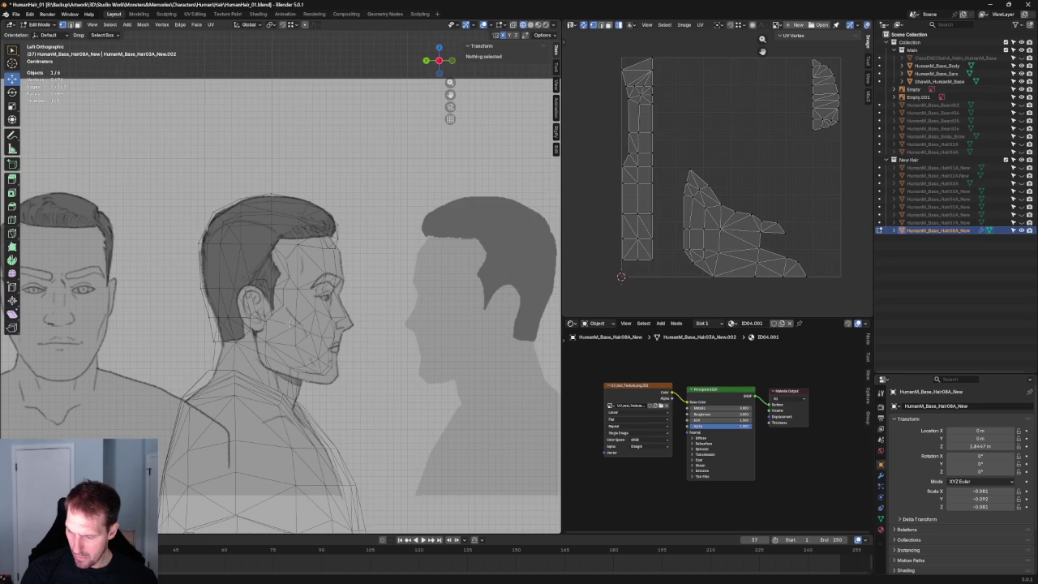
scroll(292, 324, "down", 2)
middle_click_drag(292, 324, 343, 352)
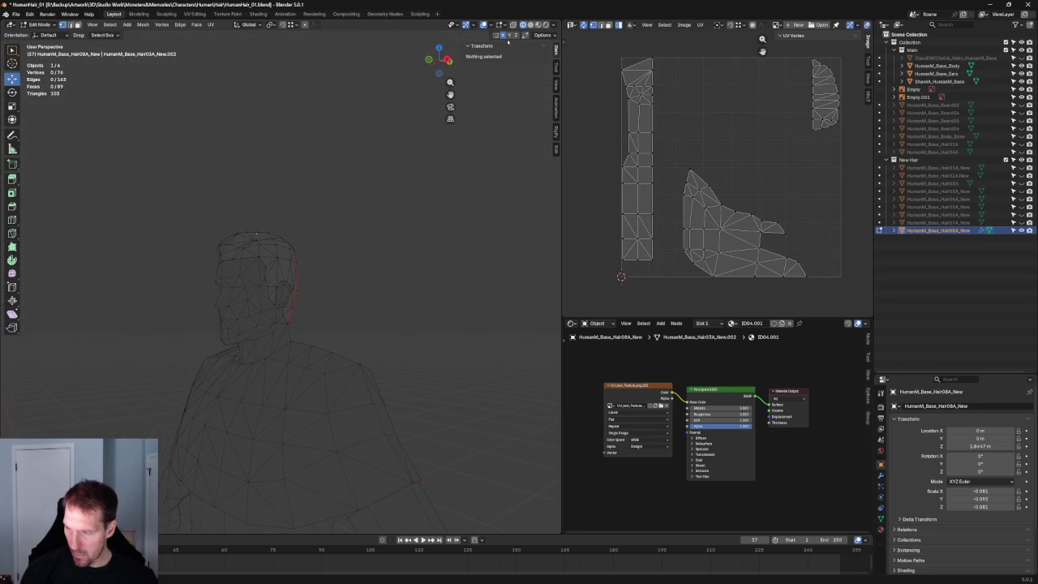
key("shift+z")
middle_click_drag(417, 273, 353, 268)
scroll(347, 279, "up", 3)
scroll(328, 283, "up", 2)
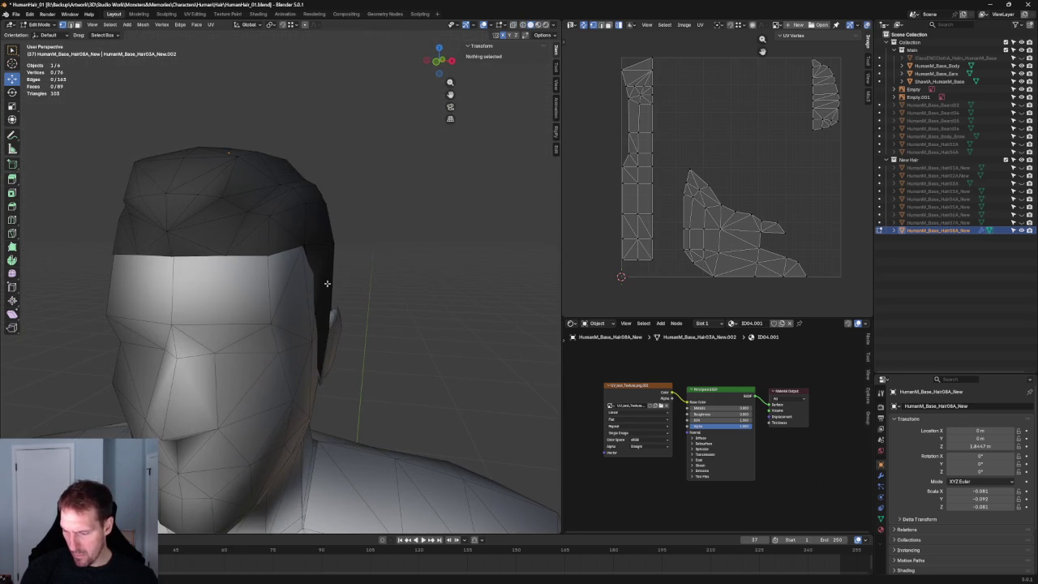
left_click(312, 275)
key("alt+z")
middle_click_drag(318, 279, 303, 277)
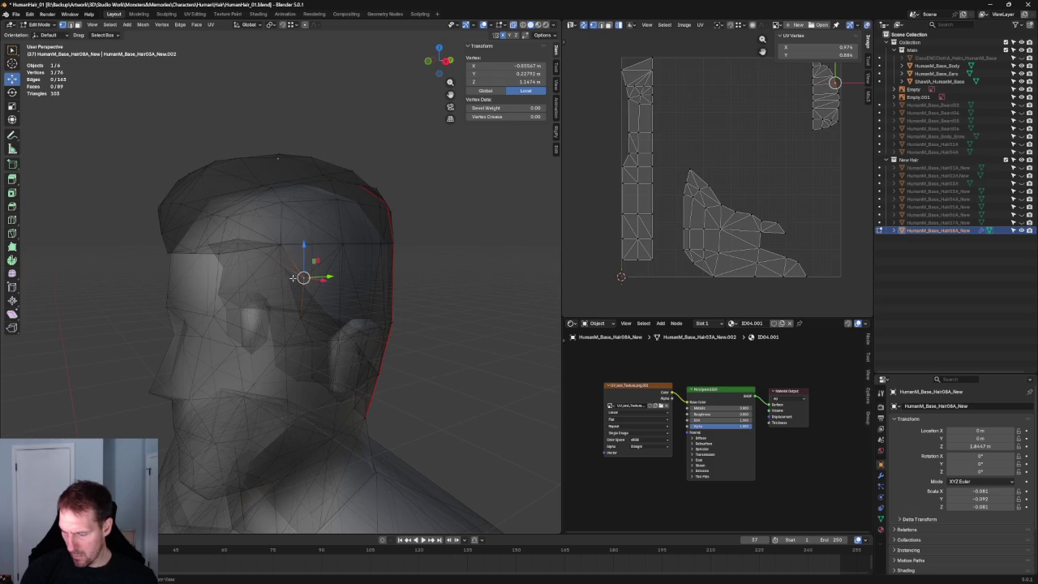
Box-select the side hair vertices above the ear and push them outward along X.
left_click_drag(290, 273, 323, 283)
middle_click_drag(322, 283, 366, 282)
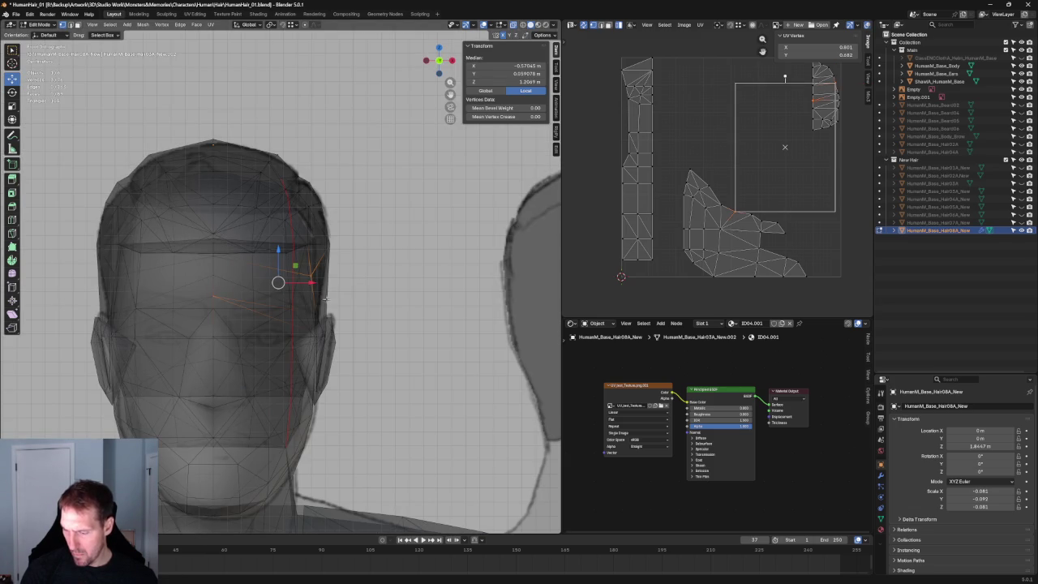
left_click_drag(354, 295, 230, 269)
key("alt+z")
key("g")
key("x")
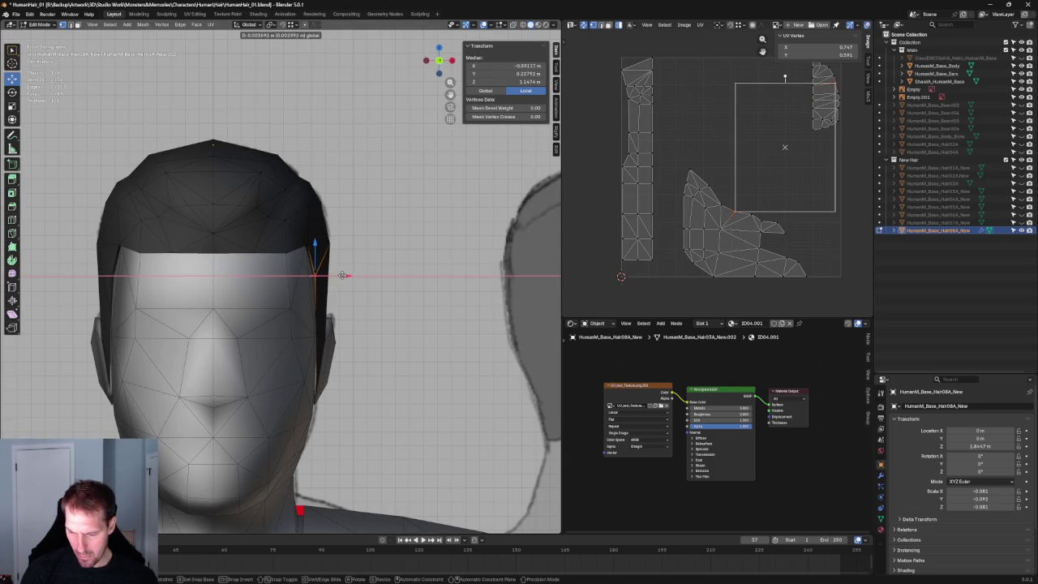
left_click(343, 276)
key("alt+a")
scroll(369, 292, "down", 2)
scroll(369, 292, "down", 3)
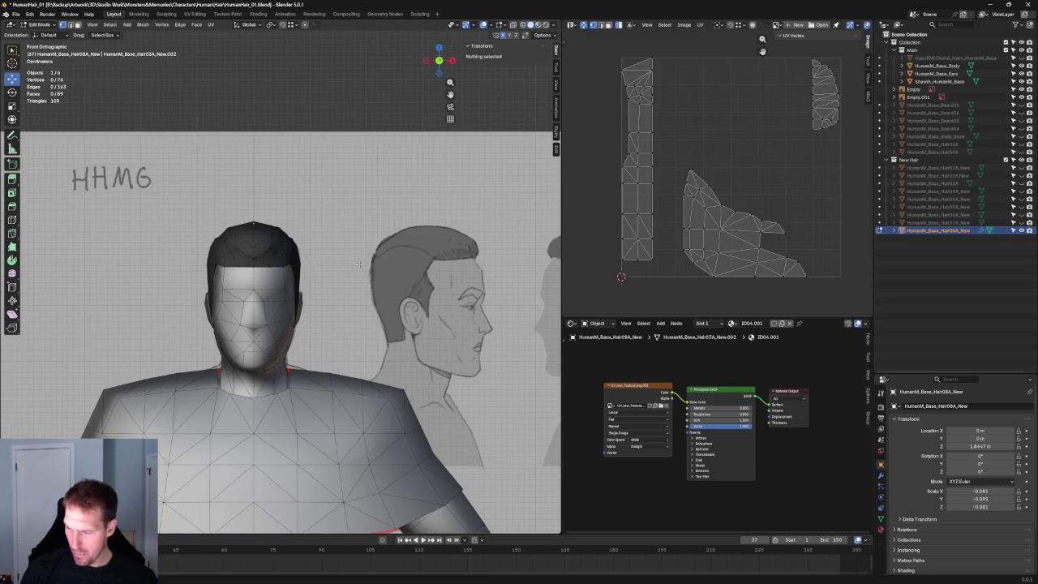
Select an upper-side hair vertex near the crown and drag it outward.
scroll(331, 260, "up", 4)
scroll(294, 269, "up", 2)
left_click(298, 232)
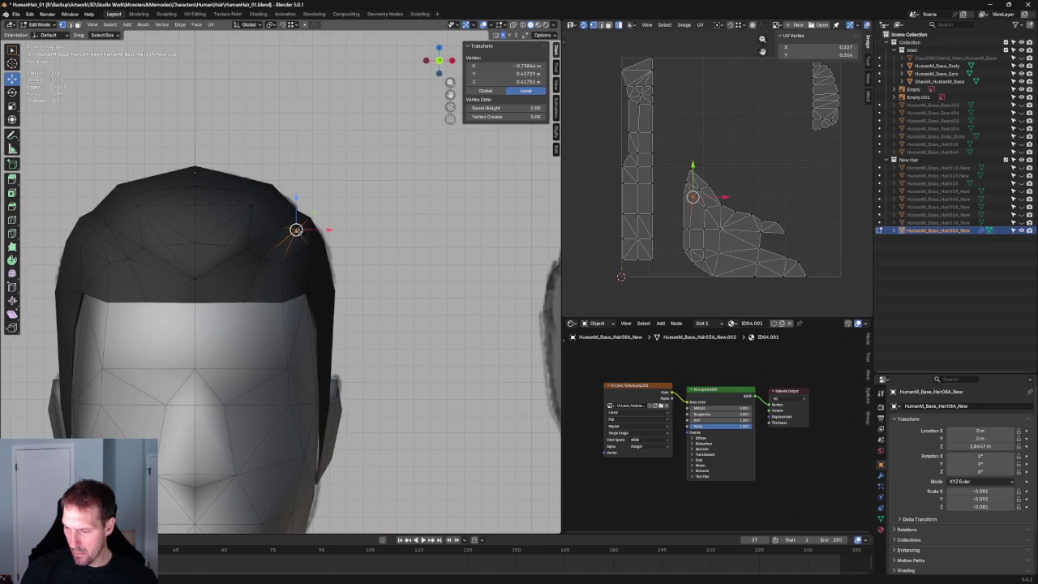
left_click(321, 239)
key("alt+z")
left_click(315, 245)
key("alt+z")
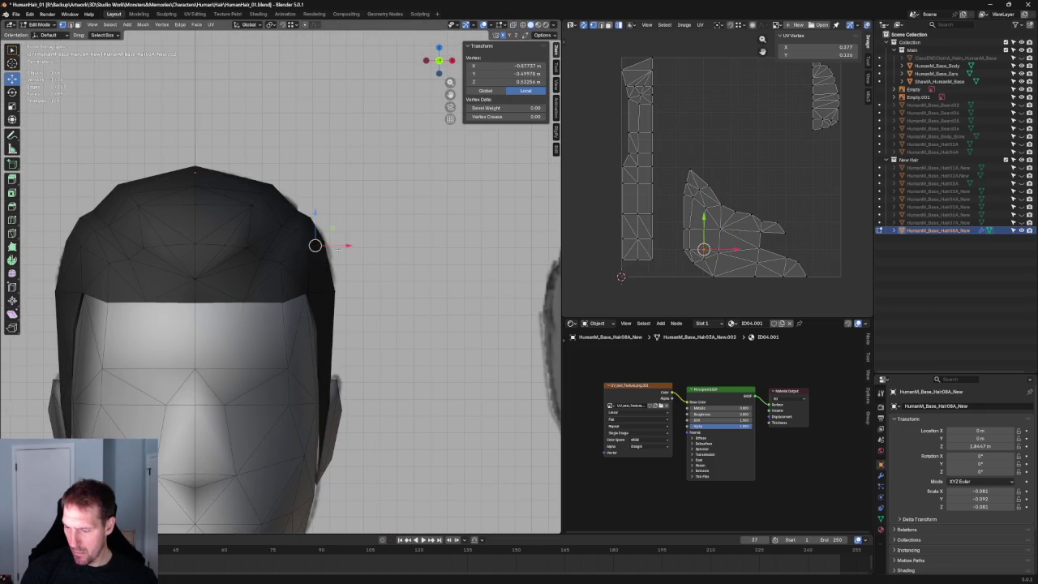
key("g")
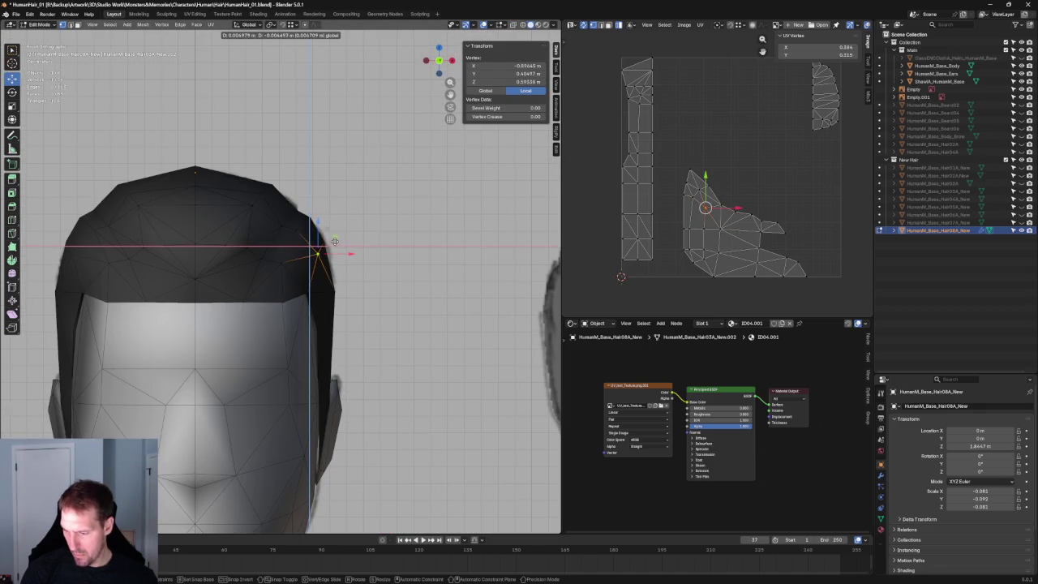
left_click(333, 239)
Reposition several neighbouring upper-side hair vertices one at a time.
left_click(297, 228)
key("g")
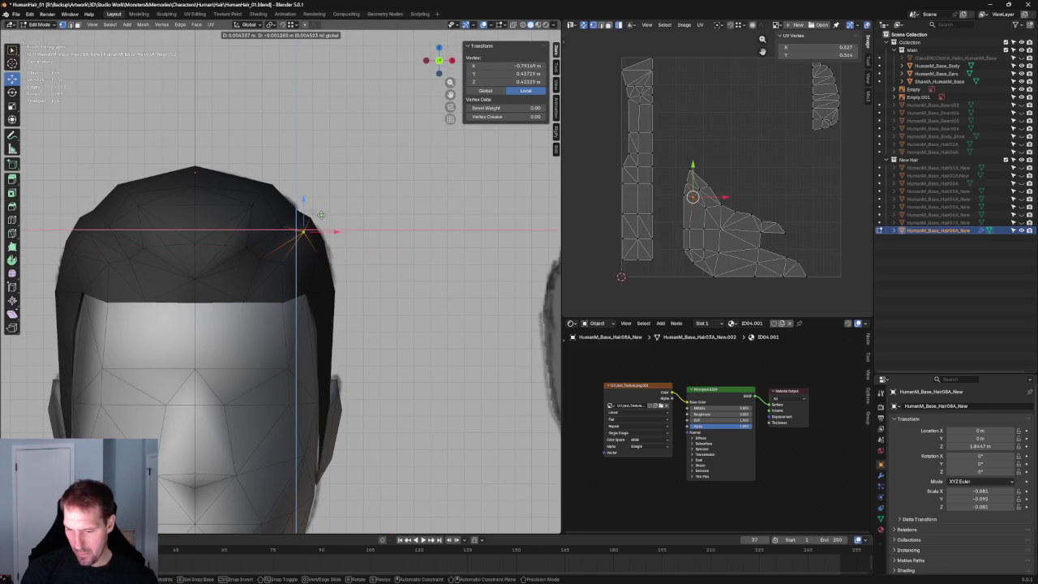
left_click(304, 229)
left_click(305, 226)
left_click(309, 223)
key("g")
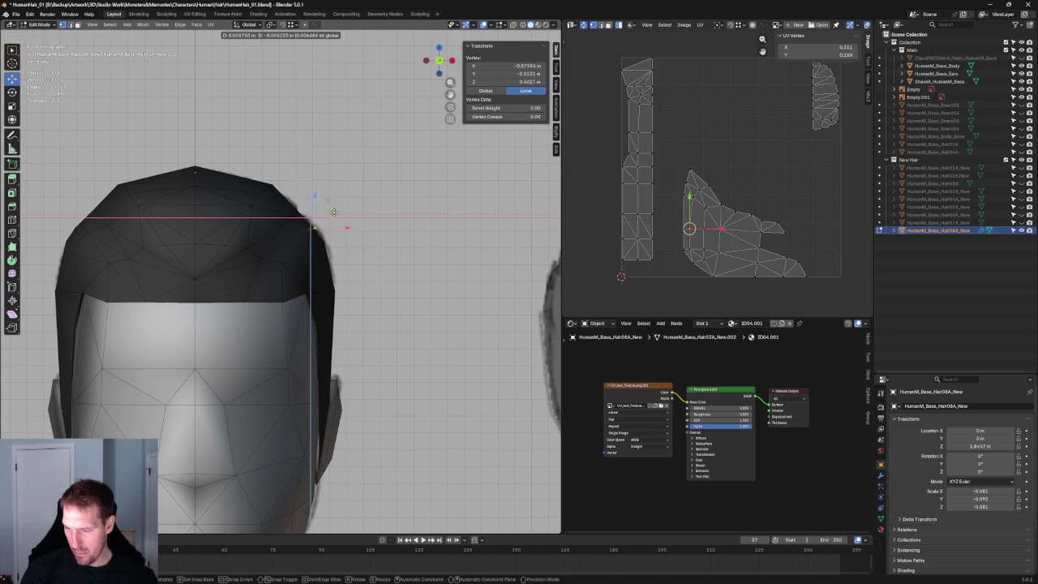
left_click(334, 207)
left_click(301, 237)
left_click(308, 230)
key("g")
left_click(324, 220)
Shift two side vertices sideways along X, using X-ray to reach hidden ones.
left_click(349, 244)
key("alt+z")
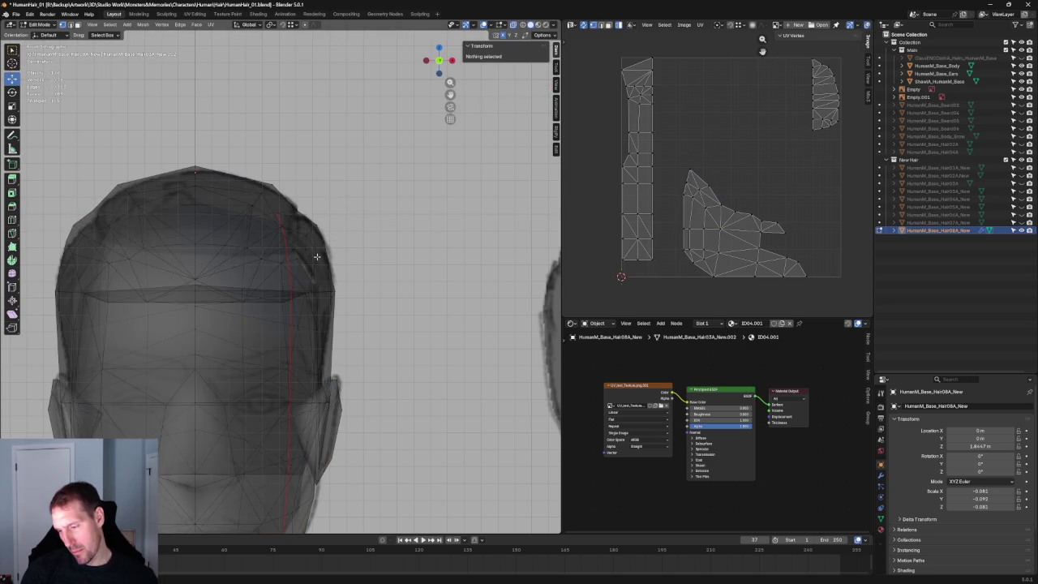
left_click(318, 254)
key("alt+z")
key("g")
key("x")
left_click(350, 254)
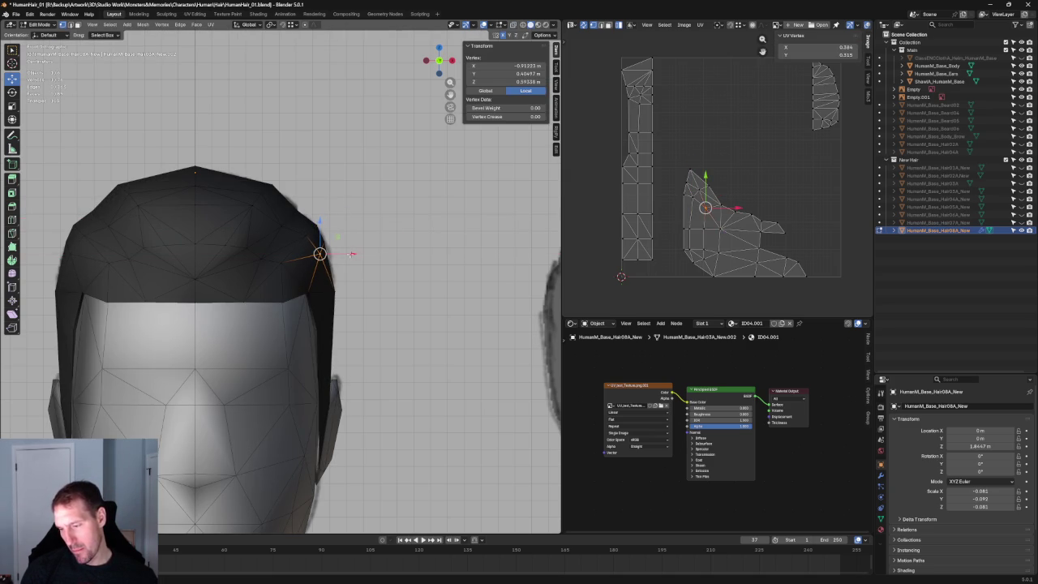
key("alt+z")
Slide two more side vertices along X, then deselect and turn toward the right view.
key("alt+z")
left_click(295, 259)
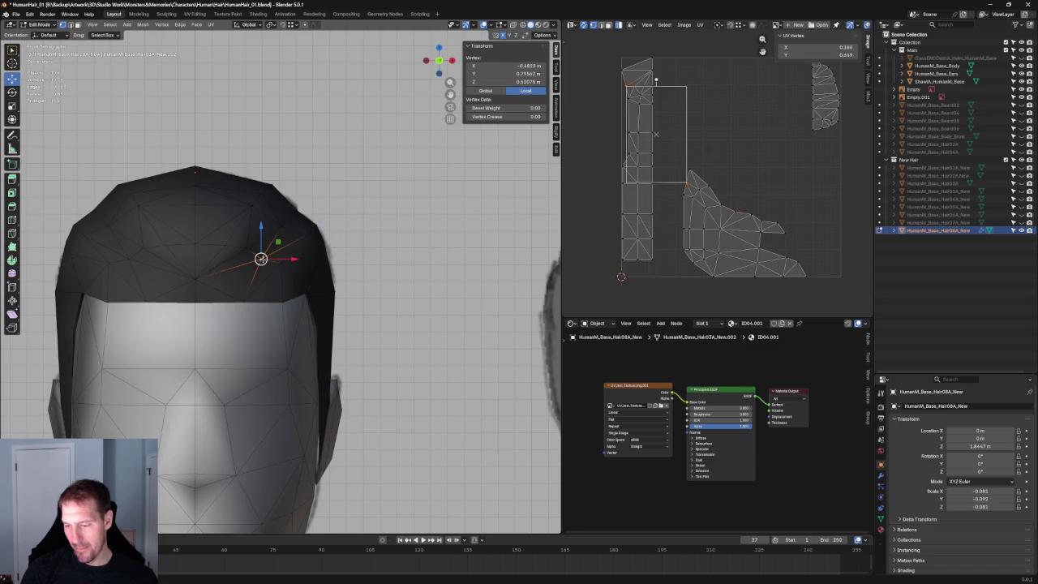
key("g")
key("x")
left_click(275, 255)
key("alt+z")
left_click(276, 255)
key("alt+z")
key("g")
key("x")
left_click(277, 253)
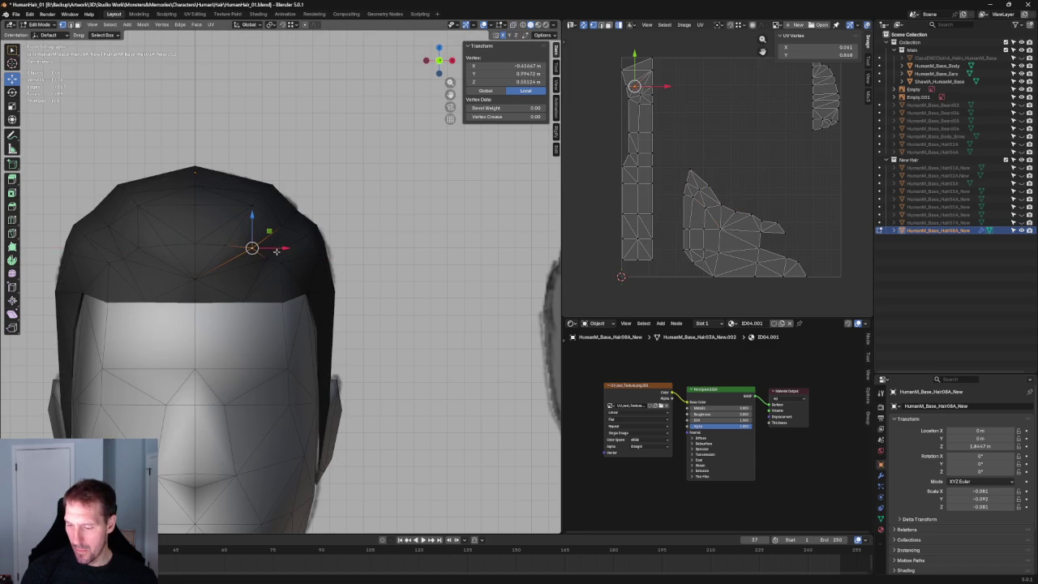
left_click(231, 245)
key("g")
key("x")
left_click(245, 279)
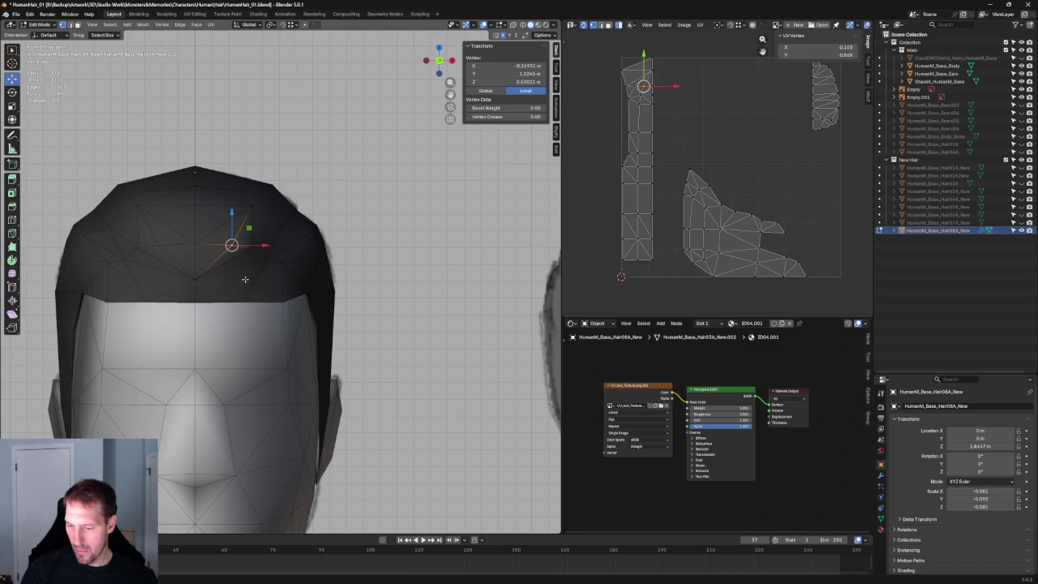
key("alt+a")
scroll(245, 279, "down", 3)
middle_click_drag(245, 279, 210, 241)
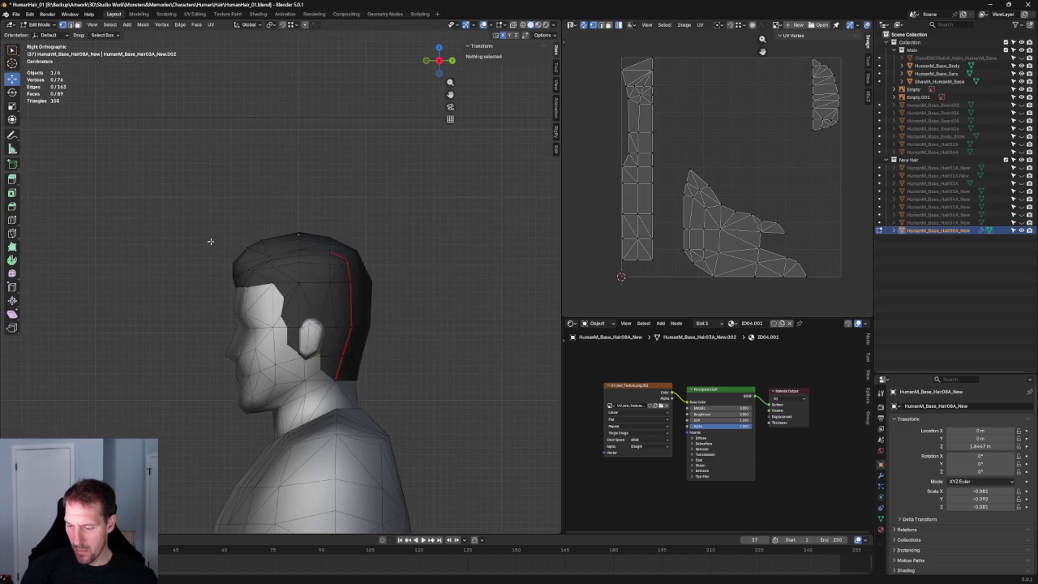
Try moving a front hair-cap vertex along Y, then cancel and deselect it.
scroll(210, 241, "up", 4)
scroll(167, 176, "up", 1)
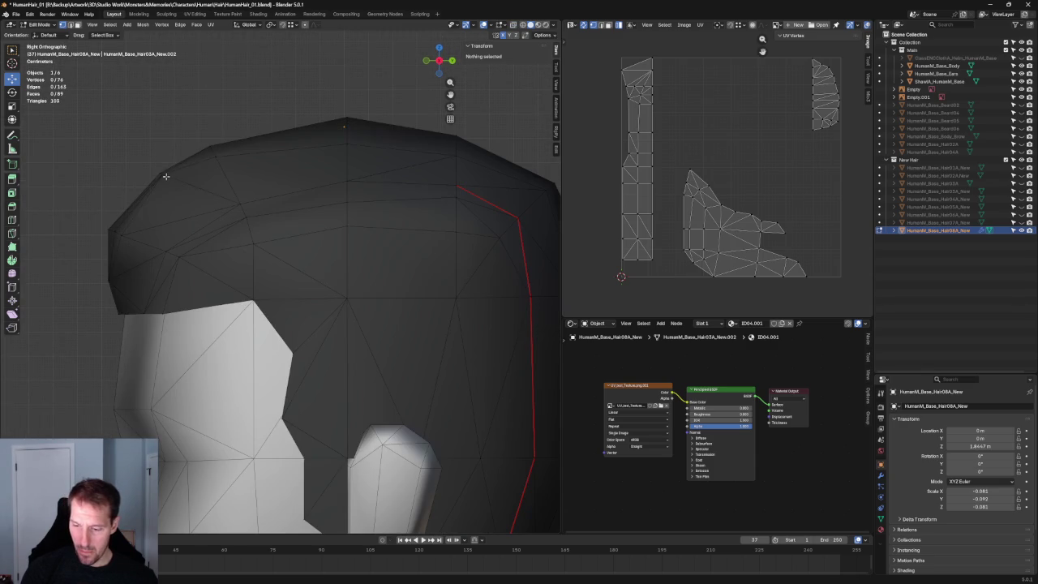
left_click(168, 177)
key("g")
key("y")
key("Escape")
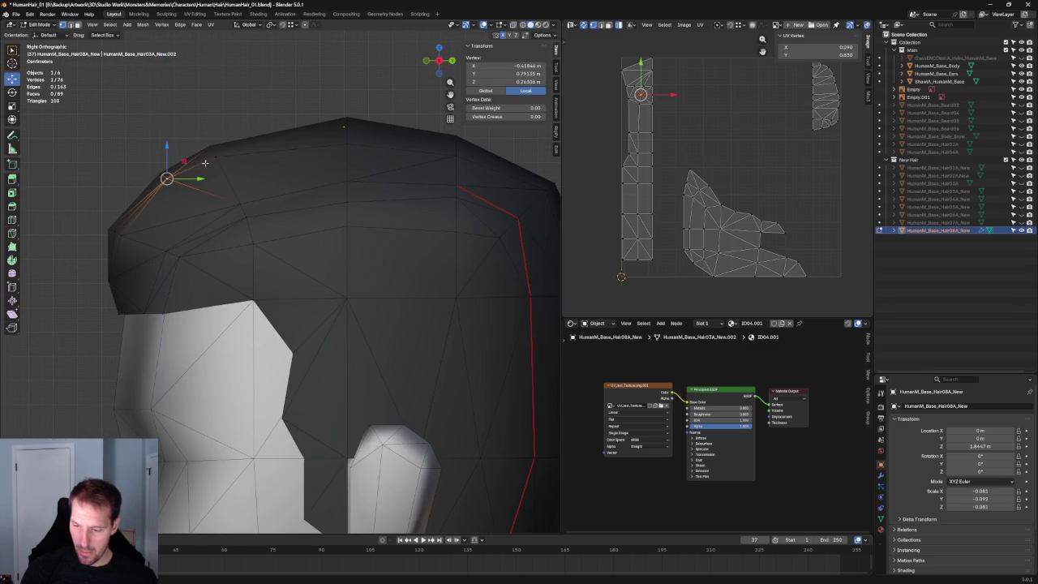
key("alt+a")
scroll(224, 114, "down", 3)
Merge two vertices on top of the hair cap into one at their center.
mouse_move(219, 192)
middle_mouse_down()
mouse_move(299, 293)
mouse_move(286, 238)
mouse_move(366, 198)
mouse_move(323, 264)
middle_mouse_up()
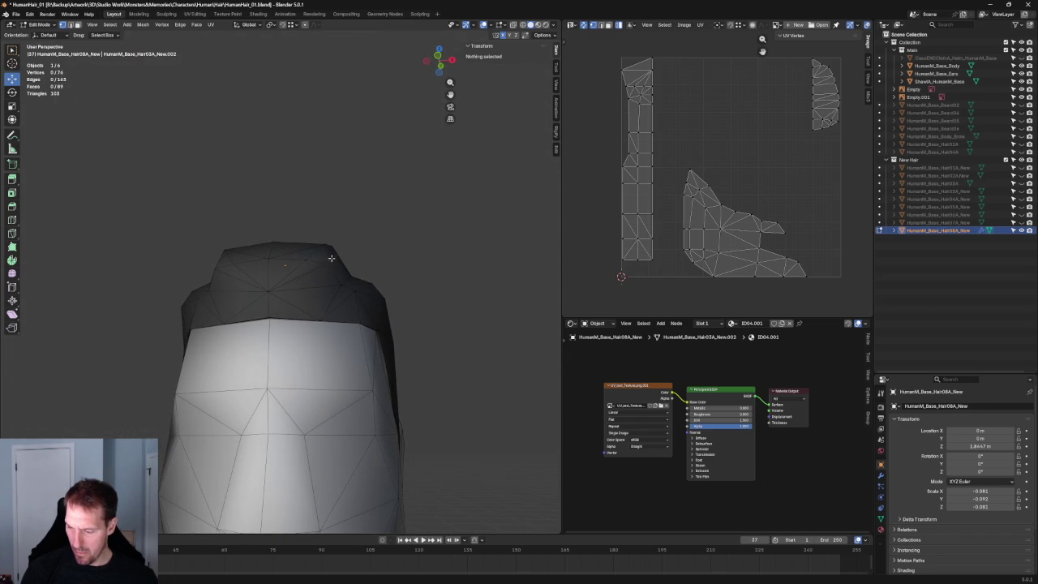
left_click(328, 259)
mouse_move(317, 259)
middle_mouse_down()
mouse_move(298, 295)
mouse_move(354, 238)
middle_mouse_up()
key("m")
left_click(298, 295)
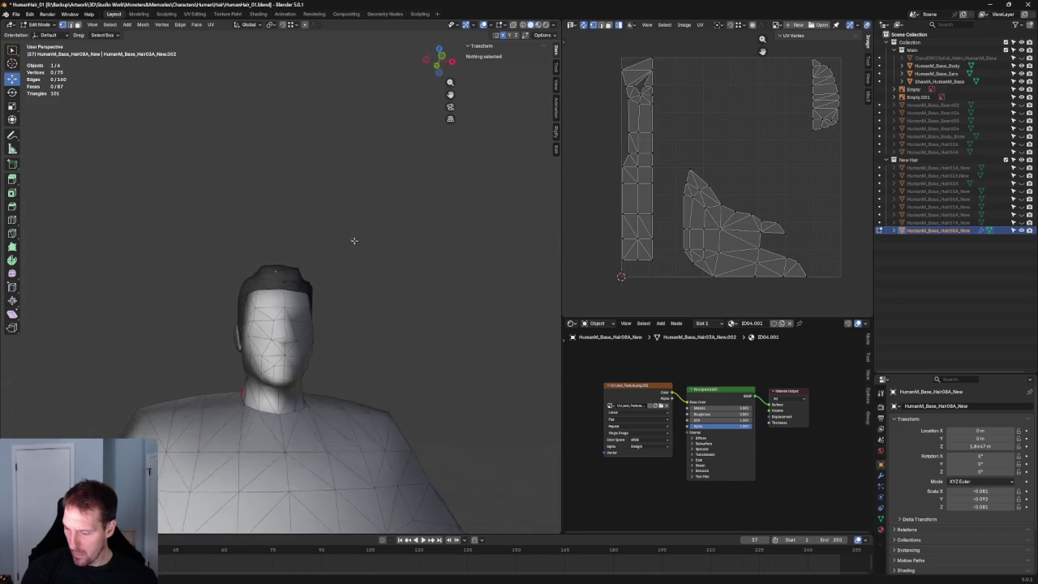
Switch to front view with X-ray on so the hair shows over the front sketch.
key("KP_1")
scroll(349, 275, "up", 4)
scroll(354, 300, "up", 2)
key("alt+z")
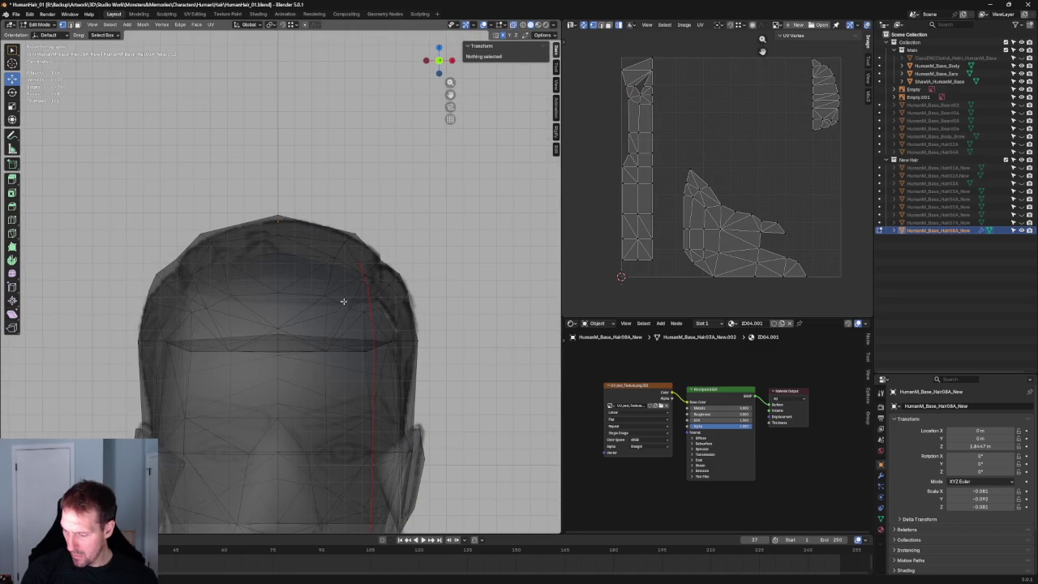
scroll(333, 296, "down", 5)
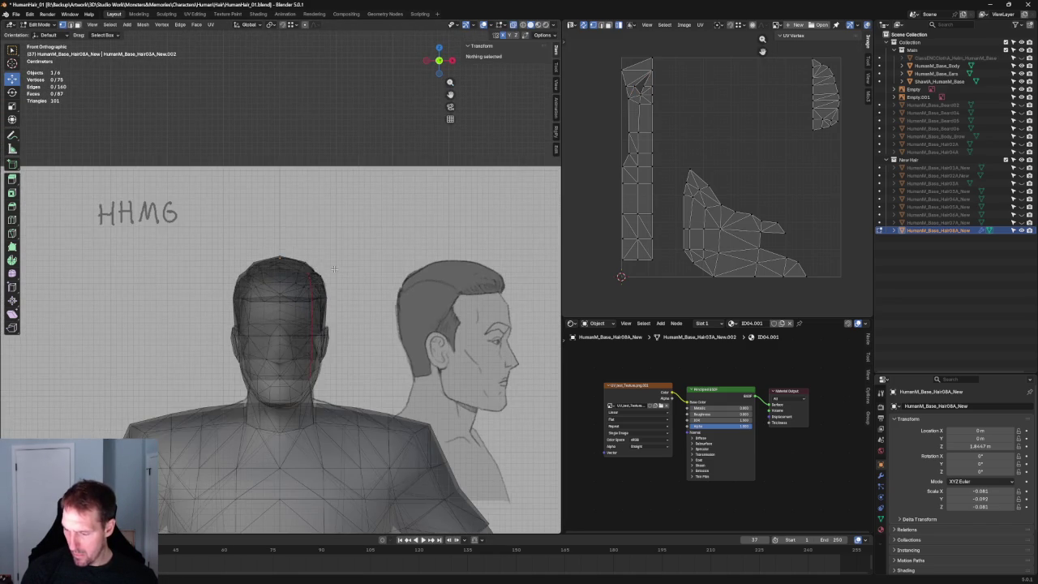
scroll(299, 272, "up", 2)
scroll(304, 271, "up", 3)
scroll(316, 268, "up", 2)
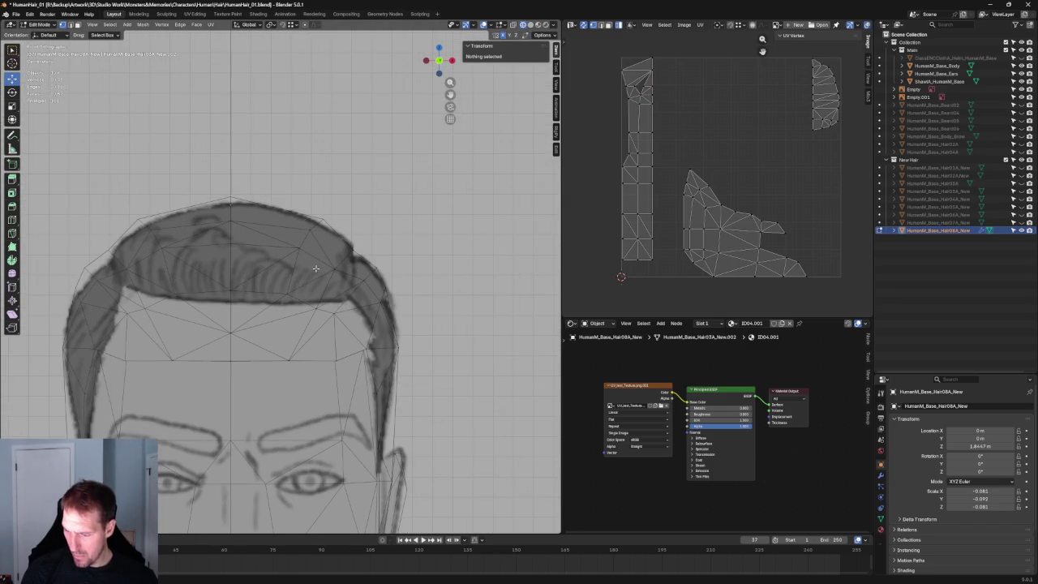
Move the top-front hairline vertex vertically to follow the sketch.
left_click(287, 290)
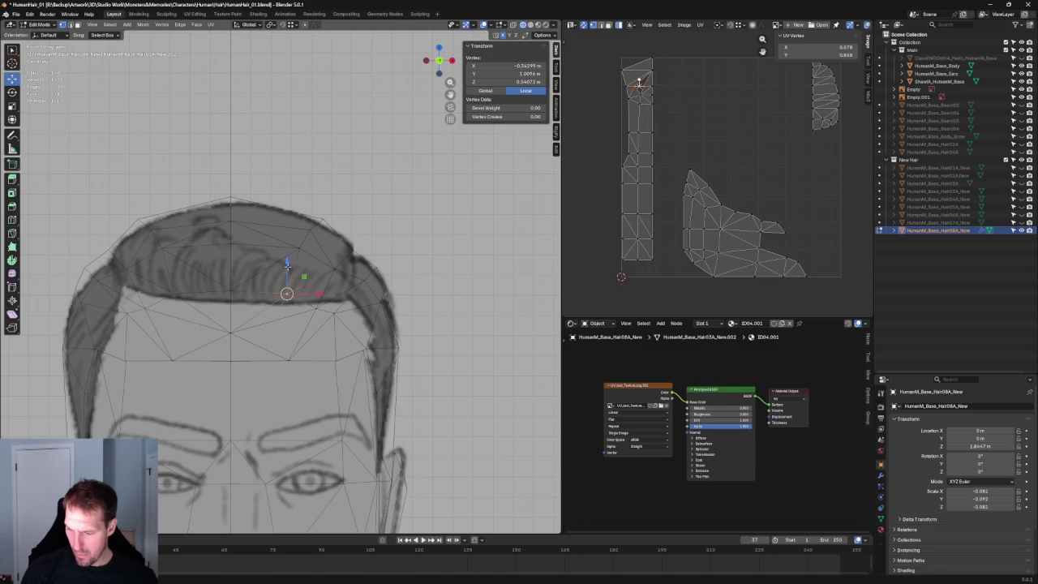
left_click_drag(286, 268, 291, 262)
scroll(291, 262, "down", 4)
scroll(288, 264, "down", 2)
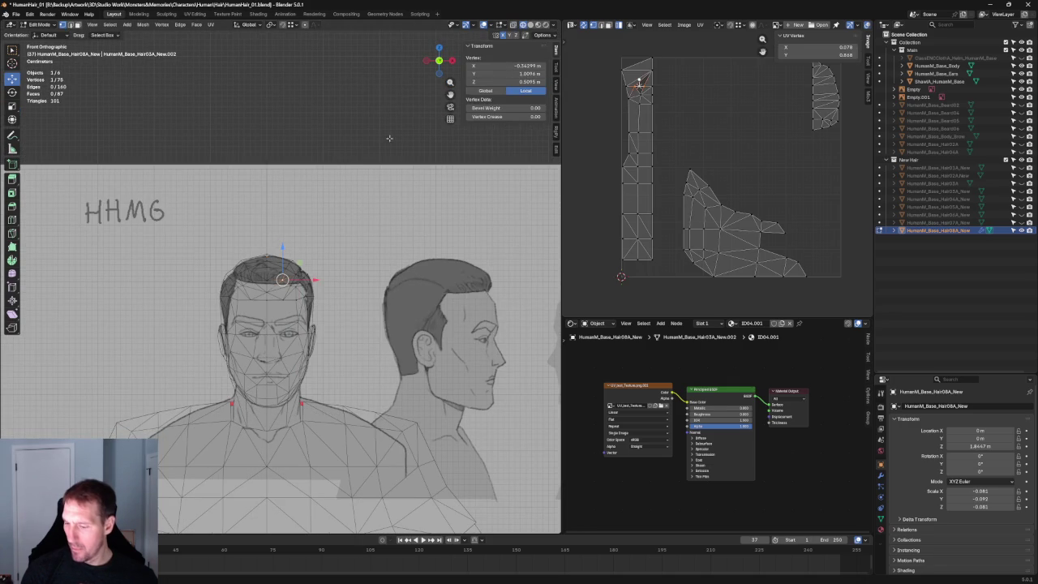
scroll(324, 163, "down", 2)
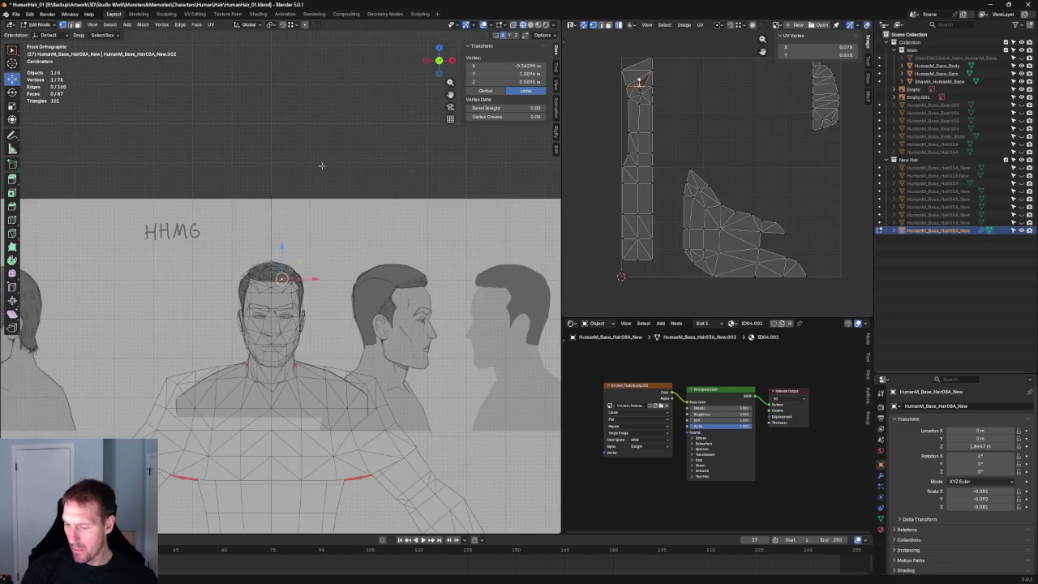
scroll(316, 277, "up", 4)
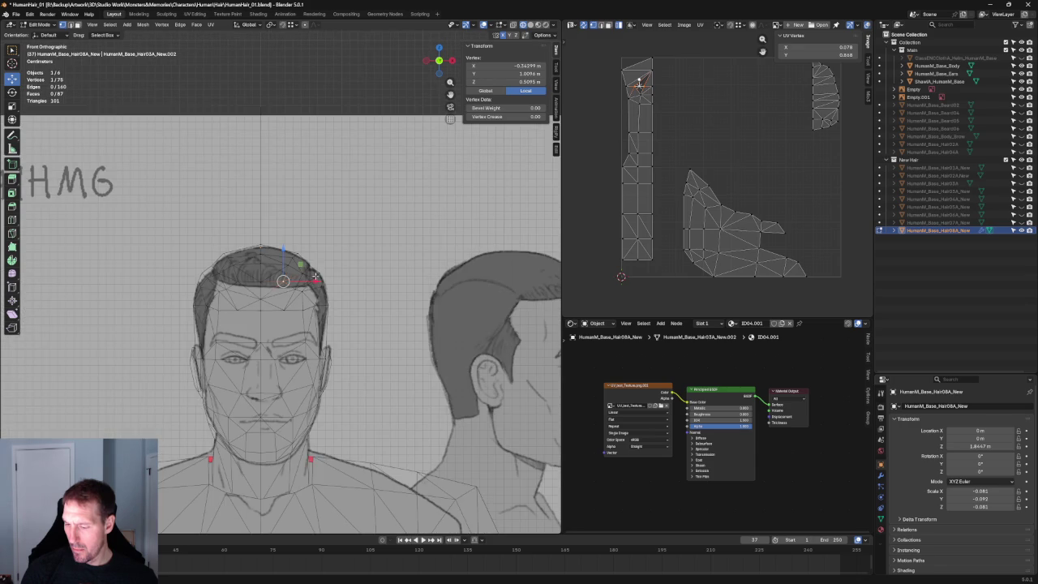
scroll(280, 325, "down", 4)
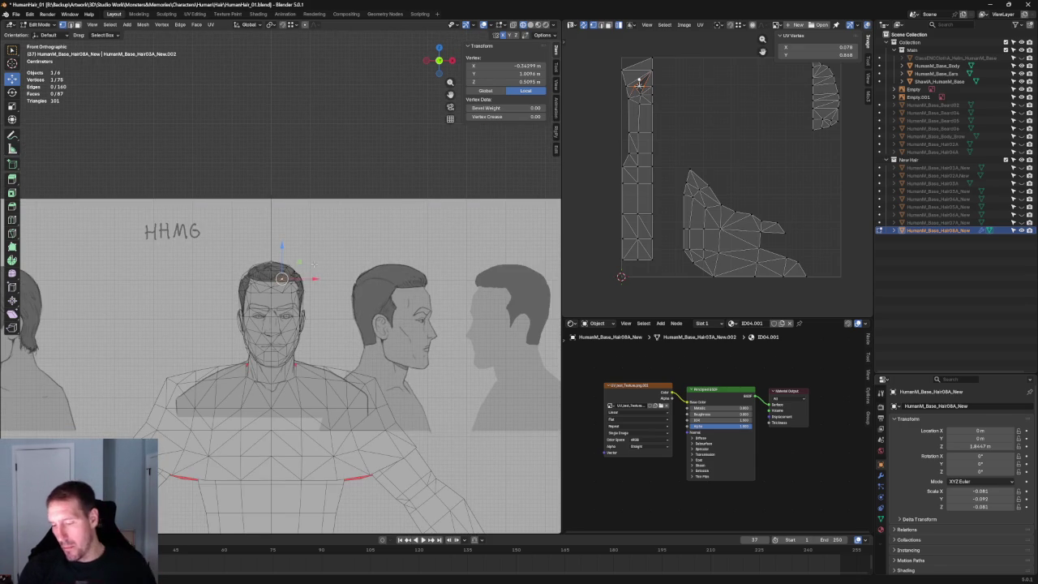
Switch to the Left side view.
key("grave")
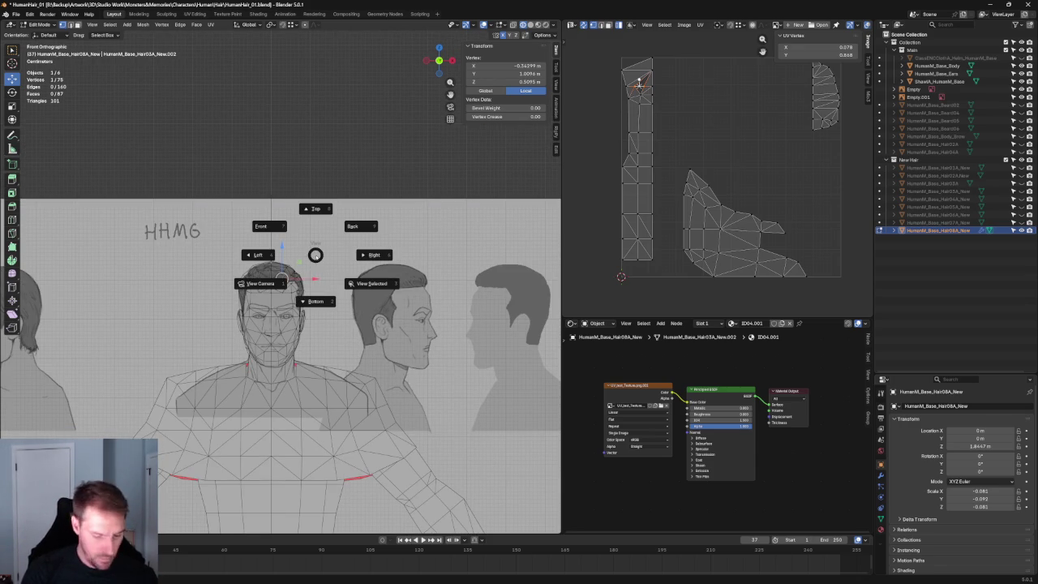
key("l")
scroll(315, 257, "up", 2)
Nudge a vertex on the hair's front edge slightly outward.
scroll(318, 276, "up", 2)
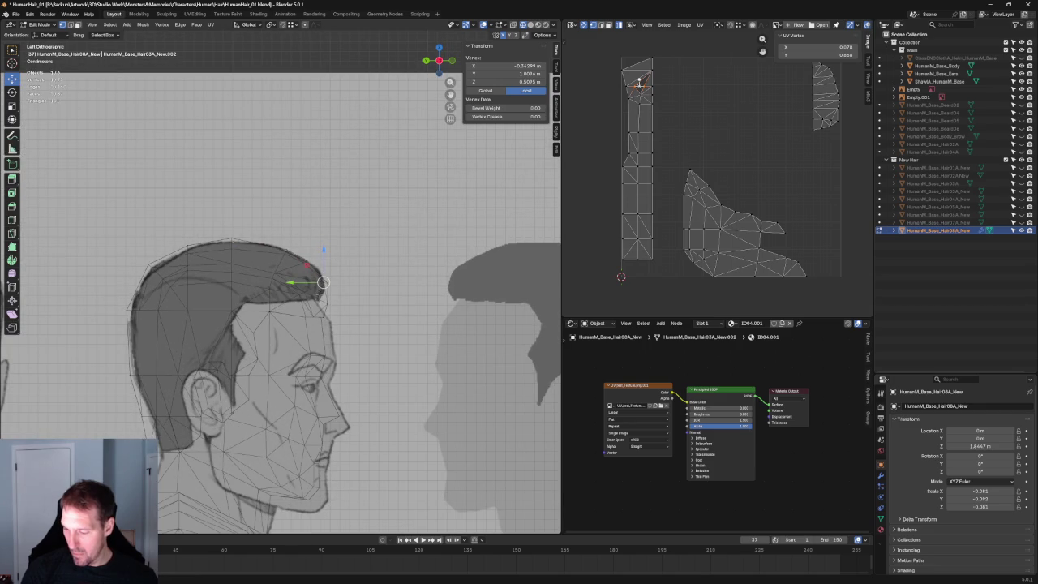
scroll(323, 282, "down", 4)
scroll(327, 273, "up", 5)
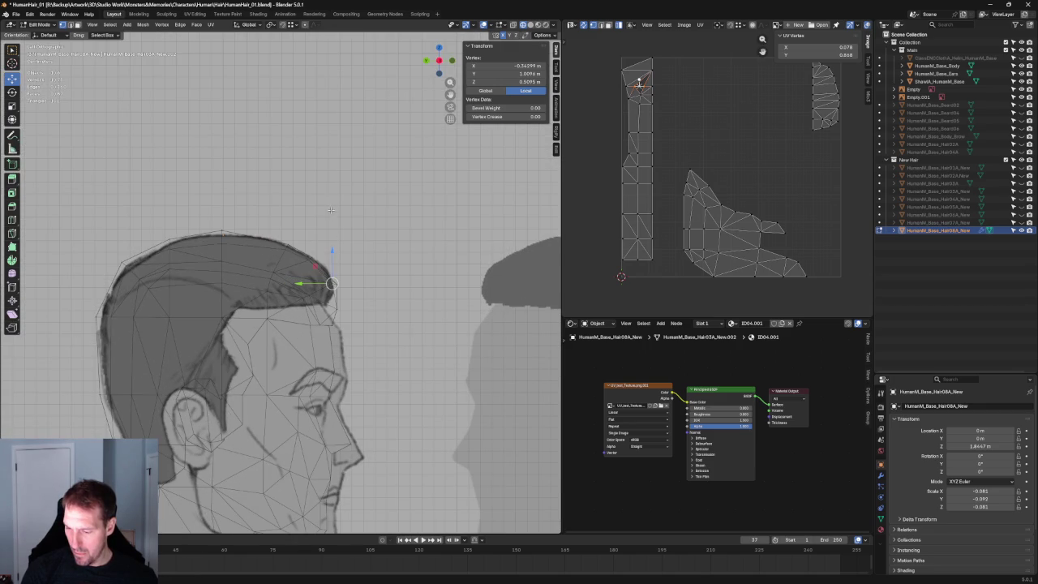
mouse_move(269, 261)
left_mouse_down()
mouse_move(290, 252)
mouse_move(299, 230)
left_mouse_up()
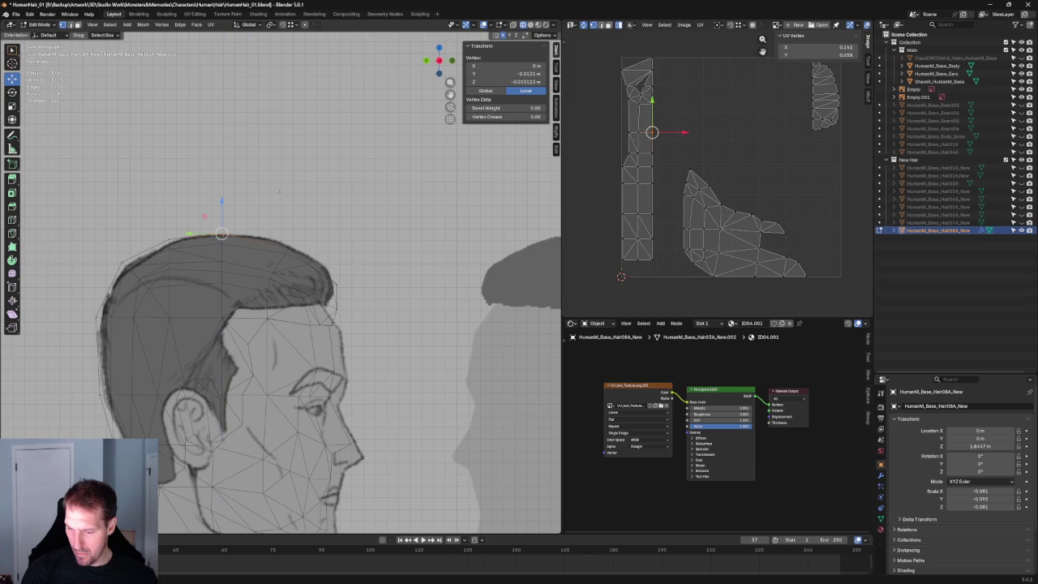
key("alt+a")
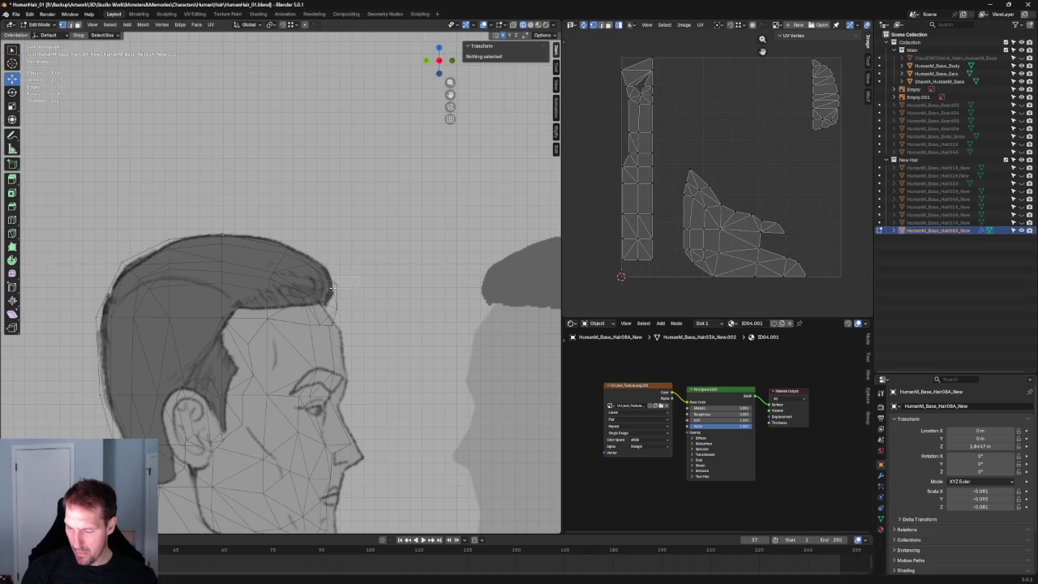
left_click(333, 314)
key("g")
left_click(320, 310)
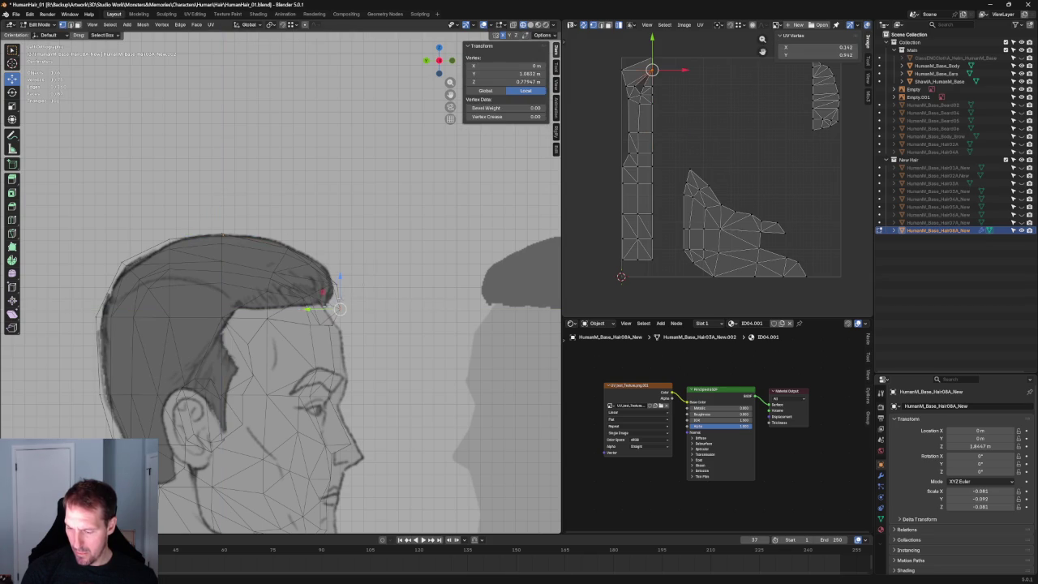
key("alt+a")
Shift another front hair vertex along Y, then return to solid, non-see-through display.
left_click(305, 297)
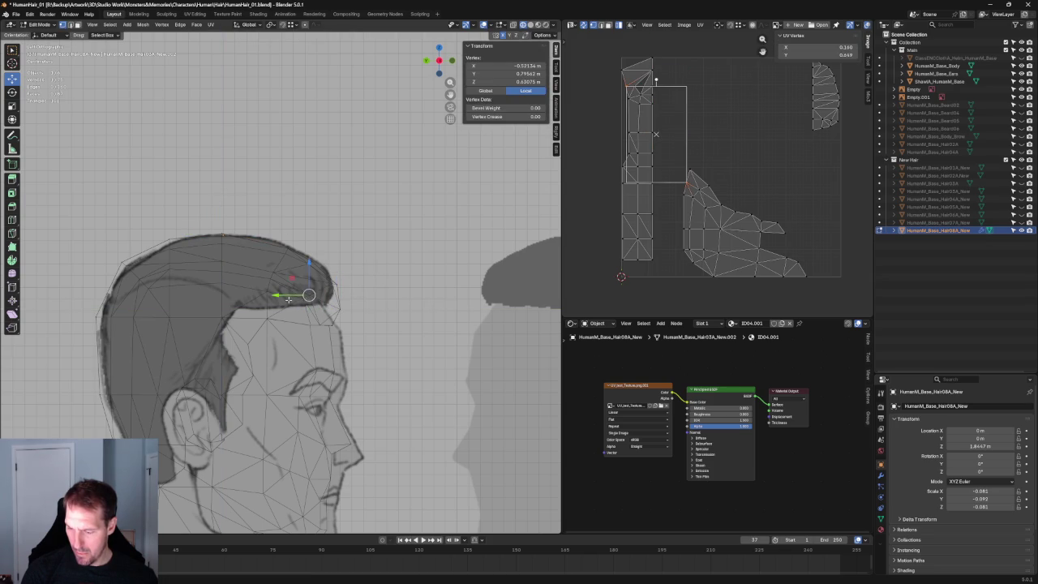
key("g")
key("y")
left_click(297, 299)
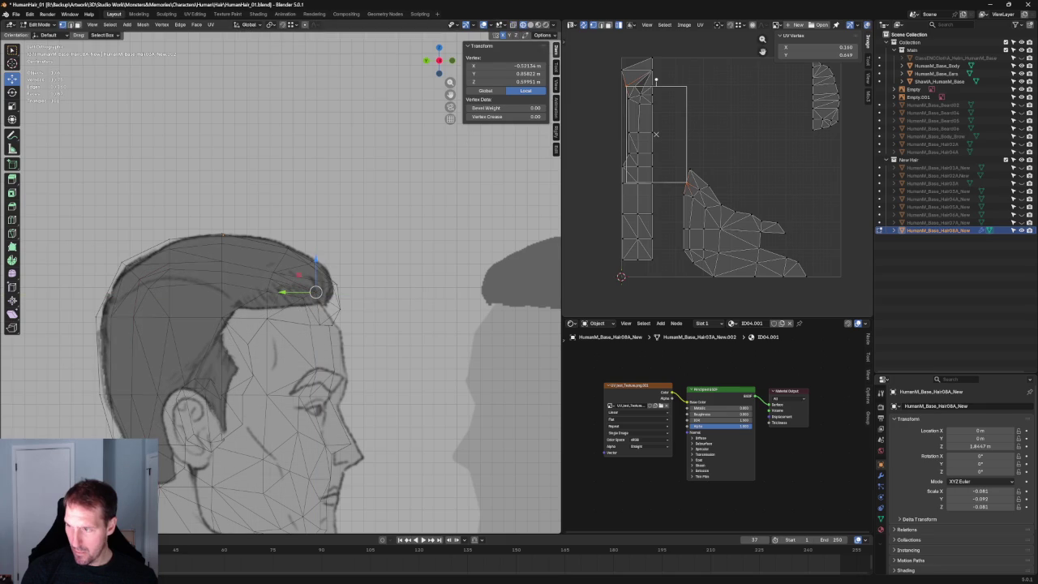
left_click(532, 25)
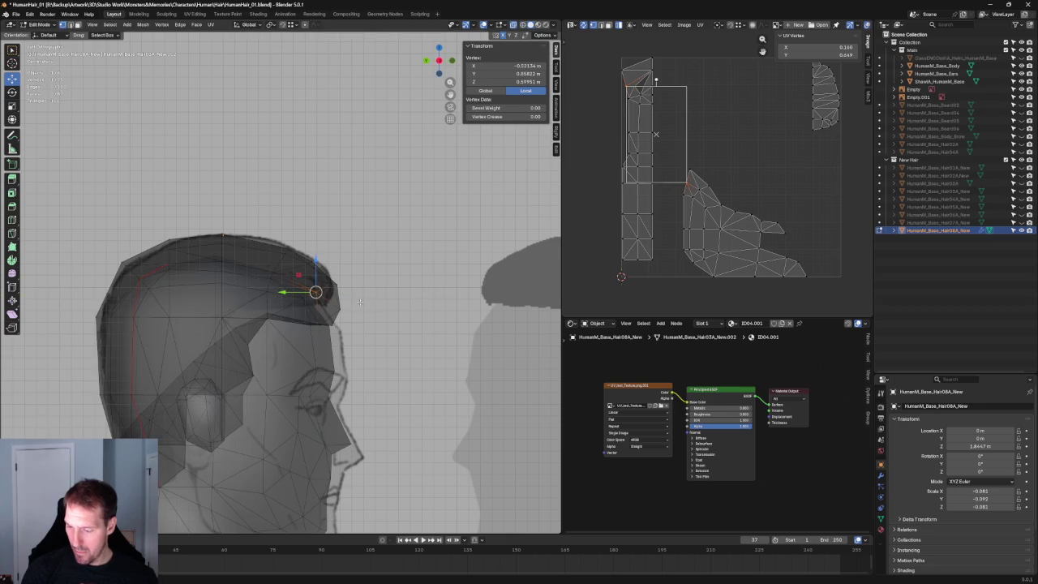
key("alt+z")
left_click(394, 202)
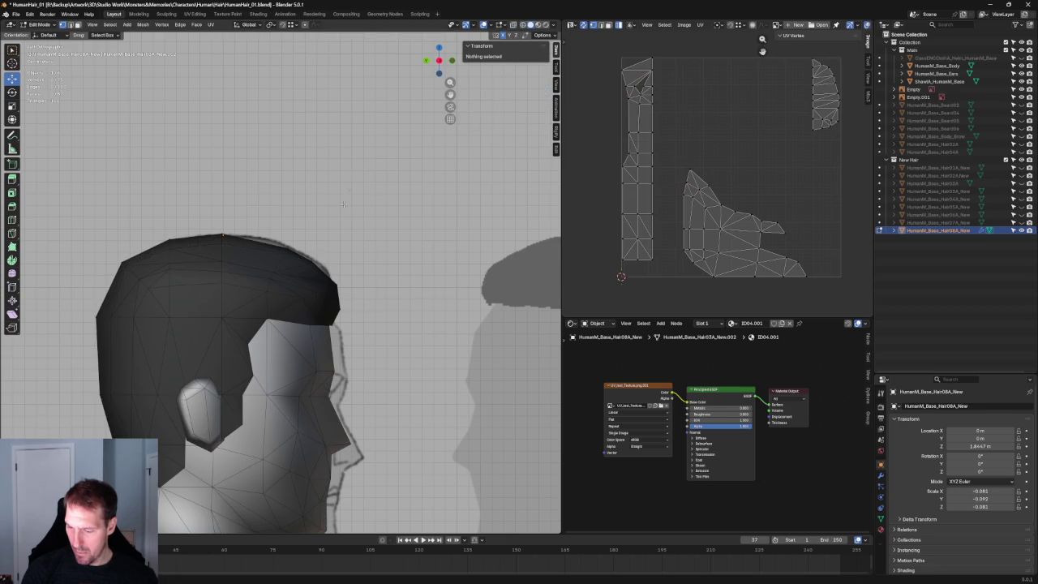
Try moving a top-edge vertex vertically along Z, then cancel the move.
key("alt+z")
left_click(223, 266)
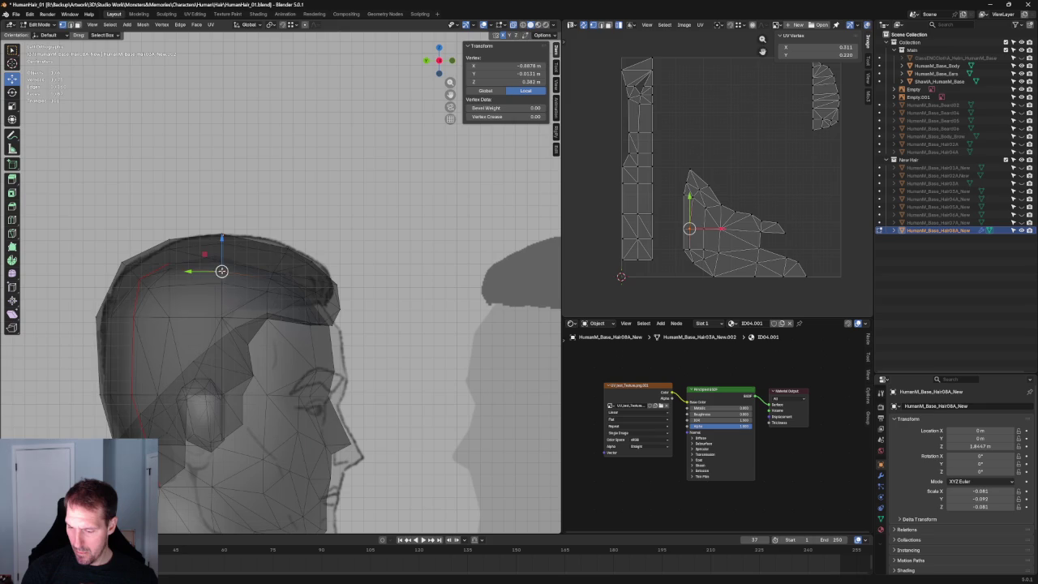
key("alt+z")
key("g")
key("z")
key("Escape")
left_click(295, 289)
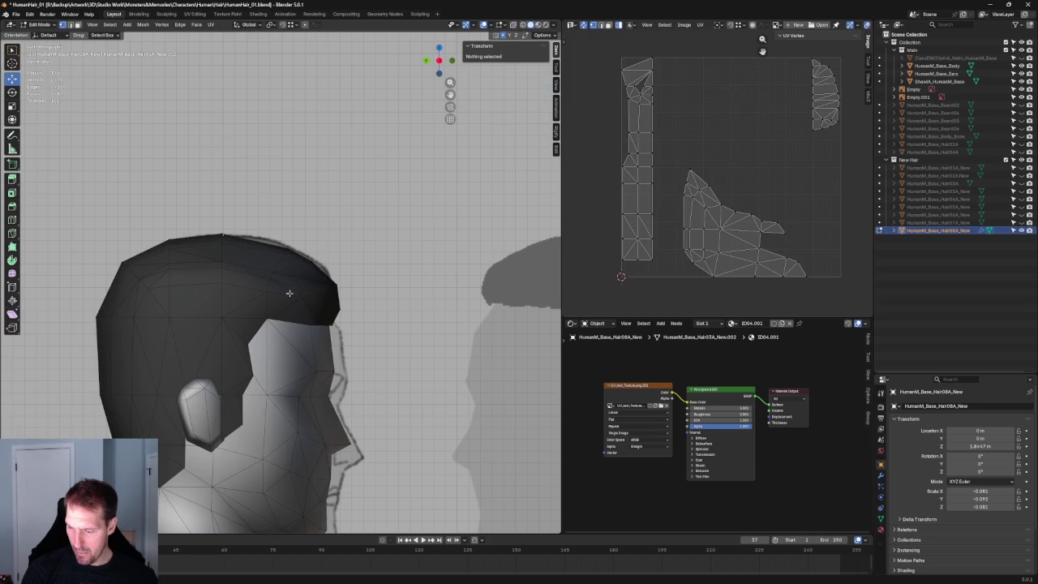
Raise the neighbouring crown vertex slightly to smooth the side silhouette.
left_click(271, 278)
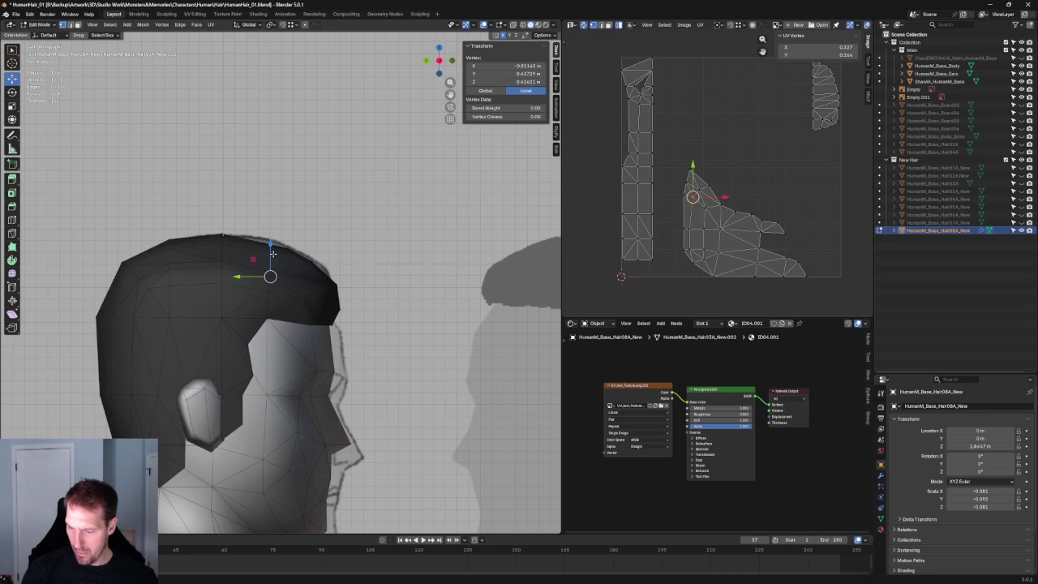
left_click(272, 252)
left_click_drag(273, 251, 276, 246)
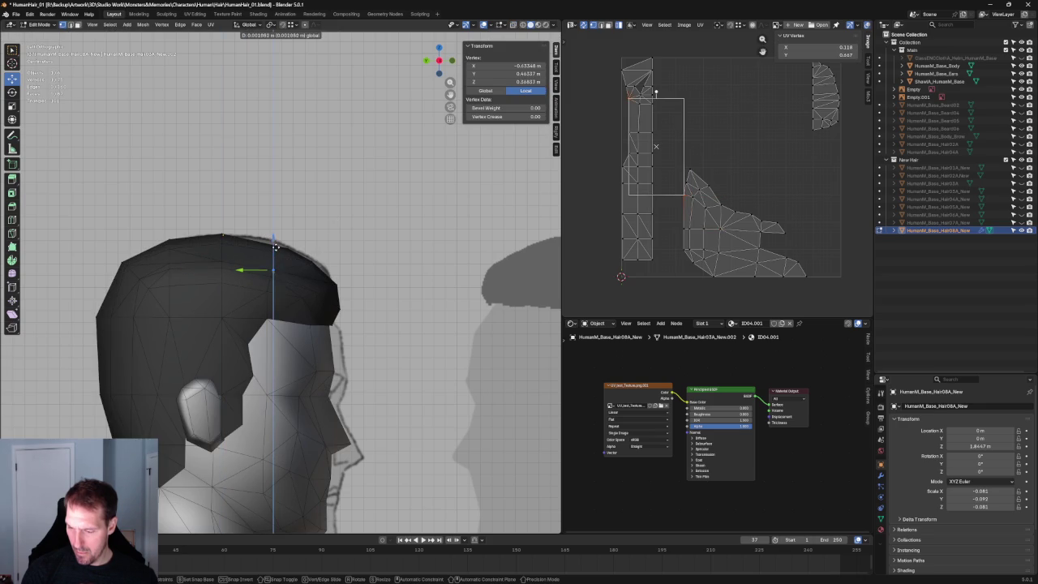
left_click(367, 259)
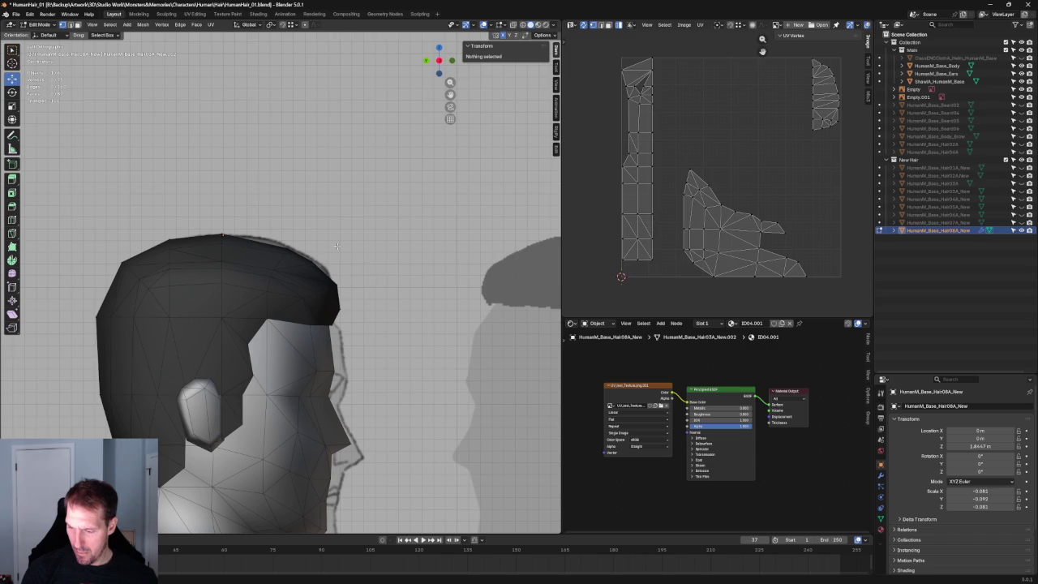
scroll(340, 249, "down", 4)
scroll(313, 165, "down", 1)
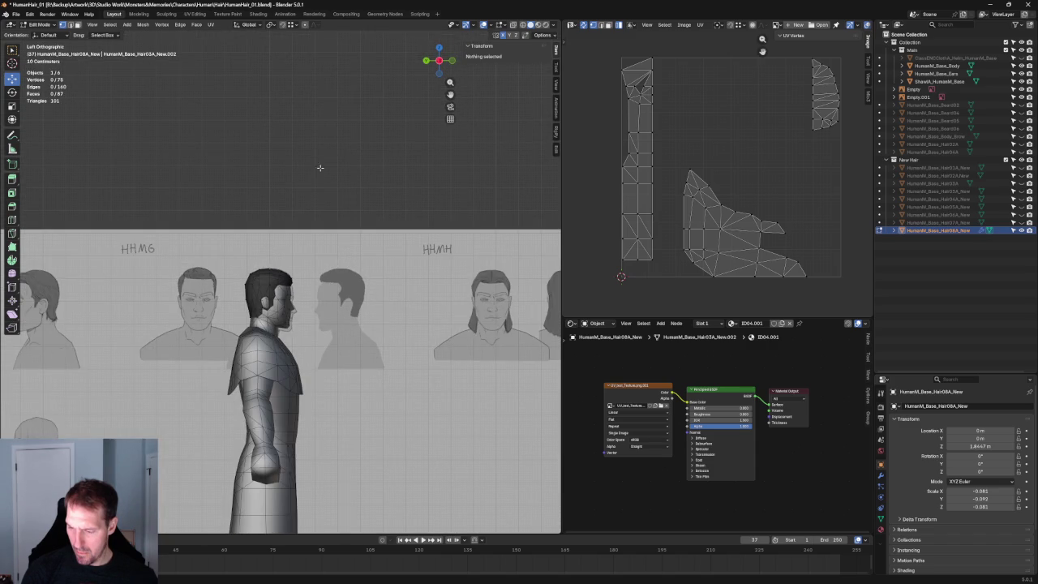
scroll(313, 165, "up", 3)
mouse_move(313, 165)
middle_mouse_down()
mouse_move(279, 351)
mouse_move(255, 271)
middle_mouse_up()
Select three crown vertices in X-ray and connect them with J.
scroll(267, 317, "up", 3)
left_click(253, 266)
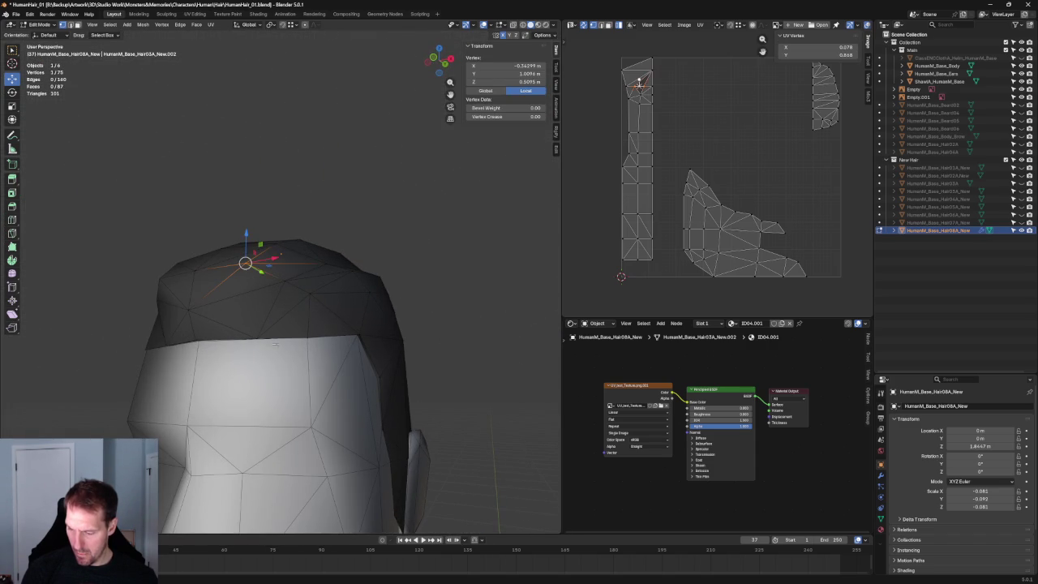
key("alt+z")
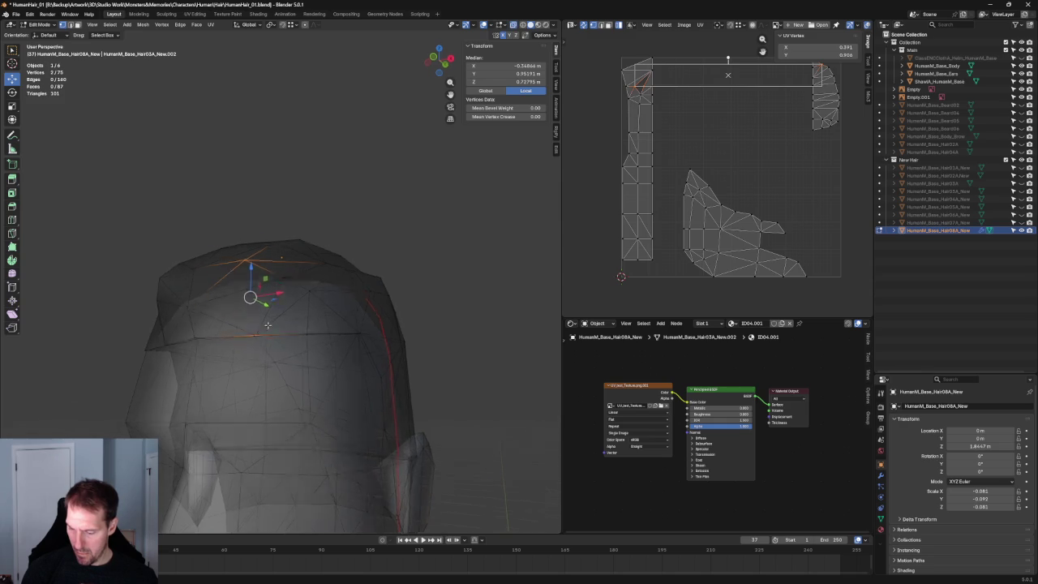
middle_click_drag(255, 297, 251, 271)
left_click(254, 309)
left_click(257, 244, "shift")
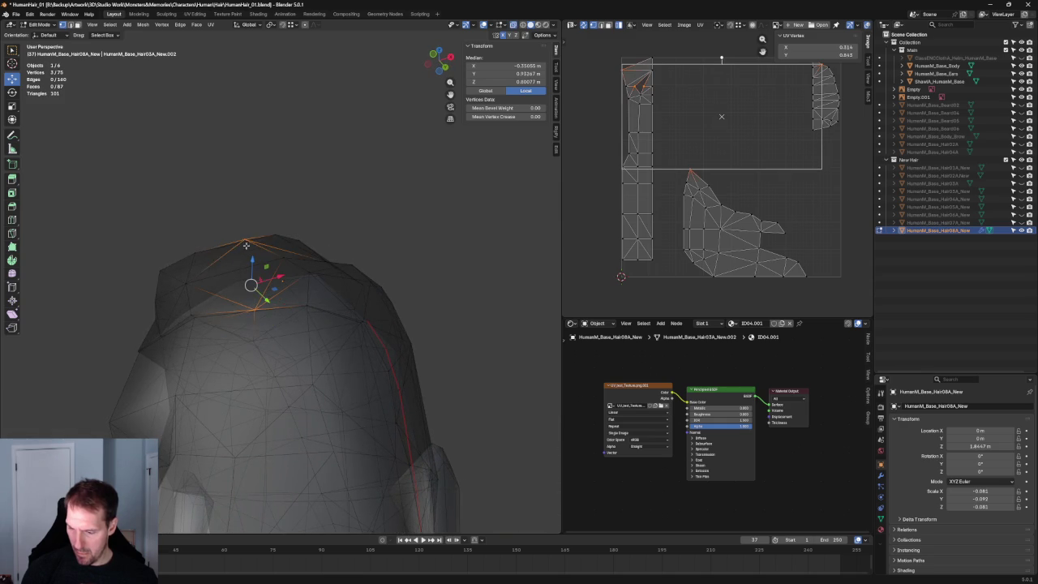
key("alt+z")
key("j")
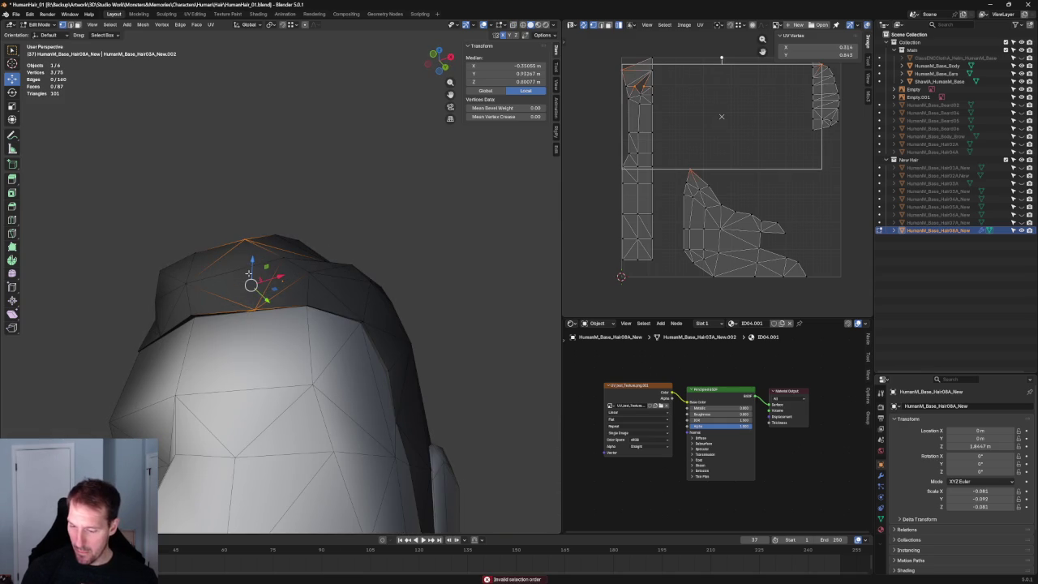
right_click(250, 263)
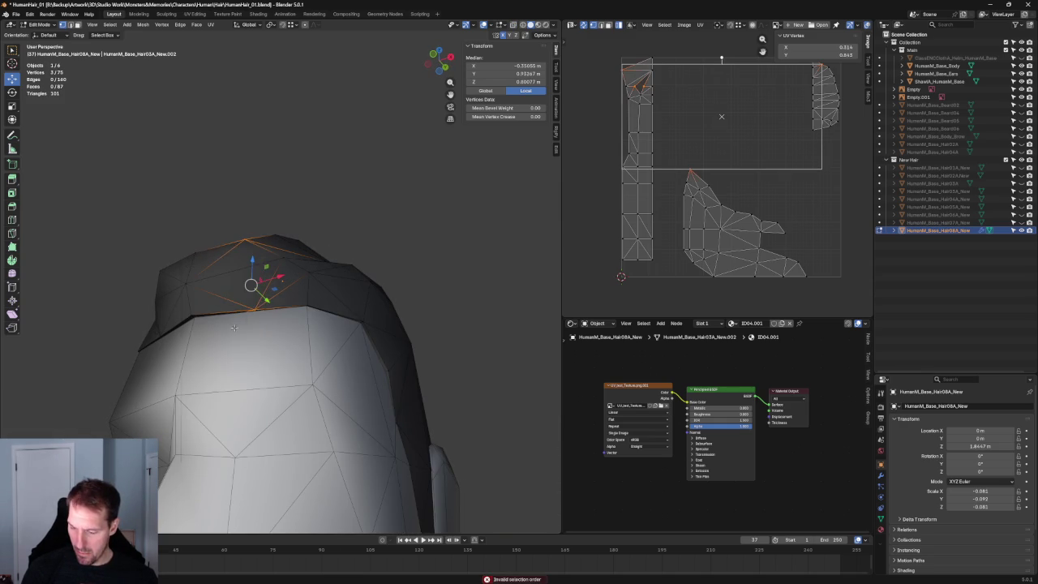
Select a single crown vertex, try sliding it, then cancel and clear the selection.
scroll(352, 234, "up", 3)
middle_click_drag(220, 327, 251, 340)
key("alt+z")
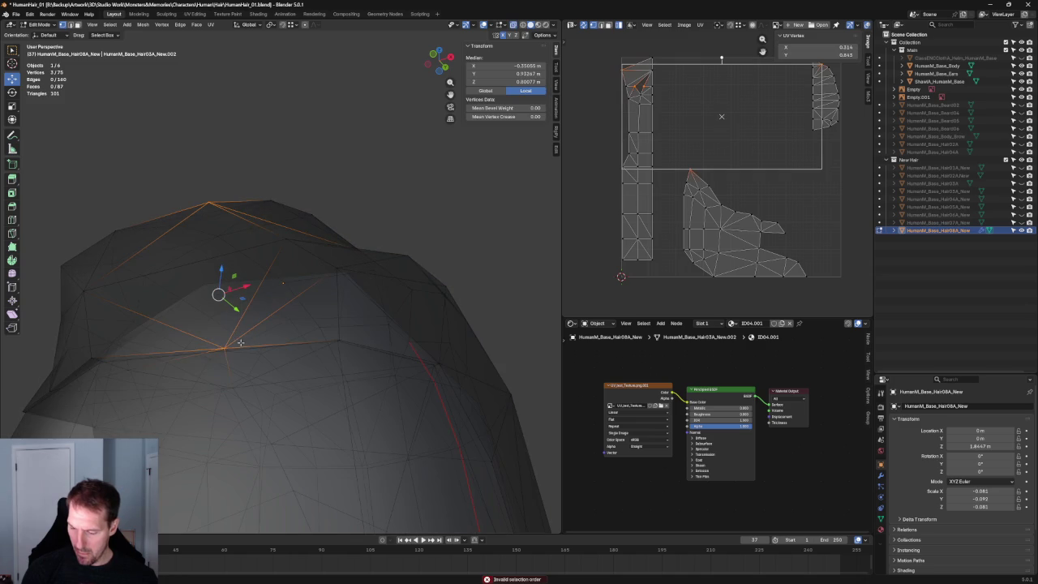
left_click(227, 349)
key("g")
key("g")
key("Escape")
key("alt+z")
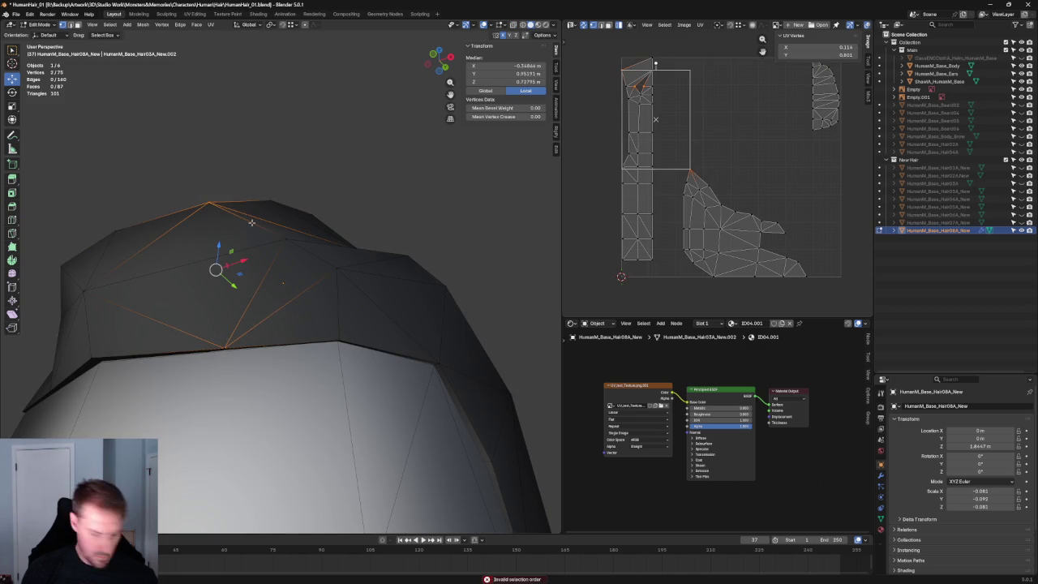
left_click(356, 181)
Select the hair's front-tip vertex, try an X move, cancel, and inspect the crown.
middle_click_drag(356, 181, 310, 287, "alt")
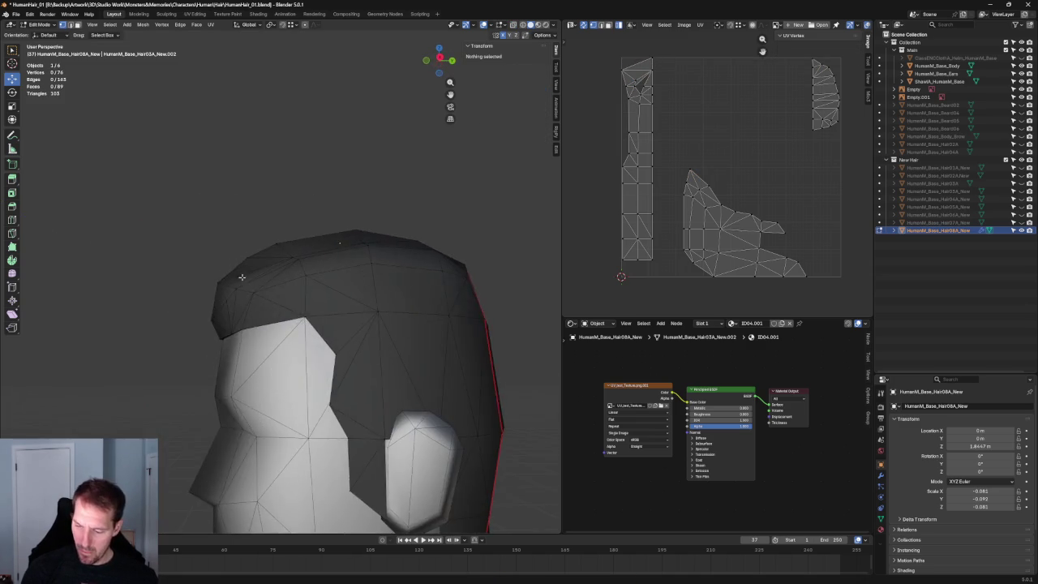
left_click(292, 274)
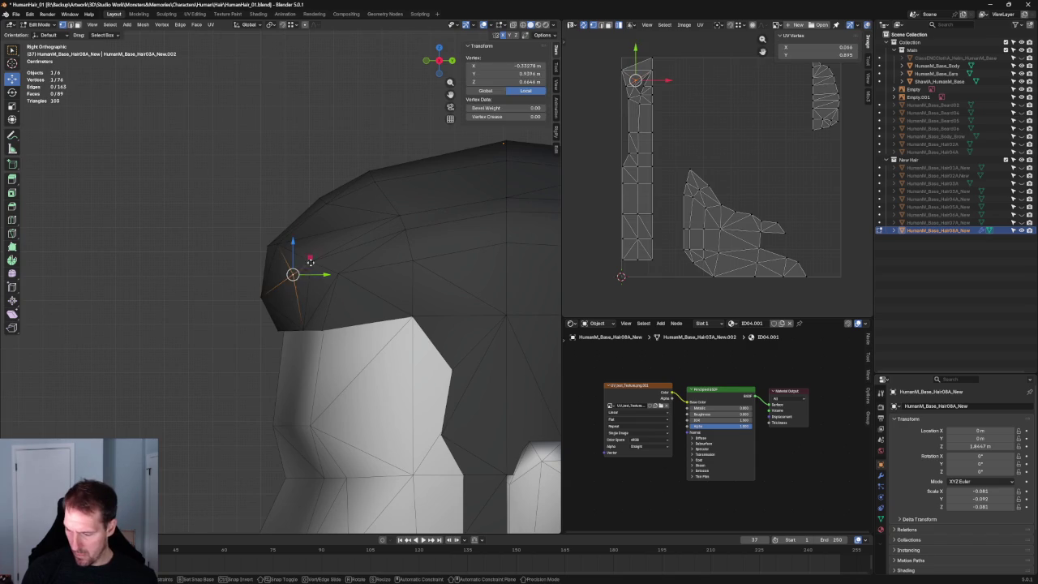
middle_click_drag(292, 280, 321, 298, "alt")
key("g")
key("x")
key("Escape")
scroll(308, 283, "down", 3)
mouse_move(308, 282)
middle_mouse_down("alt")
mouse_move(393, 339)
mouse_move(431, 294)
mouse_move(422, 276)
mouse_move(294, 254)
middle_mouse_up("alt")
mouse_move(273, 284)
middle_mouse_down()
mouse_move(238, 308)
mouse_move(349, 320)
mouse_move(272, 331)
mouse_move(232, 311)
mouse_move(232, 299)
mouse_move(373, 285)
middle_mouse_up()
scroll(257, 301, "up", 3)
scroll(281, 290, "up", 3)
Undo the last edge and reconnect two crown vertices with J.
key("ctrl+z")
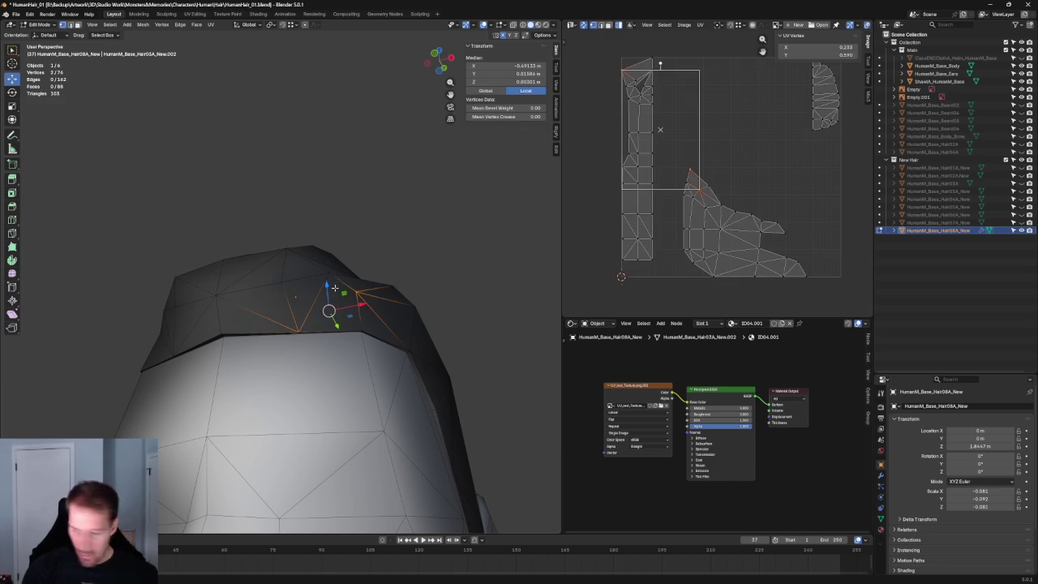
left_click(333, 270)
left_click(377, 326, "shift")
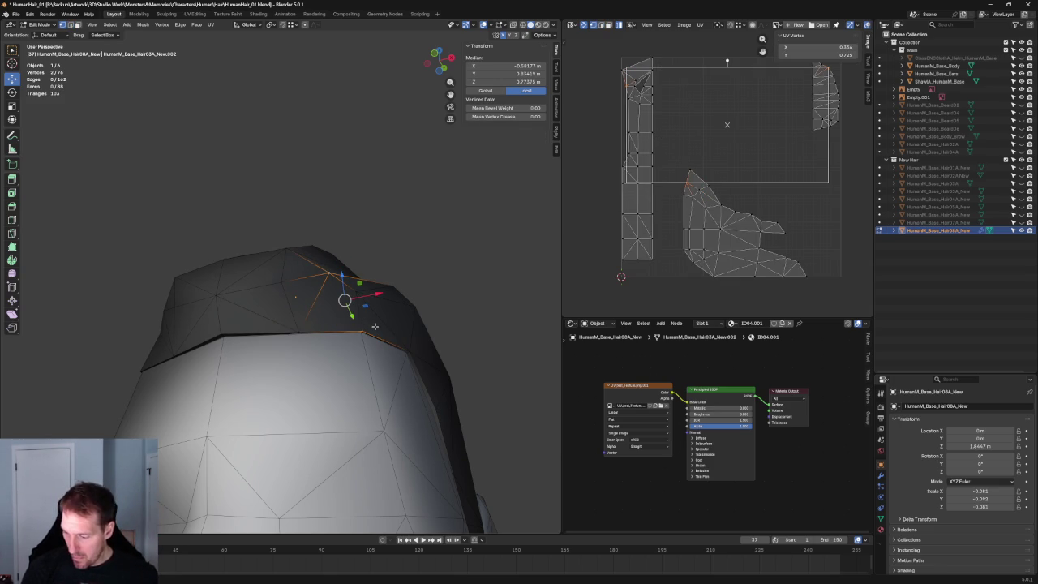
key("j")
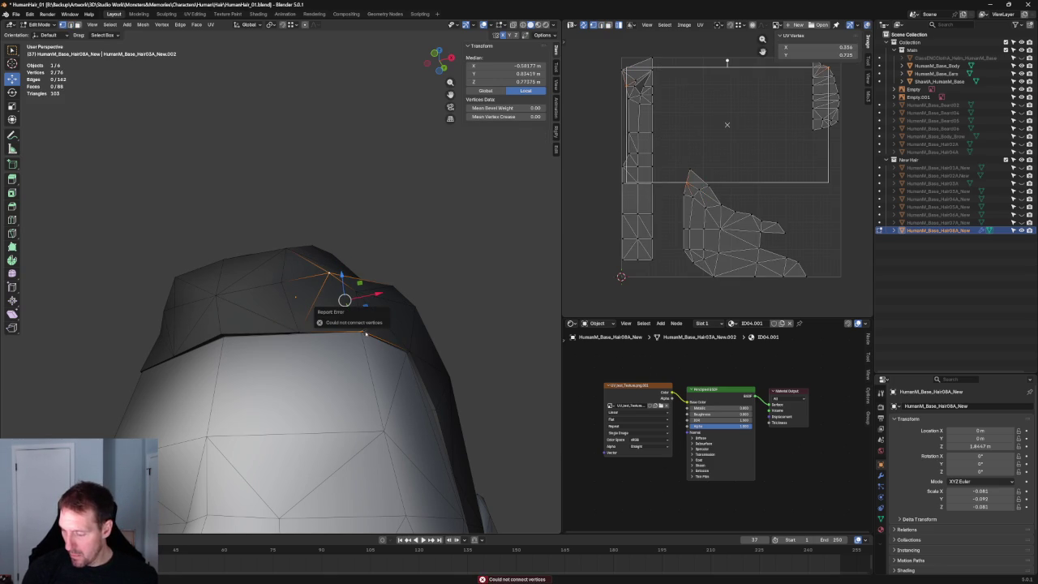
left_click(364, 331)
left_click(329, 277, "shift")
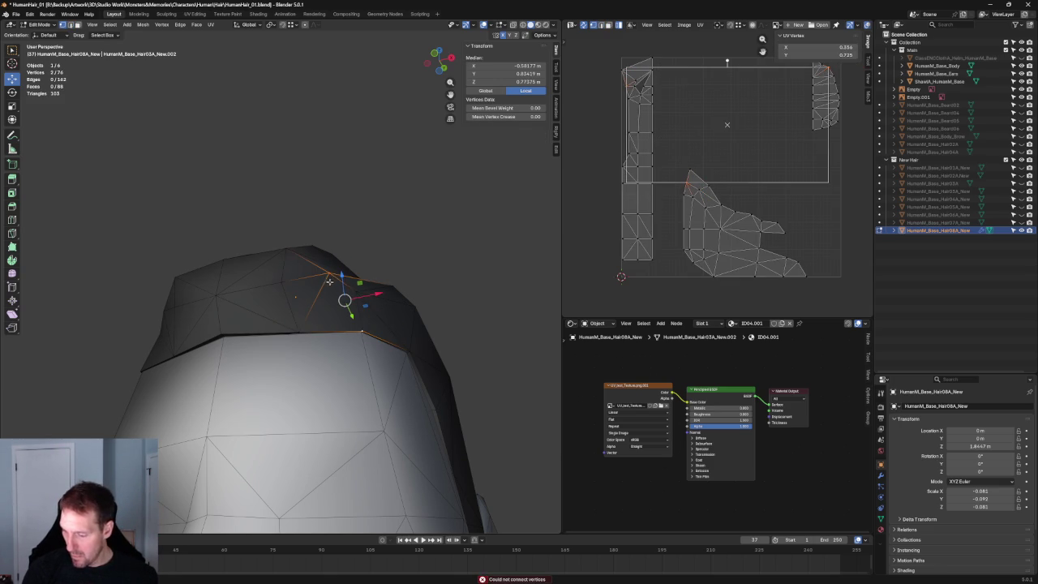
key("j")
Add a third crown vertex to the path so the new edge splits the top face.
mouse_move(336, 297)
middle_mouse_down()
mouse_move(371, 308)
mouse_move(409, 358)
mouse_move(348, 280)
middle_mouse_up()
left_click(347, 276, "shift")
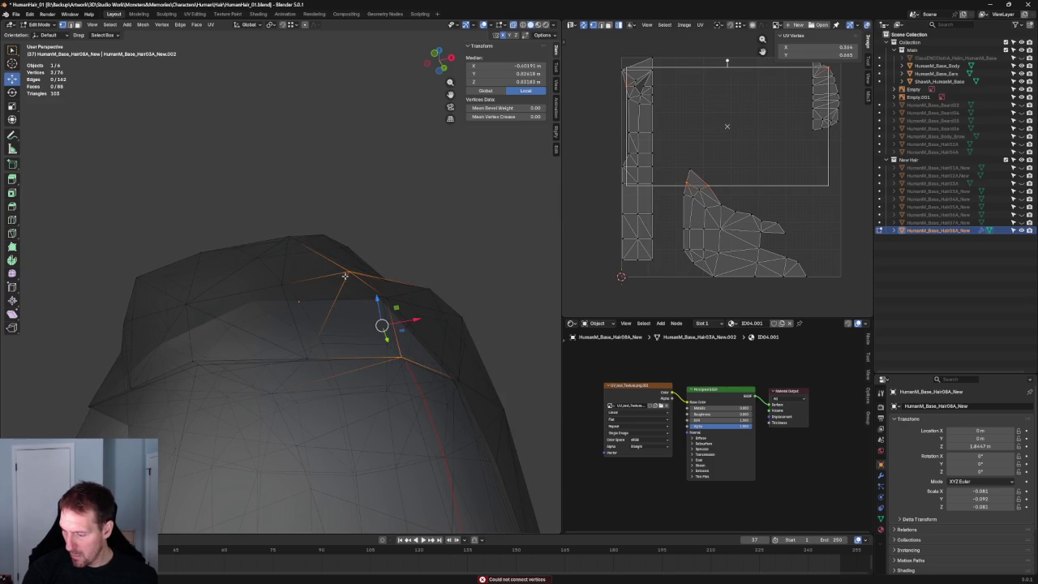
right_click(342, 277)
key("Escape")
key("alt+a")
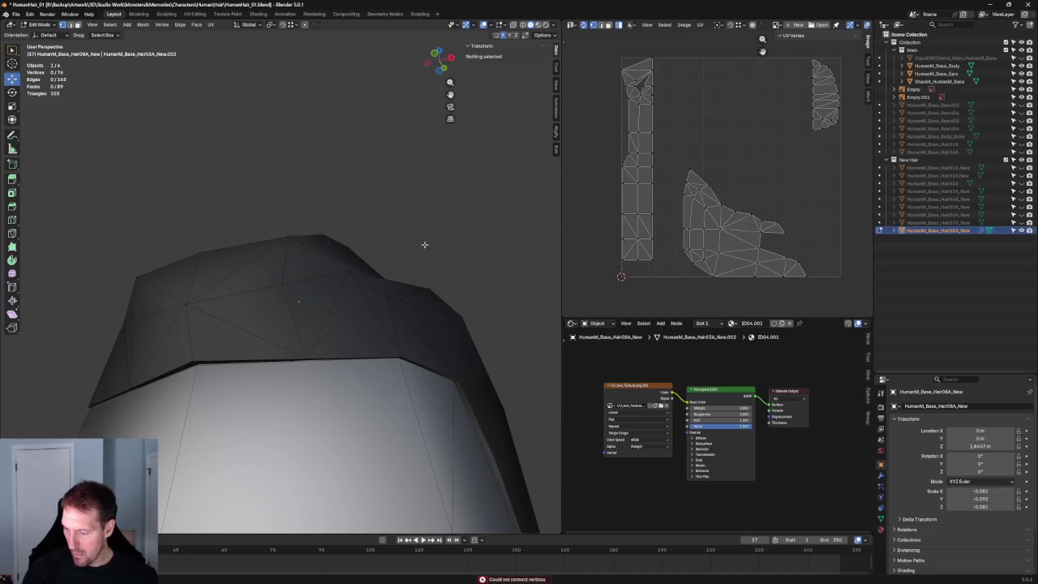
In front view with X-ray, select a vertex on the hair's side.
middle_click_drag(381, 325, 430, 306)
scroll(430, 307, "down", 2)
key("grave")
left_click(366, 271)
key("alt+z")
left_click(335, 274)
key("alt+z")
Shift the current hairline vertex sideways into place and clear the selection.
key("g")
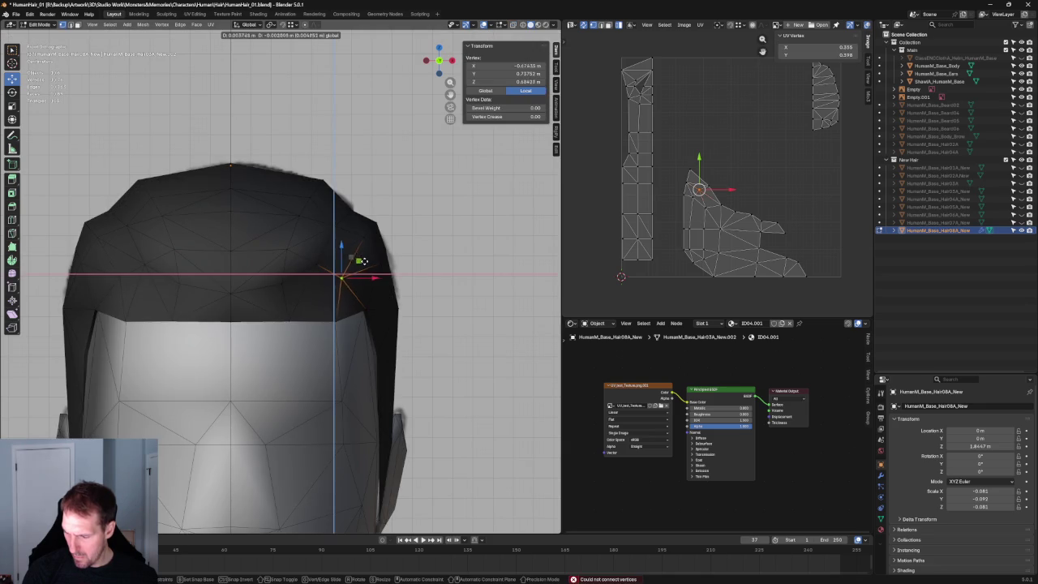
left_click(367, 262)
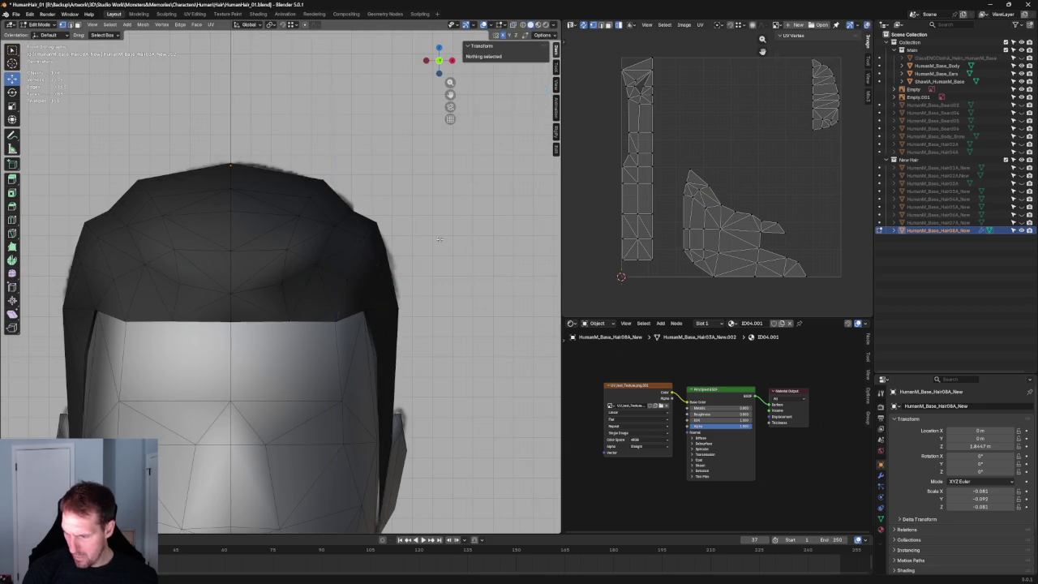
key("alt+a")
scroll(414, 262, "down", 4)
scroll(368, 276, "down", 3)
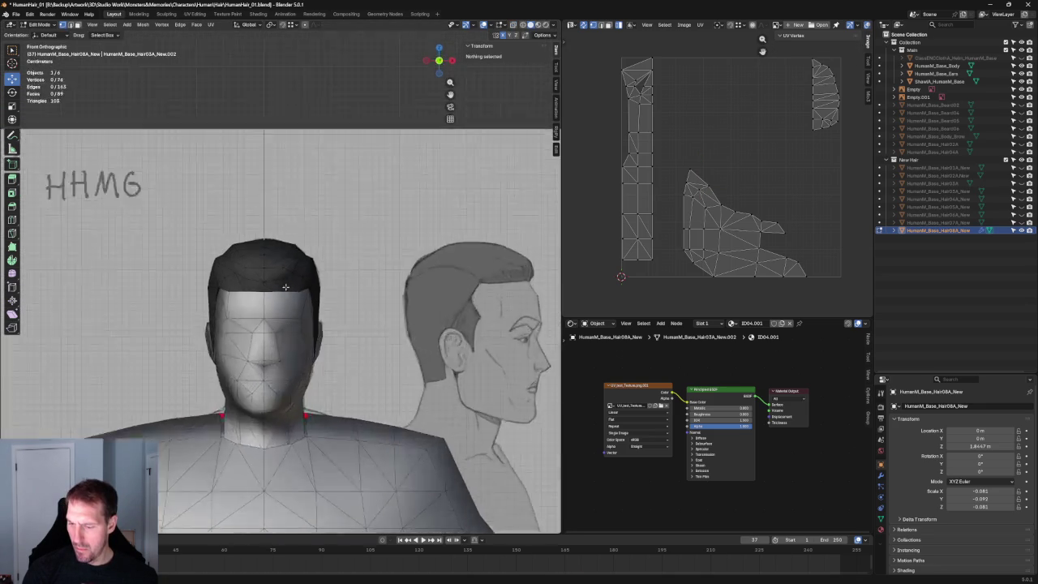
scroll(283, 280, "up", 5)
Try an X-axis move on a side vertex, then show the mesh as see-through wireframe over the sketch.
left_click(283, 280)
key("g")
key("x")
key("Escape")
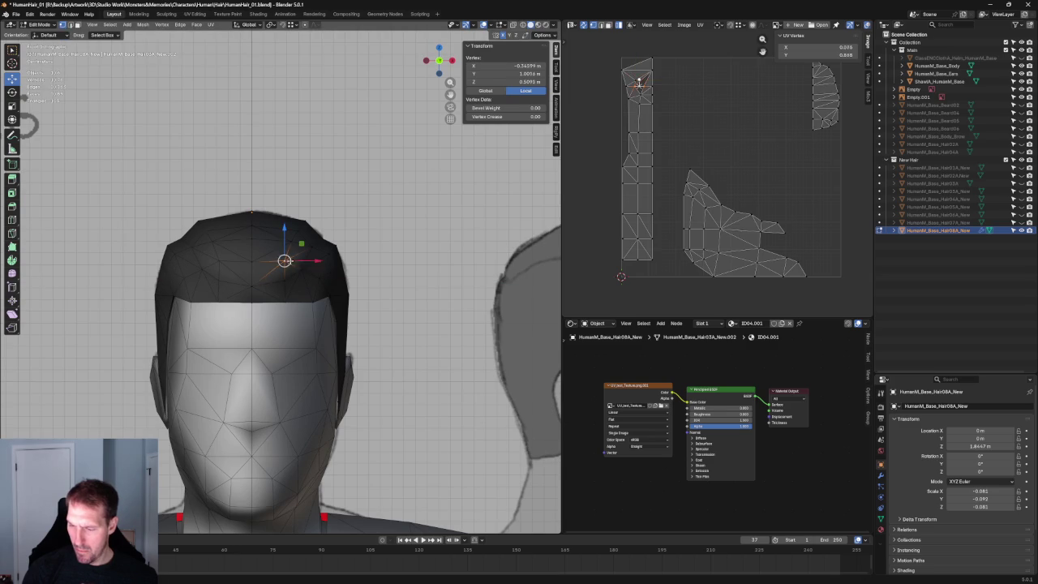
key("g")
key("x")
key("Escape")
key("alt+z")
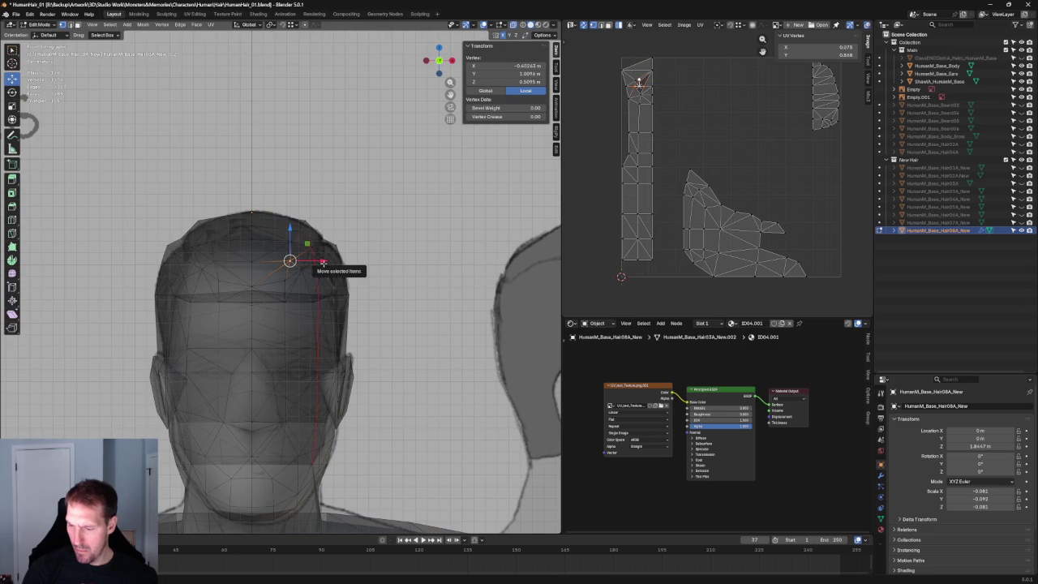
key("shift+z")
Slide several hairline vertices along X to line up with the front sketch.
key("g")
left_click(305, 272)
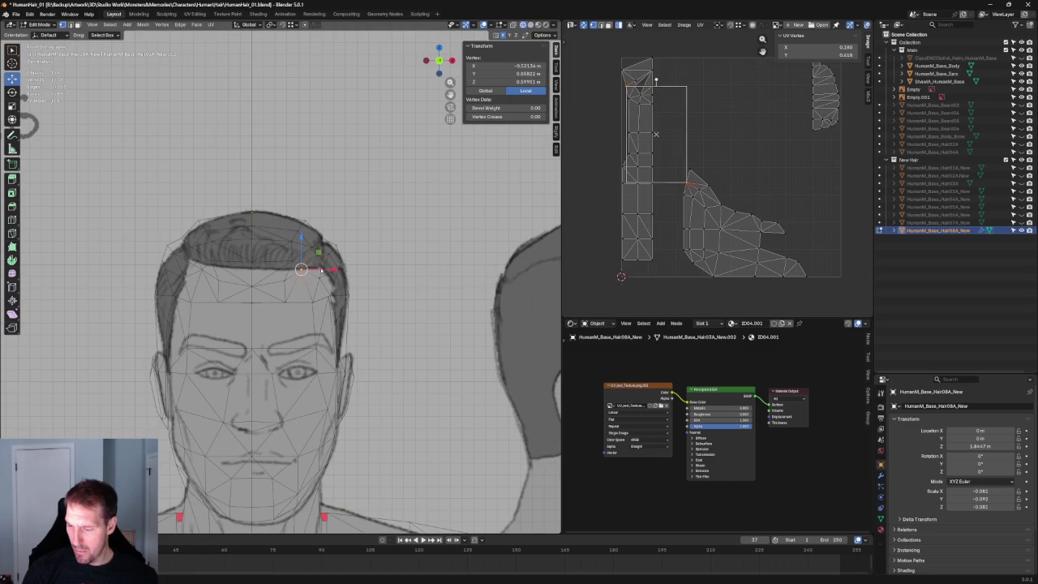
key("g")
key("x")
left_click(330, 271)
left_click(323, 247)
key("g")
key("x")
left_click(333, 249)
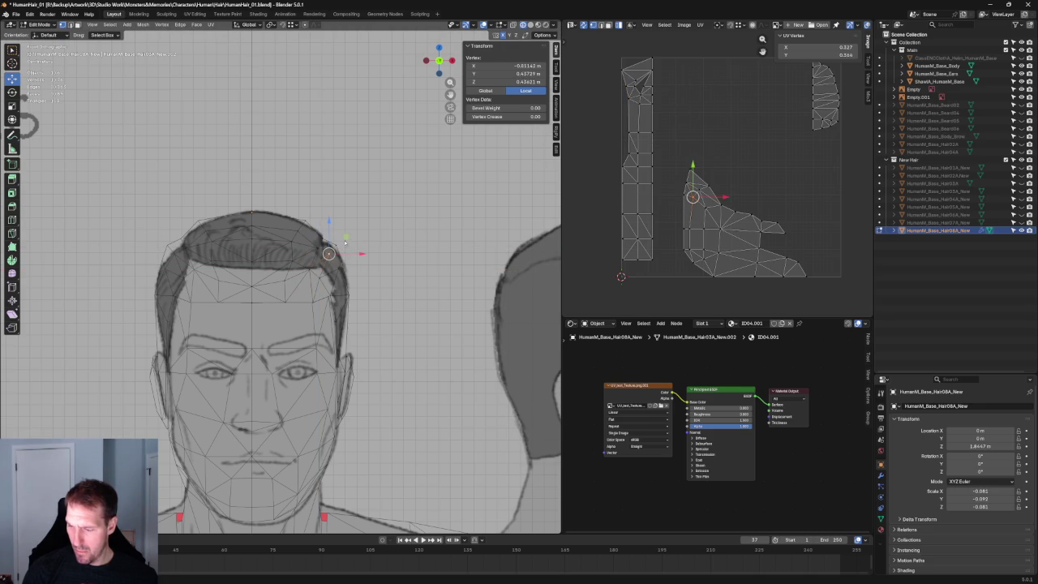
key("g")
key("x")
left_click(349, 238)
left_click(342, 277)
Shift the next hairline vertex and a top-edge vertex sideways toward the sketch outline.
left_click(339, 268)
key("g")
key("x")
left_click(362, 269)
left_click(348, 271)
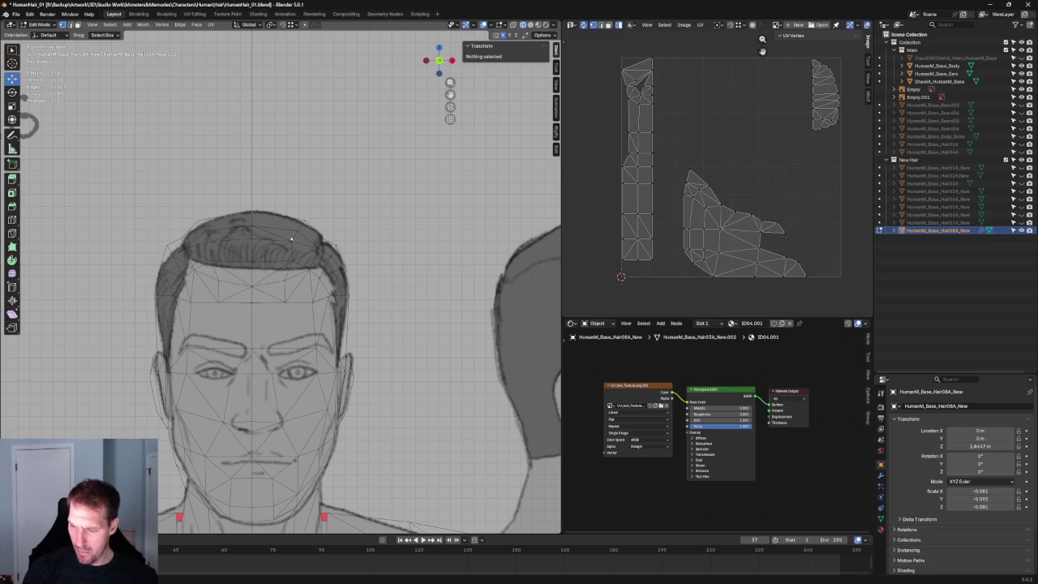
left_click(291, 241)
key("g")
key("x")
left_click(304, 234)
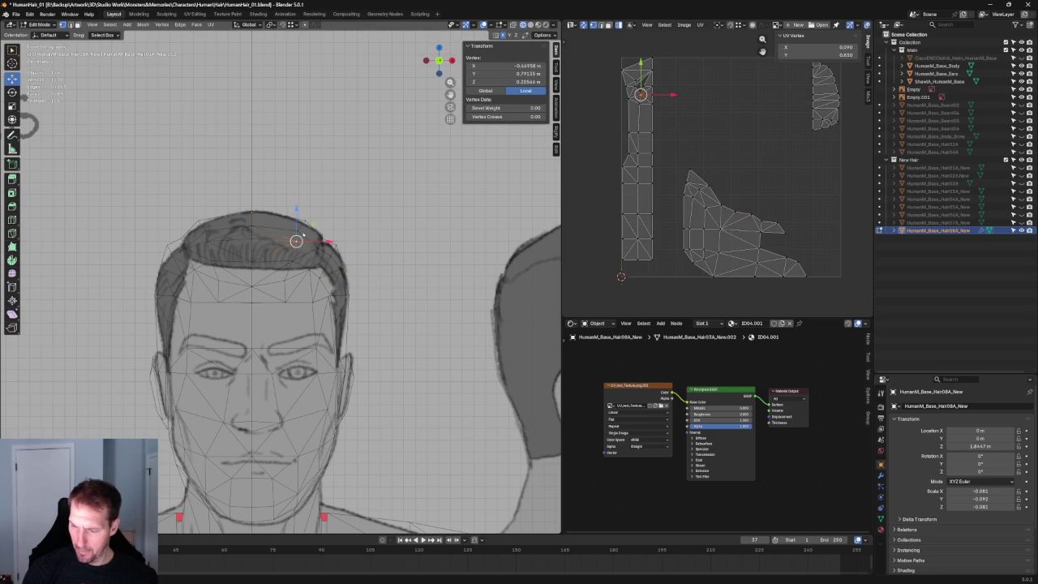
Nudge the top-edge vertex further and slide one more hairline vertex along X onto the sketch.
key("g")
key("x")
left_click(327, 232)
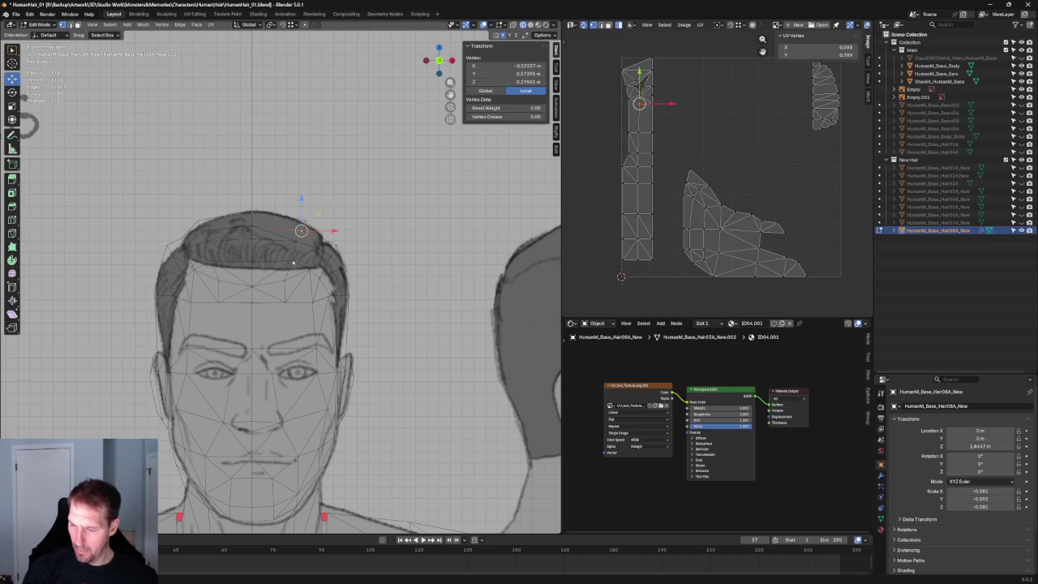
left_click(292, 260)
key("g")
key("x")
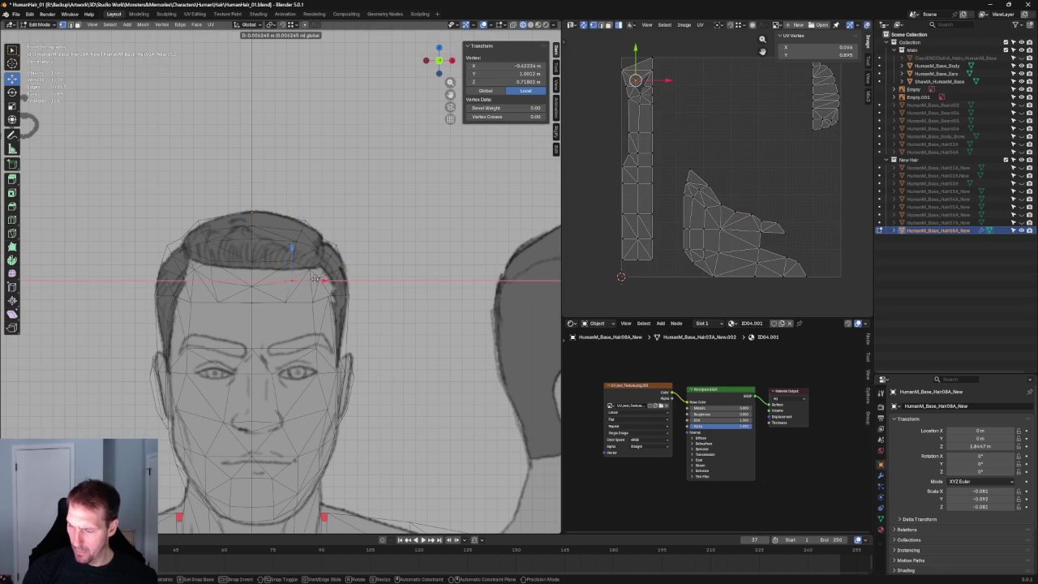
left_click(312, 278)
key("alt+a")
Zoom out to review the whole wireframe, then return to the front reference view.
scroll(324, 284, "down", 3)
scroll(324, 284, "down", 3)
mouse_move(324, 284)
middle_mouse_down()
mouse_move(355, 293)
mouse_move(309, 255)
middle_mouse_up()
scroll(298, 263, "up", 2)
scroll(302, 272, "up", 2)
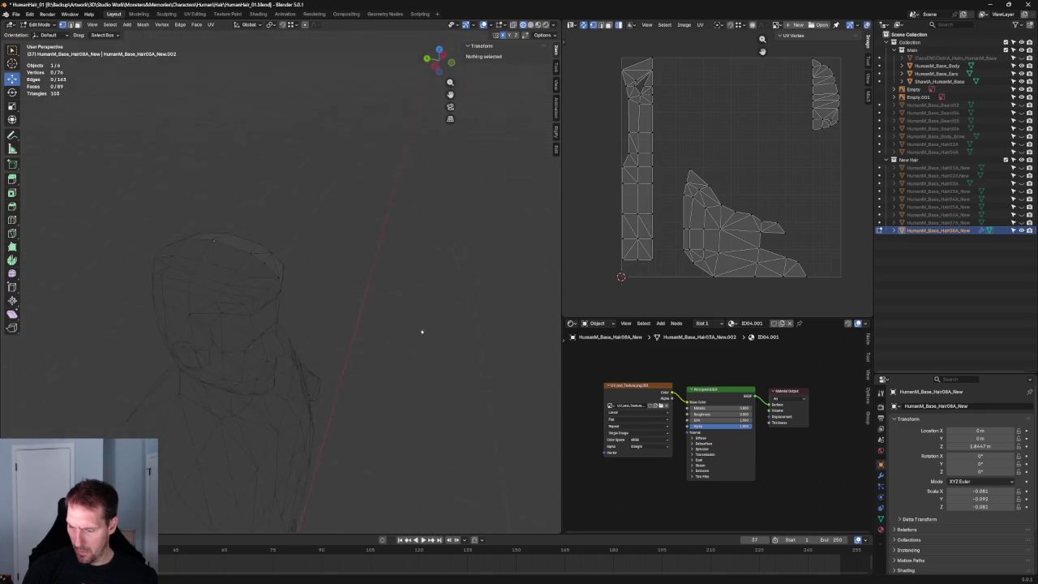
key("KP_1")
scroll(308, 276, "up", 3)
Nudge a forehead hairline vertex in front view, then switch to the right side view.
left_click(316, 281)
key("g")
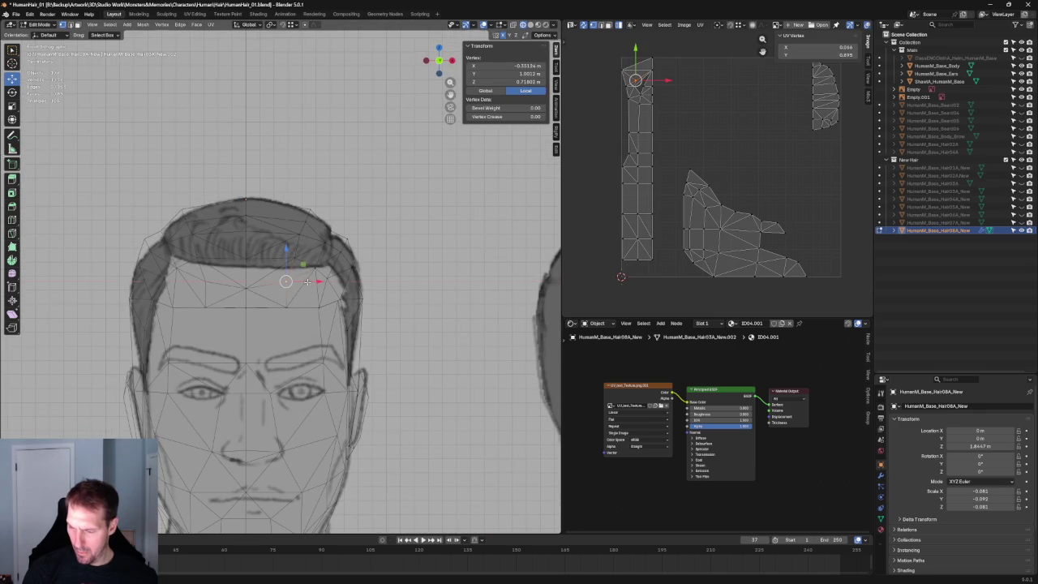
left_click(307, 282)
key("KP_3")
scroll(294, 284, "up", 2)
left_click(229, 310)
Select a hair vertex, try an X-axis move, then cancel and deselect.
middle_click_drag(230, 310, 252, 327)
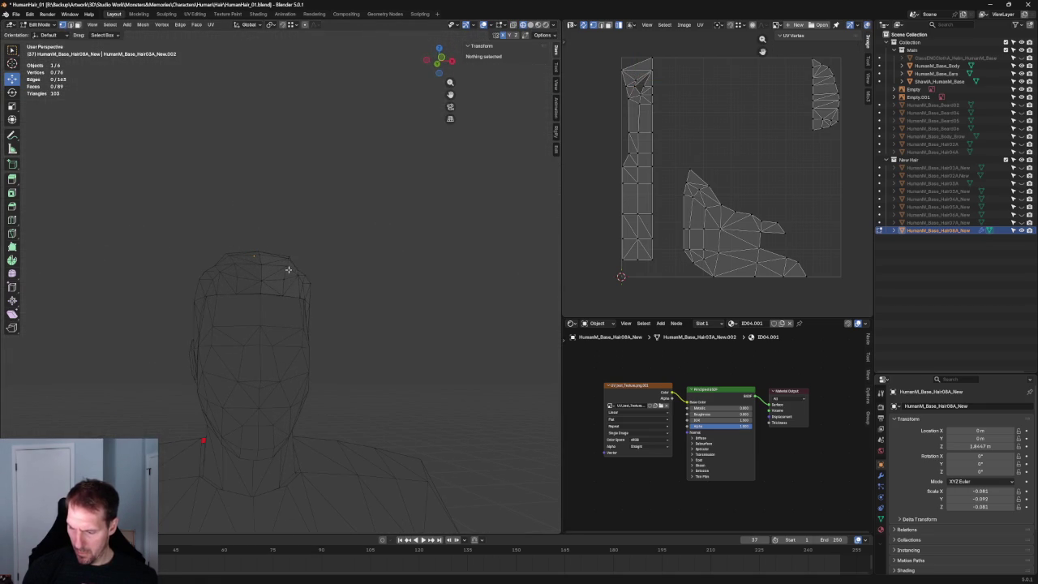
left_click(288, 270)
key("g")
key("x")
key("Escape")
left_click(333, 267)
scroll(333, 267, "down", 3)
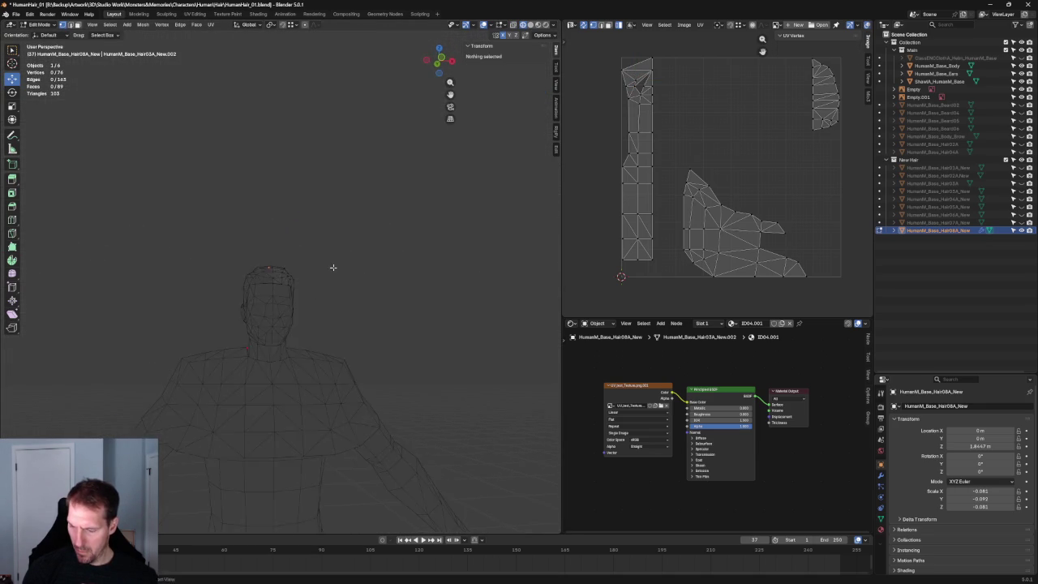
Switch to the right side view in wireframe shading to reveal the side sketch.
key("KP_3")
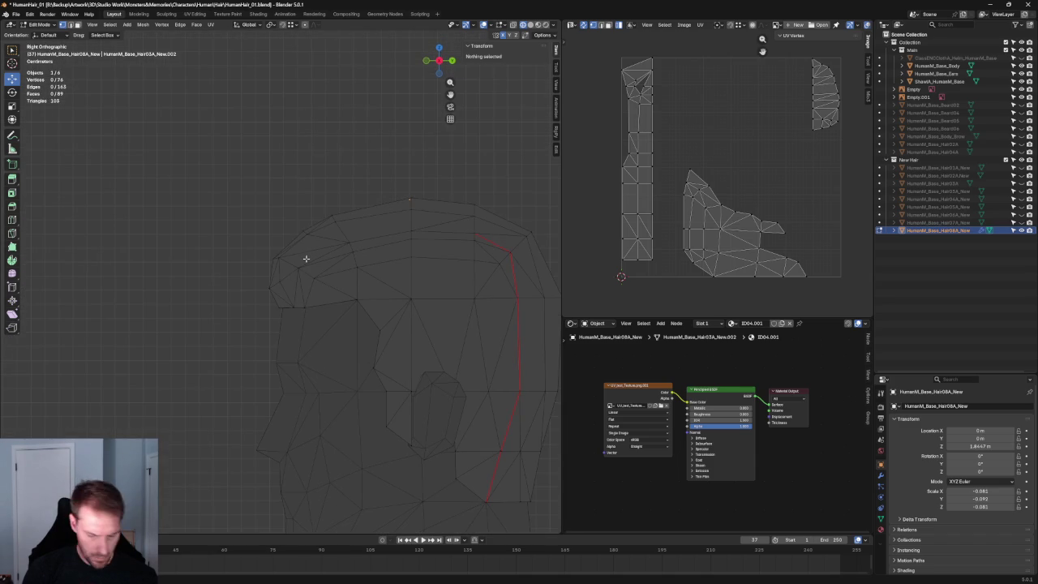
key("z")
left_click(249, 287)
scroll(314, 237, "up", 3)
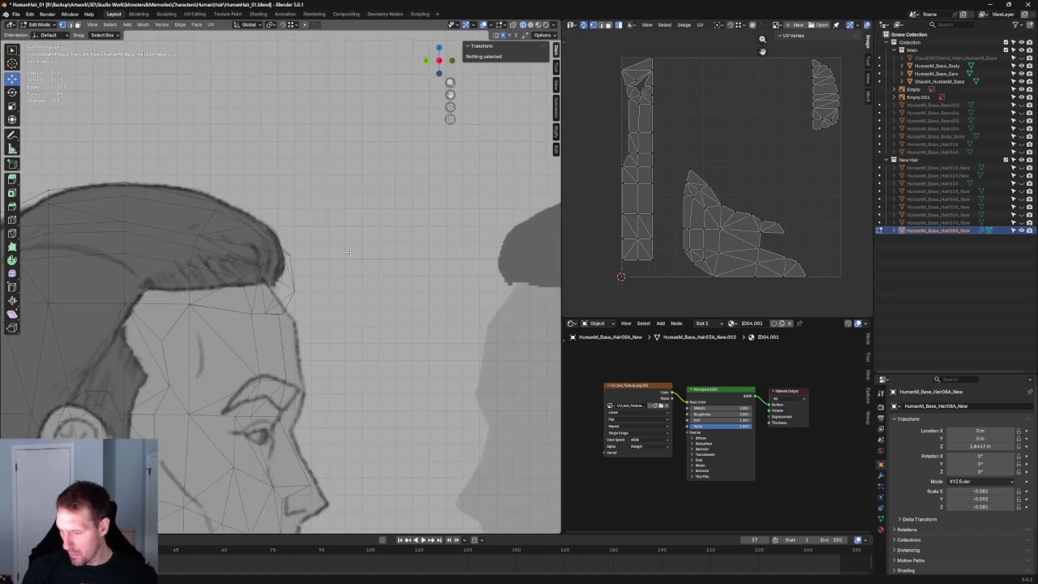
scroll(314, 238, "up", 3)
Raise the fringe tip vertices onto the side sketch outline.
left_click(289, 240)
key("g")
left_click(302, 222)
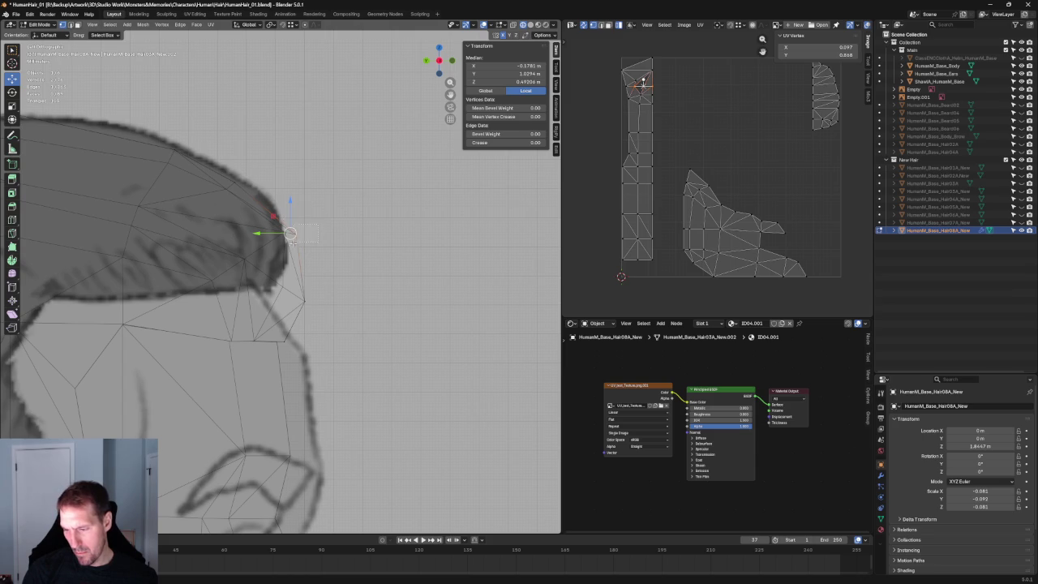
left_click(291, 237)
key("g")
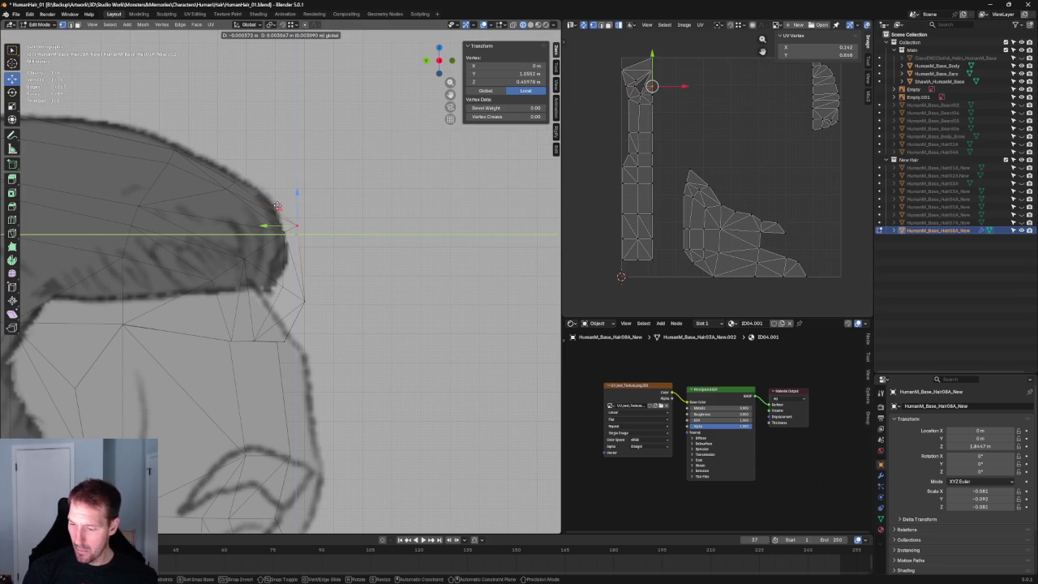
left_click(278, 207)
scroll(278, 207, "down", 2)
Move two fringe upper-outline vertices onto the sketch, one constrained along Y.
left_click(245, 214)
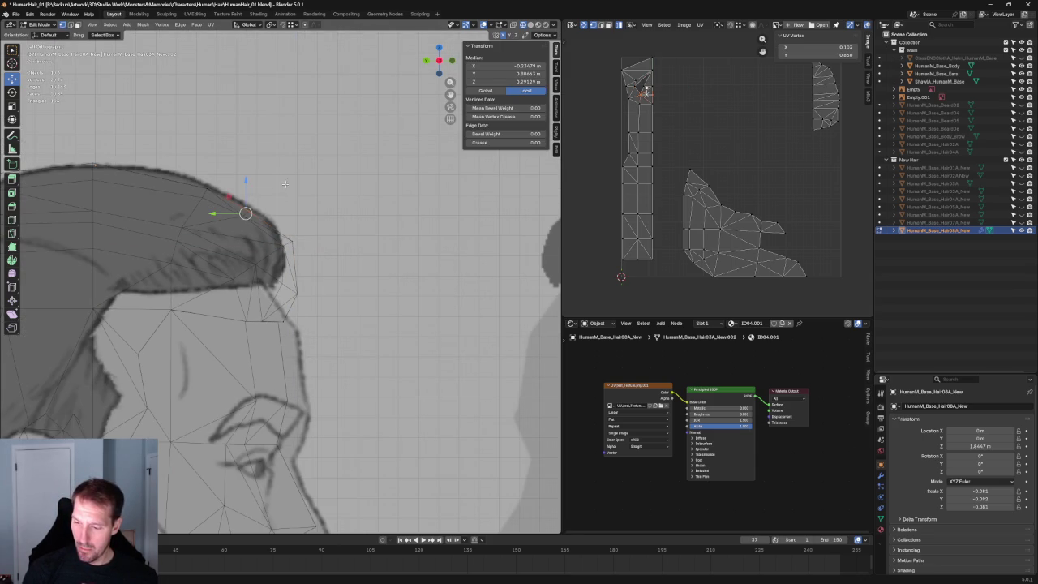
left_click(248, 183)
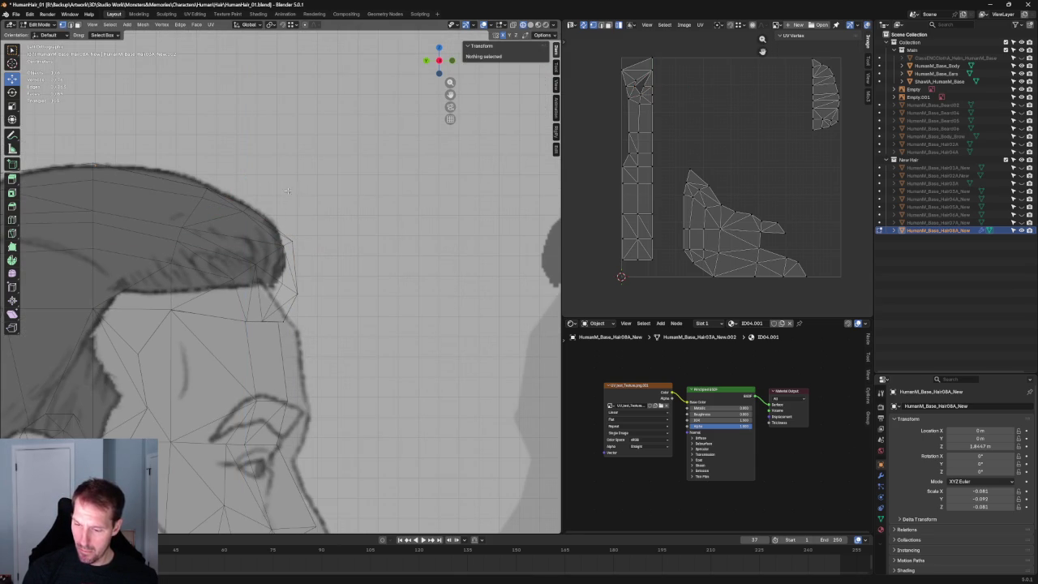
left_click_drag(189, 204, 198, 204)
scroll(198, 204, "down", 1)
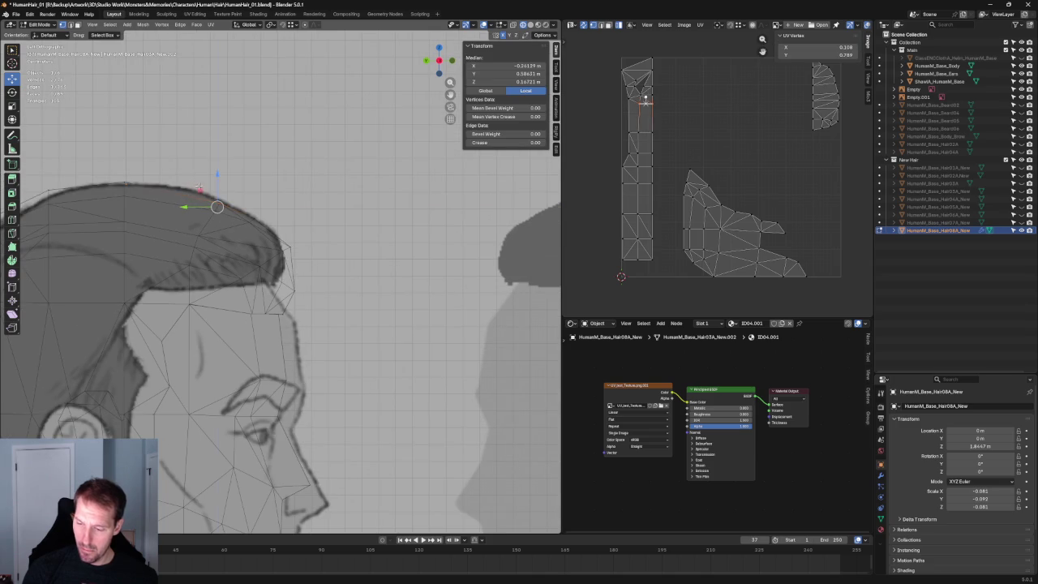
key("g")
left_click(189, 180)
left_click_drag(232, 203, 172, 253)
key("g")
key("y")
left_click(178, 210)
left_click(262, 170)
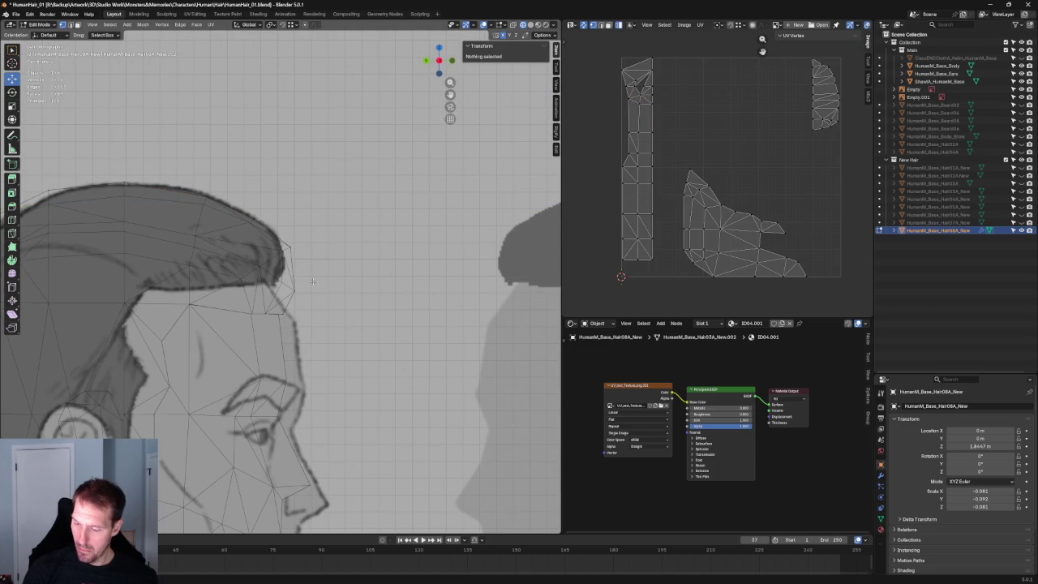
scroll(312, 280, "up", 5)
Move the temple vertex along Y, undo, and place it again at the hairline.
left_click(378, 251)
key("g")
key("y")
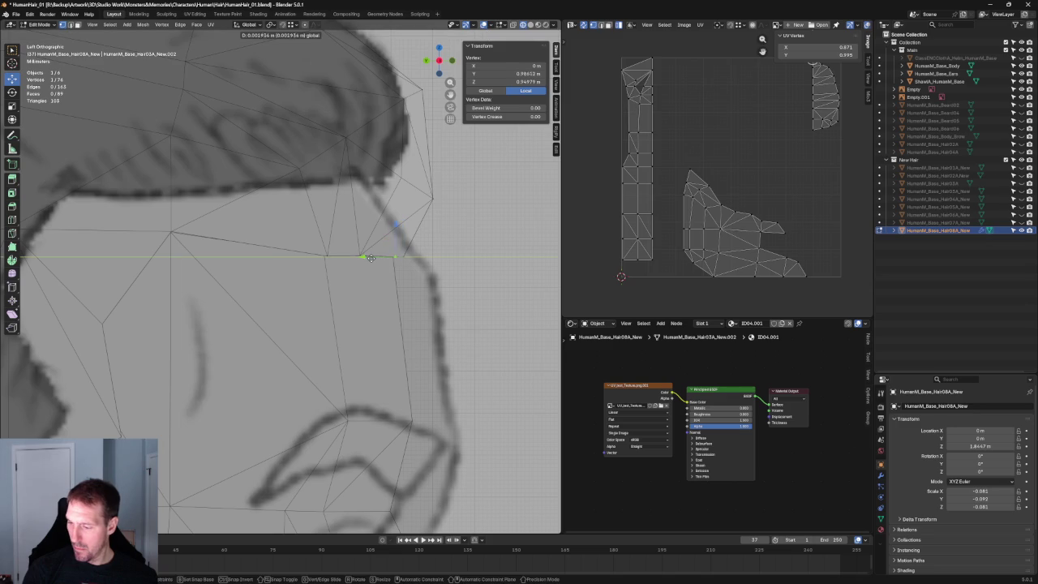
left_click(403, 256)
key("ctrl+z")
key("g")
key("y")
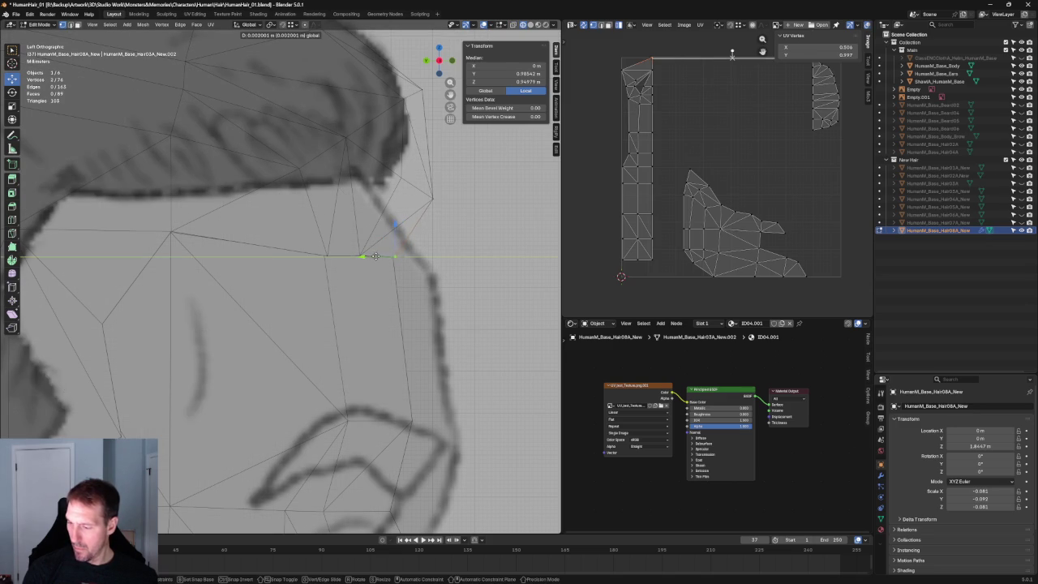
left_click(375, 256)
key("alt+a")
scroll(389, 258, "down", 5)
scroll(409, 260, "up", 5)
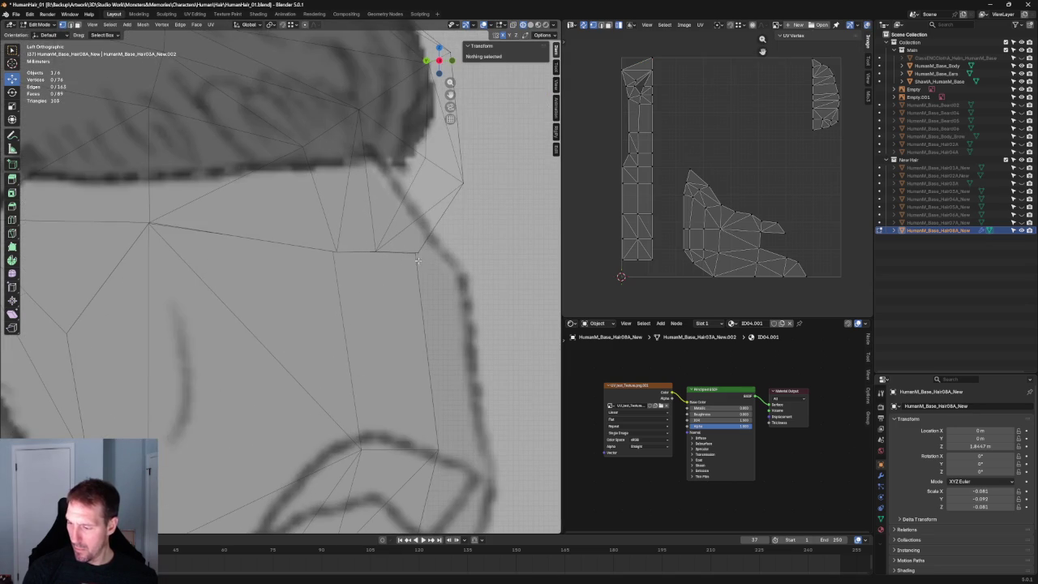
Raise the sideburn corner vertex along Z, then select the temple corner vertex.
left_click(418, 258)
key("g")
key("z")
left_click(417, 225)
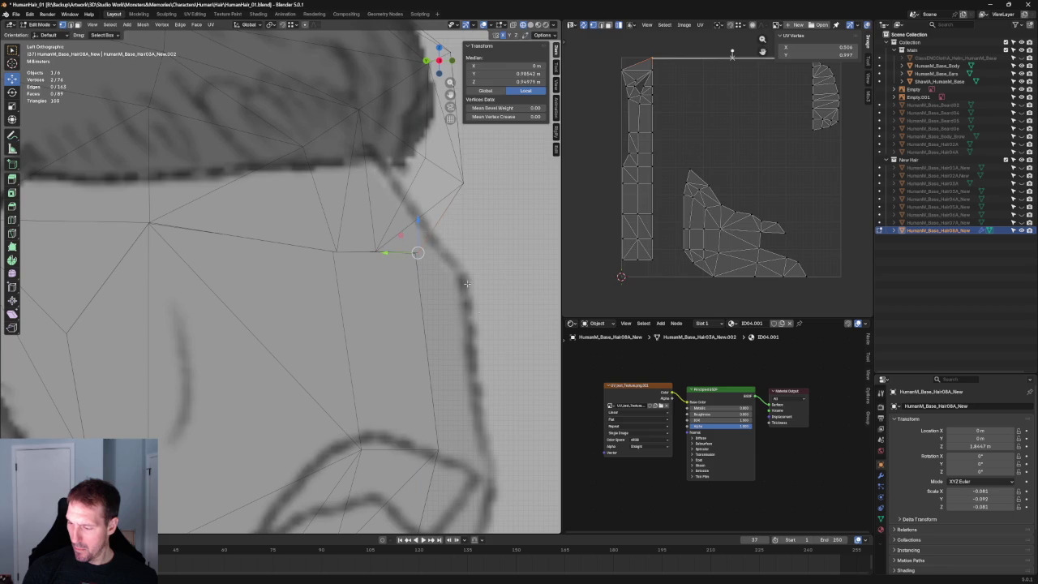
key("alt+a")
scroll(418, 260, "down", 5)
scroll(427, 304, "up", 5)
left_click(361, 256)
mouse_move(396, 293)
middle_mouse_down()
mouse_move(352, 285)
mouse_move(293, 242)
mouse_move(294, 280)
mouse_move(235, 276)
mouse_move(181, 295)
mouse_move(186, 318)
mouse_move(209, 261)
middle_mouse_up()
Dissolve the edge across the fringe and hide the Main collection's body objects.
left_click(203, 268)
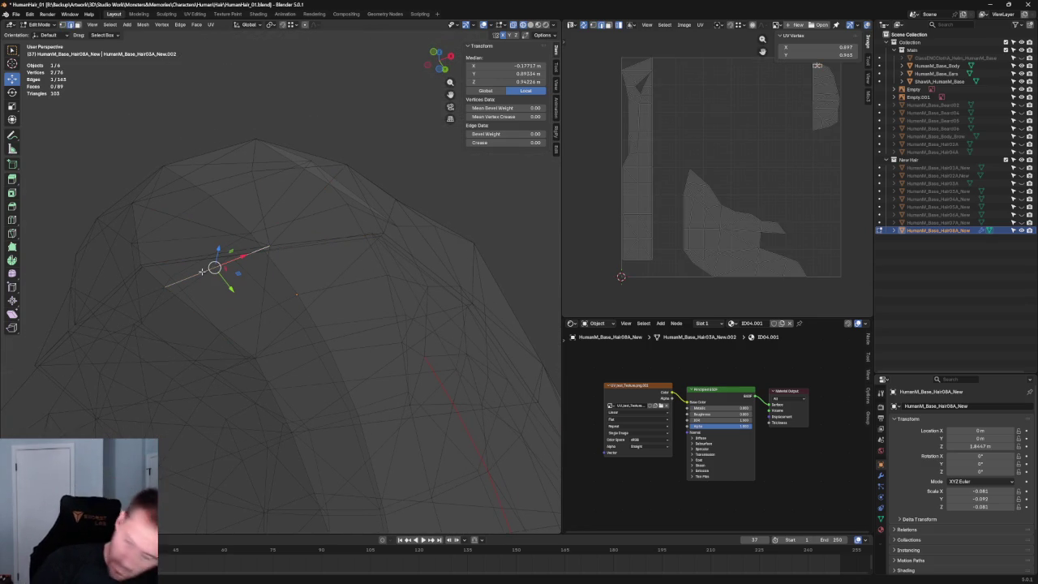
key("ctrl+x")
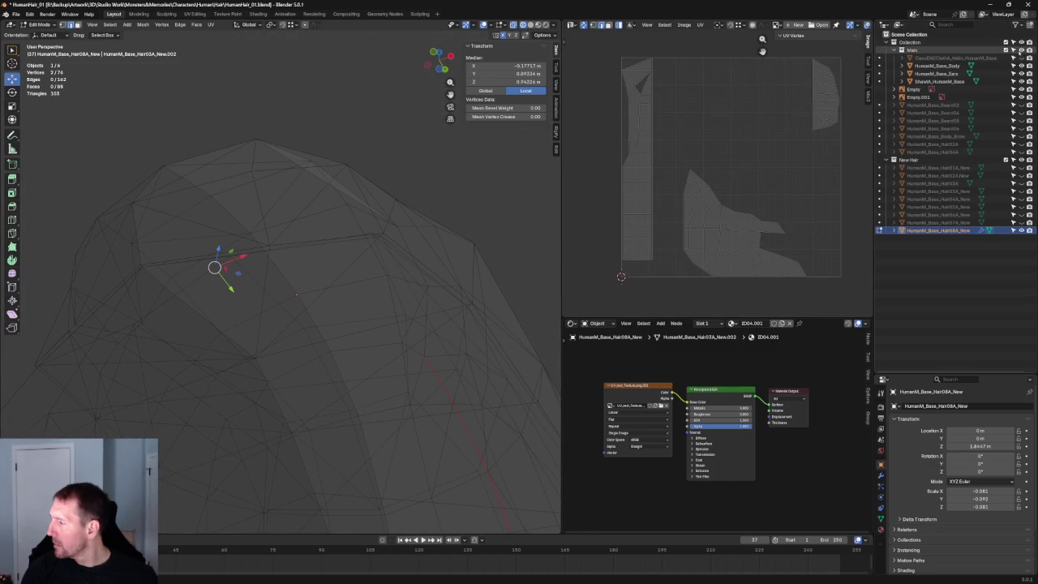
left_click(1013, 50)
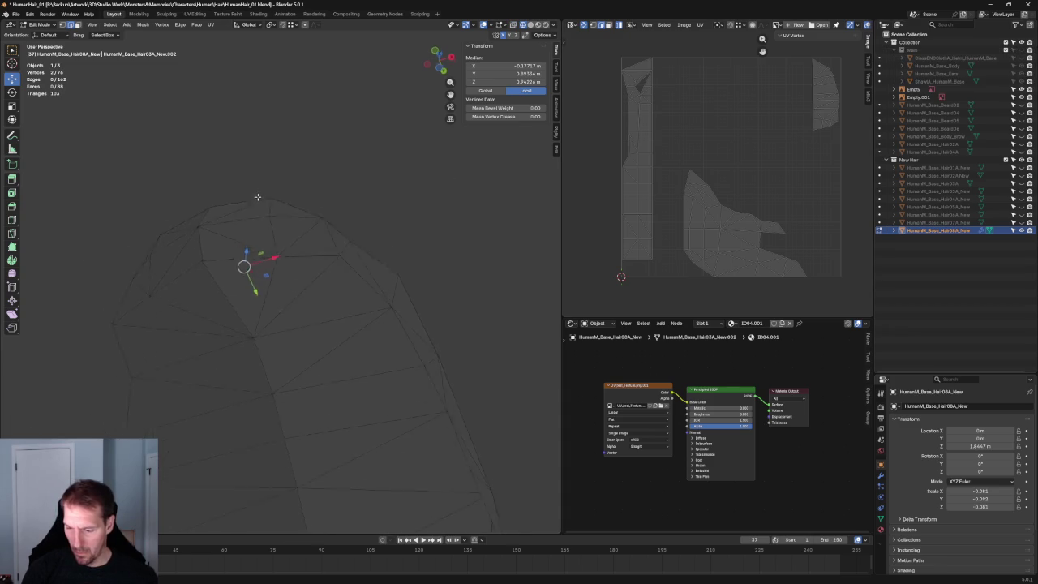
mouse_move(291, 157)
middle_mouse_down()
mouse_move(186, 200)
mouse_move(367, 166)
mouse_move(371, 251)
middle_mouse_up()
scroll(371, 260, "up", 4)
scroll(381, 292, "up", 4)
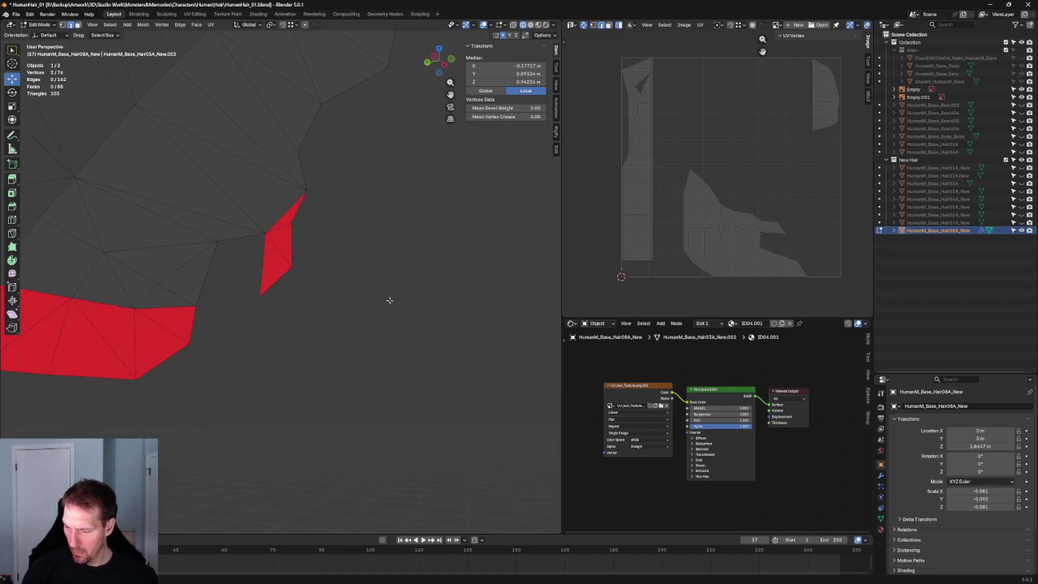
scroll(385, 297, "down", 5)
mouse_move(385, 296)
middle_mouse_down()
mouse_move(250, 168)
mouse_move(328, 181)
mouse_move(402, 230)
middle_mouse_up()
Switch to Solid shading and remove the stray edge and face inside the hair.
left_click(531, 25)
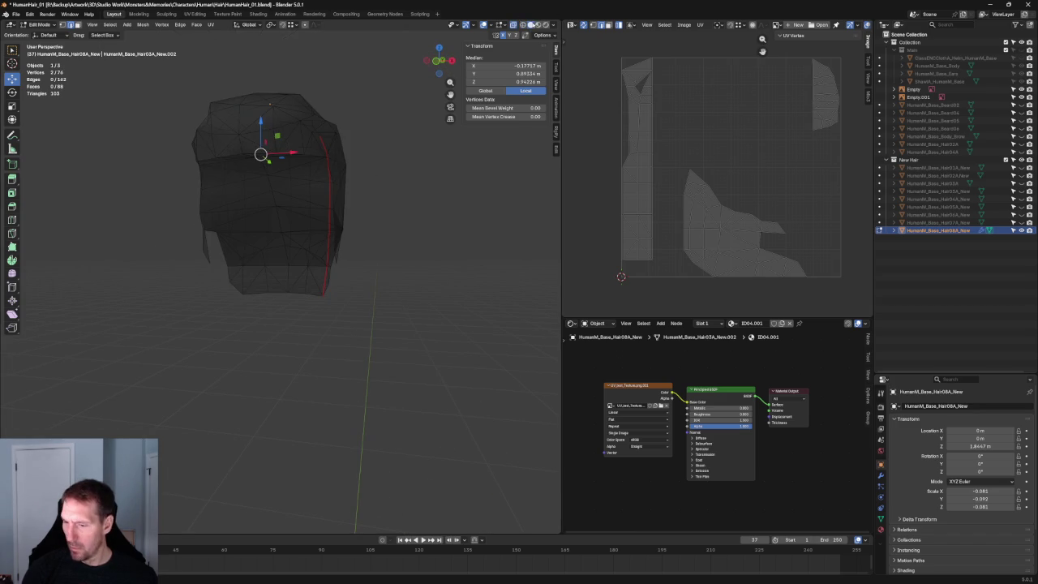
mouse_move(396, 193)
middle_mouse_down()
mouse_move(425, 167)
mouse_move(398, 197)
mouse_move(335, 232)
mouse_move(398, 227)
mouse_move(417, 251)
mouse_move(301, 236)
mouse_move(299, 223)
middle_mouse_up()
scroll(373, 230, "up", 4)
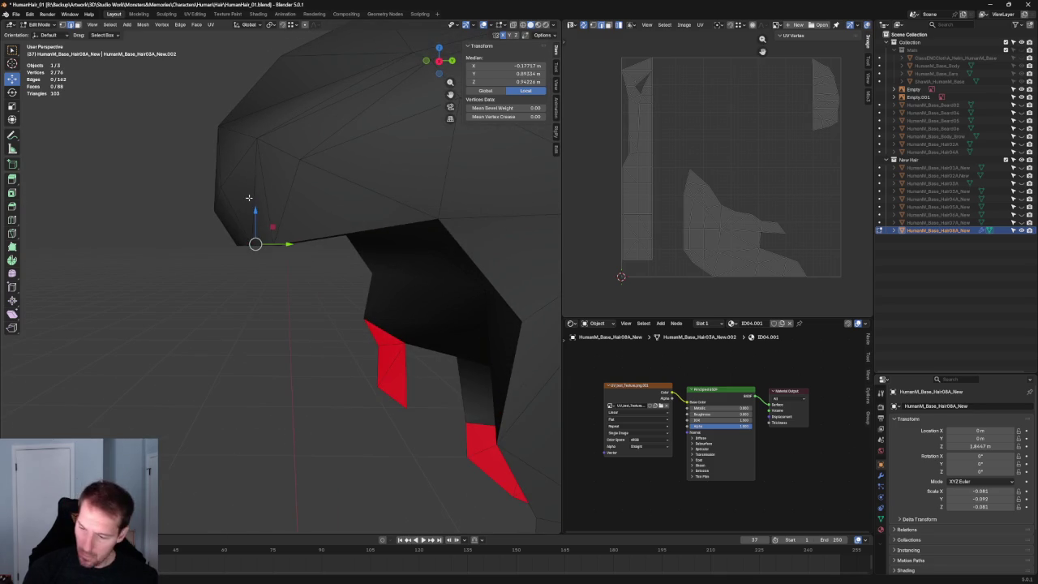
key("m")
Select the fringe corner vertices and fill them with New Edge/Face from Vertices.
left_click(276, 195)
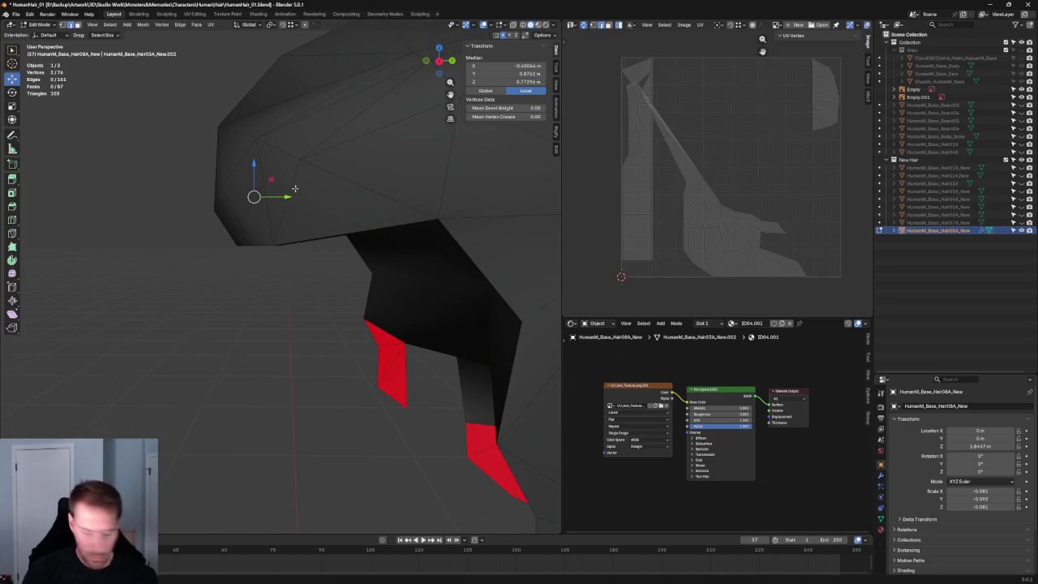
mouse_move(273, 177)
middle_mouse_down()
mouse_move(301, 278)
mouse_move(324, 290)
middle_mouse_up()
key("alt+z")
left_click(314, 301)
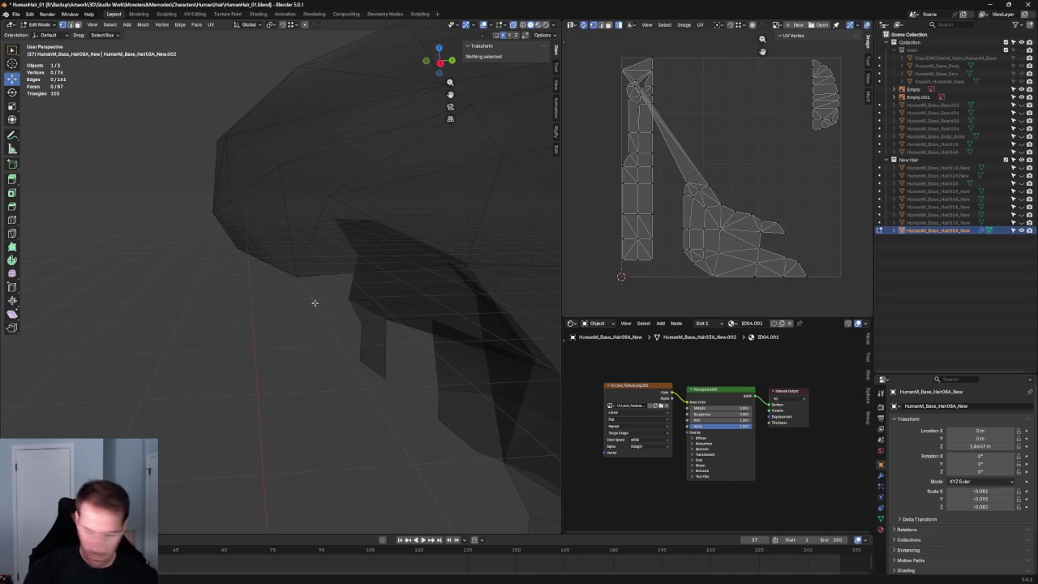
left_click(278, 262, "shift")
key("alt+z")
left_click(226, 206, "shift")
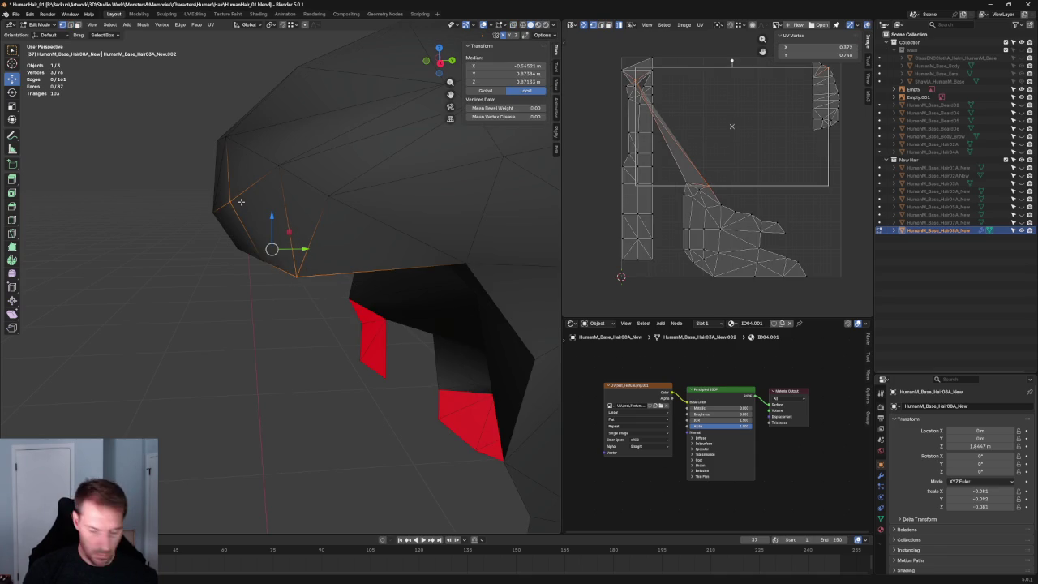
right_click(244, 199)
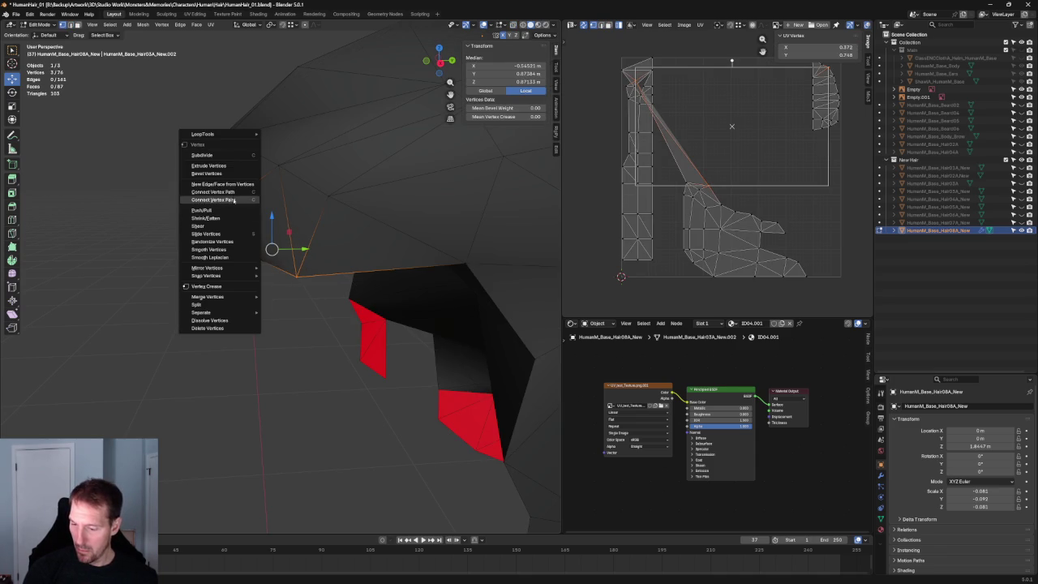
left_click(243, 206)
key("alt+a")
mouse_move(243, 206)
middle_mouse_down()
mouse_move(282, 266)
mouse_move(411, 276)
mouse_move(225, 290)
mouse_move(232, 319)
mouse_move(257, 287)
mouse_move(220, 313)
mouse_move(213, 298)
middle_mouse_up()
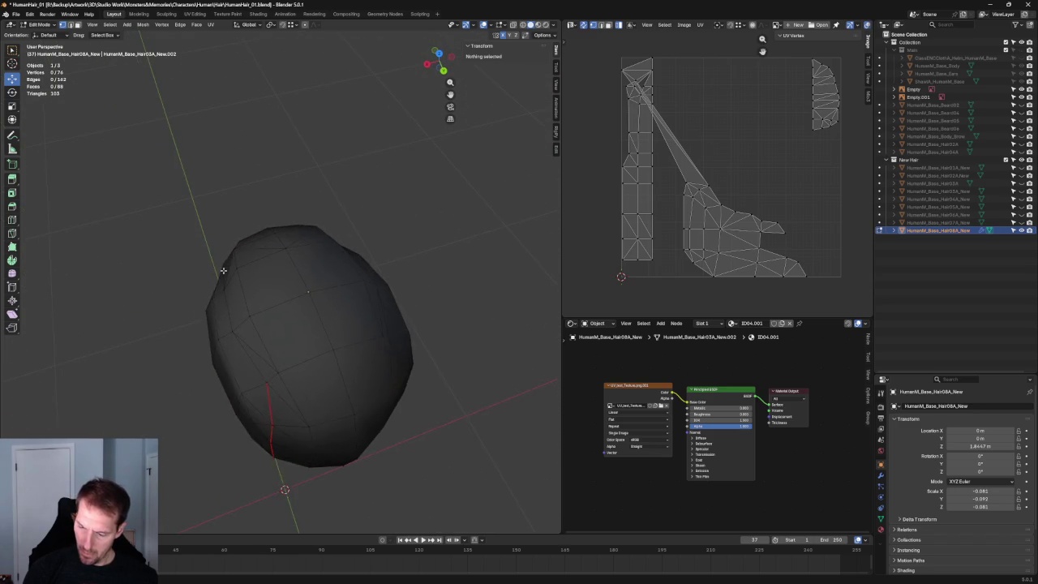
Try moving the top-left hair vertex along X, cancel, and deselect.
scroll(218, 247, "up", 3)
mouse_move(219, 235)
middle_mouse_down()
mouse_move(232, 232)
mouse_move(157, 232)
mouse_move(215, 238)
mouse_move(223, 223)
mouse_move(355, 195)
mouse_move(485, 186)
middle_mouse_up()
left_click(216, 236)
key("g")
key("x")
key("Escape")
key("alt+a")
scroll(243, 224, "down", 3)
scroll(364, 199, "up", 2)
mouse_move(364, 200)
middle_mouse_down()
mouse_move(373, 213)
mouse_move(354, 186)
mouse_move(398, 209)
mouse_move(375, 176)
mouse_move(301, 169)
mouse_move(341, 223)
mouse_move(245, 257)
mouse_move(248, 276)
mouse_move(313, 241)
mouse_move(287, 244)
middle_mouse_up()
scroll(301, 170, "down", 2)
scroll(248, 276, "up", 2)
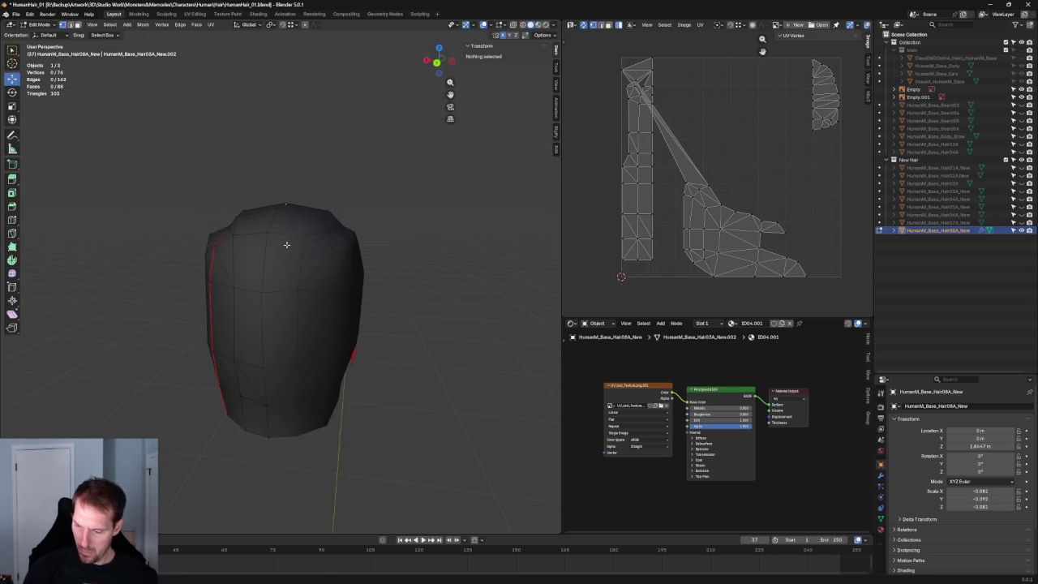
Raise the vertex at the top of the seam slightly, abandoning a sideways X move.
left_click(217, 238)
middle_click_drag(227, 227, 244, 228)
left_click_drag(248, 193, 254, 184)
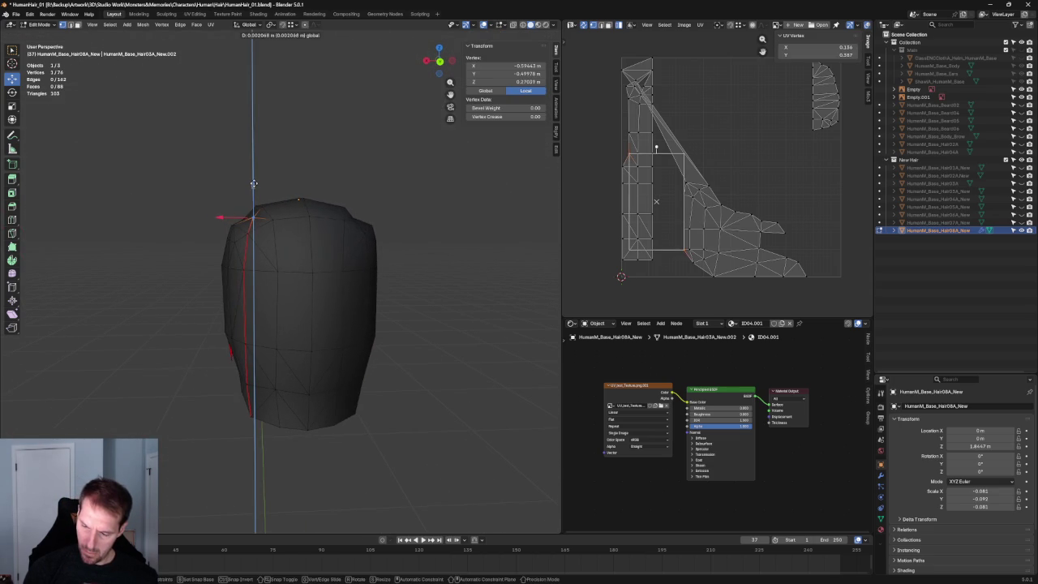
key("Escape")
key("g")
key("x")
key("Escape")
middle_click_drag(241, 204, 336, 208)
left_click(341, 206)
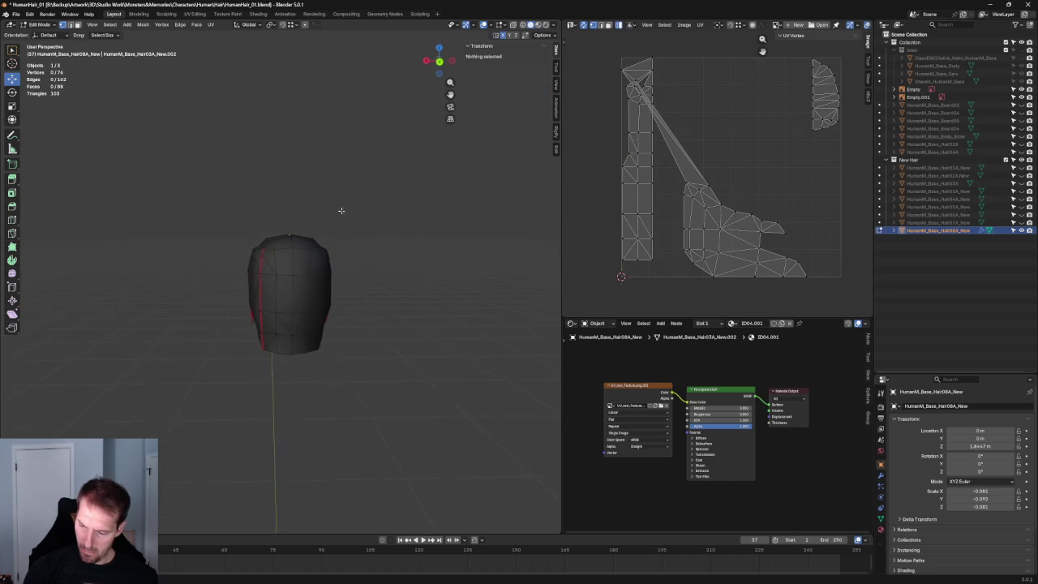
scroll(288, 271, "up", 3)
Push a side-edge vertex outward along X and nudge the temple vertex into place.
left_click(233, 222)
left_click_drag(209, 225, 218, 223)
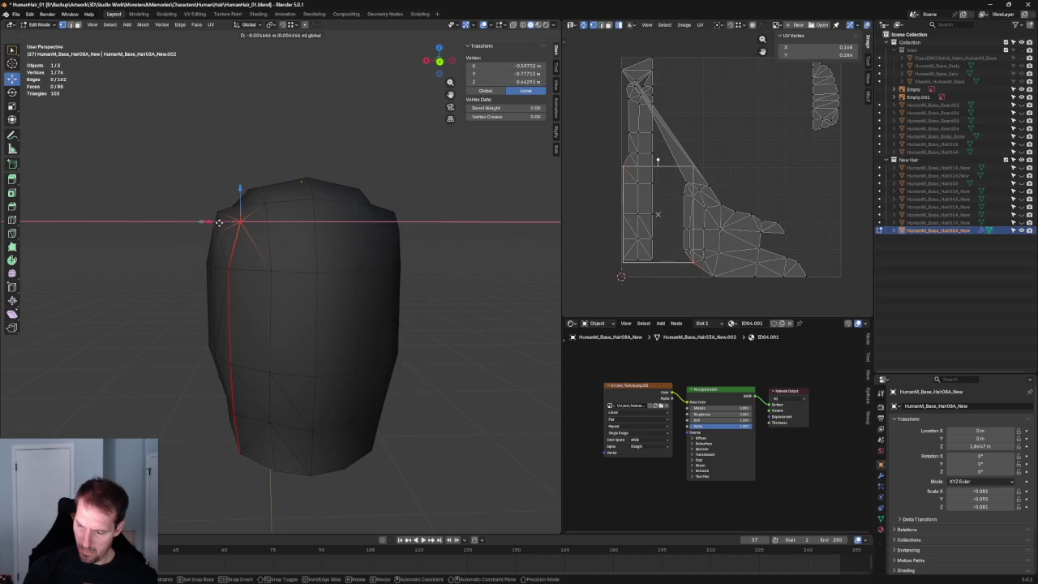
left_click(218, 223)
middle_click_drag(218, 223, 463, 230, "alt")
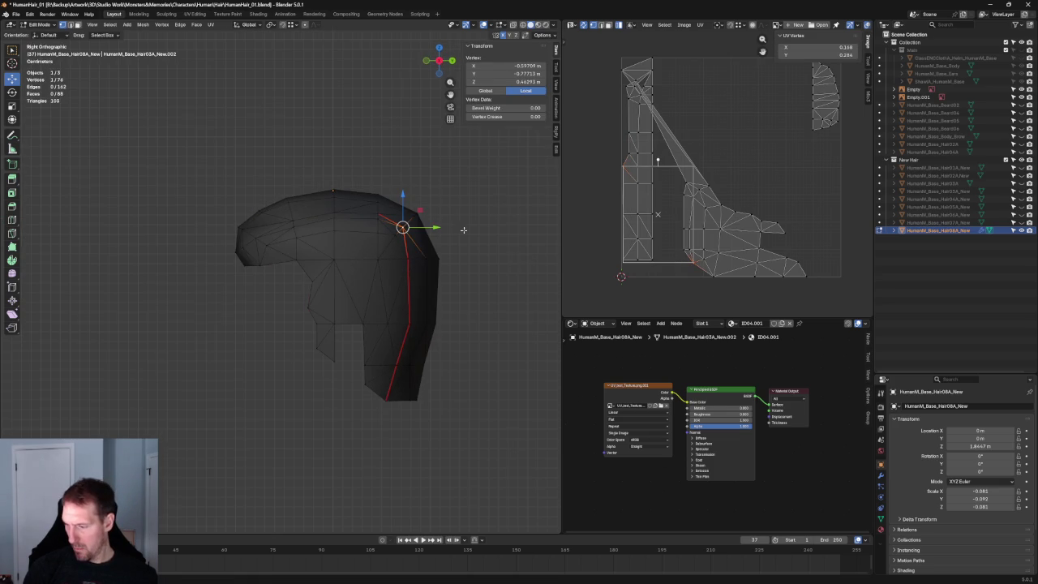
left_click_drag(414, 227, 424, 211)
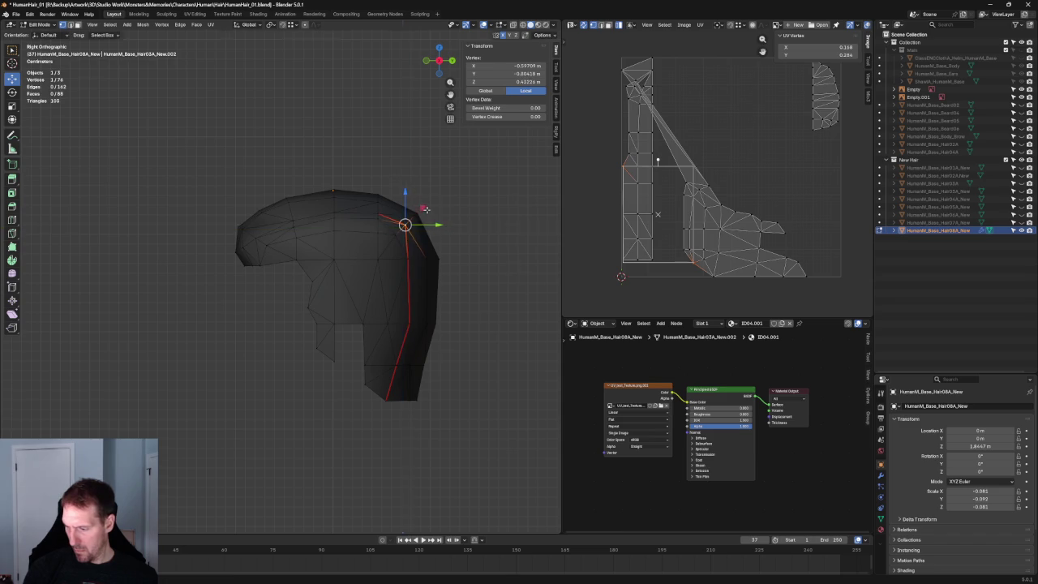
left_click(424, 209)
mouse_move(441, 232)
middle_mouse_down()
mouse_move(333, 252)
mouse_move(373, 202)
middle_mouse_up()
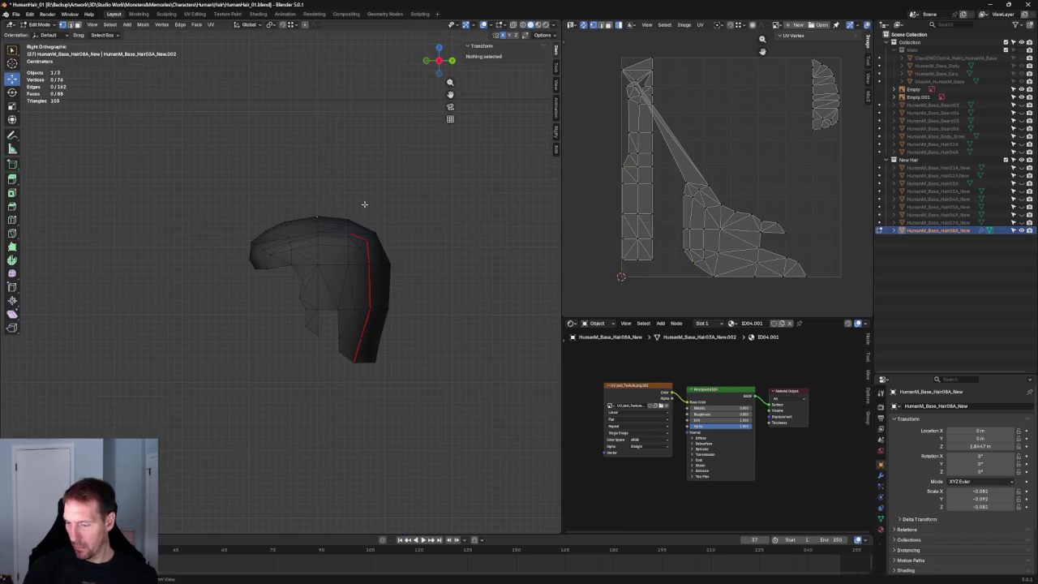
Select the top edge and its neighbouring vertices, then slide them slightly down along their edges.
scroll(373, 202, "up", 5)
left_click(301, 235)
left_click_drag(175, 241, 146, 236, "shift")
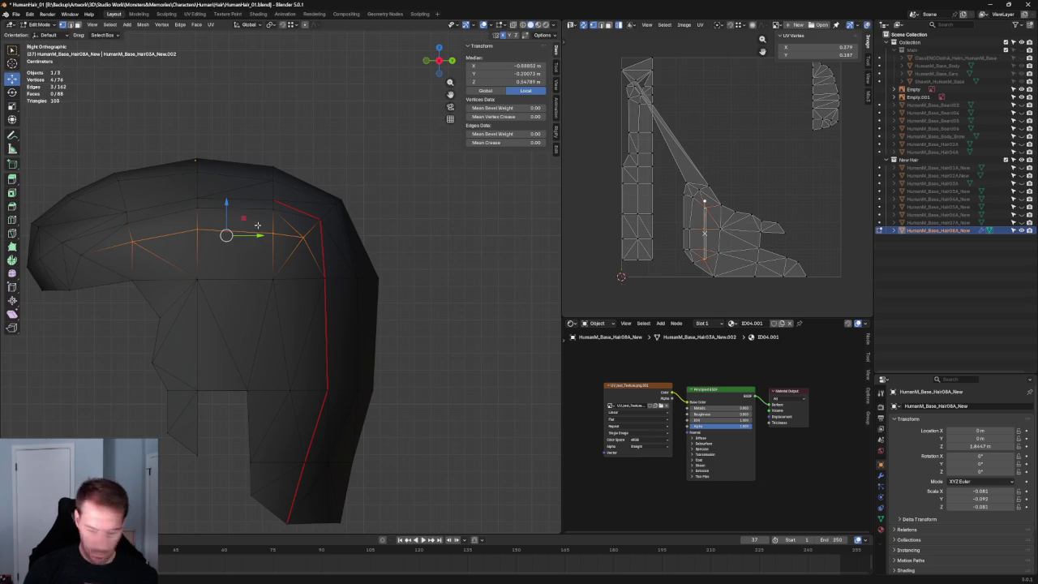
key("shift+v")
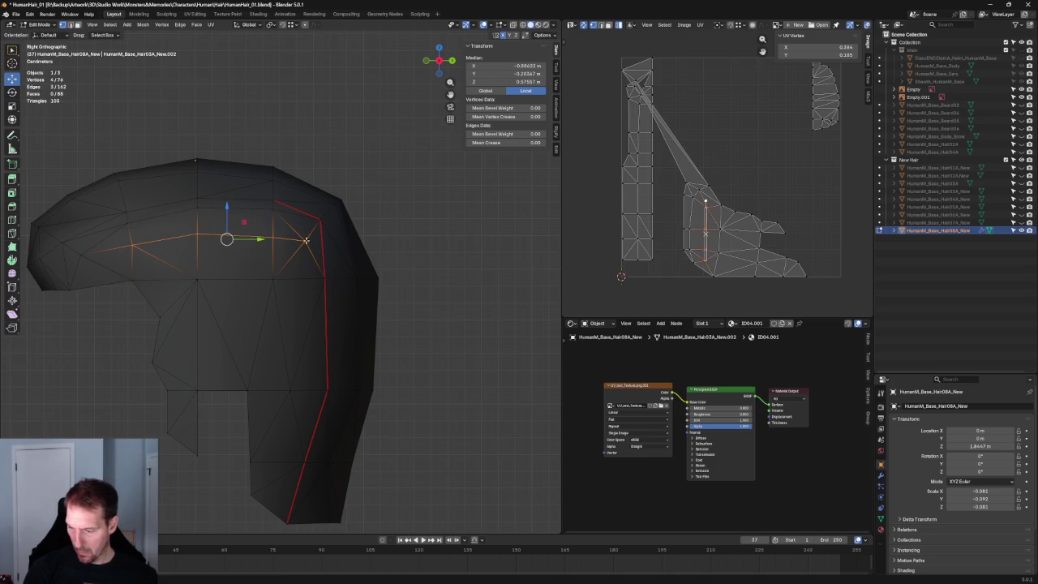
left_click_drag(200, 209, 202, 212)
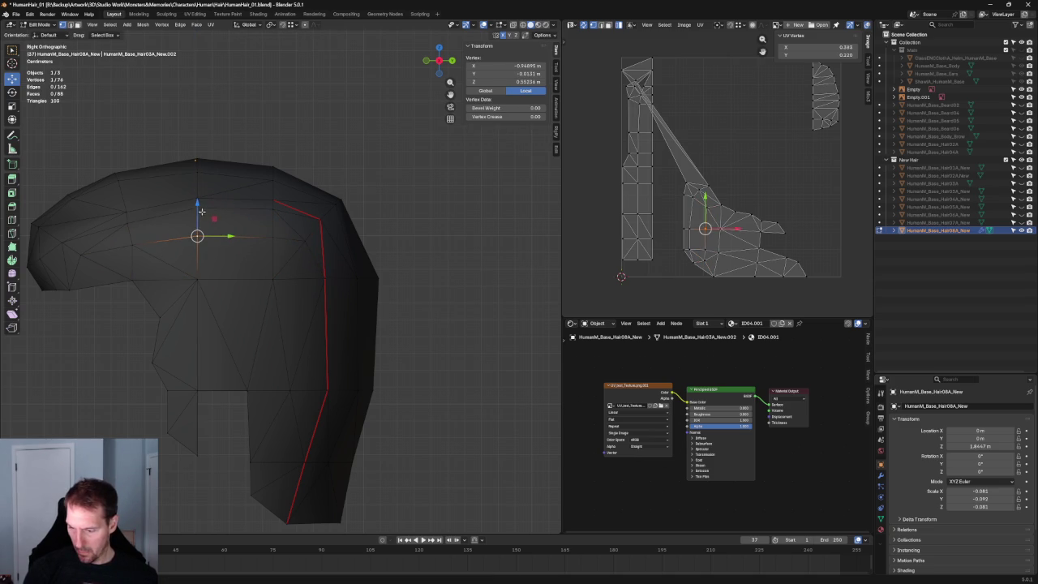
left_click_drag(303, 221, 294, 222)
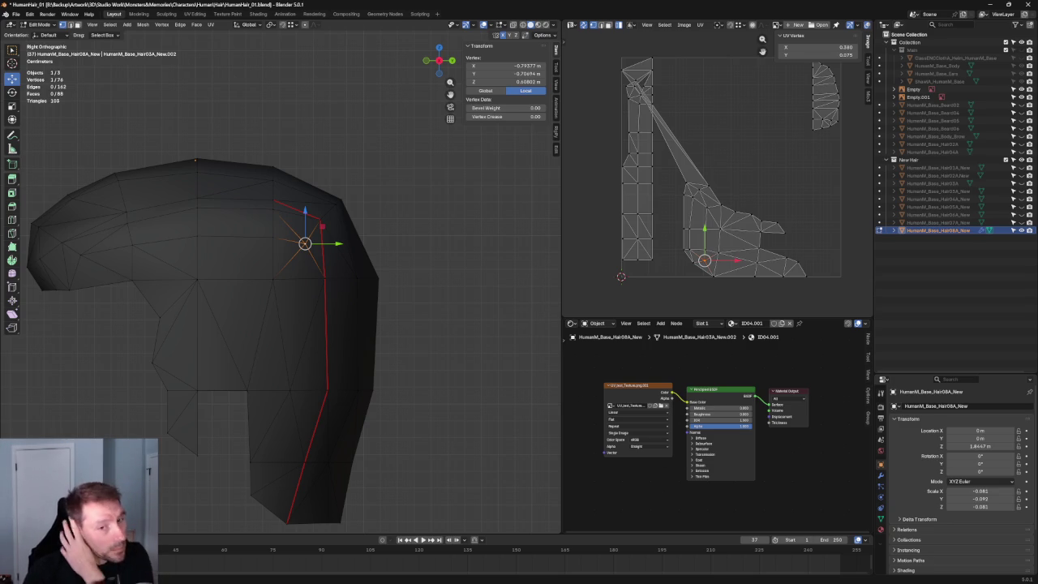
mouse_move(276, 357)
middle_mouse_down()
mouse_move(297, 252)
mouse_move(404, 246)
middle_mouse_up()
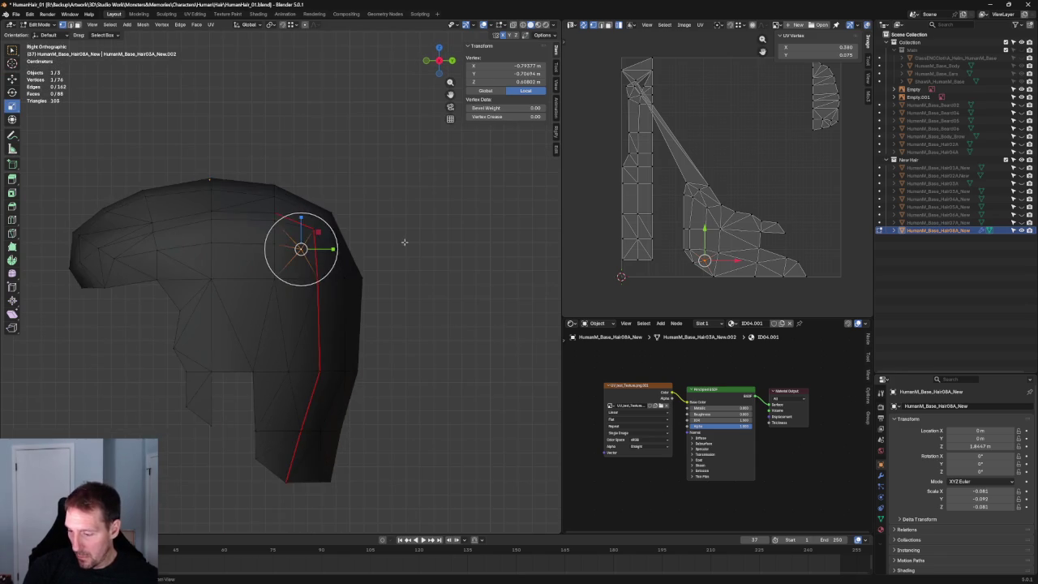
scroll(395, 234, "up", 5)
Finish sliding the top vertex along its edges and clear the selection.
key("shift+v")
left_click(326, 206)
key("alt+a")
scroll(419, 211, "down", 3)
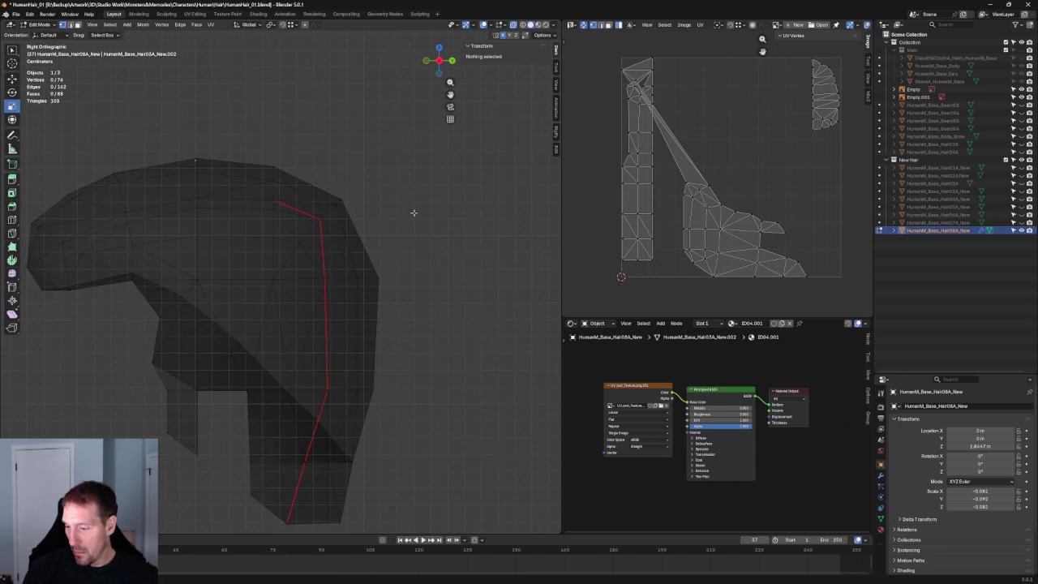
scroll(410, 223, "down", 2)
scroll(176, 199, "up", 4)
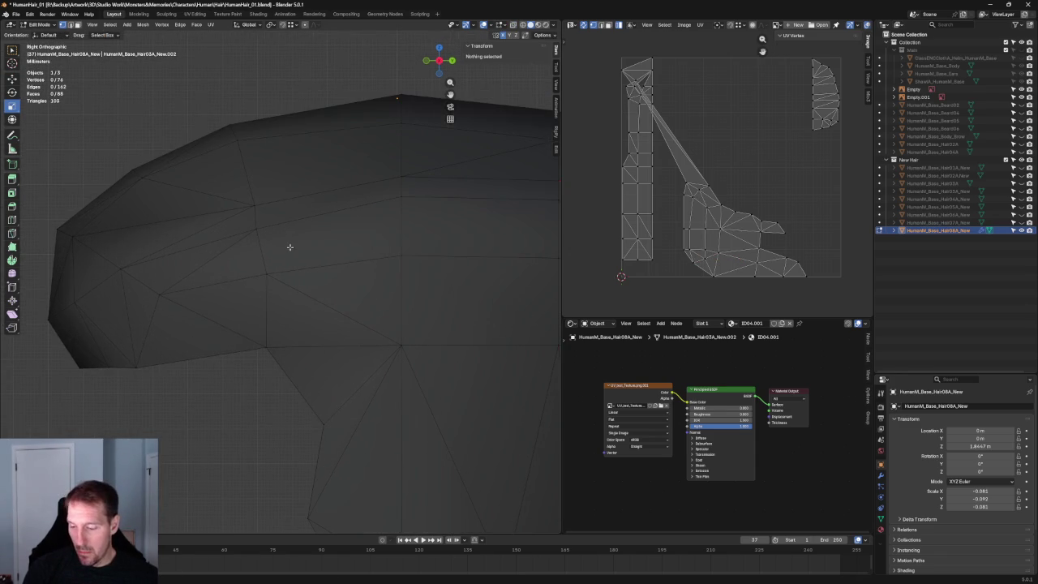
Raise a vertex on the hair's top edge.
left_click(265, 273)
key("shift+space")
key("g")
mouse_move(271, 256)
left_mouse_down()
mouse_move(275, 204)
mouse_move(254, 169)
left_mouse_up()
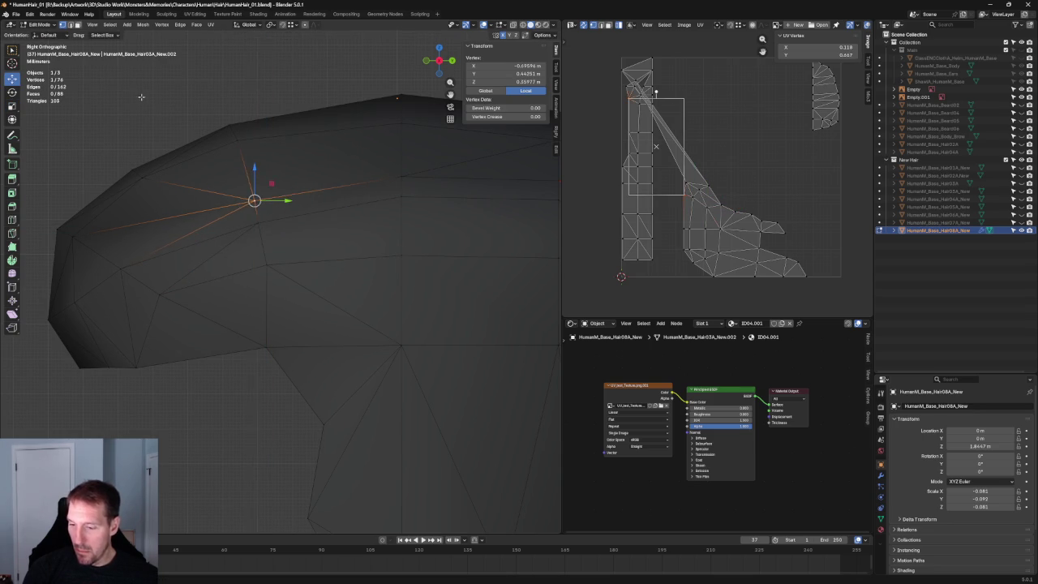
key("alt+a")
key("Home")
scroll(274, 233, "up", 2)
Try moving a side vertex front to back, then cancel and deselect.
left_click(273, 271)
left_click_drag(300, 272, 302, 272)
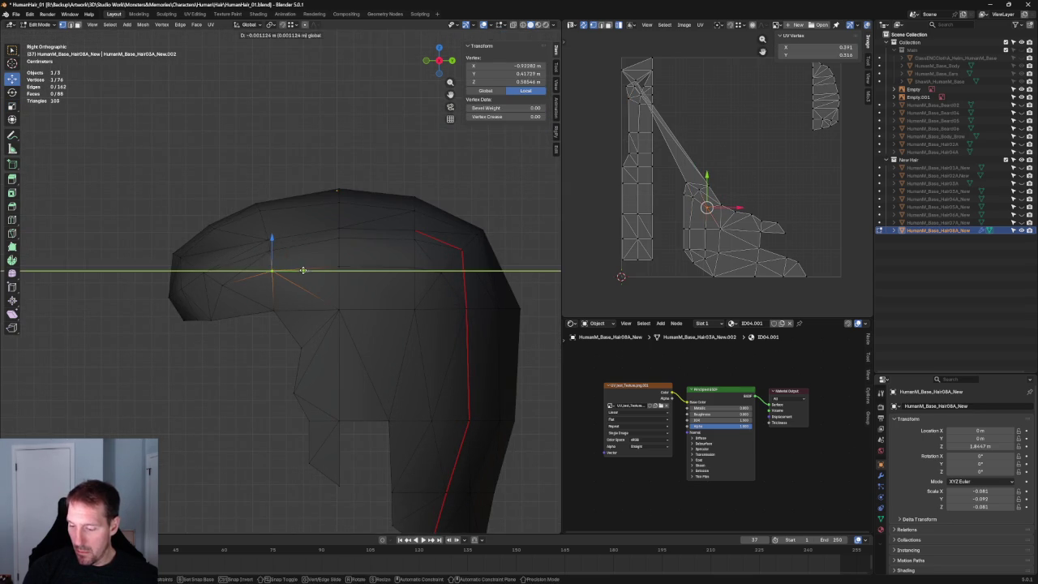
key("alt+a")
scroll(251, 230, "down", 5)
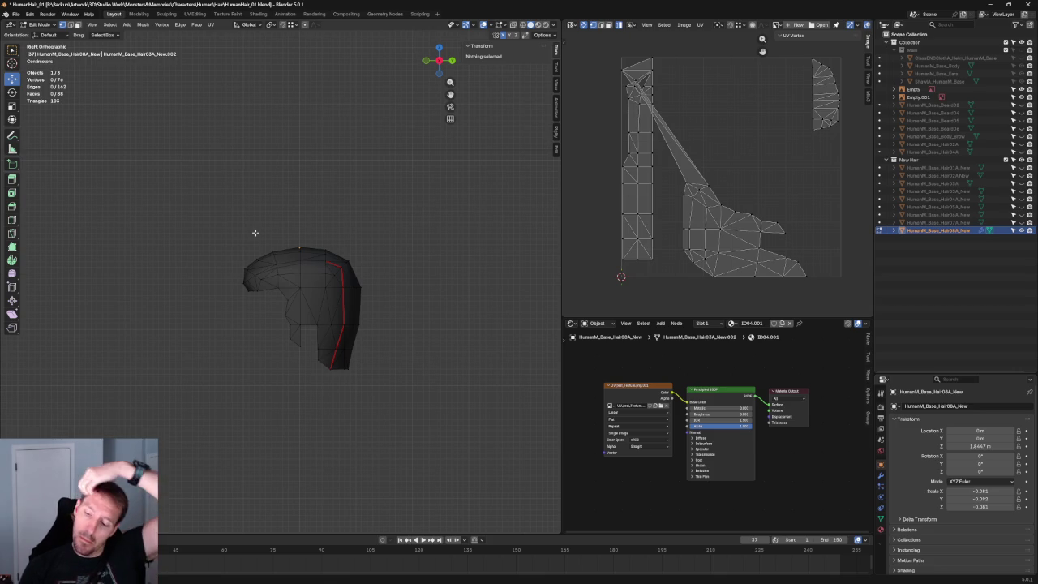
scroll(317, 273, "up", 4)
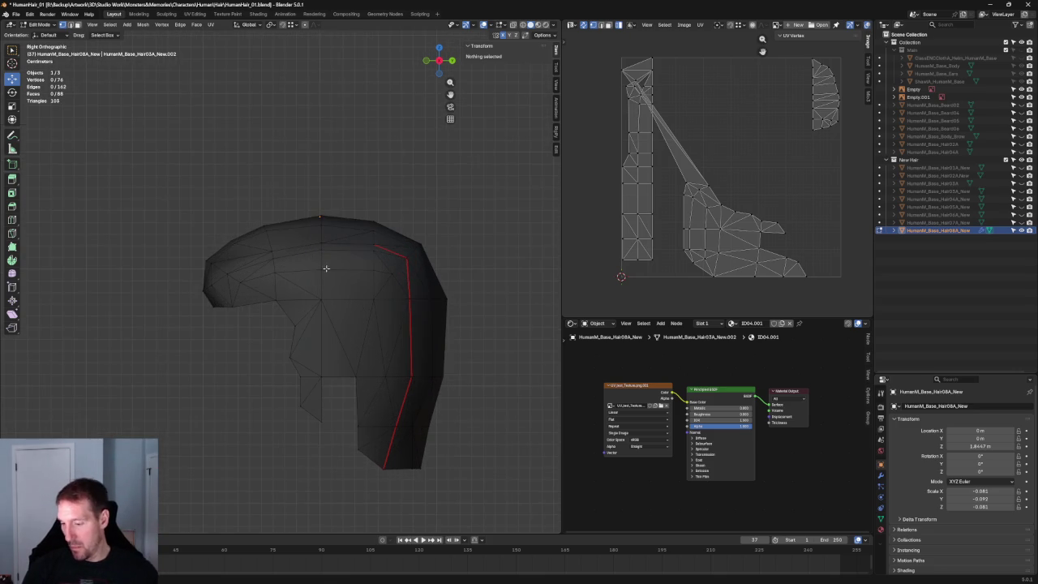
Dissolve the stray vertex at the hair's crown.
mouse_move(318, 258)
middle_mouse_down()
mouse_move(274, 289)
mouse_move(341, 292)
mouse_move(361, 273)
mouse_move(354, 250)
mouse_move(343, 287)
mouse_move(339, 167)
middle_mouse_up()
scroll(350, 274, "down", 3)
scroll(341, 167, "up", 5)
scroll(276, 235, "down", 1)
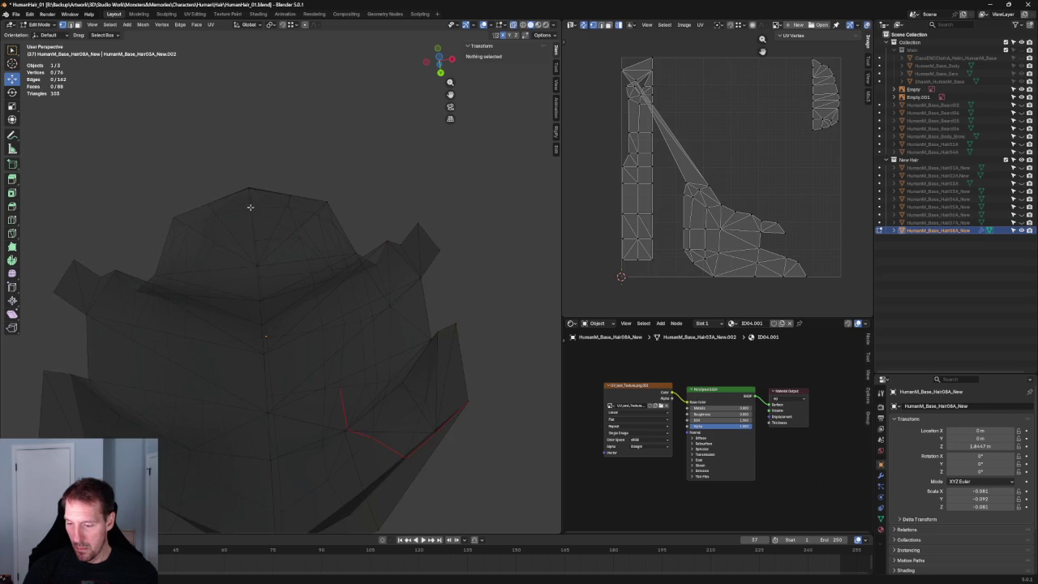
left_click(249, 200)
key("ctrl+x")
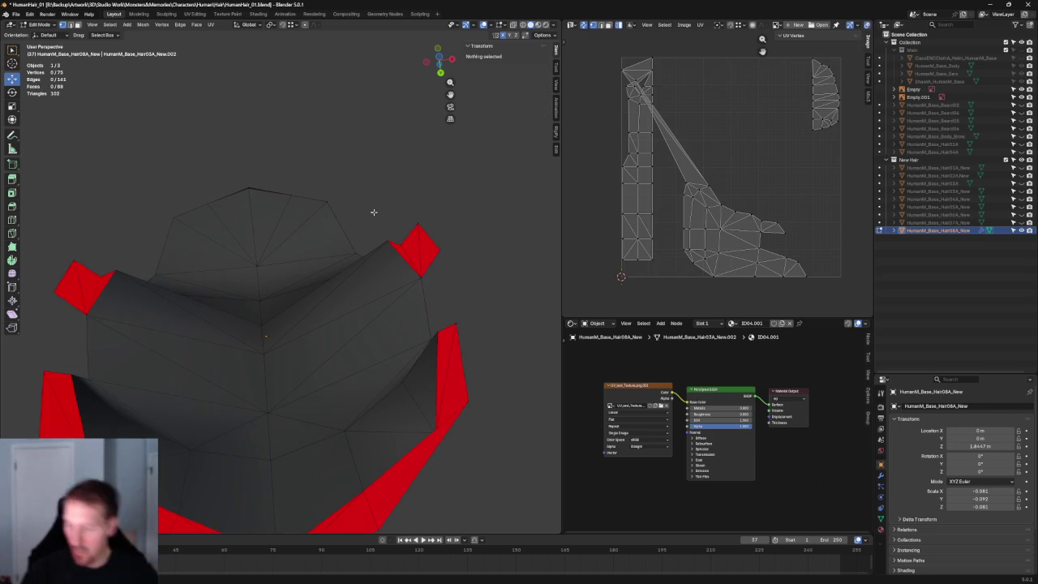
scroll(386, 197, "down", 5)
mouse_move(376, 192)
middle_mouse_down()
mouse_move(355, 274)
mouse_move(366, 238)
mouse_move(301, 242)
mouse_move(283, 298)
mouse_move(349, 284)
middle_mouse_up()
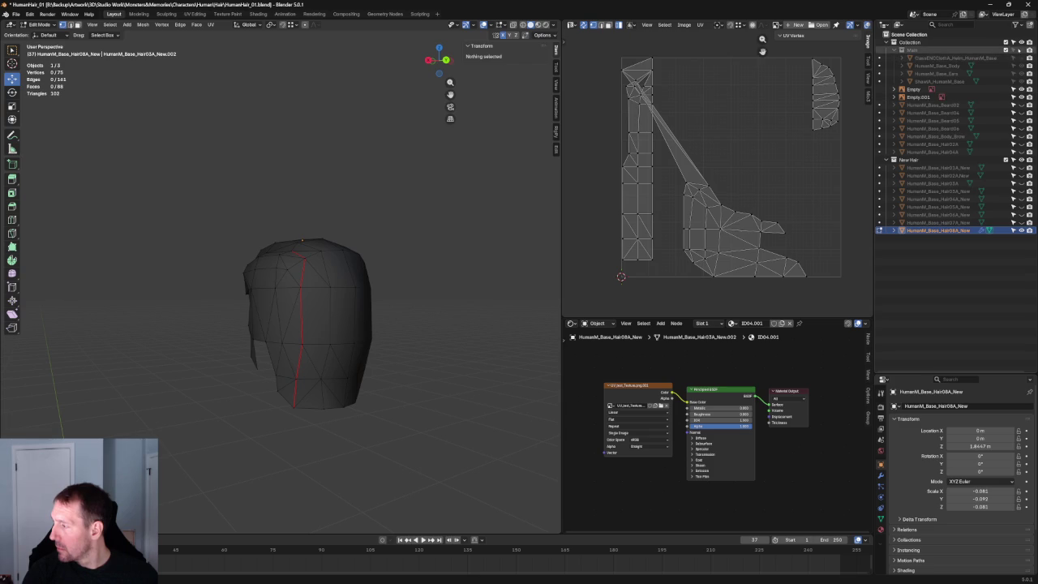
Turn the Main collection's visibility back on so the body and ears show.
left_click(1014, 50)
mouse_move(172, 248)
middle_mouse_down()
mouse_move(255, 203)
mouse_move(294, 202)
mouse_move(308, 178)
mouse_move(324, 227)
mouse_move(322, 190)
mouse_move(262, 200)
mouse_move(225, 239)
mouse_move(424, 262)
mouse_move(405, 214)
mouse_move(459, 251)
mouse_move(378, 271)
mouse_move(150, 254)
mouse_move(470, 257)
mouse_move(398, 249)
middle_mouse_up()
scroll(390, 256, "down", 2)
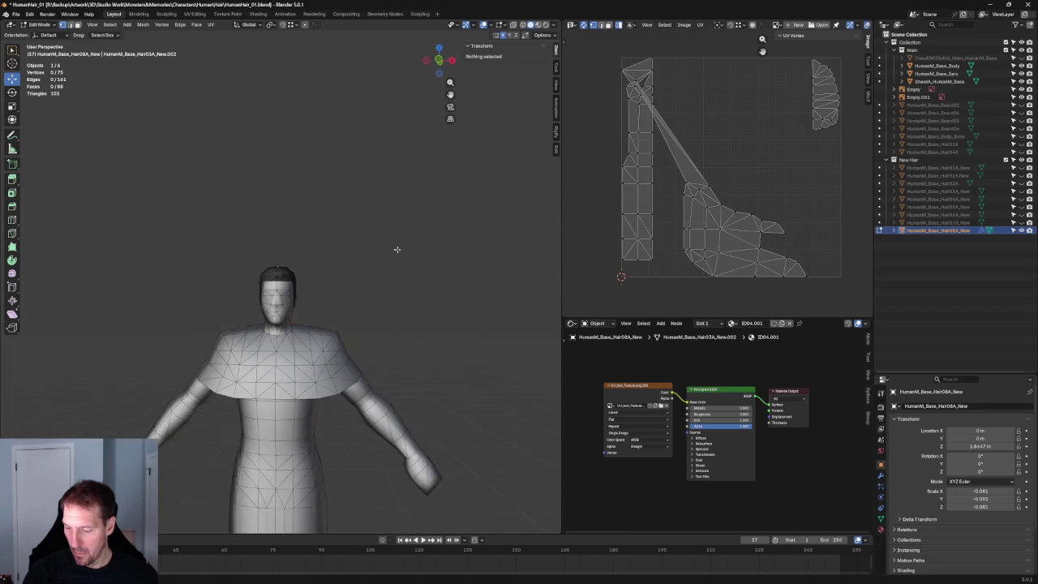
scroll(387, 248, "up", 2)
scroll(324, 258, "up", 2)
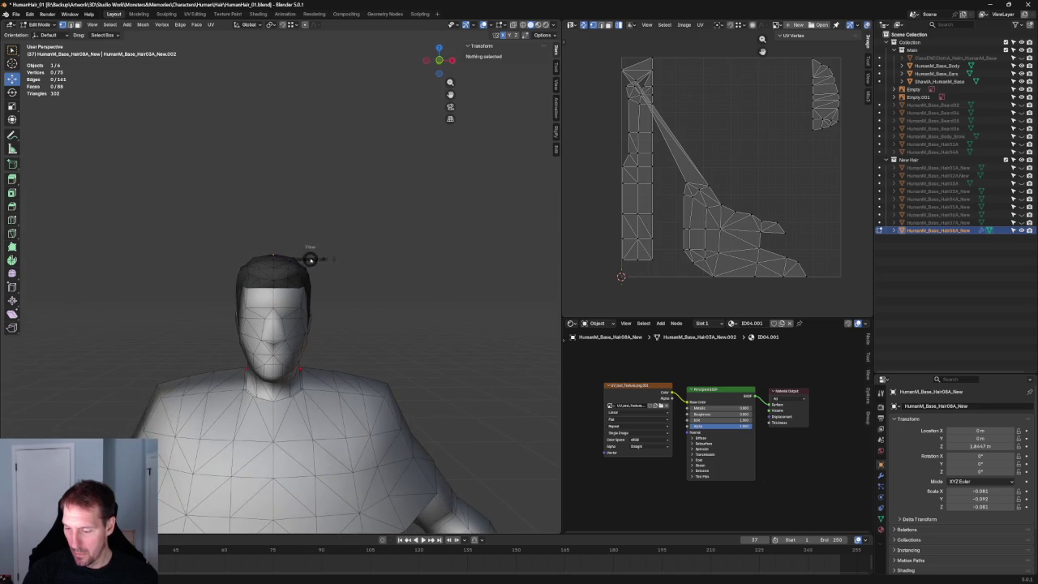
In Front Ortho, move a crown vertex sideways to match the reference sketch.
key("KP_1")
scroll(308, 260, "up", 3)
scroll(304, 255, "down", 3)
left_click(301, 250)
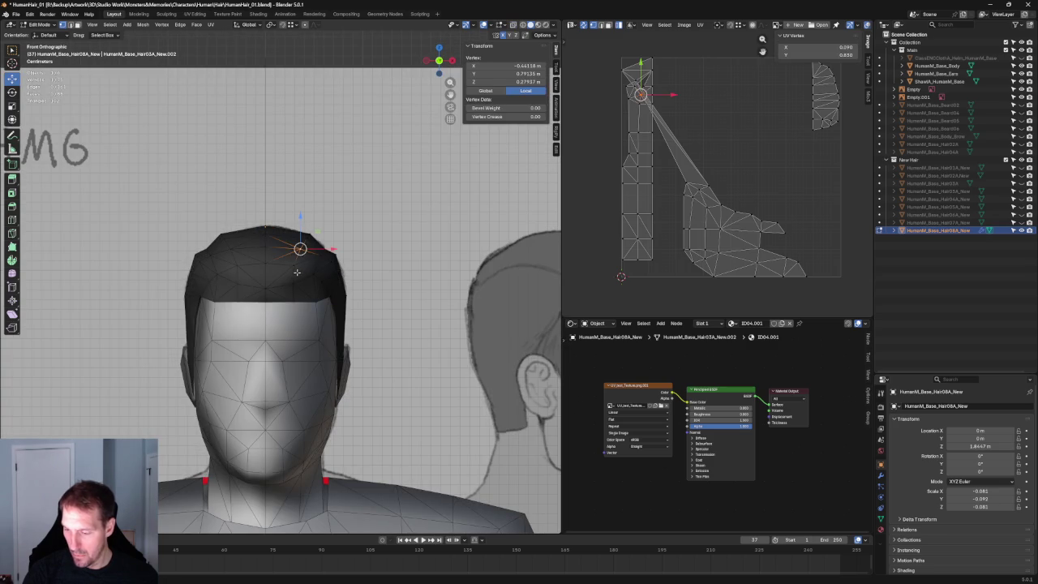
left_click_drag(320, 258, 309, 240)
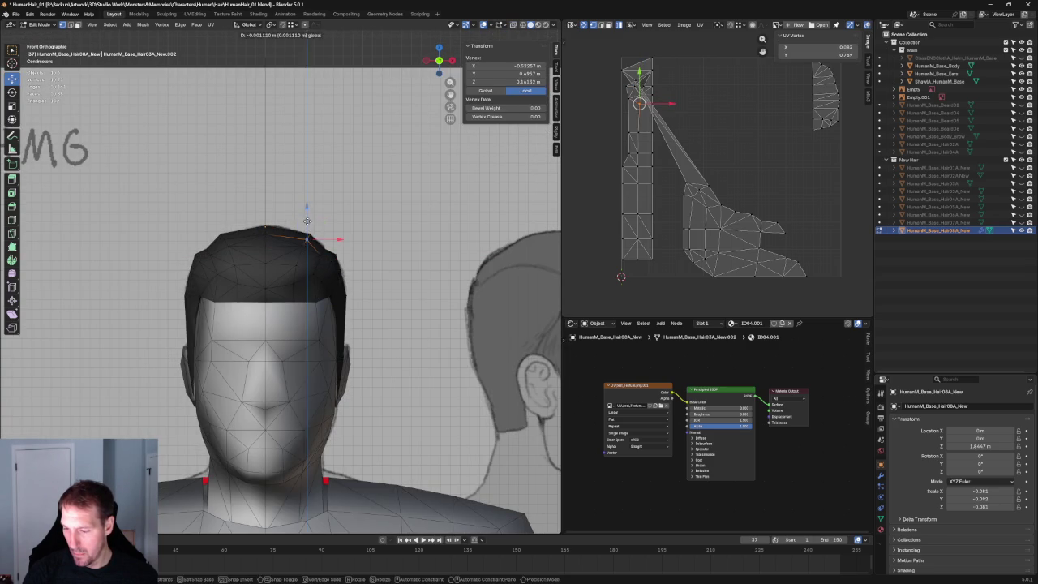
key("alt+a")
Adjust the height of a top-of-head vertex along Z from the side.
mouse_move(306, 220)
middle_mouse_down()
mouse_move(261, 215)
mouse_move(241, 248)
middle_mouse_up()
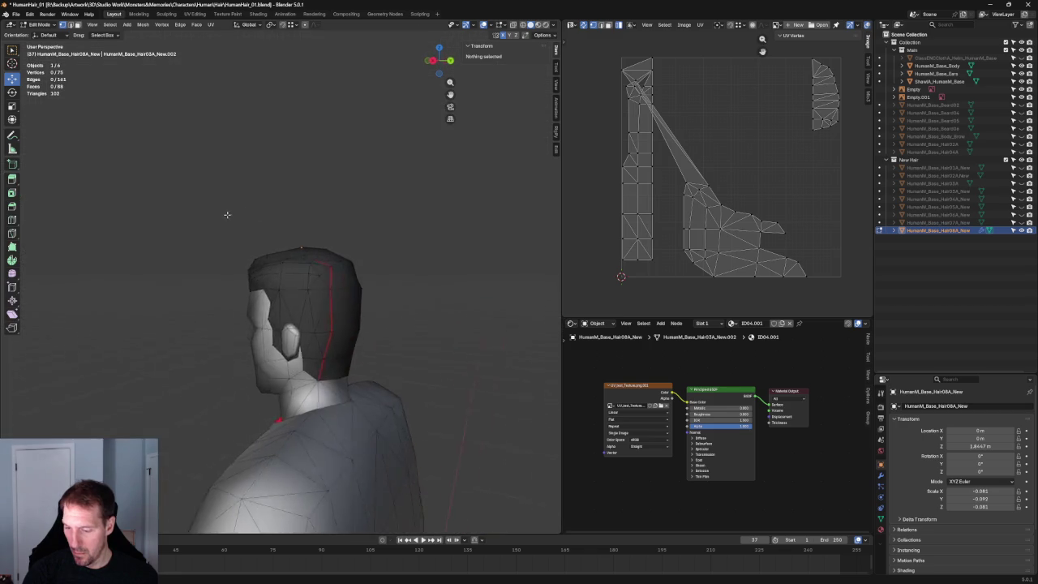
scroll(240, 248, "up", 2)
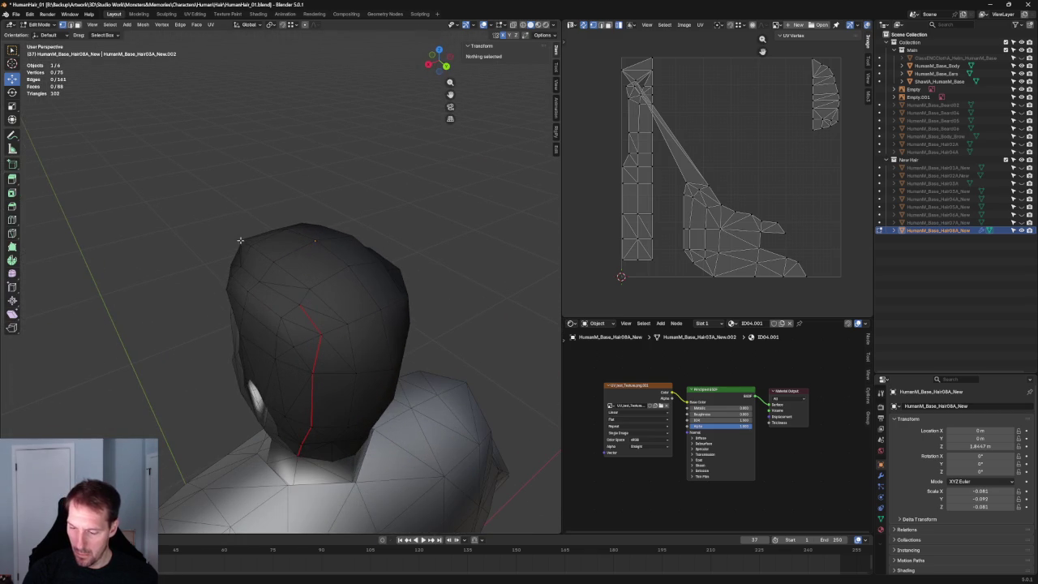
left_click(241, 237)
key("g")
key("z")
left_click(246, 219)
key("alt+a")
mouse_move(246, 219)
middle_mouse_down()
mouse_move(403, 187)
mouse_move(455, 193)
mouse_move(437, 165)
mouse_move(333, 319)
mouse_move(206, 264)
mouse_move(216, 262)
middle_mouse_up()
scroll(373, 264, "up", 2)
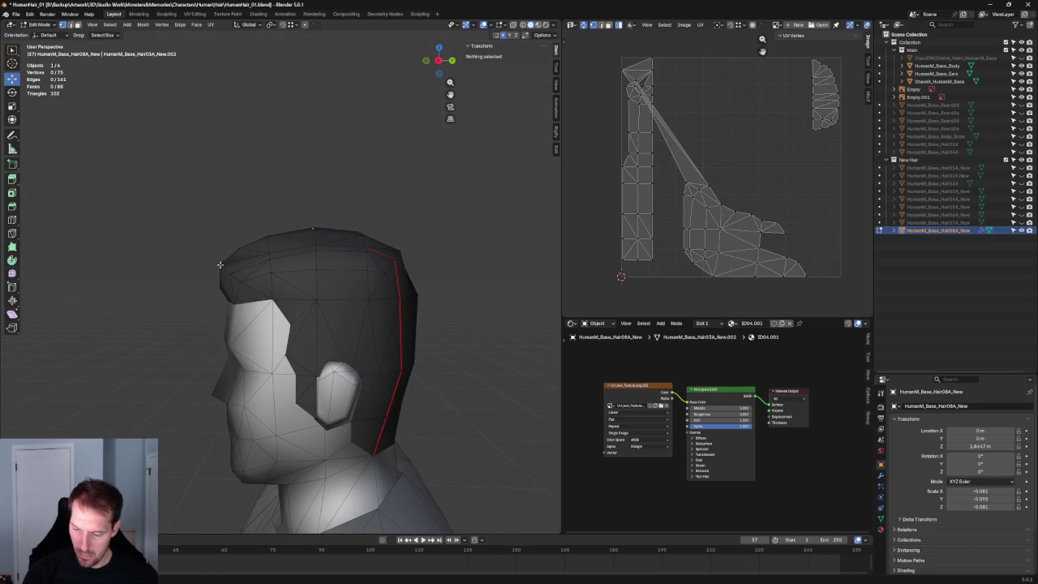
Move a front hair vertex to refine the hairline.
left_click(219, 265)
left_click_drag(249, 267, 254, 268)
left_click(255, 267)
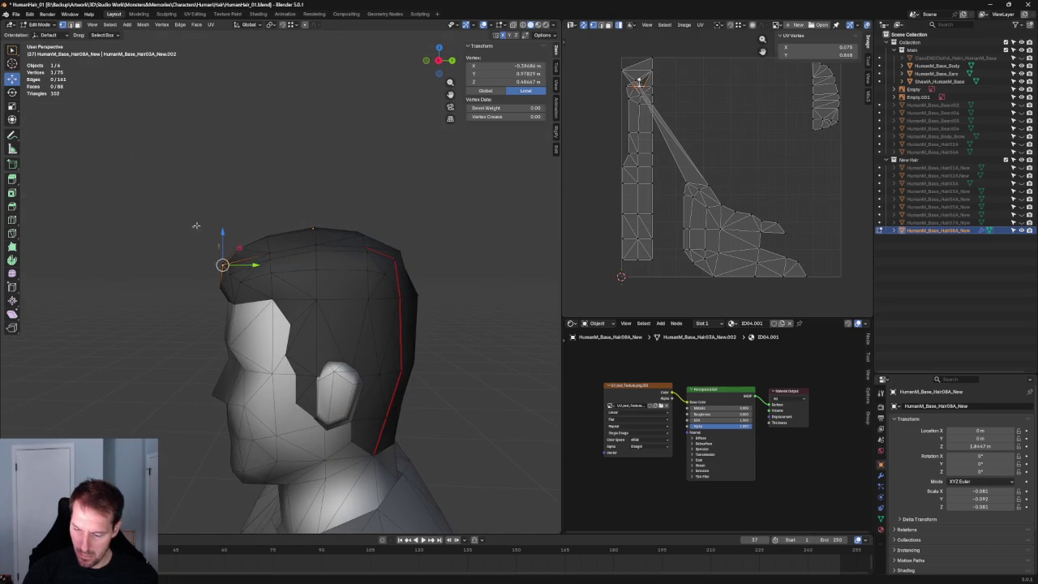
key("KP_3")
left_click(224, 227)
scroll(265, 224, "up", 1)
scroll(265, 225, "up", 5)
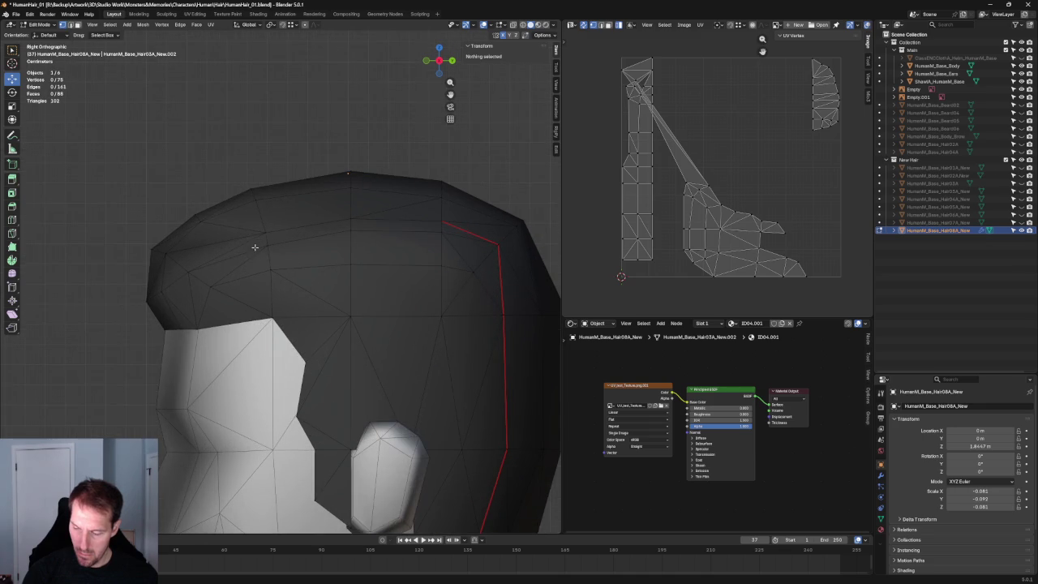
In Right Ortho, raise a front hairline vertex near the forehead.
left_click(198, 214)
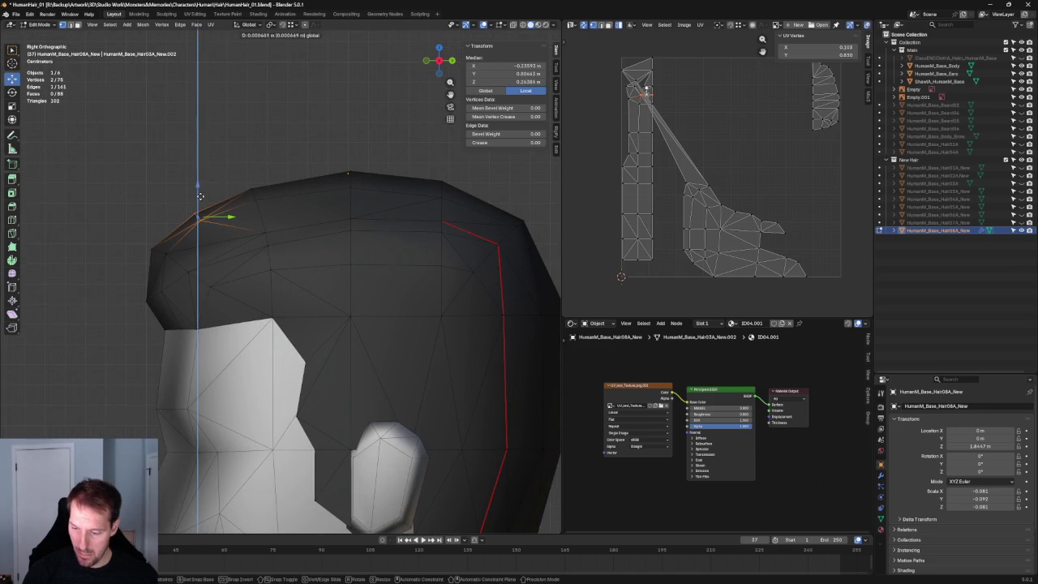
left_click(150, 286)
left_click(147, 296)
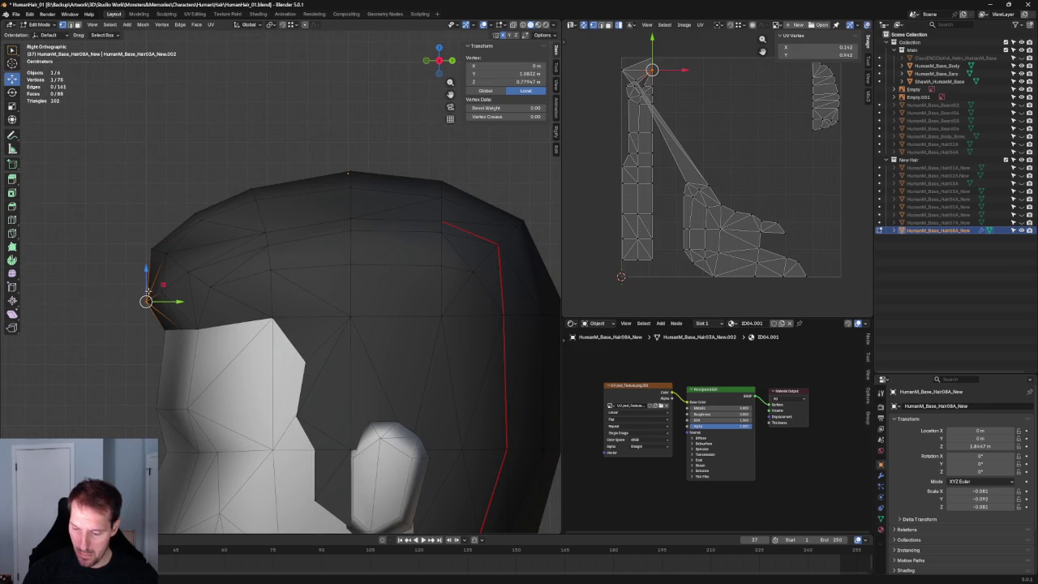
left_click_drag(147, 280, 146, 277)
left_click(116, 312)
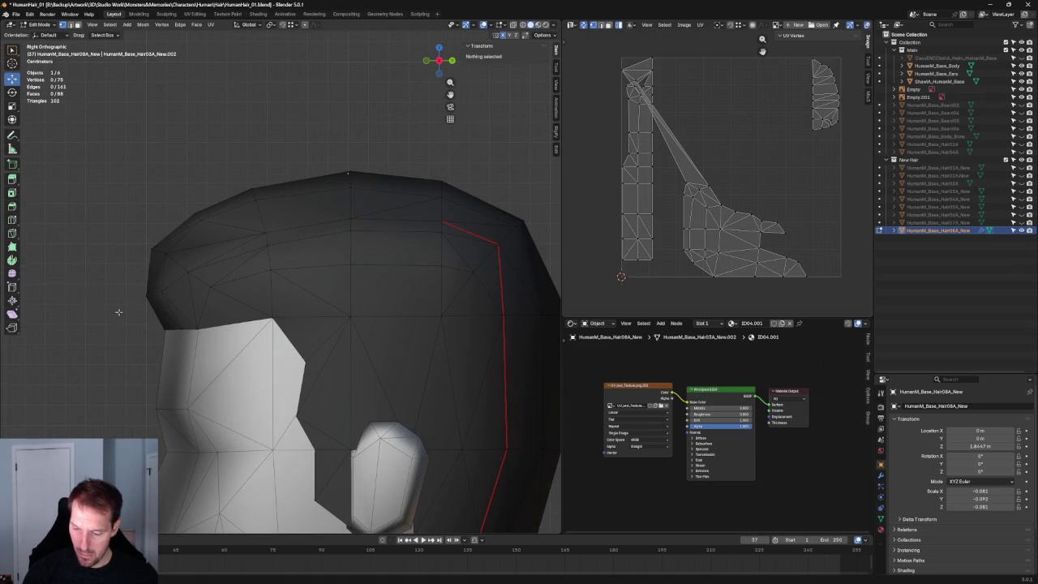
Shift the front-edge vertex back along Y and check the other hairline vertices.
left_click(148, 297)
key("g")
key("y")
left_click(147, 297)
left_click(129, 327)
left_click(161, 291)
left_click(109, 309)
mouse_move(109, 308)
middle_mouse_down()
mouse_move(192, 294)
mouse_move(197, 308)
mouse_move(324, 281)
mouse_move(394, 296)
mouse_move(385, 294)
mouse_move(416, 365)
mouse_move(429, 317)
mouse_move(475, 301)
mouse_move(376, 310)
mouse_move(341, 301)
mouse_move(463, 308)
mouse_move(343, 294)
middle_mouse_up()
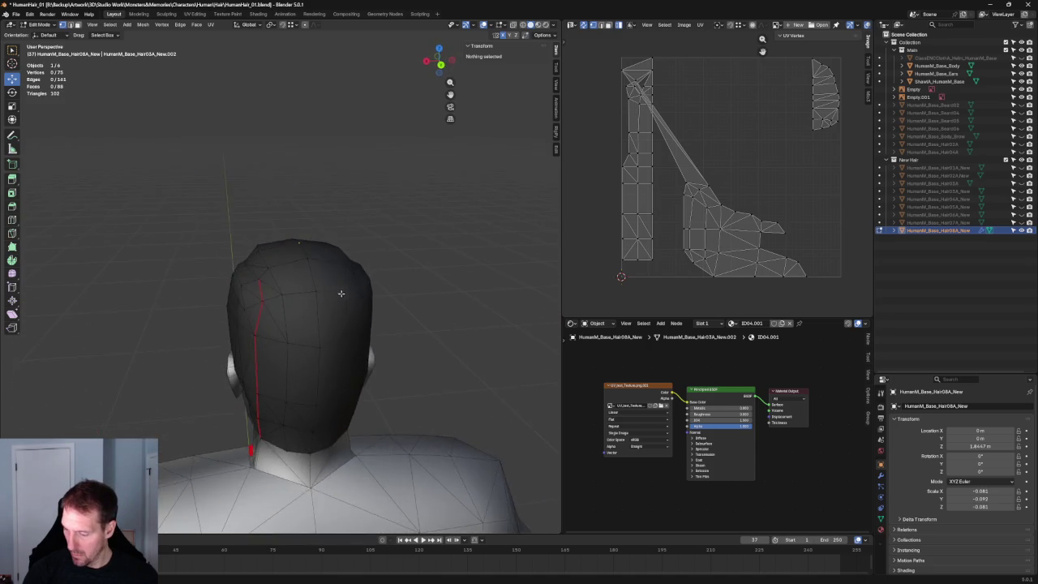
From the rear view, move a vertex on the hair's back edge along the nape.
scroll(411, 286, "up", 2)
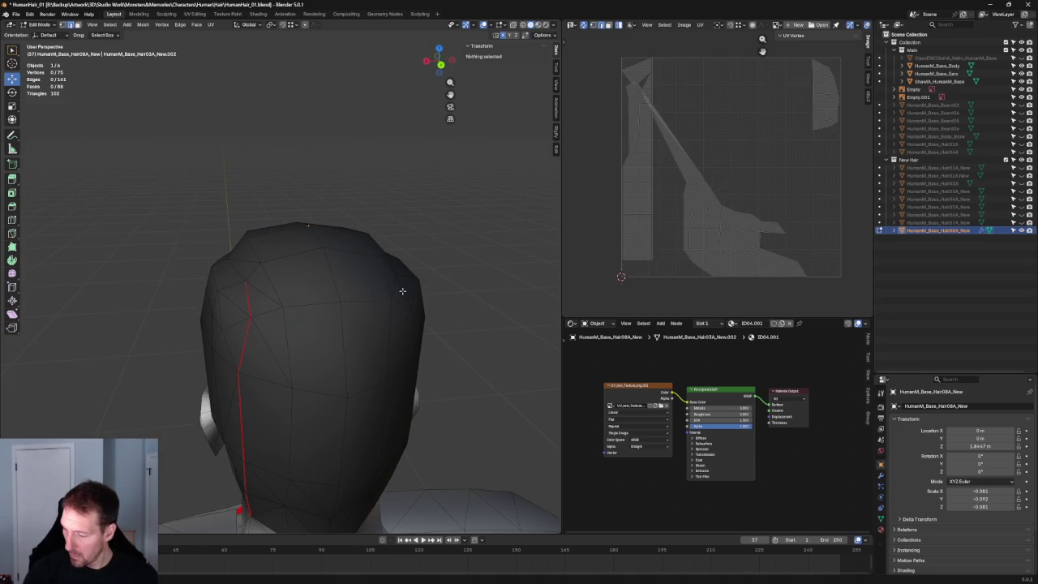
left_click(260, 292)
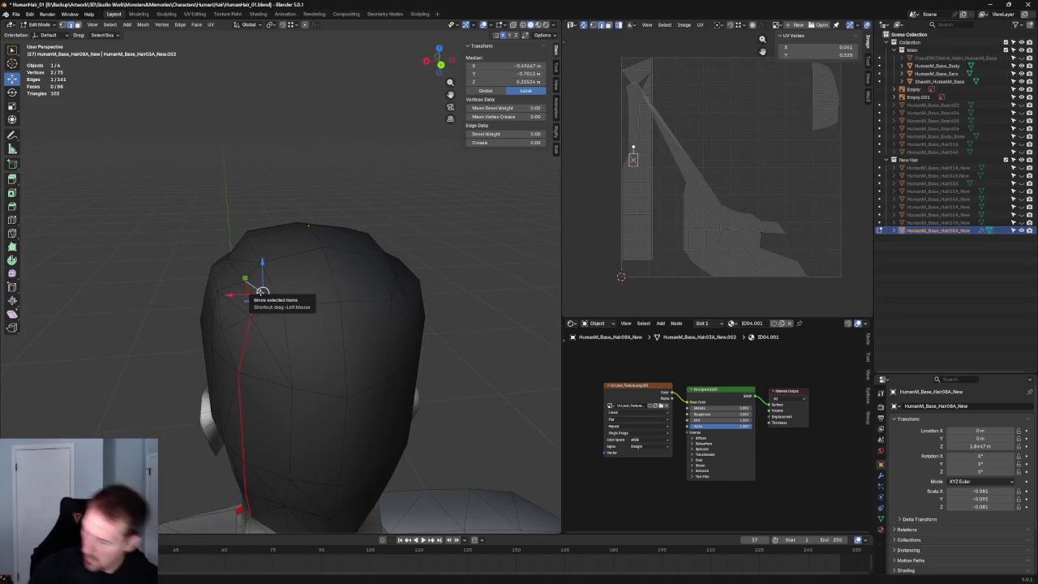
mouse_move(263, 292)
middle_mouse_down()
mouse_move(296, 281)
mouse_move(301, 290)
mouse_move(294, 275)
middle_mouse_up()
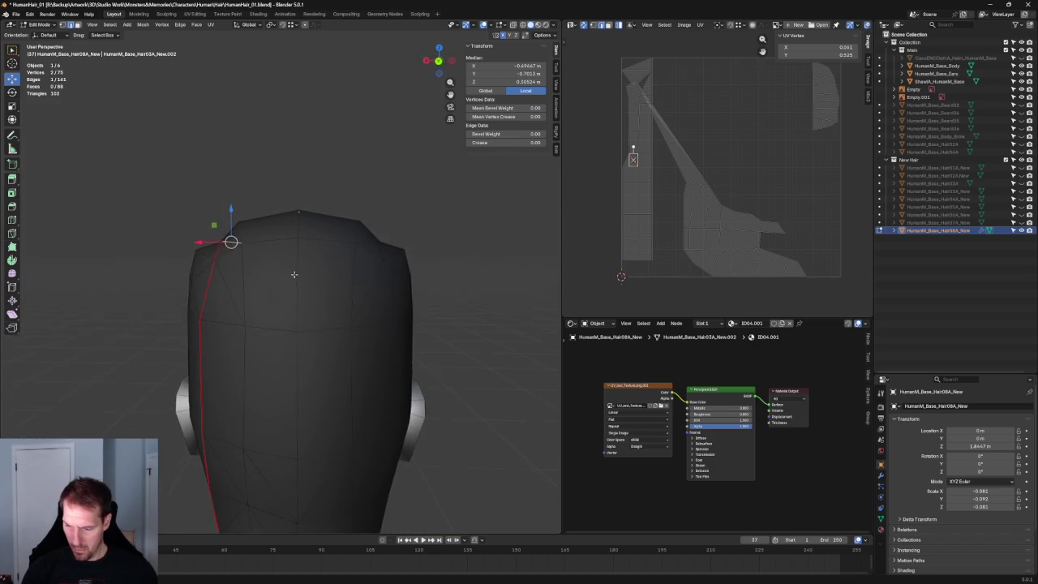
scroll(100, 250, "down", 1)
left_click(128, 262)
mouse_move(128, 262)
middle_mouse_down()
mouse_move(144, 250)
mouse_move(160, 267)
mouse_move(114, 257)
mouse_move(125, 258)
middle_mouse_up()
middle_click_drag(208, 267, 229, 266)
left_click(225, 258)
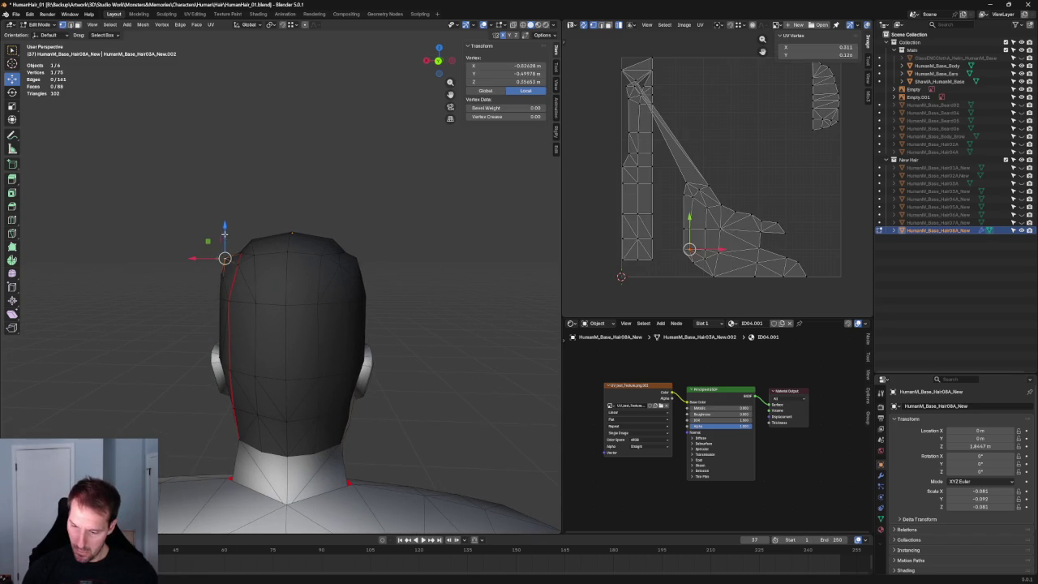
left_click(227, 238)
mouse_move(264, 202)
middle_mouse_down()
mouse_move(301, 235)
mouse_move(414, 241)
mouse_move(357, 324)
mouse_move(244, 289)
middle_mouse_up()
key("alt+a")
Try an X-constrained move on an edge vertex, cancel it, and switch to Right Ortho.
left_click(336, 343)
key("g")
key("x")
key("Escape")
left_click(157, 238)
middle_click_drag(158, 239, 414, 251)
key("grave")
scroll(377, 258, "up", 2)
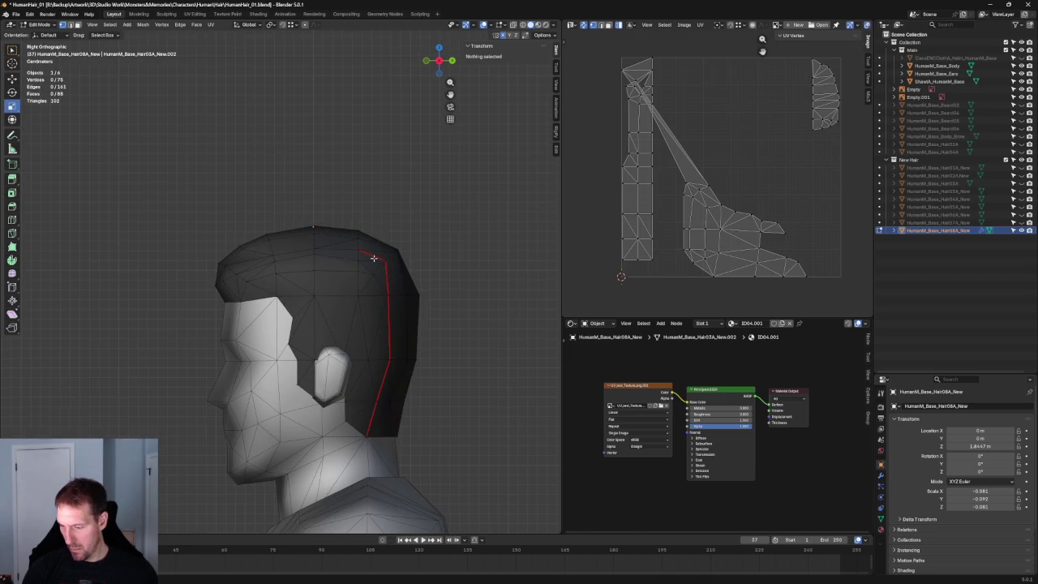
Raise a vertex on top of the hair slightly along Z.
left_click(377, 257)
left_click_drag(360, 238, 359, 233)
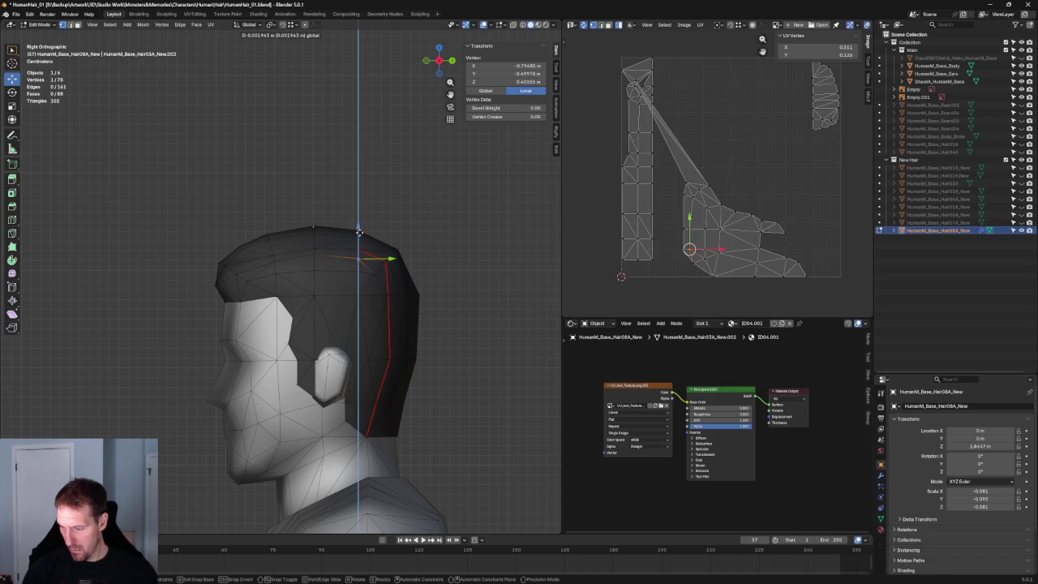
left_click(456, 238)
scroll(417, 278, "down", 3)
mouse_move(417, 278)
middle_mouse_down()
mouse_move(298, 344)
mouse_move(426, 252)
mouse_move(489, 296)
middle_mouse_up()
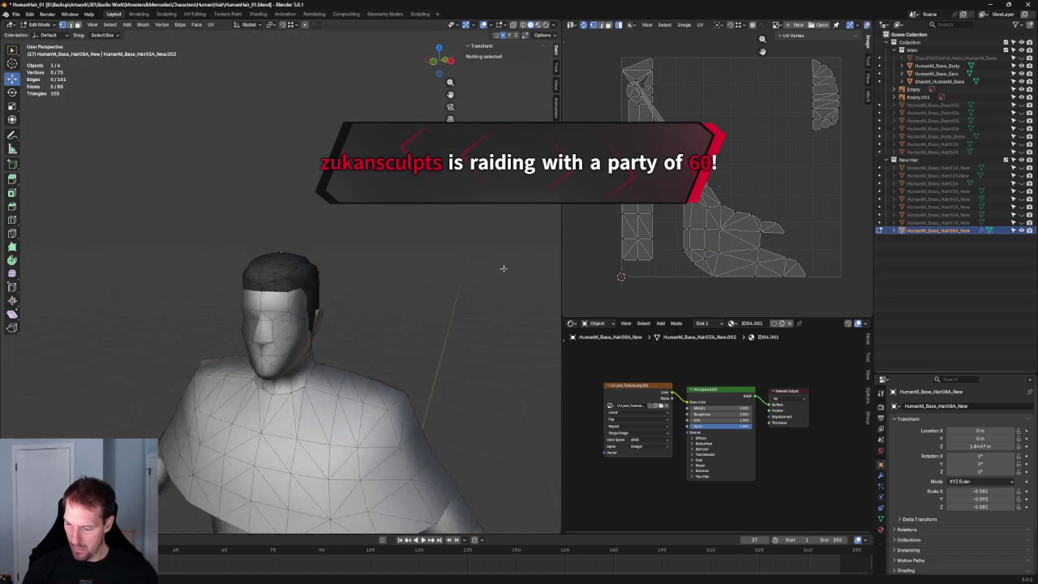
scroll(368, 284, "up", 3)
In Front Ortho, move a temple vertex outward along X to match the front sketch.
middle_click_drag(342, 272, 394, 280)
left_click(347, 267)
key("KP_1")
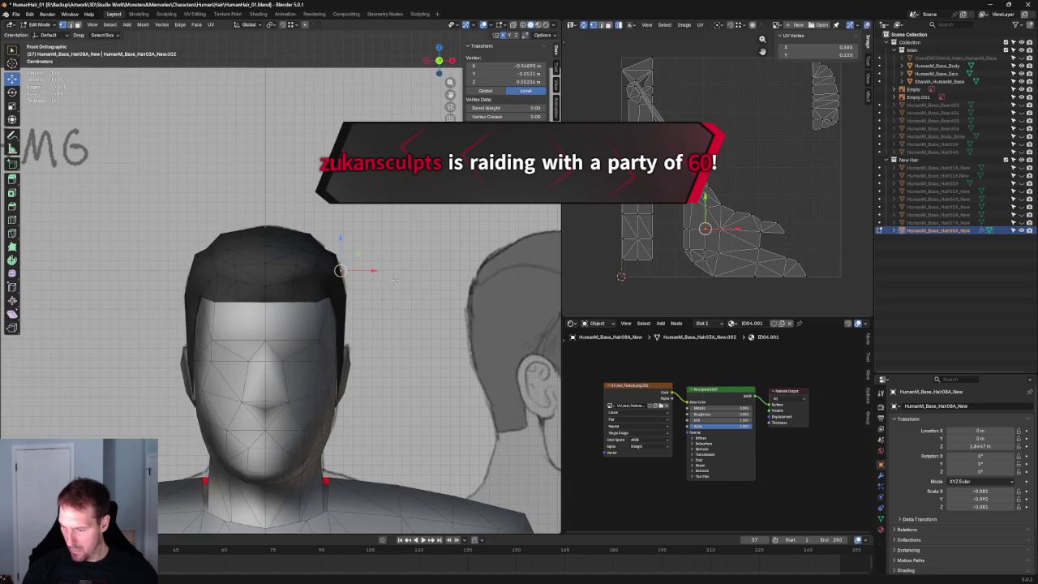
key("g")
key("x")
left_click(364, 272)
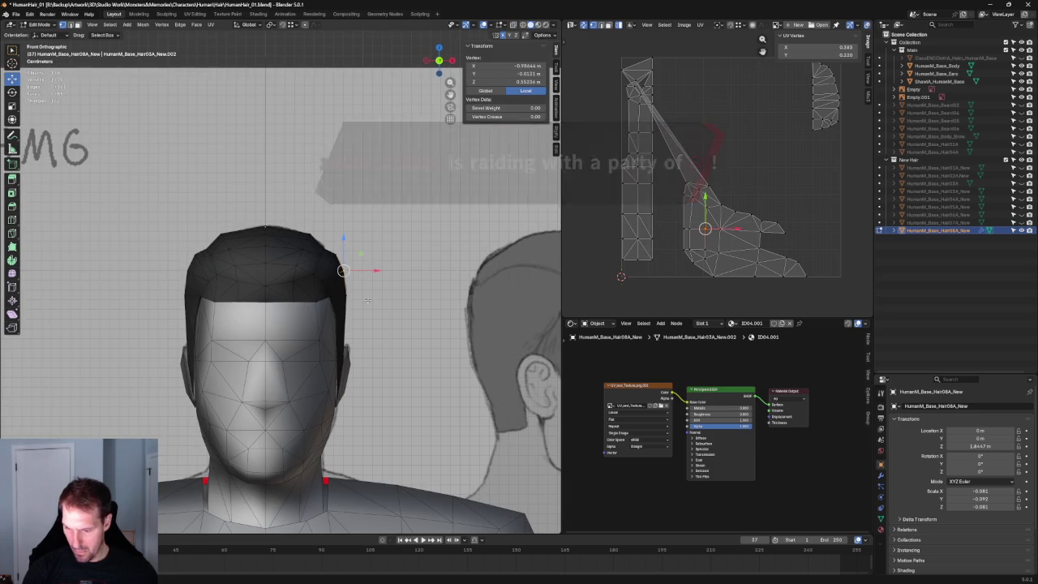
key("alt+a")
scroll(367, 269, "down", 3)
scroll(349, 211, "down", 2)
middle_click_drag(338, 173, 352, 198)
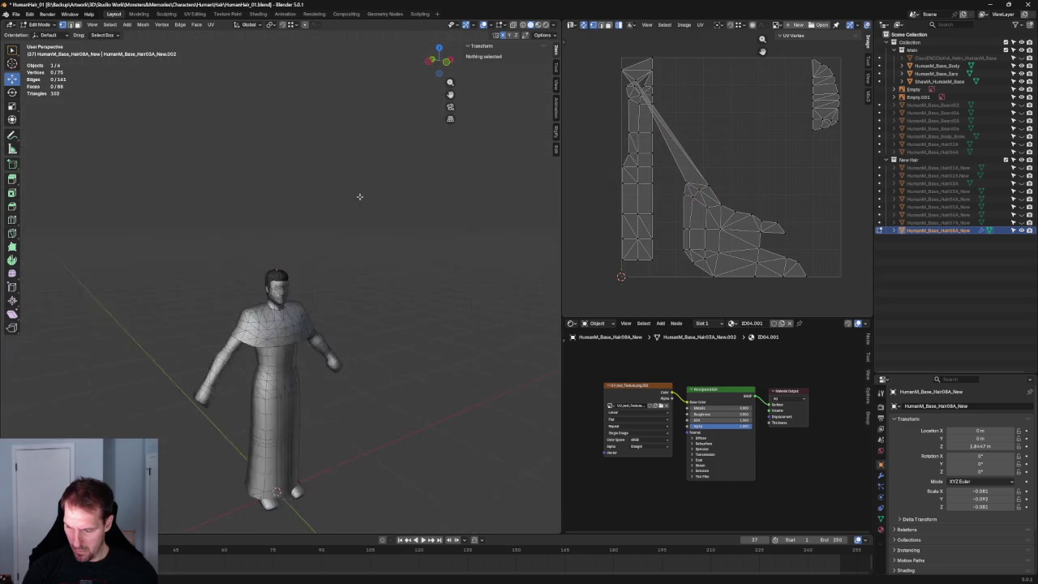
Select a vertex on the hair's back edge and shift it sideways along X.
mouse_move(364, 235)
middle_mouse_down()
mouse_move(410, 235)
mouse_move(400, 225)
mouse_move(360, 232)
middle_mouse_up()
scroll(227, 280, "up", 5)
middle_click_drag(228, 280, 190, 320)
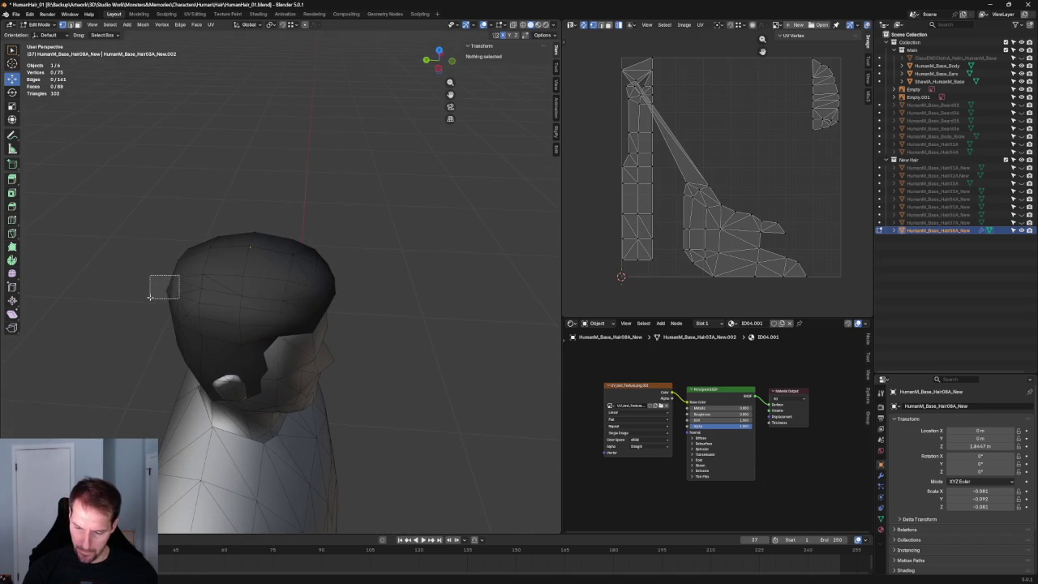
left_click_drag(179, 276, 151, 297)
middle_click_drag(154, 294, 371, 313)
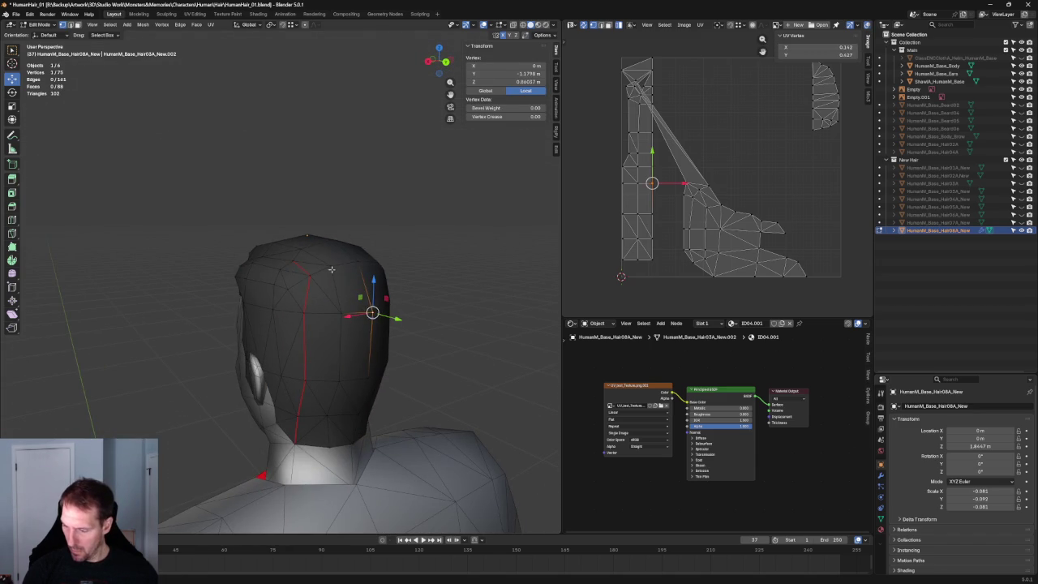
middle_click_drag(333, 272, 366, 278)
left_click(476, 305)
scroll(454, 300, "down", 3)
mouse_move(454, 300)
middle_mouse_down()
mouse_move(417, 295)
mouse_move(355, 260)
mouse_move(343, 236)
mouse_move(447, 290)
mouse_move(381, 341)
mouse_move(348, 317)
mouse_move(268, 343)
middle_mouse_up()
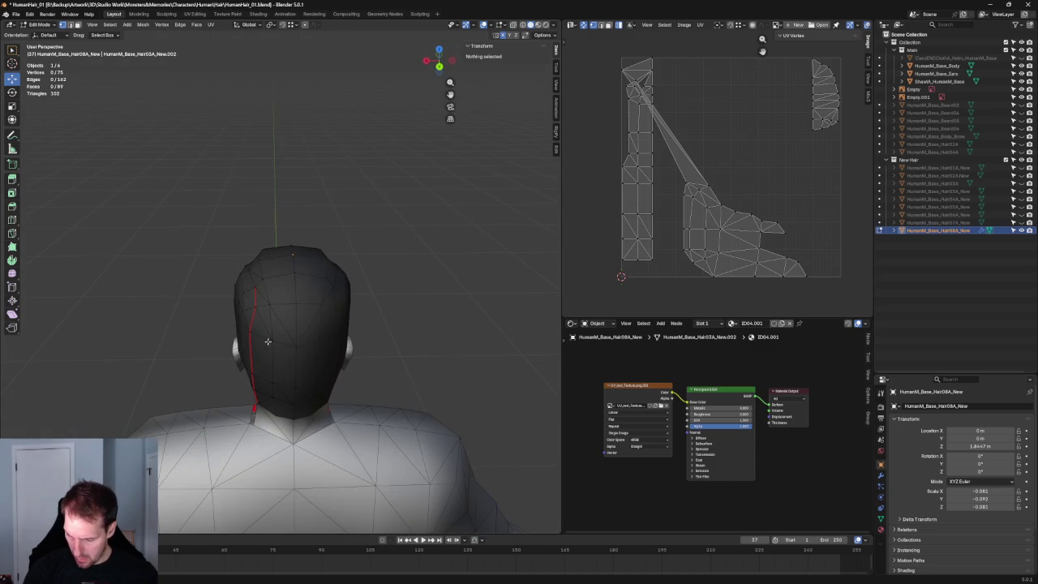
left_click(270, 342)
left_click_drag(250, 363, 245, 360)
middle_click_drag(245, 360, 430, 259)
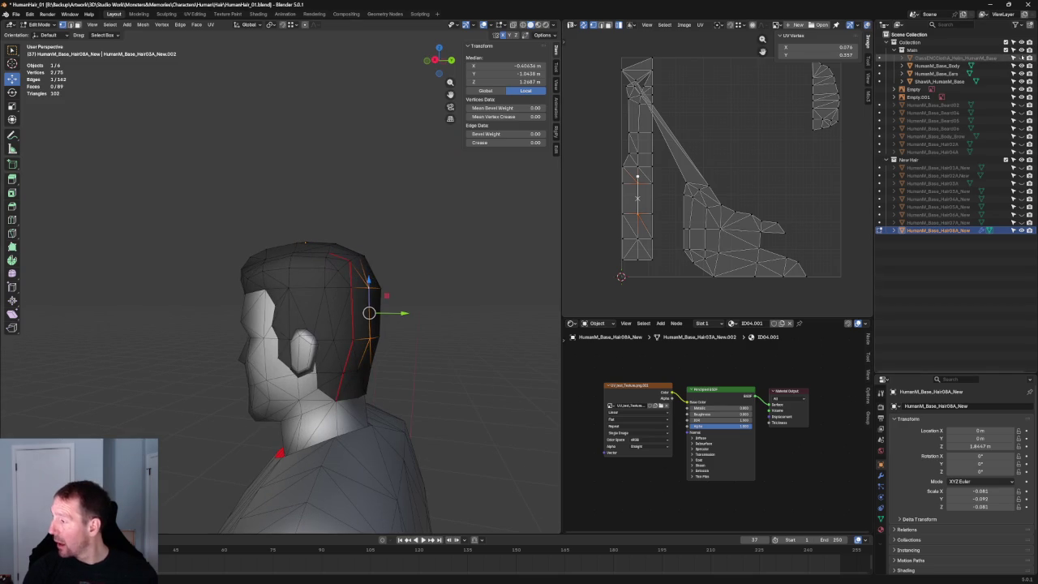
Move a side-edge hair vertex along global X to -0.7204, then deselect it.
mouse_move(341, 244)
middle_mouse_down()
mouse_move(260, 333)
mouse_move(288, 300)
mouse_move(341, 304)
mouse_move(319, 220)
mouse_move(272, 243)
mouse_move(412, 250)
mouse_move(186, 287)
middle_mouse_up()
left_click(186, 286)
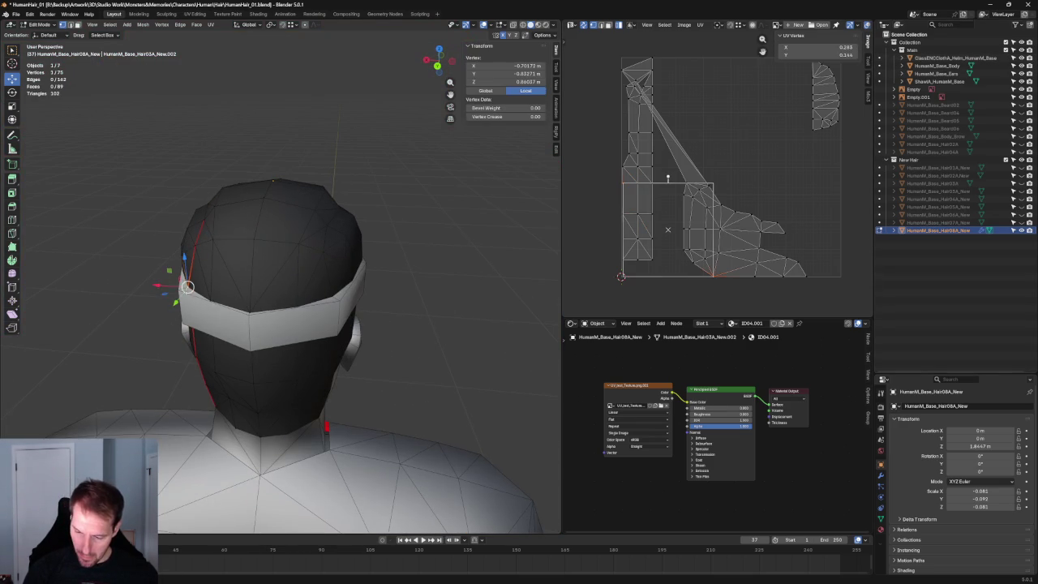
left_click(111, 292)
mouse_move(111, 292)
middle_mouse_down()
mouse_move(197, 257)
mouse_move(189, 268)
middle_mouse_up()
scroll(181, 257, "down", 2)
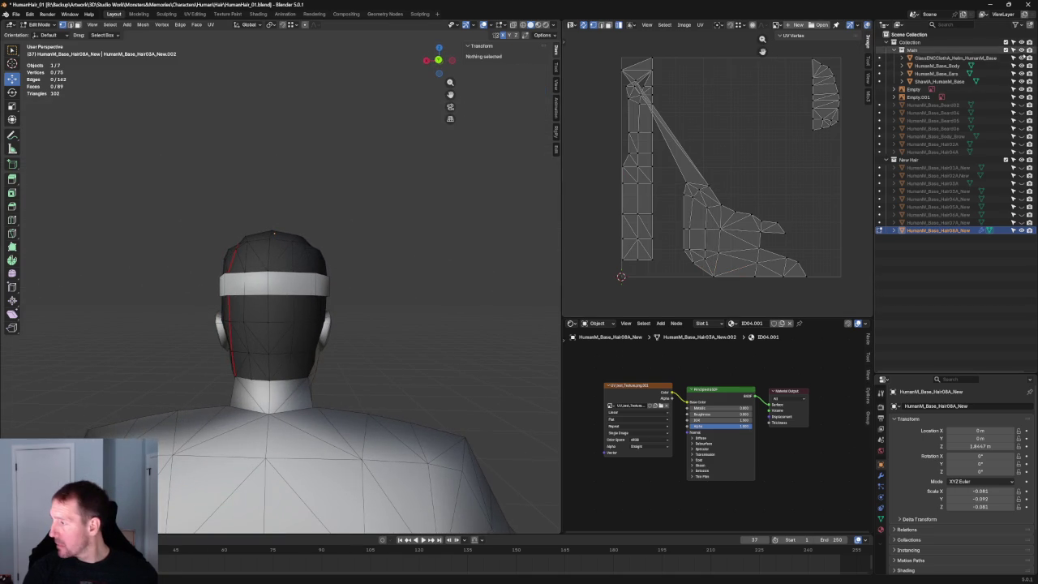
middle_click_drag(398, 344, 297, 337)
left_click(232, 316)
key("g")
key("x")
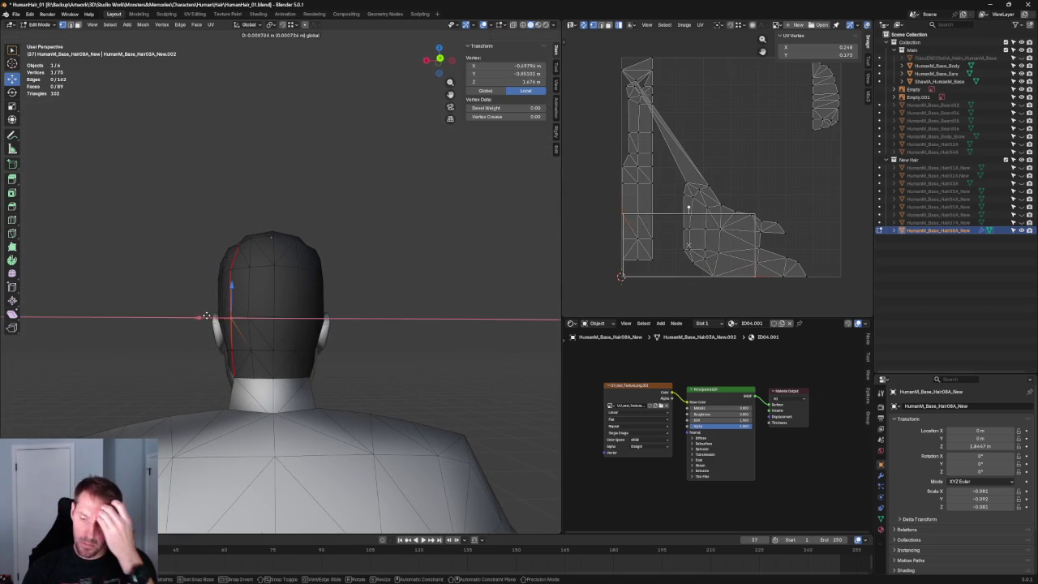
left_click(205, 314)
left_click(389, 308)
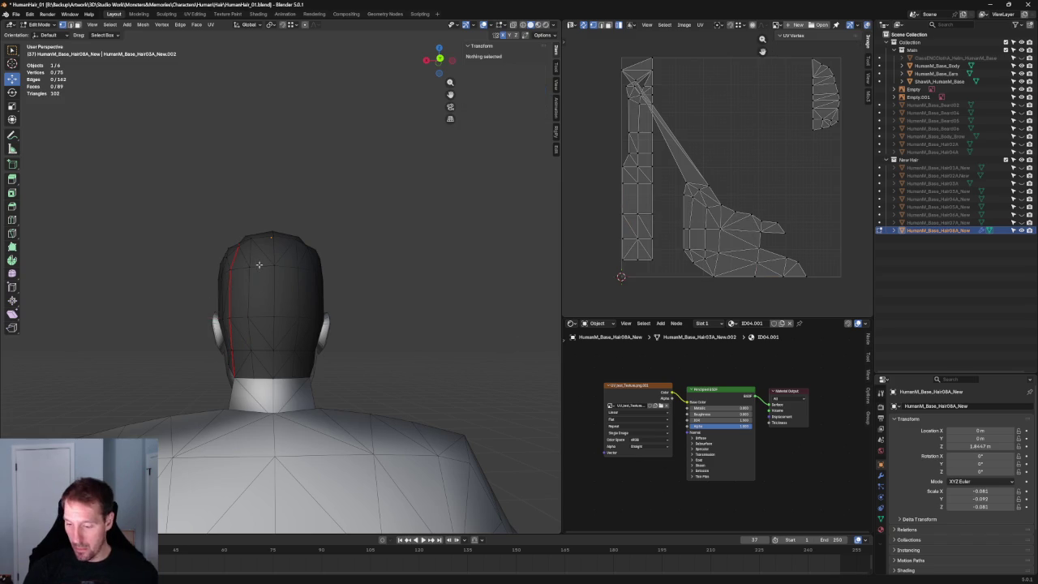
Check the tightened rear outline from a three-quarter view, then Right Ortho.
scroll(387, 256, "down", 3)
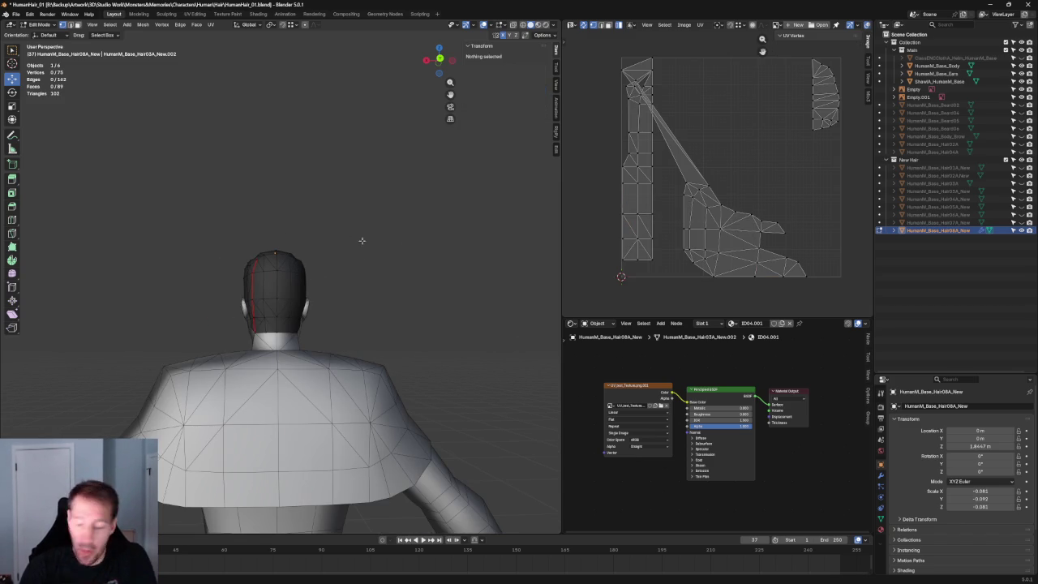
scroll(382, 244, "up", 3)
mouse_move(302, 279)
middle_mouse_down()
mouse_move(287, 259)
mouse_move(320, 271)
middle_mouse_up()
scroll(325, 264, "down", 2)
key("KP_3")
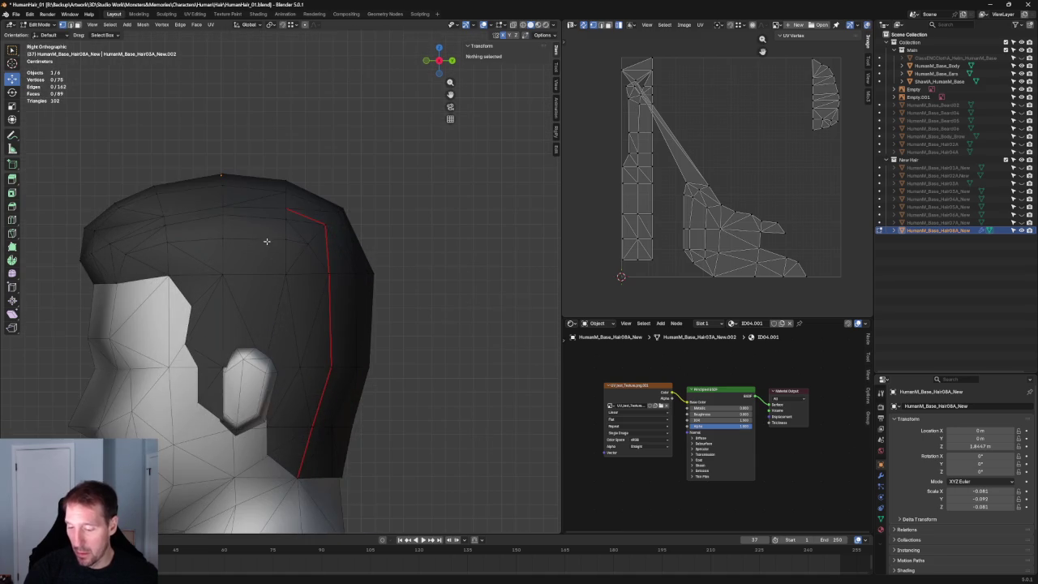
Orbit around the character to review the hair cap from front and above.
scroll(370, 218, "down", 4)
scroll(362, 263, "down", 2)
scroll(362, 264, "up", 2)
mouse_move(343, 271)
middle_mouse_down()
mouse_move(373, 281)
mouse_move(419, 248)
mouse_move(414, 266)
mouse_move(479, 244)
middle_mouse_up()
mouse_move(359, 219)
middle_mouse_down()
mouse_move(331, 234)
mouse_move(355, 239)
mouse_move(361, 201)
mouse_move(377, 229)
middle_mouse_up()
mouse_move(414, 270)
middle_mouse_down()
mouse_move(359, 251)
mouse_move(370, 247)
middle_mouse_up()
scroll(413, 233, "down", 3)
scroll(411, 236, "up", 3)
scroll(411, 236, "up", 3)
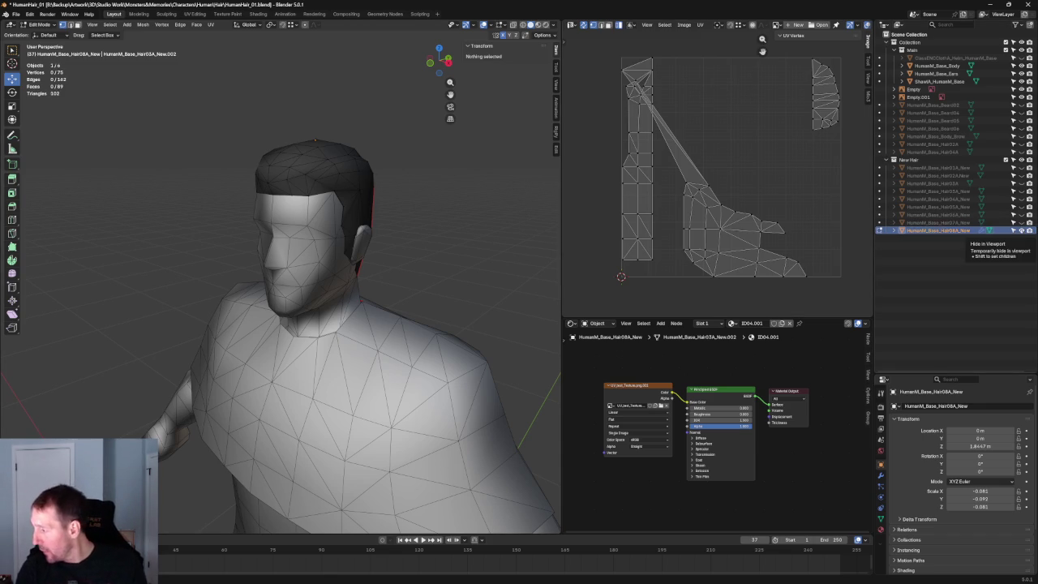
Hide Hair08A, try Hair07A, then swap it for the long Hair06A hair.
left_click(1014, 230)
left_click(1013, 222)
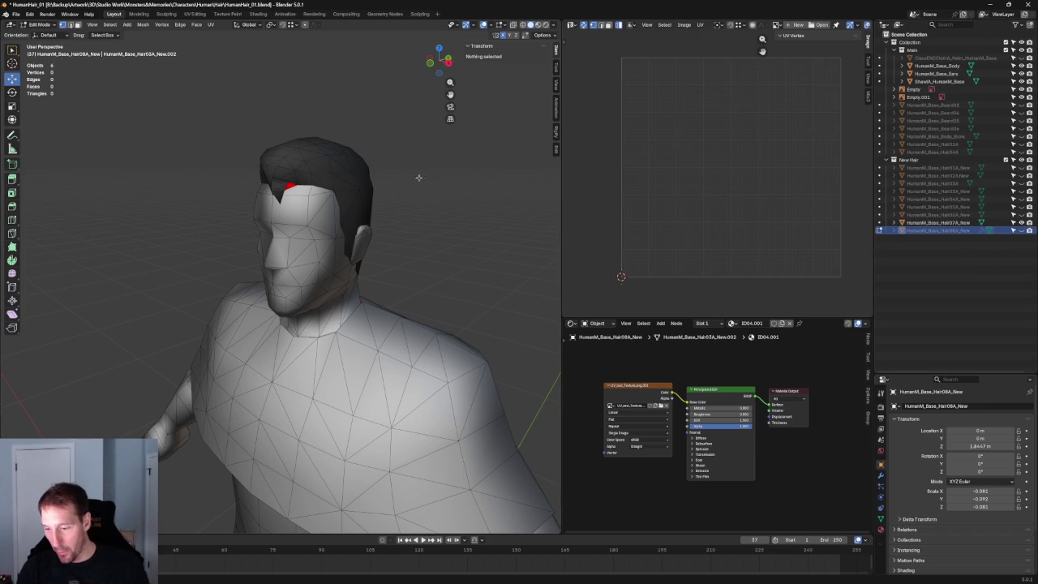
left_click(1014, 223)
left_click(1014, 214)
Switch to the Hair06A_New hair object and enter Edit Mode on it.
mouse_move(454, 255)
middle_mouse_down()
mouse_move(530, 262)
mouse_move(455, 269)
mouse_move(470, 227)
mouse_move(406, 231)
mouse_move(351, 205)
mouse_move(422, 219)
mouse_move(387, 271)
mouse_move(350, 234)
mouse_move(244, 279)
mouse_move(227, 243)
mouse_move(213, 241)
middle_mouse_up()
scroll(349, 236, "up", 3)
scroll(349, 234, "up", 3)
scroll(350, 234, "up", 3)
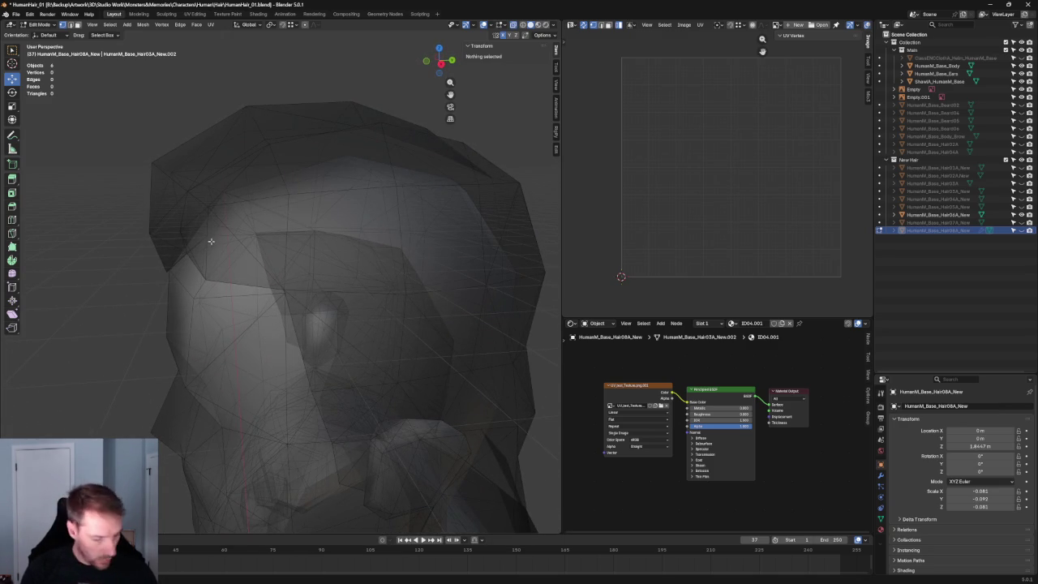
key("Tab")
left_click(212, 239)
key("Tab")
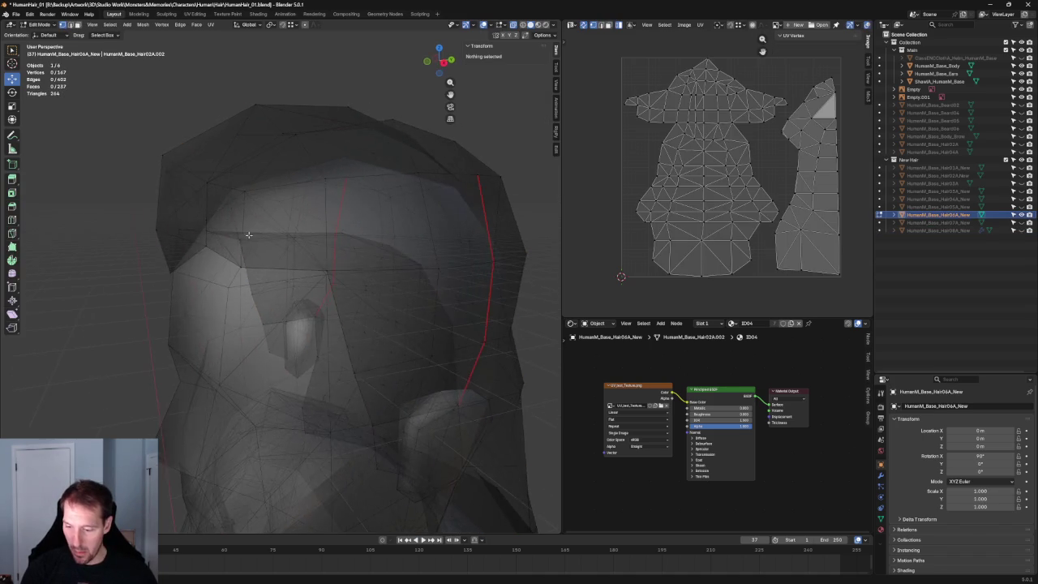
Lower the front hairline vertex along Z and nudge it along Y.
left_click(211, 241)
key("alt+z")
middle_click_drag(211, 241, 244, 190)
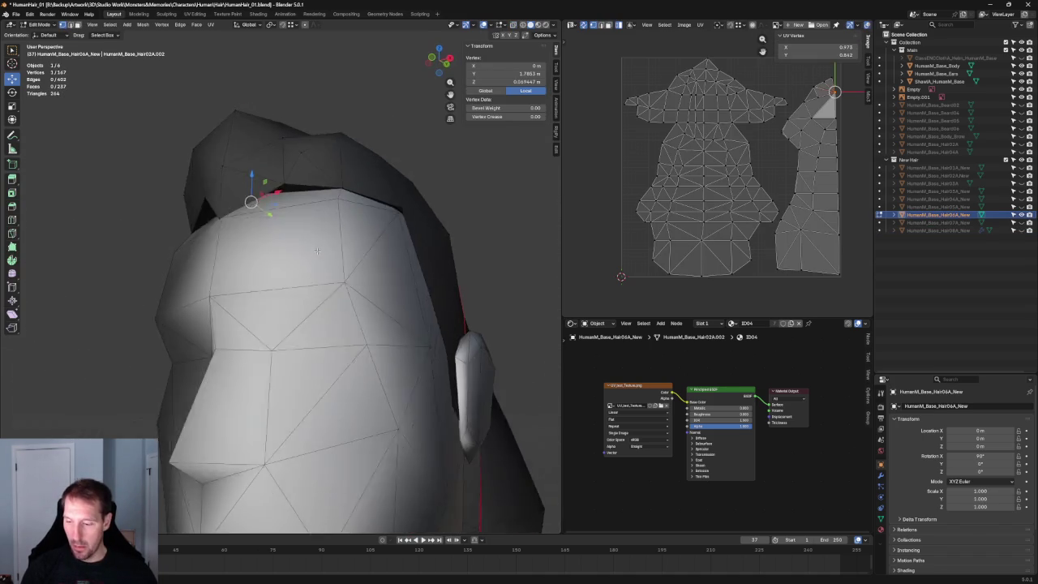
key("g")
key("z")
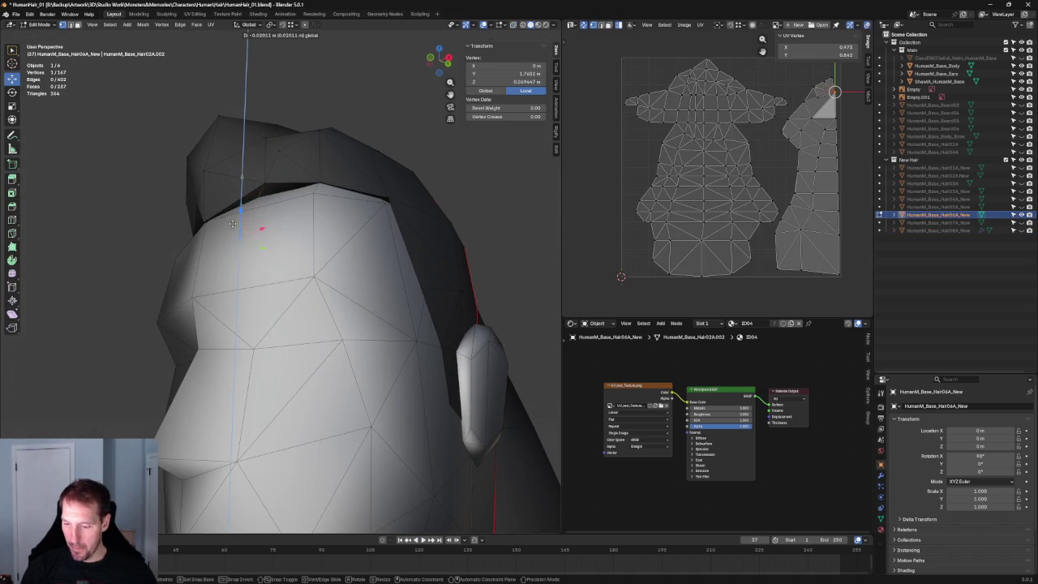
left_click(231, 241)
mouse_move(231, 240)
middle_mouse_down()
mouse_move(385, 283)
mouse_move(403, 271)
mouse_move(386, 239)
mouse_move(325, 251)
middle_mouse_up()
key("KP_1")
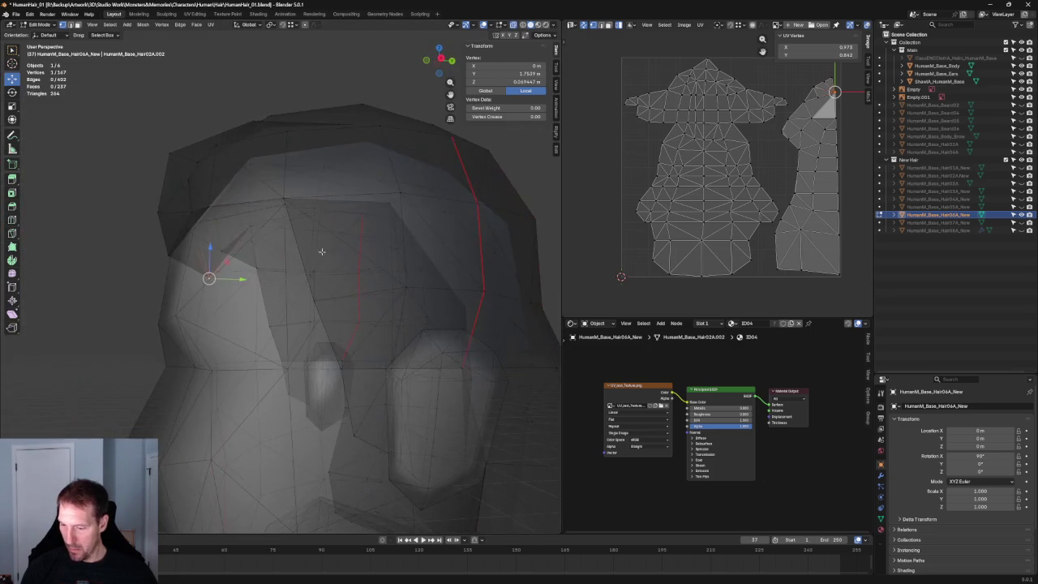
mouse_move(251, 213)
left_mouse_down()
mouse_move(262, 255)
mouse_move(265, 243)
left_mouse_up()
mouse_move(265, 243)
middle_mouse_down()
mouse_move(384, 268)
mouse_move(414, 262)
mouse_move(219, 295)
middle_mouse_up()
left_click_drag(212, 266, 230, 276)
key("alt+z")
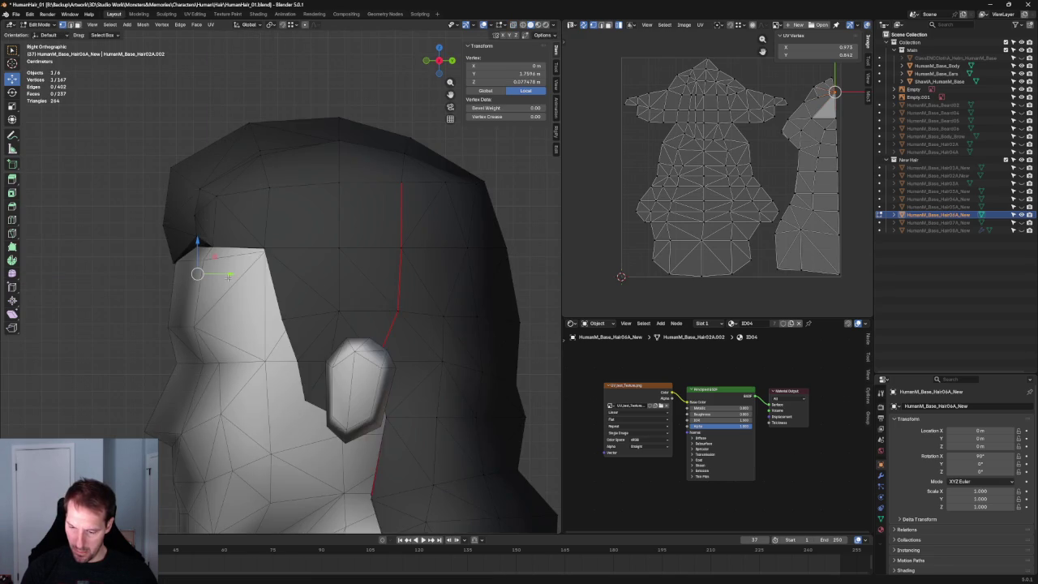
Box-select the hairline edge vertices in X-ray and shift them along Y.
middle_click_drag(231, 278, 357, 273, "alt")
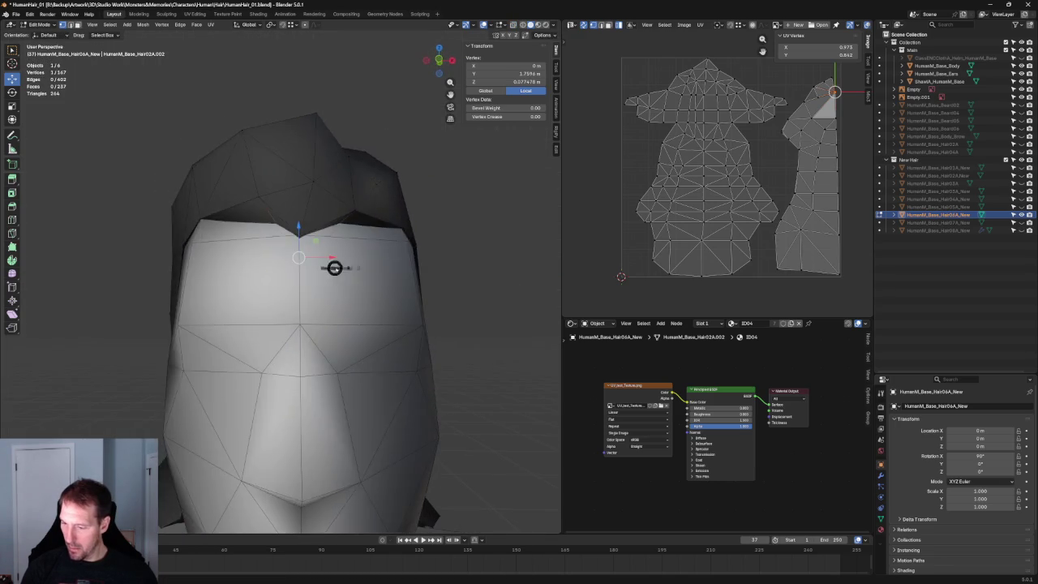
scroll(357, 273, "down", 4)
left_click(340, 116)
scroll(343, 288, "up", 3)
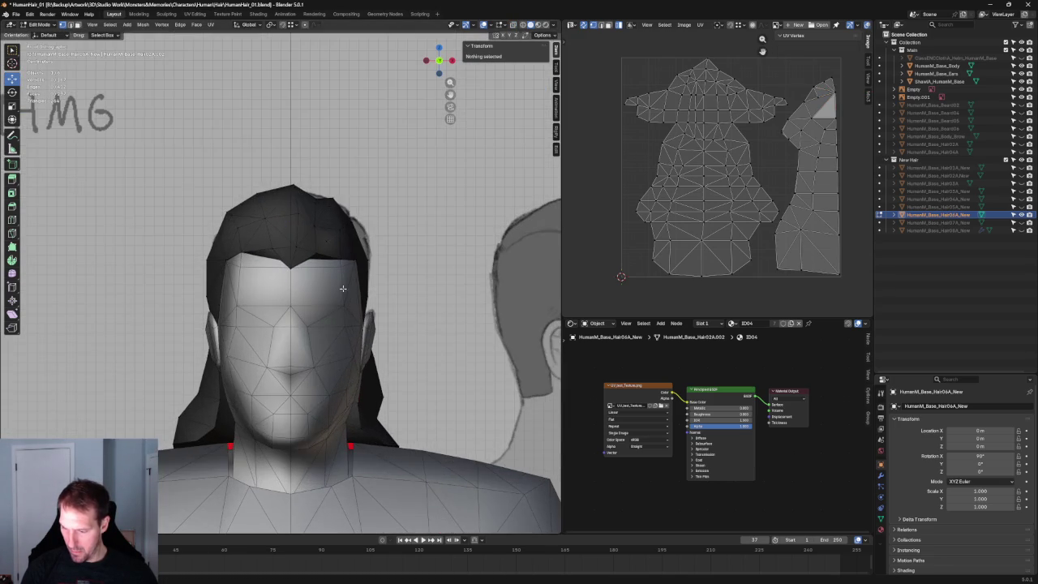
scroll(351, 281, "up", 3)
middle_click_drag(350, 281, 277, 238)
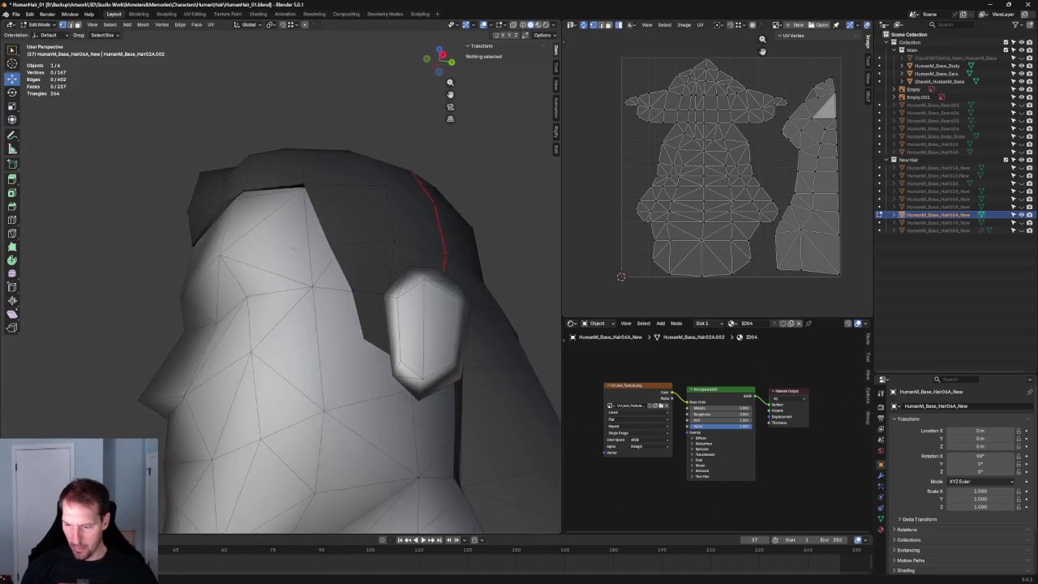
key("alt+z")
left_click_drag(241, 192, 242, 192)
key("alt+z")
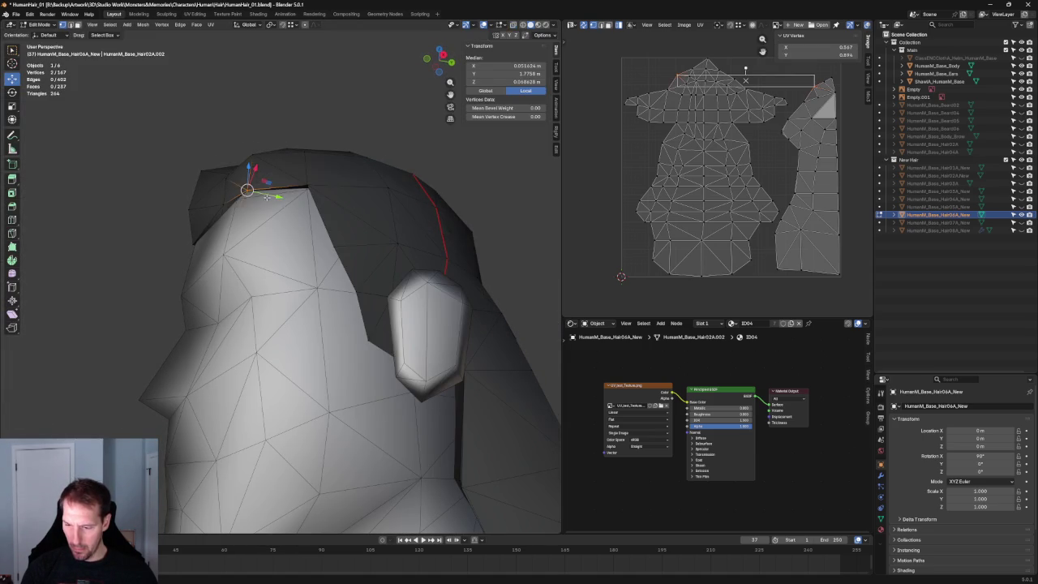
key("g")
key("y")
left_click(261, 195)
key("alt+a")
In front orthographic view, raise the temple-edge hair vertex vertically.
mouse_move(261, 194)
middle_mouse_down()
mouse_move(304, 194)
mouse_move(345, 215)
mouse_move(343, 224)
middle_mouse_up()
key("KP_1")
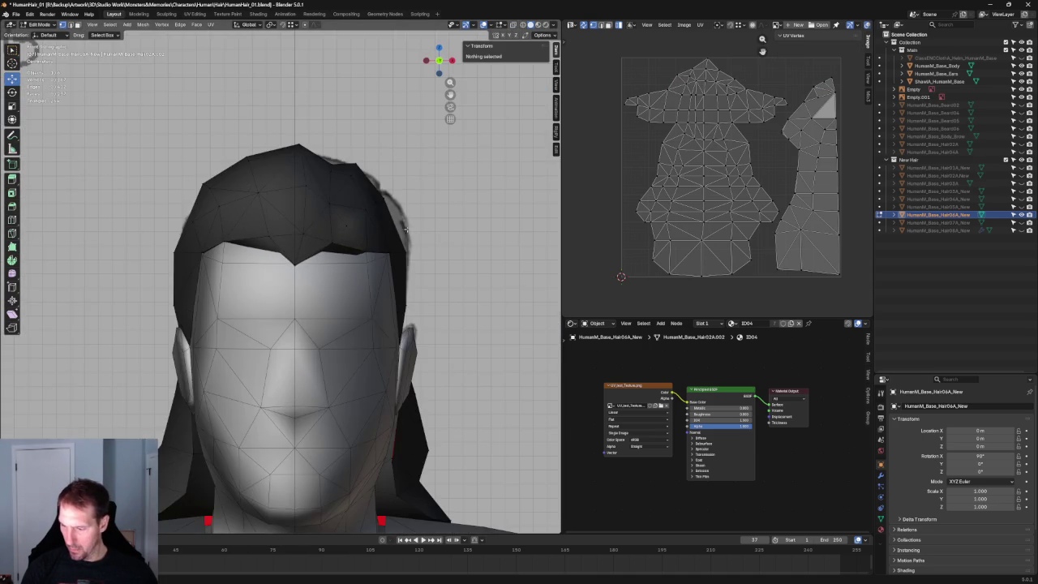
scroll(448, 253, "up", 6)
key("alt+z")
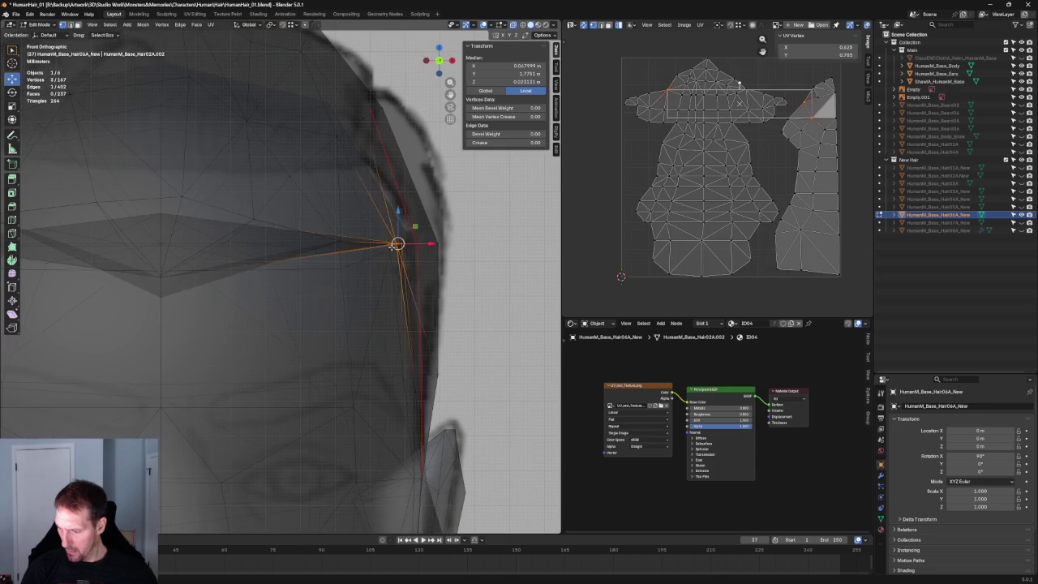
key("alt+z")
left_click(394, 245)
key("g")
key("z")
left_click(397, 235)
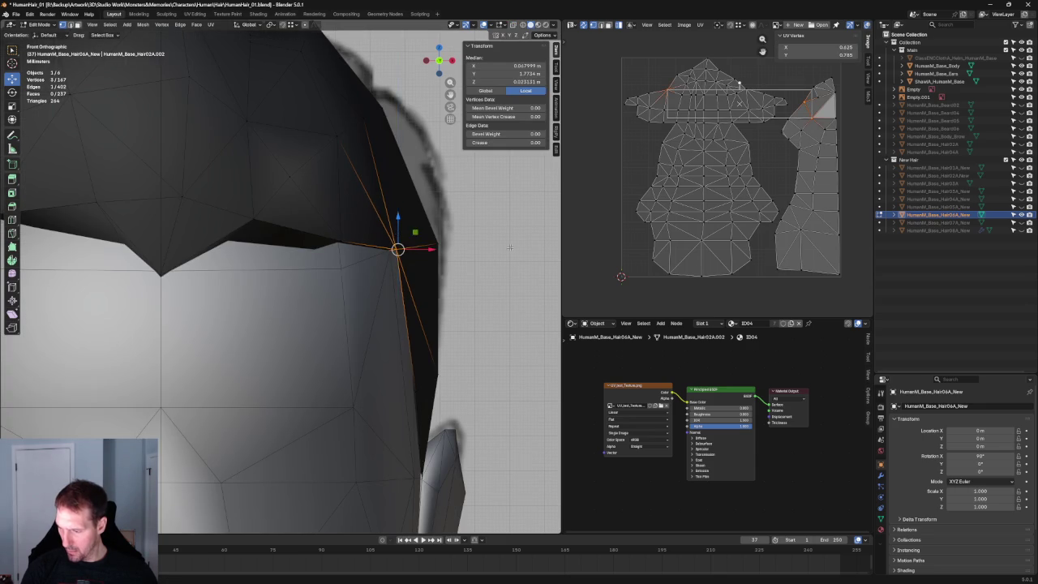
key("alt+a")
key("Home")
Select and adjust the vertex at the left temple of the hairline.
key("alt+z")
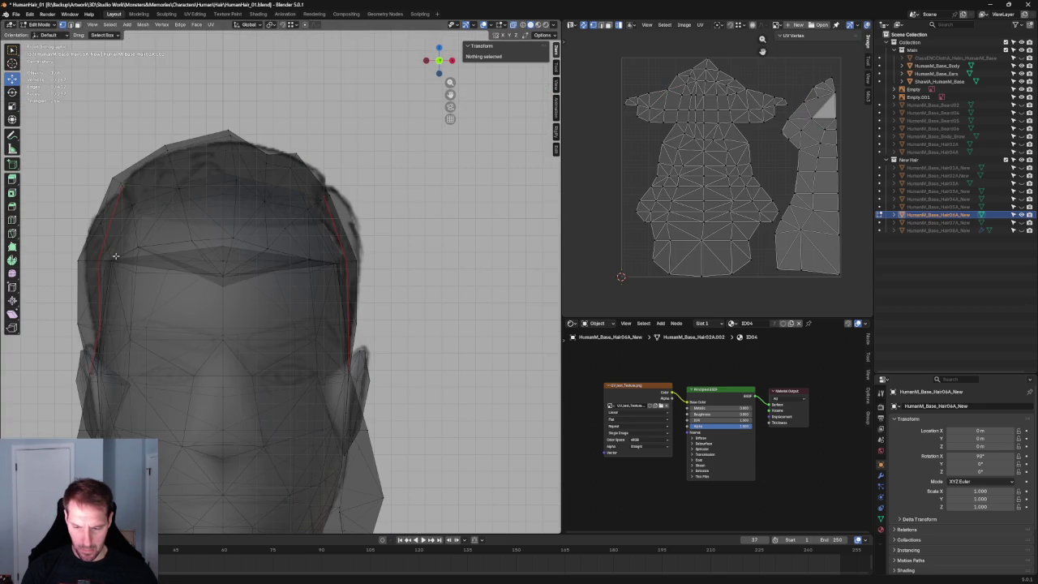
left_click(111, 260)
key("alt+z")
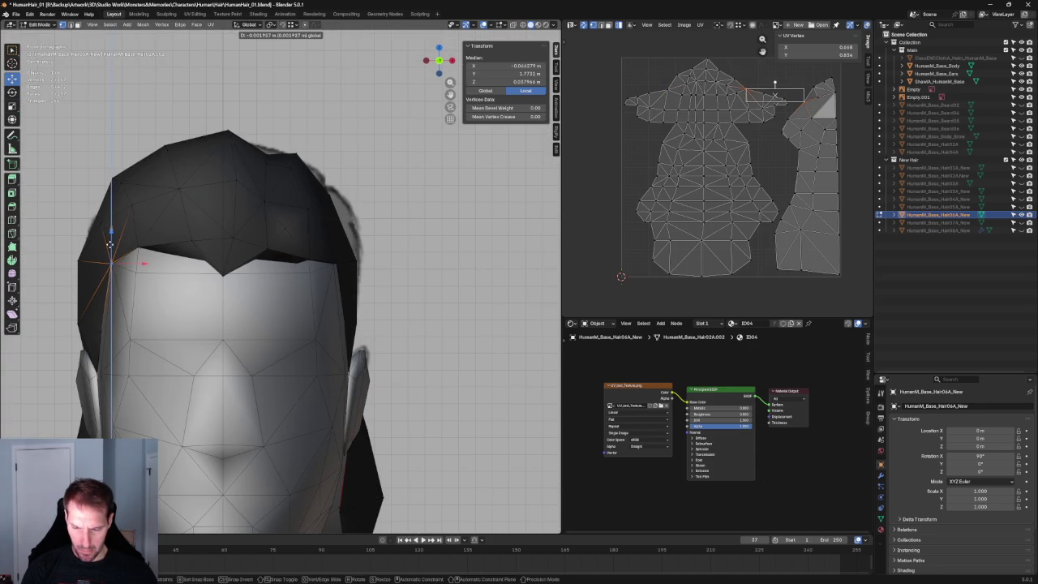
key("alt+a")
scroll(405, 280, "down", 2)
scroll(405, 279, "down", 2)
In right orthographic view, select the hair vertices near the ear and test a vertical move, then cancel.
mouse_move(405, 279)
middle_mouse_down()
mouse_move(278, 162)
mouse_move(203, 116)
mouse_move(245, 150)
middle_mouse_up()
key("grave")
left_click(336, 181)
scroll(337, 325, "up", 2)
scroll(336, 325, "down", 2)
scroll(337, 326, "up", 6)
scroll(317, 348, "down", 2)
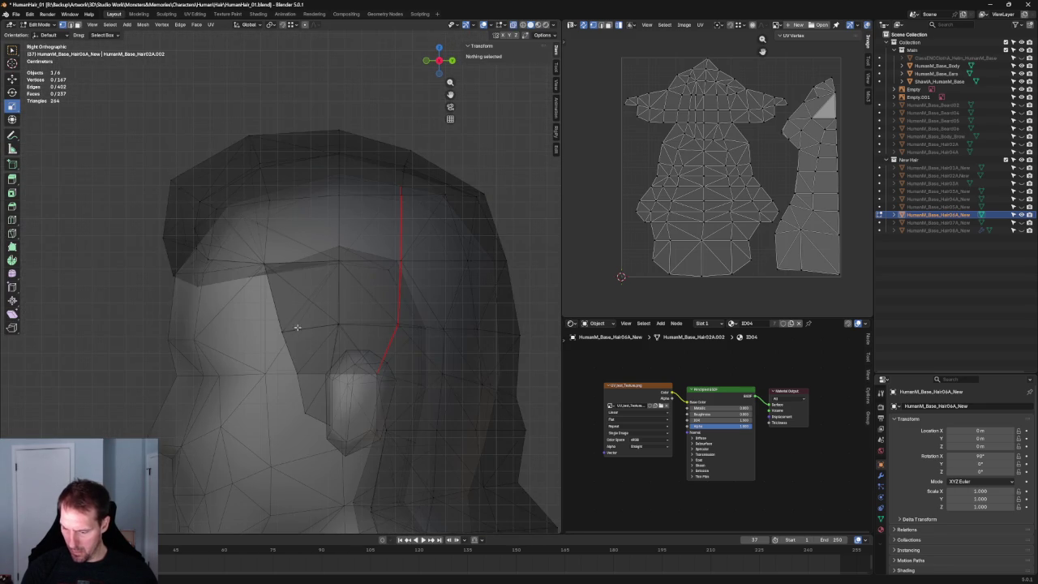
mouse_move(265, 339)
left_mouse_down()
mouse_move(292, 324)
mouse_move(282, 311)
left_mouse_up()
key("alt+z")
key("alt+z")
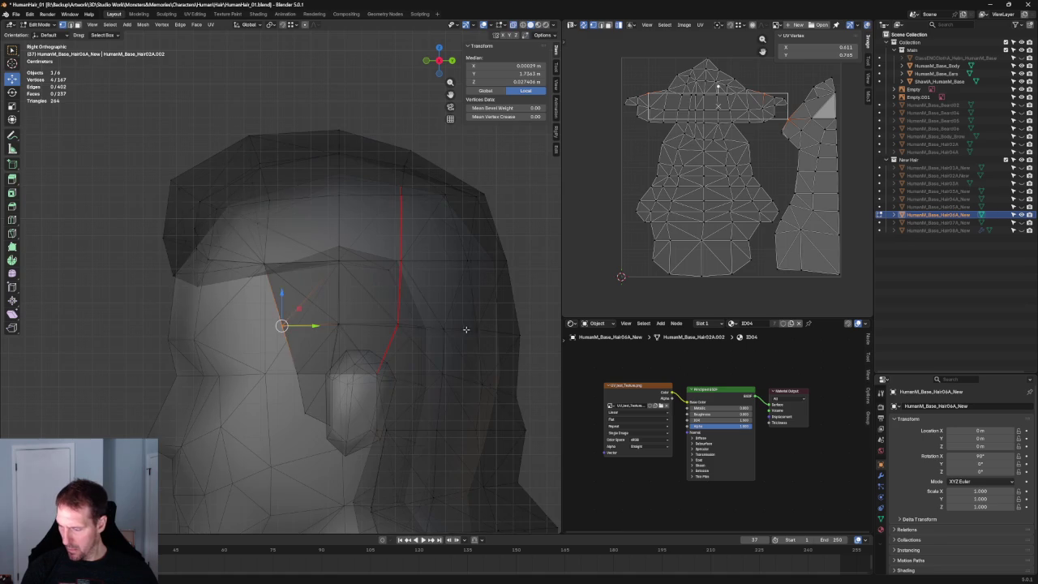
key("g")
key("z")
key("Escape")
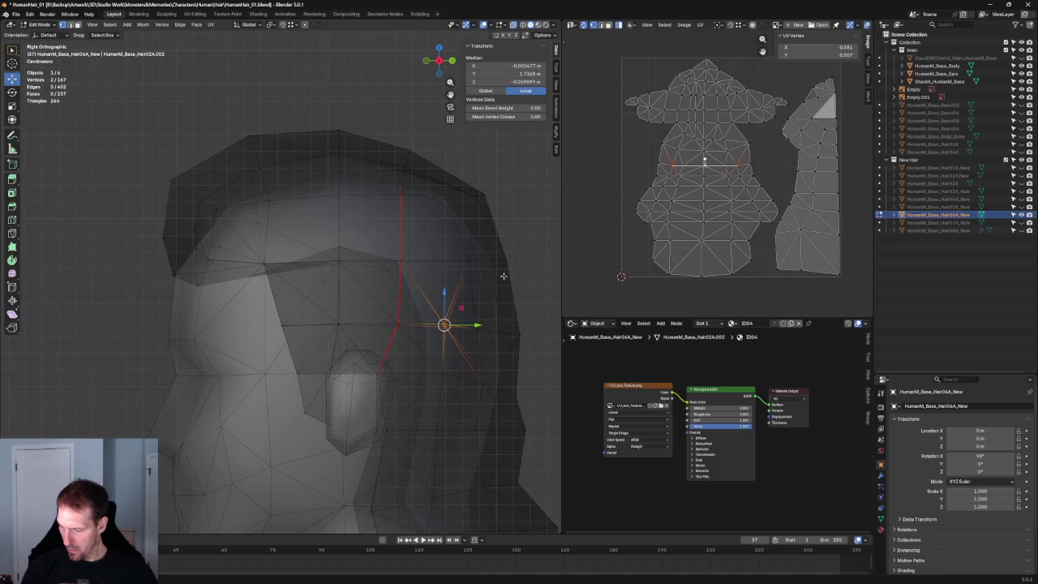
key("alt+a")
Inspect the hair from behind and front with sketches, then hide the ClassENCCloth headband.
scroll(481, 286, "down", 3)
key("alt+z")
scroll(446, 293, "down", 2)
mouse_move(420, 300)
middle_mouse_down()
mouse_move(344, 291)
mouse_move(422, 313)
middle_mouse_up()
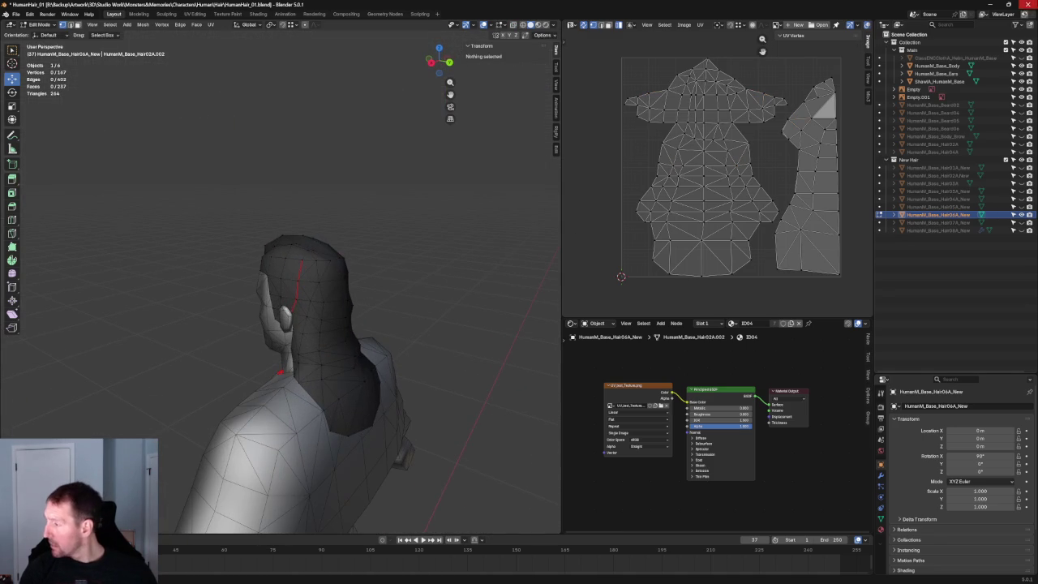
mouse_move(397, 245)
middle_mouse_down()
mouse_move(440, 269)
mouse_move(422, 268)
mouse_move(447, 266)
mouse_move(408, 266)
middle_mouse_up()
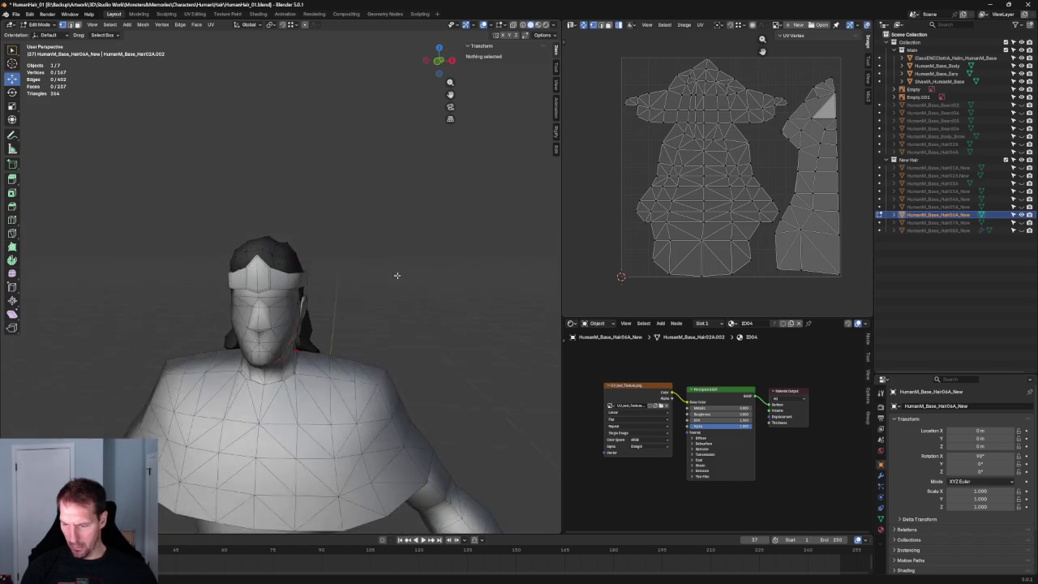
key("KP_1")
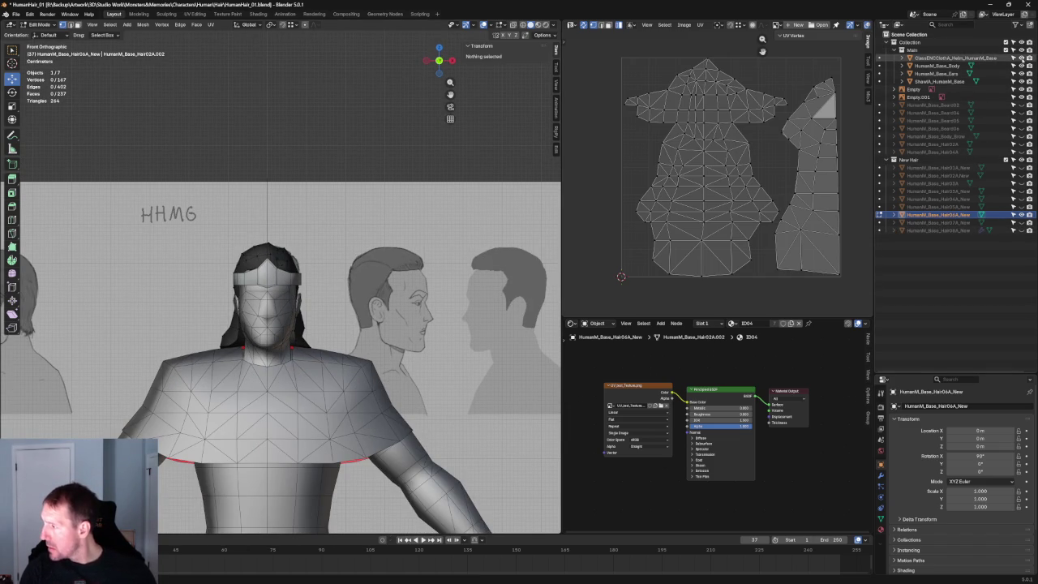
left_click(1021, 58)
Return to Object Mode, hide Hair06A, show Hair05A and check it in side and front views.
key("Tab")
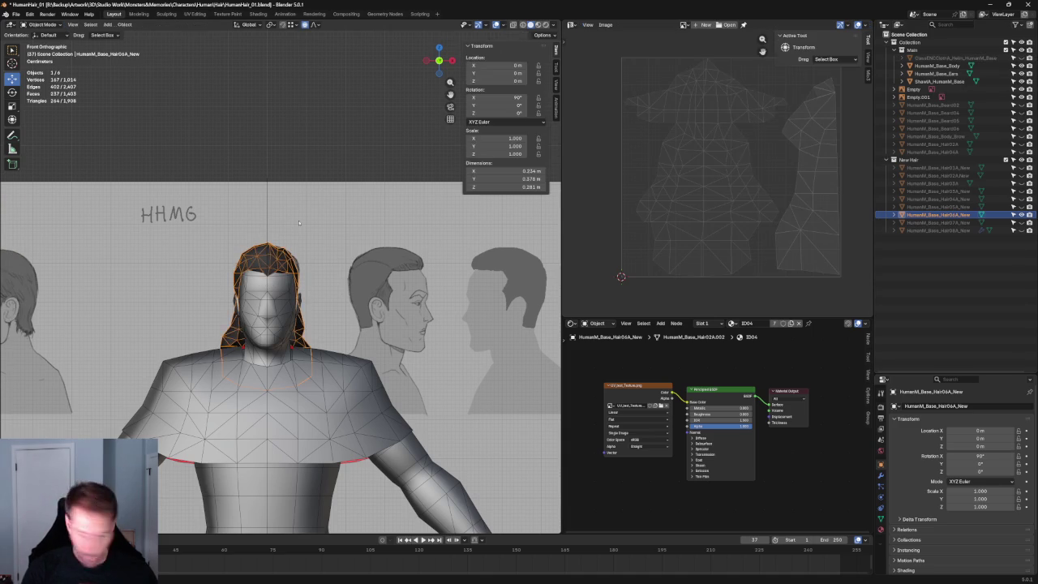
key("alt+a")
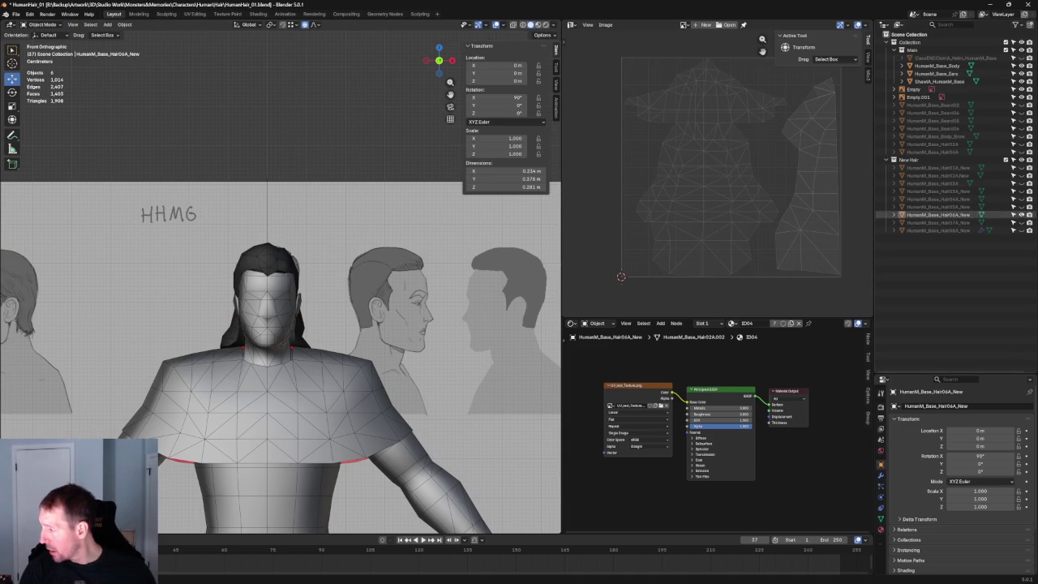
left_click(1022, 215)
left_click(1021, 207)
scroll(278, 317, "up", 3)
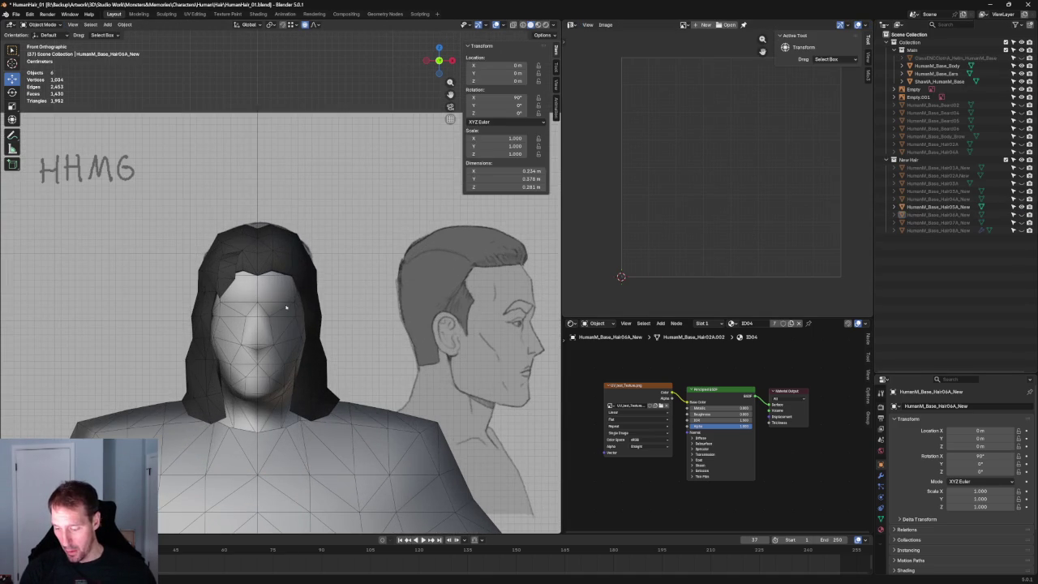
scroll(284, 312, "up", 2)
scroll(284, 311, "down", 5)
scroll(284, 312, "up", 1)
mouse_move(284, 311)
middle_mouse_down()
mouse_move(355, 291)
mouse_move(498, 292)
mouse_move(302, 275)
middle_mouse_up()
key("KP_3")
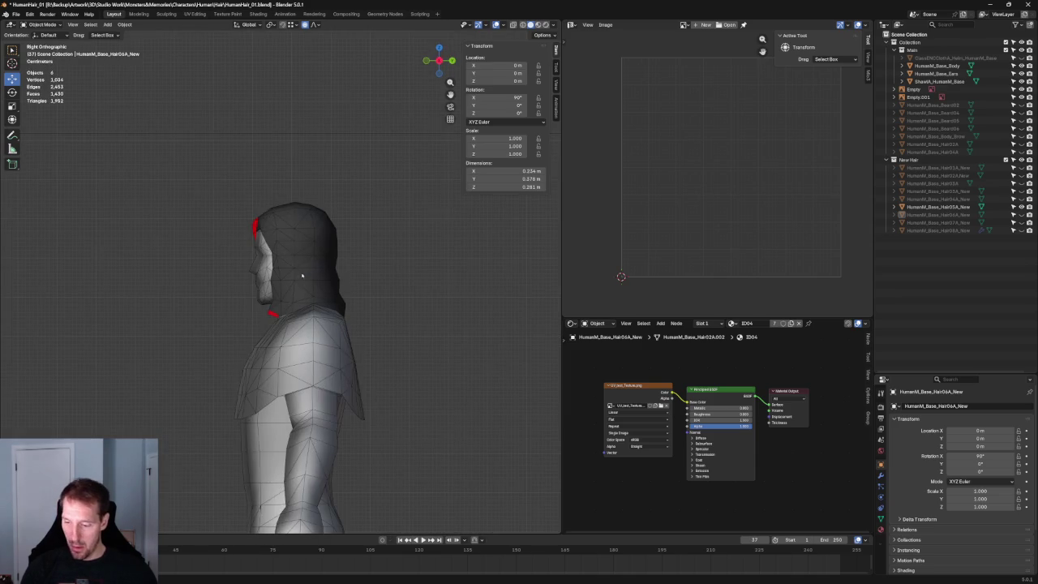
key("KP_1")
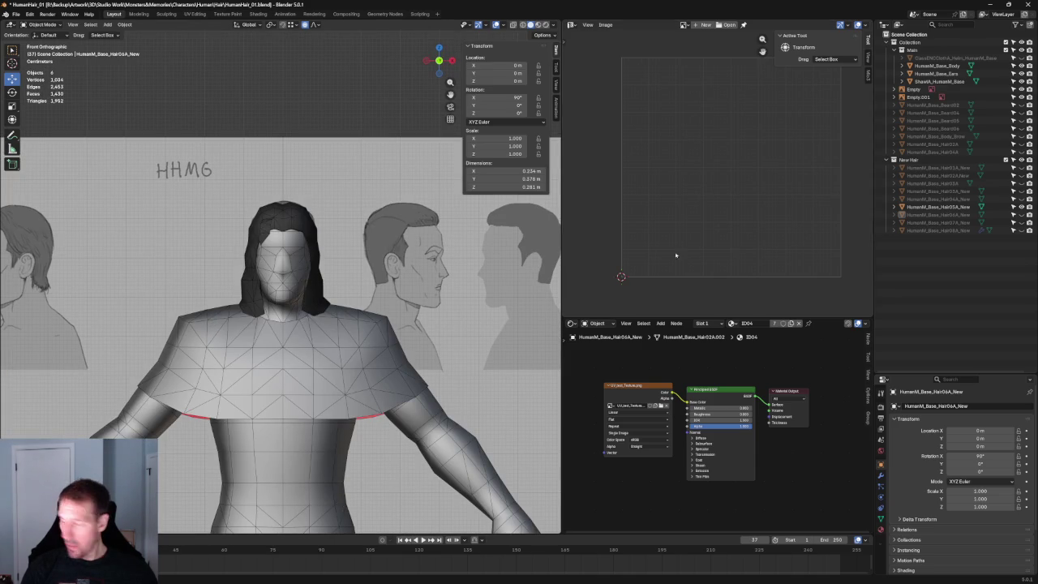
Swap Hair05A for the short Hair04A mesh and inspect it from behind and the front.
left_click(1021, 207)
left_click(1021, 199)
scroll(487, 219, "down", 2)
mouse_move(488, 218)
middle_mouse_down()
mouse_move(218, 211)
mouse_move(269, 226)
mouse_move(362, 217)
middle_mouse_up()
key("KP_1")
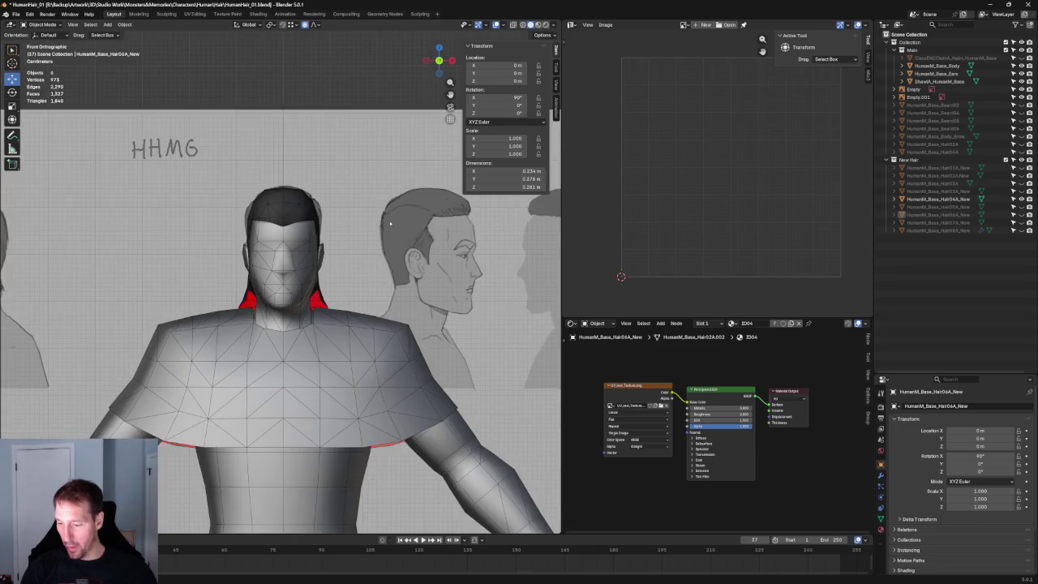
scroll(373, 224, "up", 2)
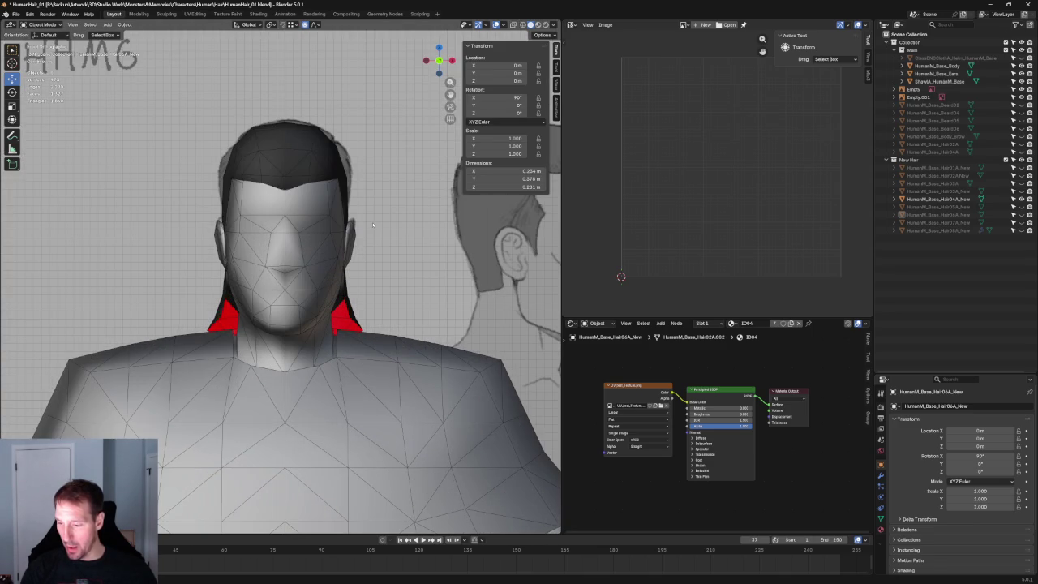
Replace the red-tipped short hair with another long hair mesh and check its rear-side and front views.
left_click(1022, 199)
left_click(1021, 191)
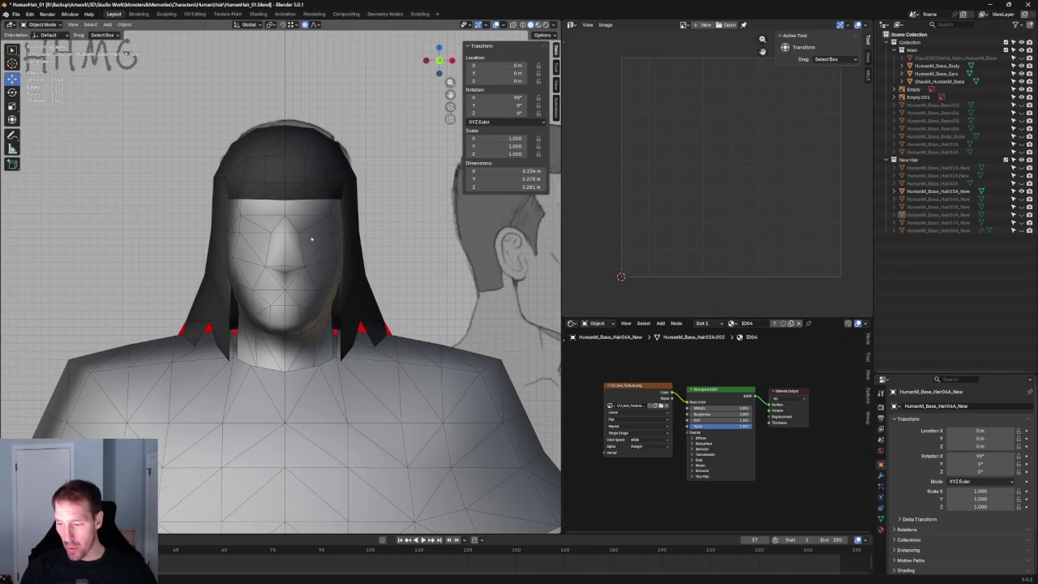
scroll(312, 236, "down", 3)
mouse_move(311, 237)
middle_mouse_down()
mouse_move(231, 239)
mouse_move(348, 243)
middle_mouse_up()
key("KP_1")
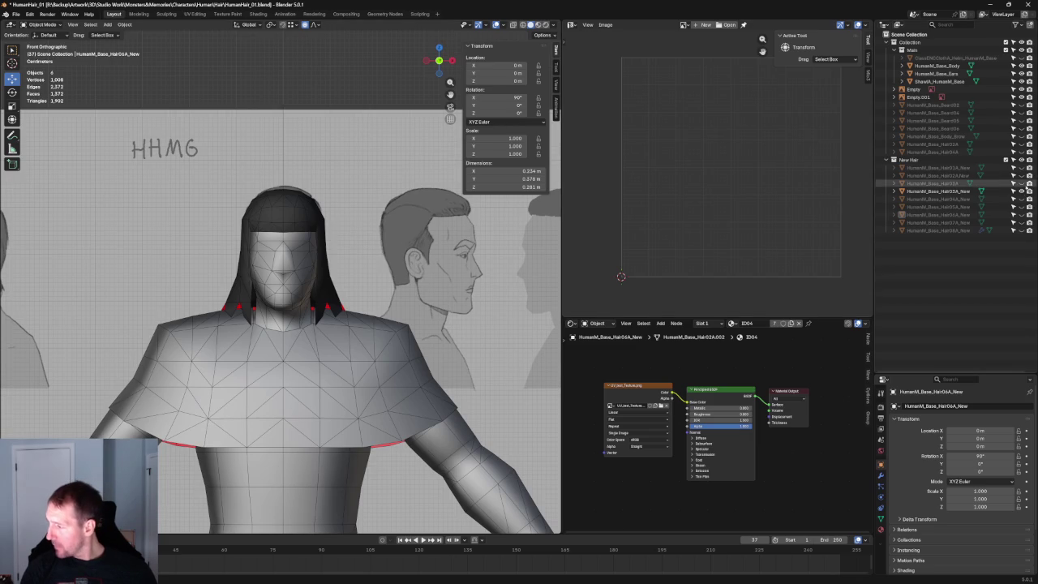
Show the bob hair, reorder Hair03A in the collection, then switch to the Hair02A_New long hair.
left_click(1021, 191)
left_click(1022, 184)
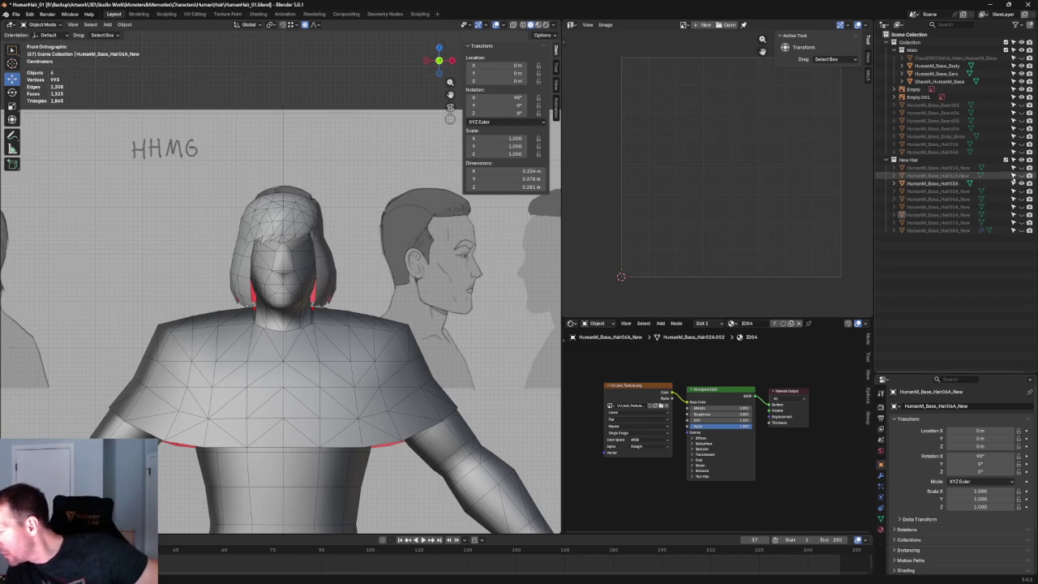
left_click_drag(956, 183, 912, 42)
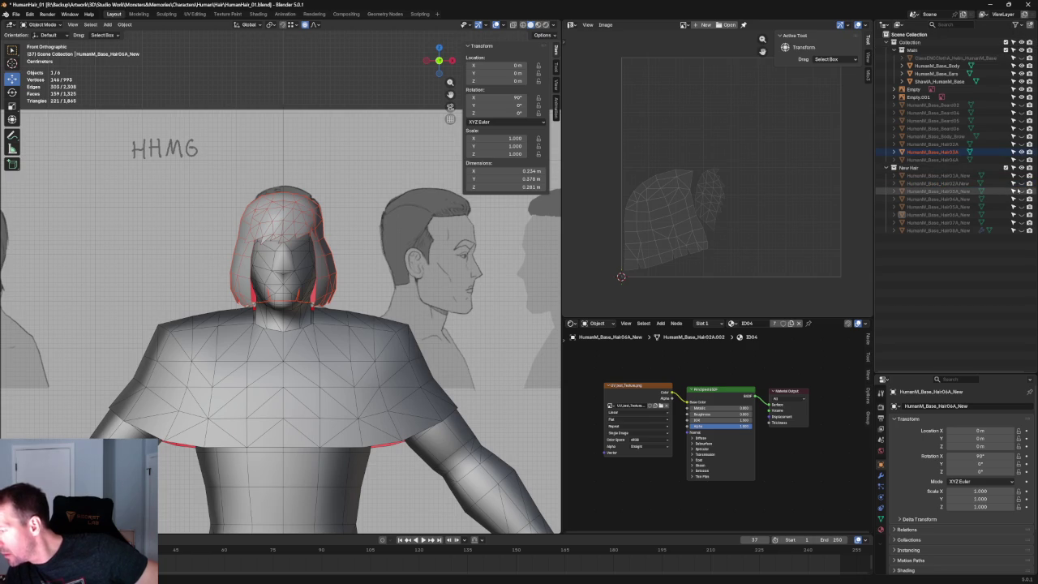
left_click(320, 89)
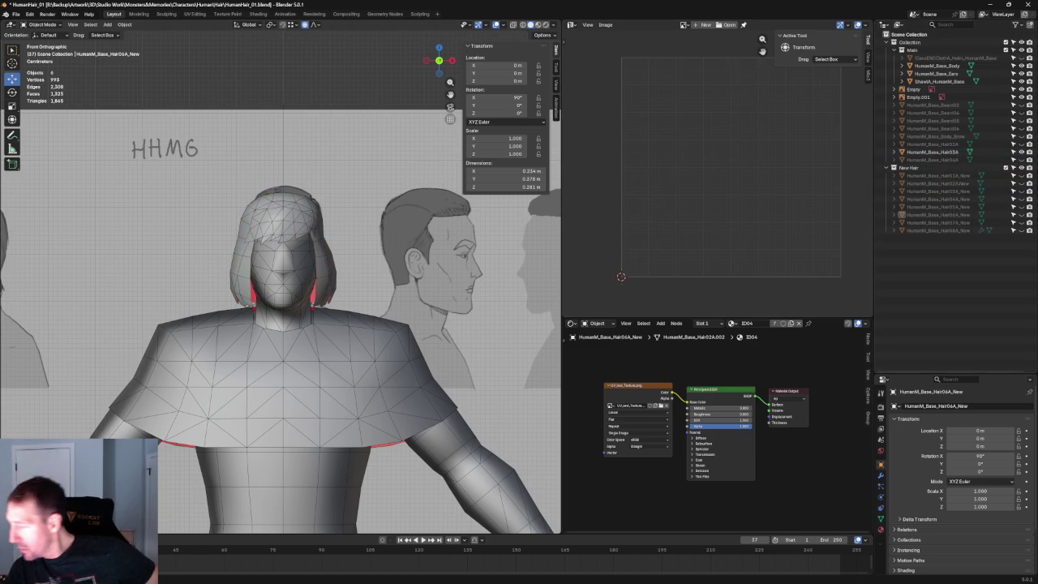
left_click(1013, 159)
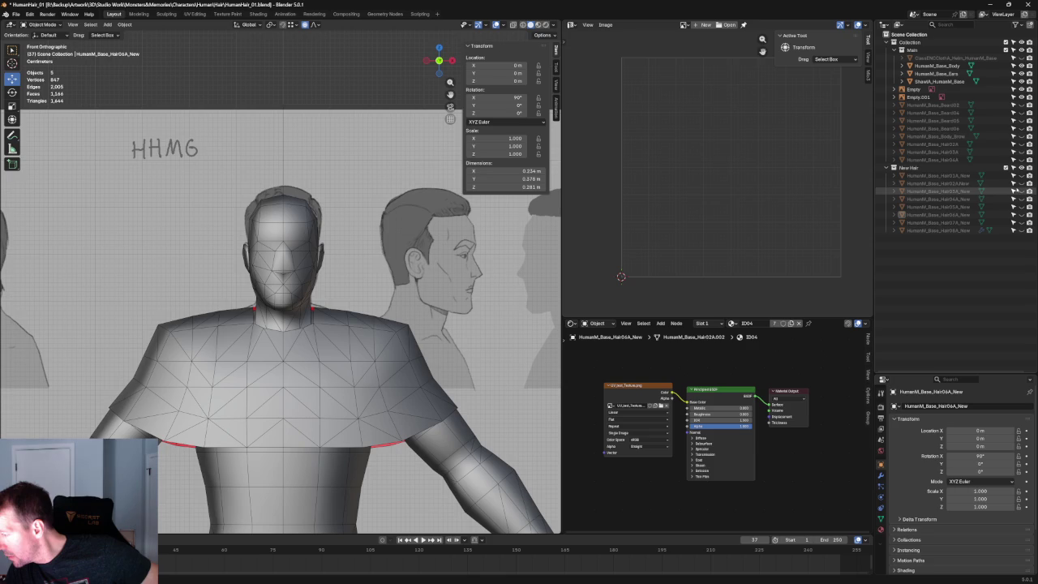
left_click(1014, 190)
left_click(1013, 190)
left_click(1013, 183)
Inspect Hair02A_New in perspective and side views, ending in front orthographic view.
scroll(347, 256, "up", 3)
scroll(347, 255, "down", 5)
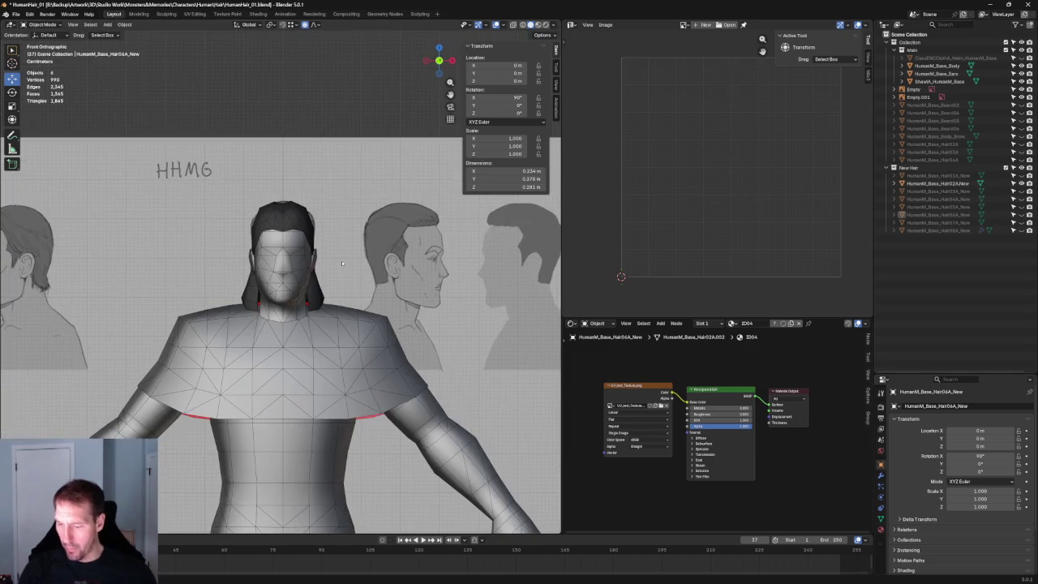
scroll(347, 255, "up", 2)
middle_click_drag(347, 256, 411, 234)
scroll(293, 182, "up", 2)
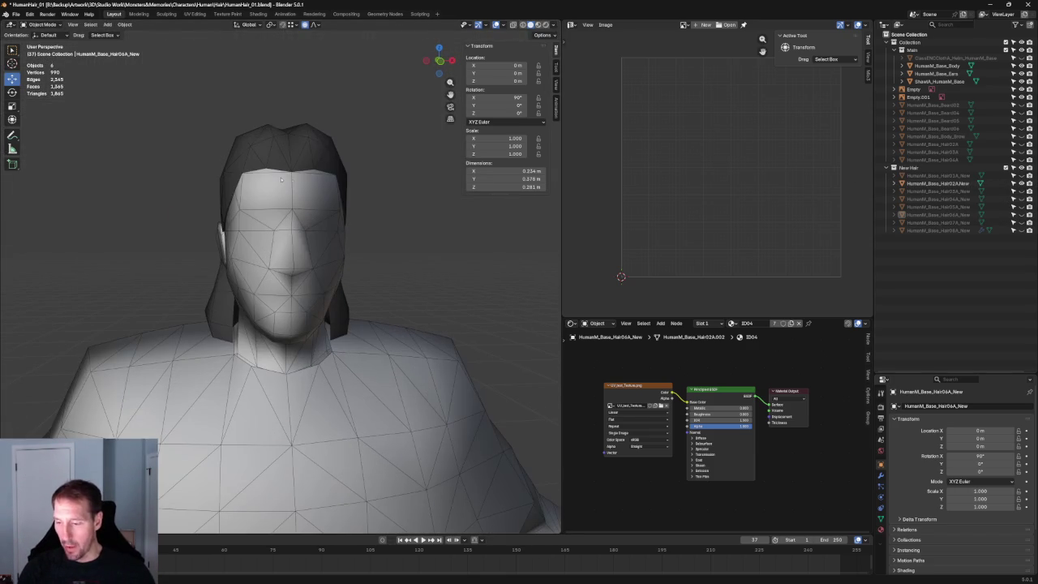
mouse_move(345, 267)
middle_mouse_down()
mouse_move(381, 264)
mouse_move(334, 254)
mouse_move(309, 268)
mouse_move(260, 243)
mouse_move(428, 257)
middle_mouse_up()
scroll(382, 264, "down", 3)
key("KP_1")
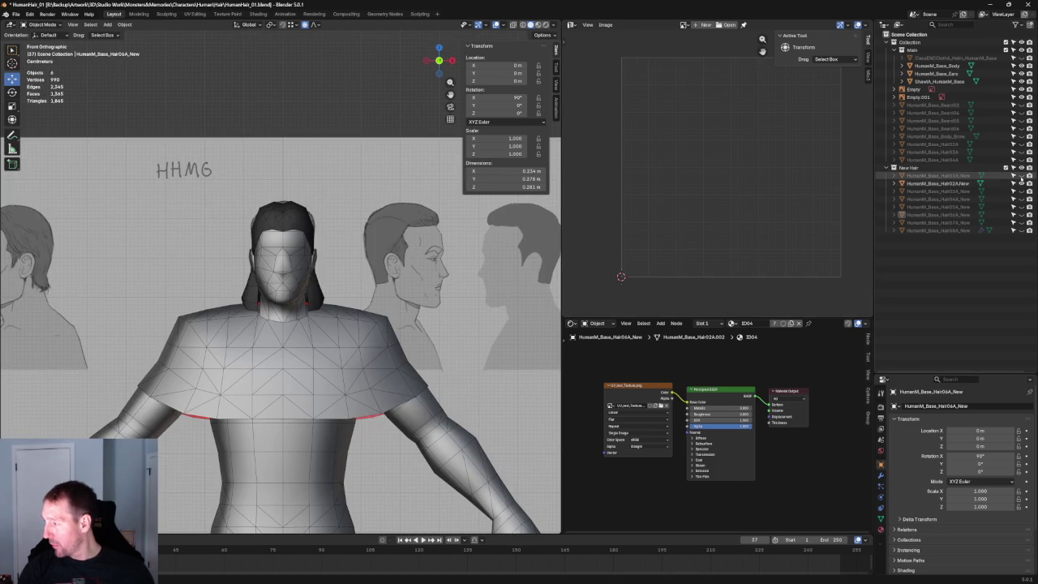
Check the head from three-quarter, right-side and back views, then select the short hair cap.
middle_click_drag(366, 175, 346, 205)
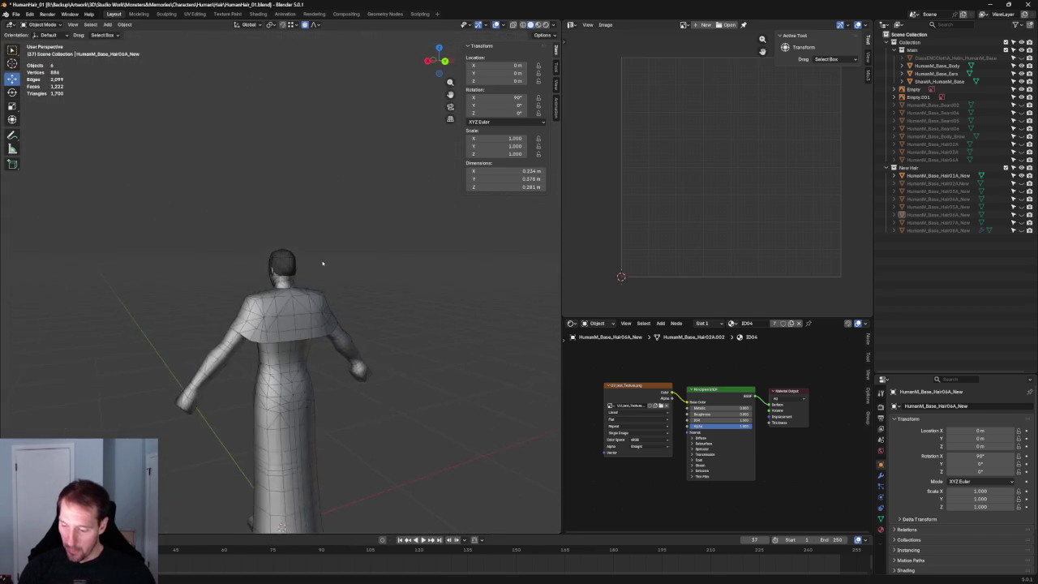
scroll(320, 254, "up", 5)
mouse_move(284, 262)
middle_mouse_down()
mouse_move(251, 271)
mouse_move(364, 258)
middle_mouse_up()
key("KP_3")
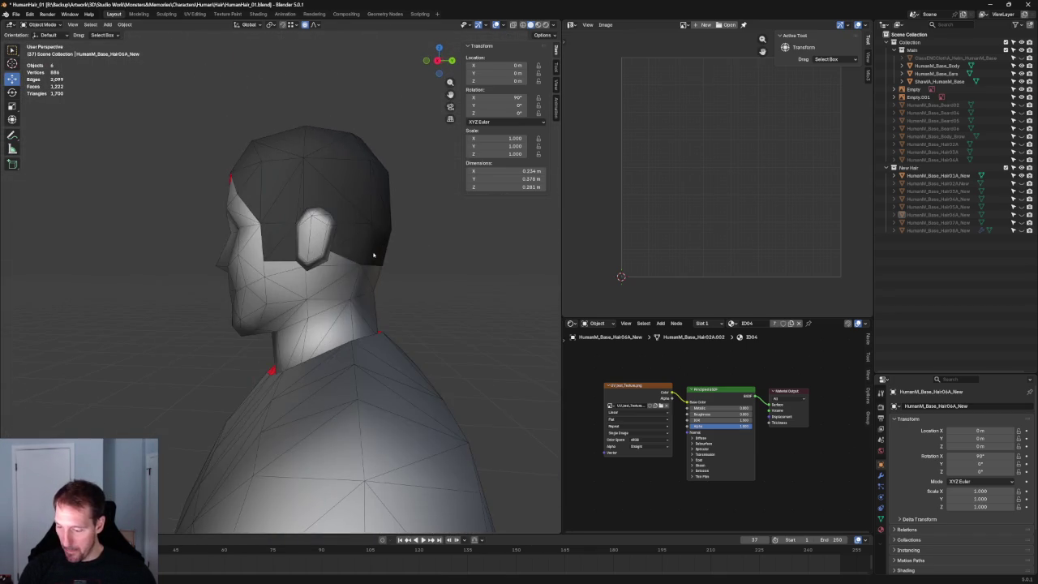
scroll(375, 251, "down", 1)
scroll(373, 258, "down", 3)
scroll(406, 259, "up", 2)
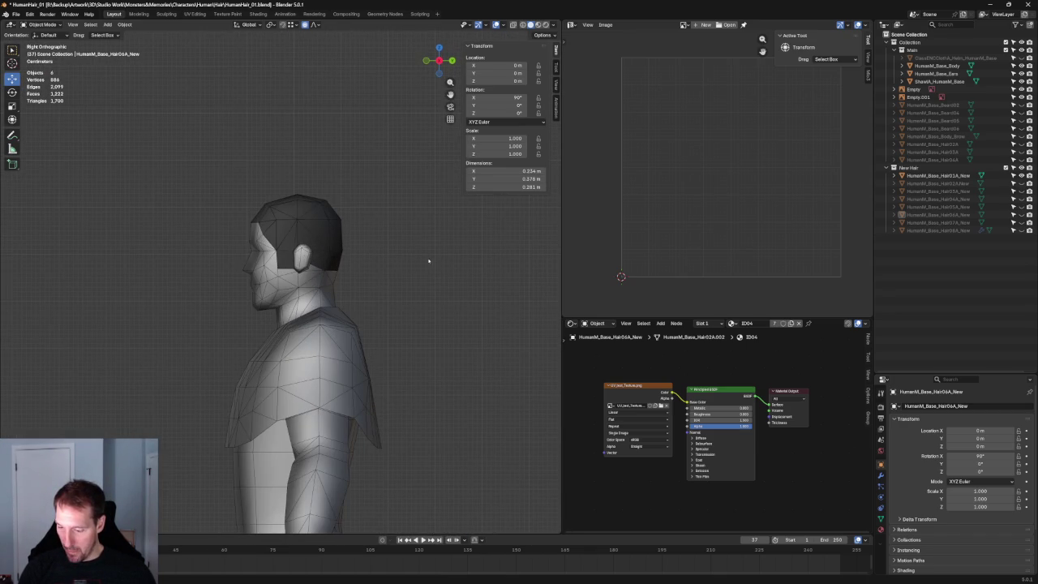
scroll(389, 253, "up", 3)
scroll(271, 235, "up", 1)
mouse_move(346, 299)
middle_mouse_down()
mouse_move(395, 287)
mouse_move(287, 276)
middle_mouse_up()
scroll(287, 276, "up", 2)
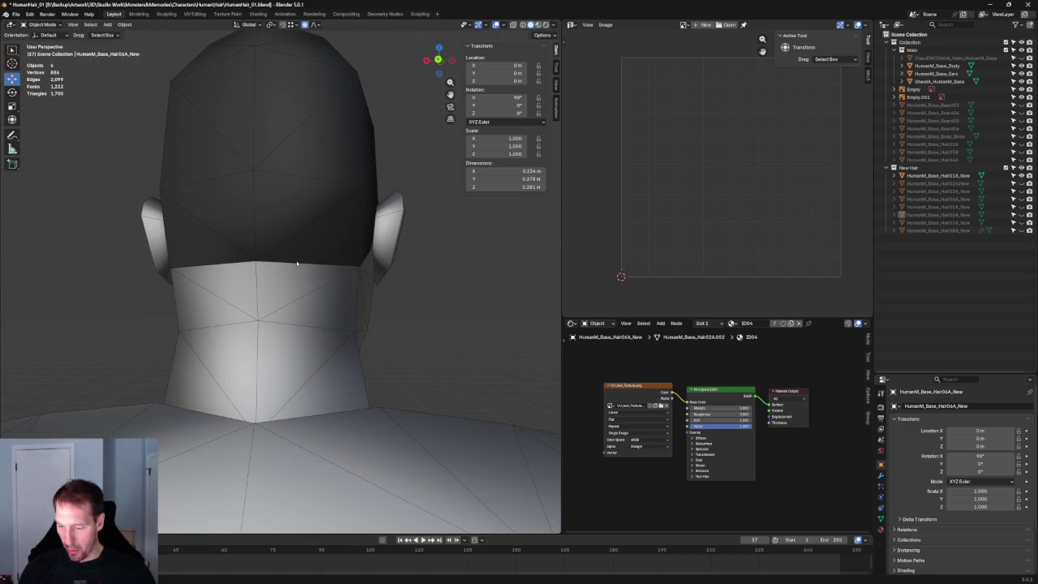
left_click(297, 263)
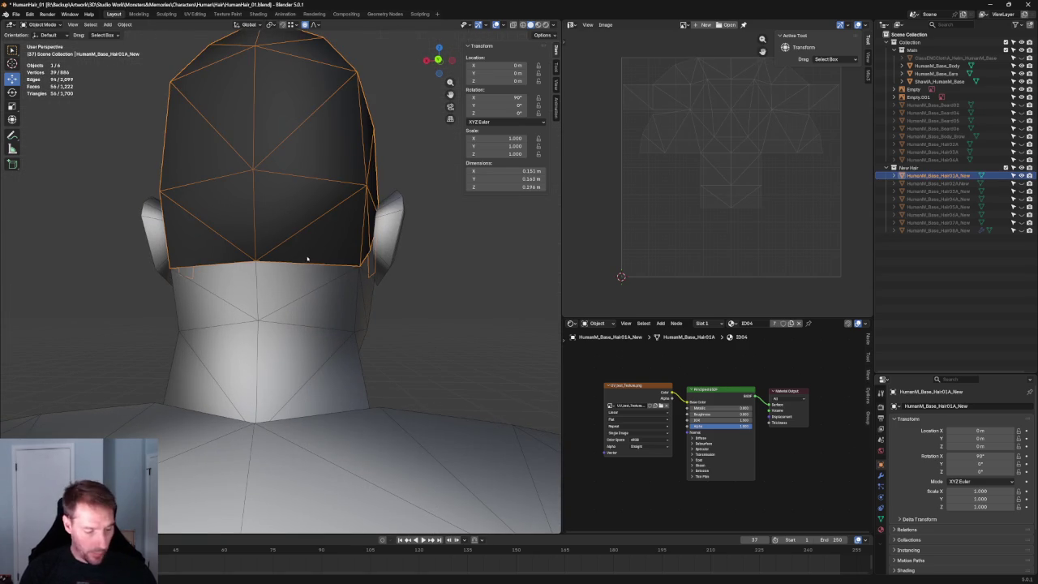
In Edit Mode, extrude the hair cap's lower border edge straight down along Z.
key("Tab")
left_click(304, 265)
mouse_move(304, 264)
middle_mouse_down()
mouse_move(370, 295)
mouse_move(357, 308)
mouse_move(324, 276)
mouse_move(333, 228)
middle_mouse_up()
scroll(352, 318, "down", 3)
scroll(352, 318, "up", 2)
scroll(310, 299, "up", 1)
scroll(334, 228, "up", 2)
scroll(334, 228, "up", 2)
key("e")
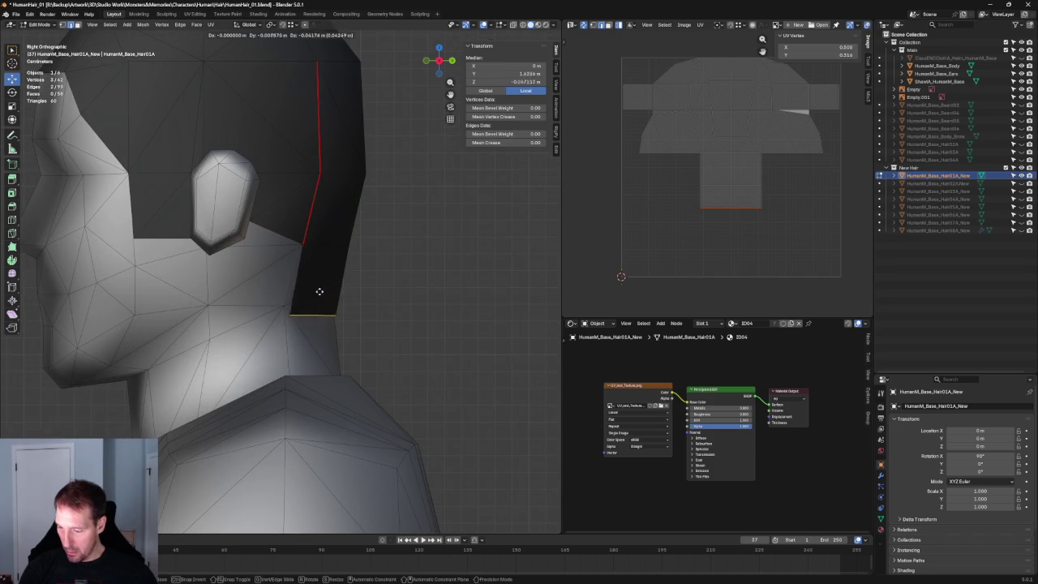
key("z")
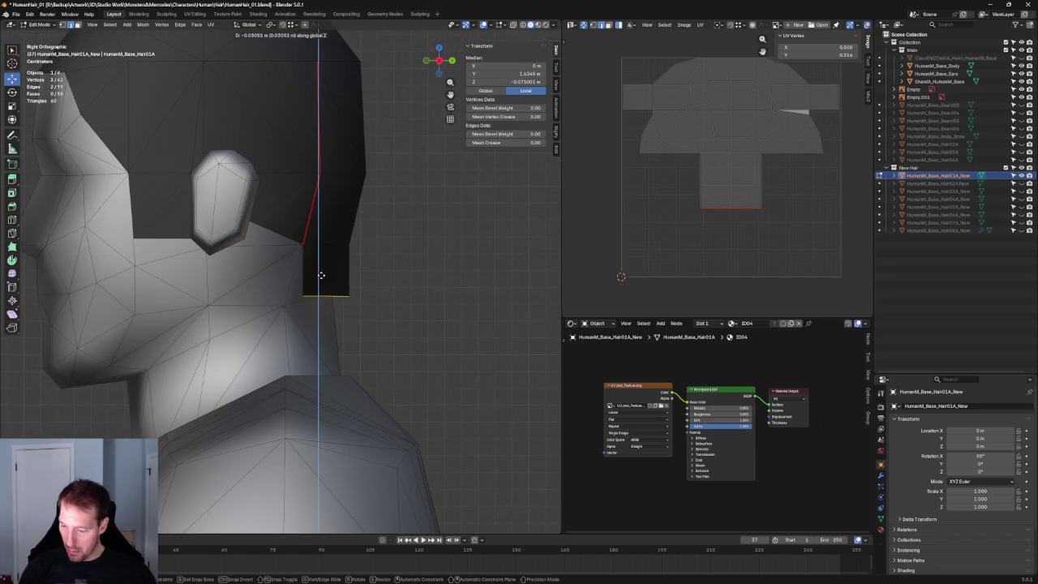
left_click(318, 280)
left_click_drag(323, 301, 341, 298)
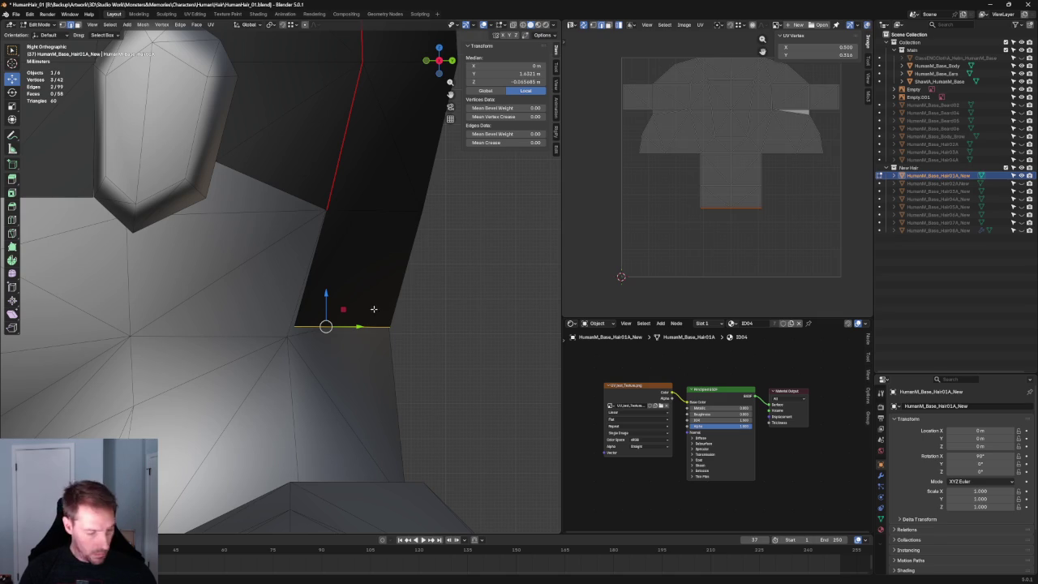
Raise the new edge's right-hand vertex on Z, then move it down and back.
left_click(389, 327)
key("g")
key("z")
left_click(390, 295)
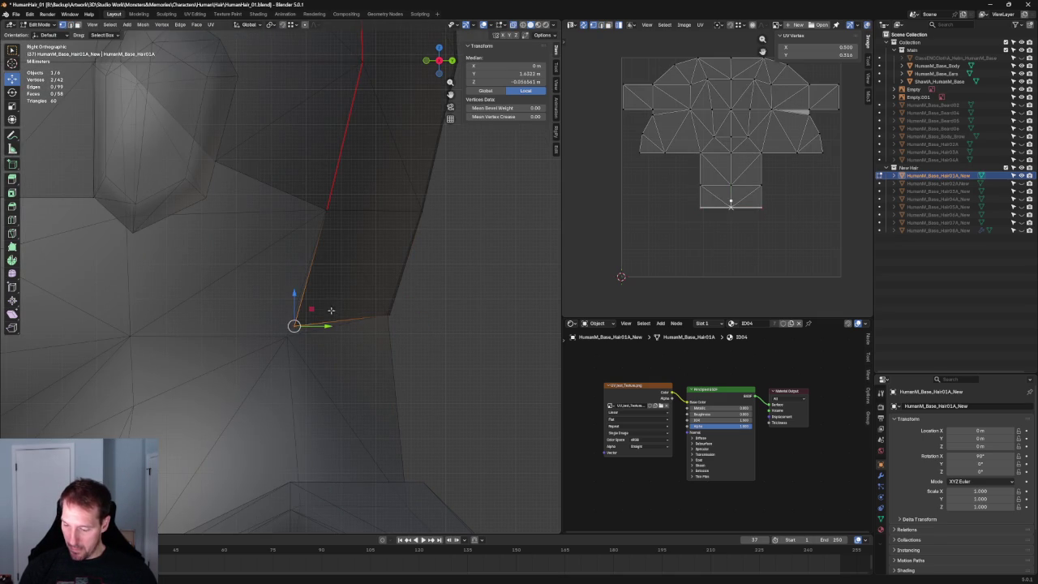
key("g")
key("shift+x")
left_click(308, 318)
scroll(463, 278, "down", 3)
scroll(429, 284, "down", 3)
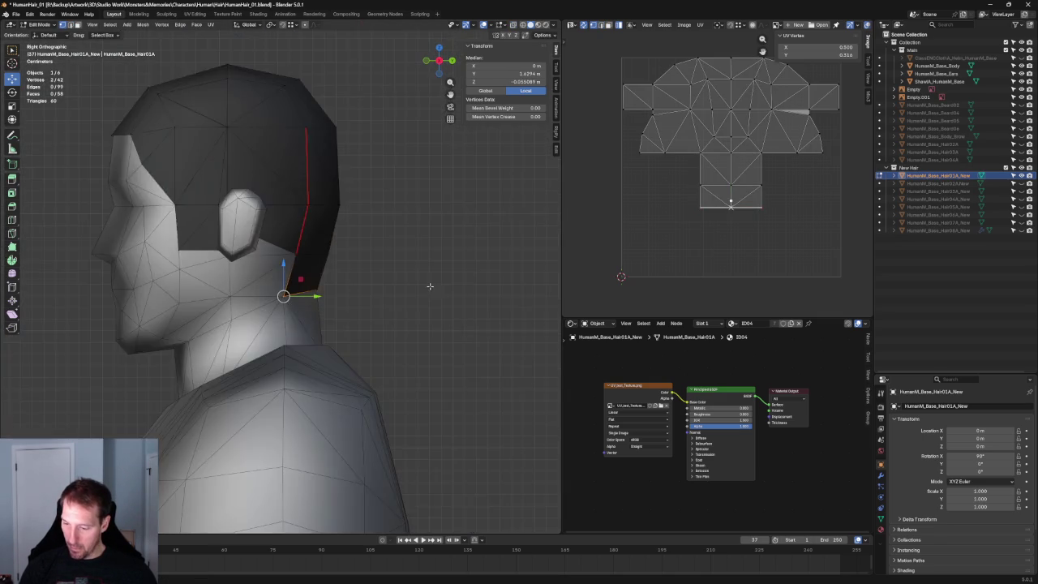
With X-ray on, connect the selected vertex pairs on the new strip with an edge.
middle_click_drag(429, 285, 271, 251)
scroll(271, 251, "up", 3)
middle_click_drag(190, 274, 334, 276)
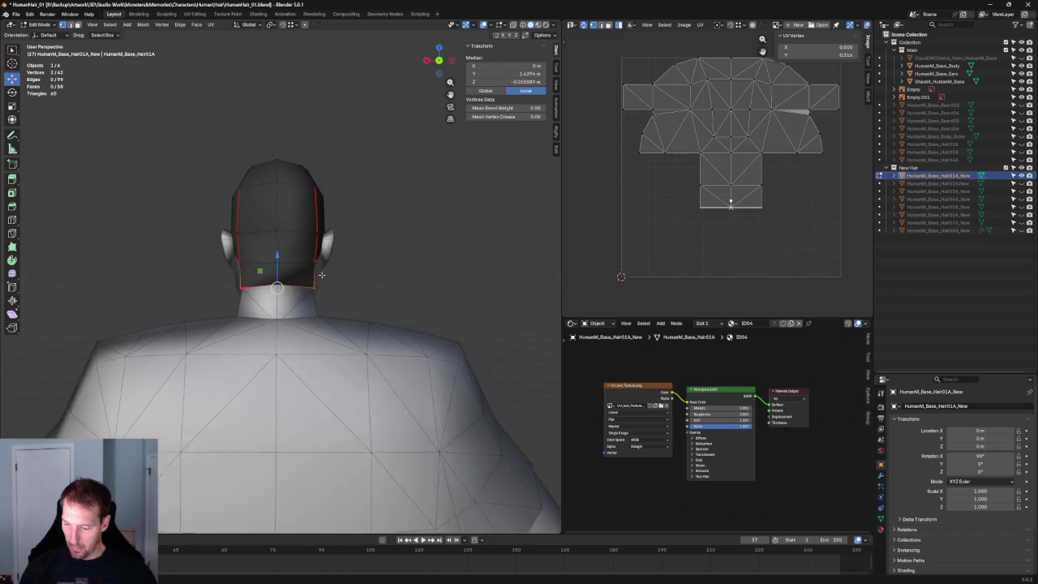
scroll(334, 276, "up", 2)
key("alt+z")
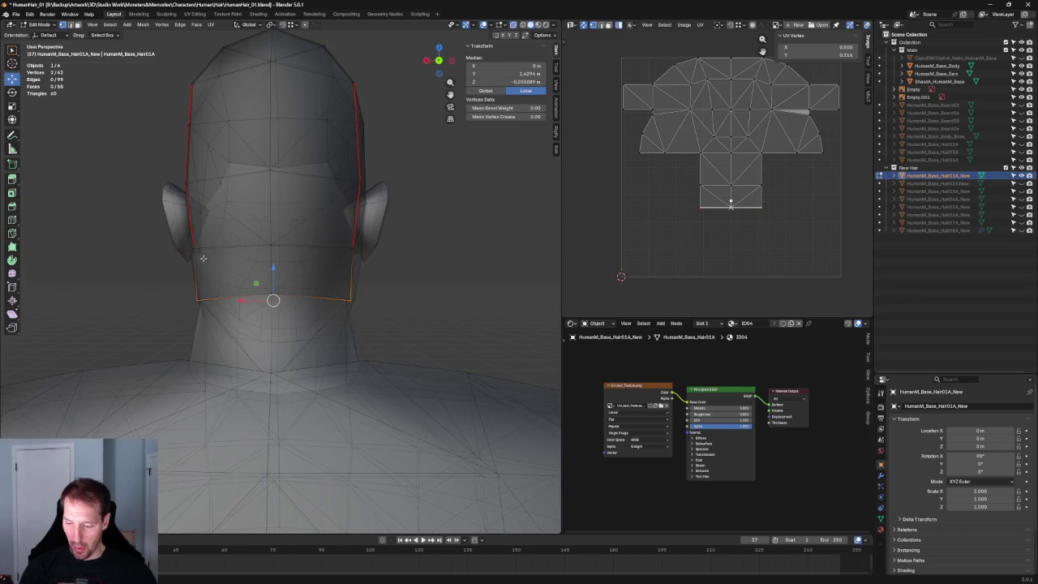
mouse_move(186, 266)
middle_mouse_down()
mouse_move(284, 297)
mouse_move(266, 290)
mouse_move(353, 292)
middle_mouse_up()
left_click(326, 297)
left_click(307, 245, "ctrl")
right_click(298, 260)
left_click(286, 257)
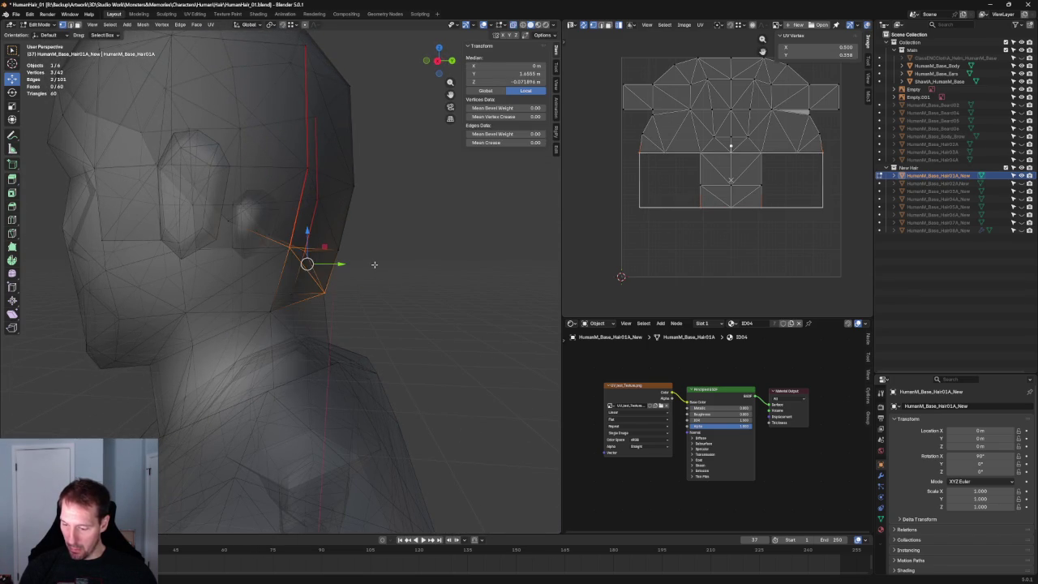
key("alt+a")
key("alt+z")
Move the nape's bottom UV edge downward and check it with the checker texture.
scroll(378, 262, "down", 3)
scroll(378, 262, "down", 4)
scroll(386, 253, "down", 2)
key("KP_3")
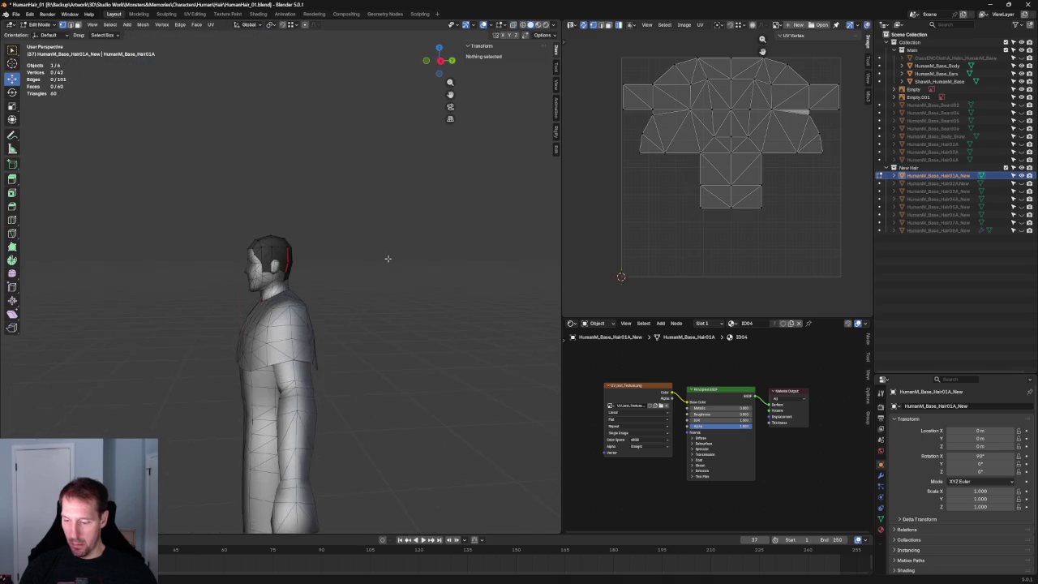
scroll(381, 269, "up", 4)
scroll(302, 279, "up", 4)
mouse_move(322, 215)
middle_mouse_down()
mouse_move(267, 273)
mouse_move(308, 303)
middle_mouse_up()
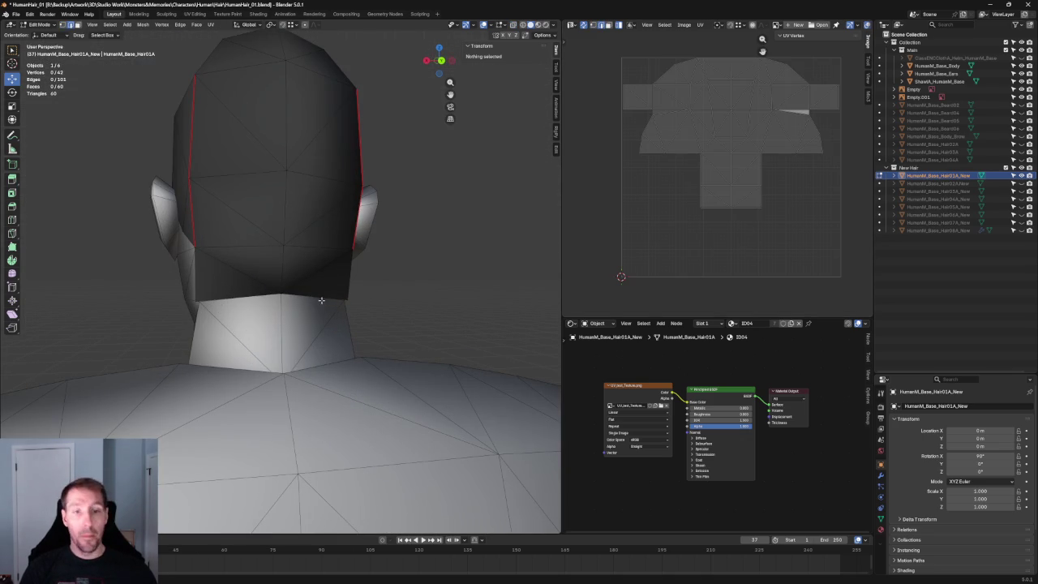
left_click(298, 306)
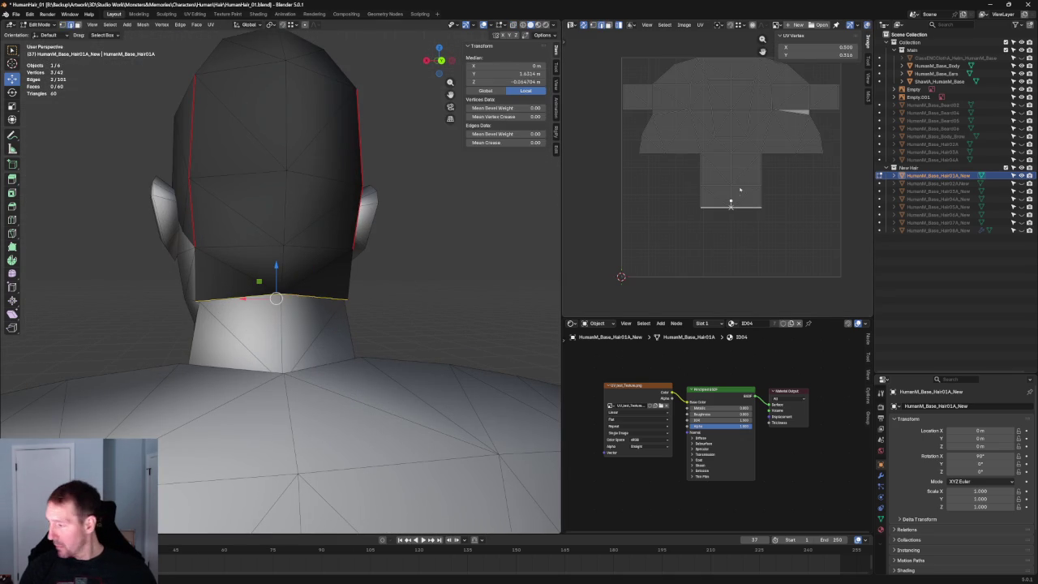
key("g")
right_click(728, 216)
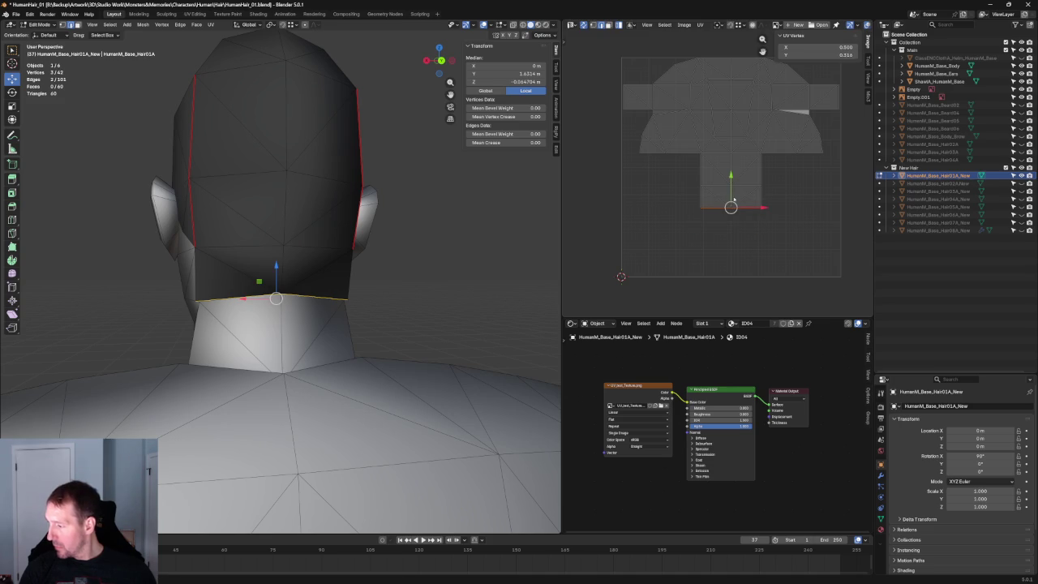
left_click_drag(732, 185, 731, 200)
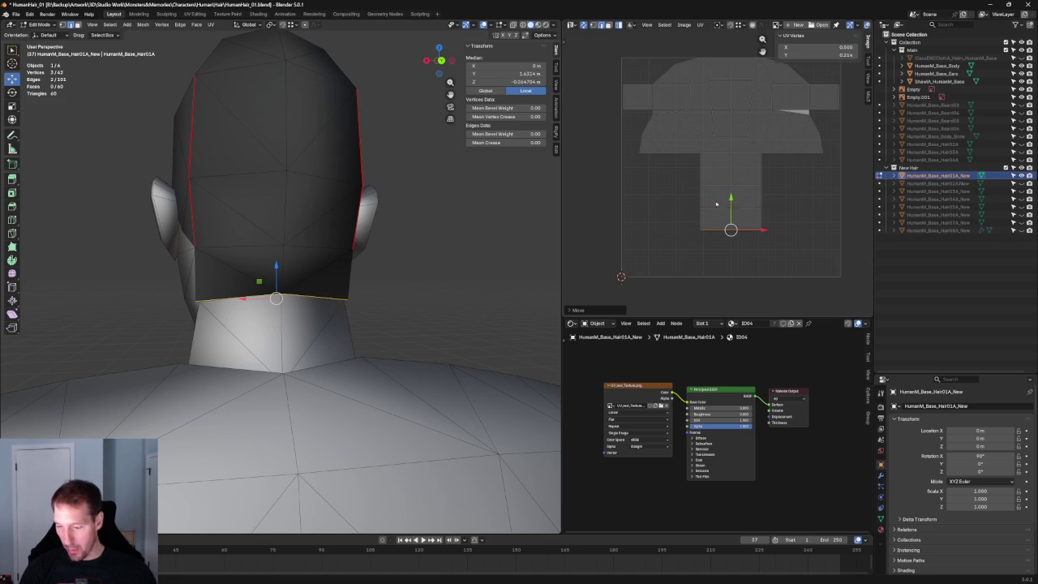
left_click(538, 26)
scroll(369, 260, "up", 4)
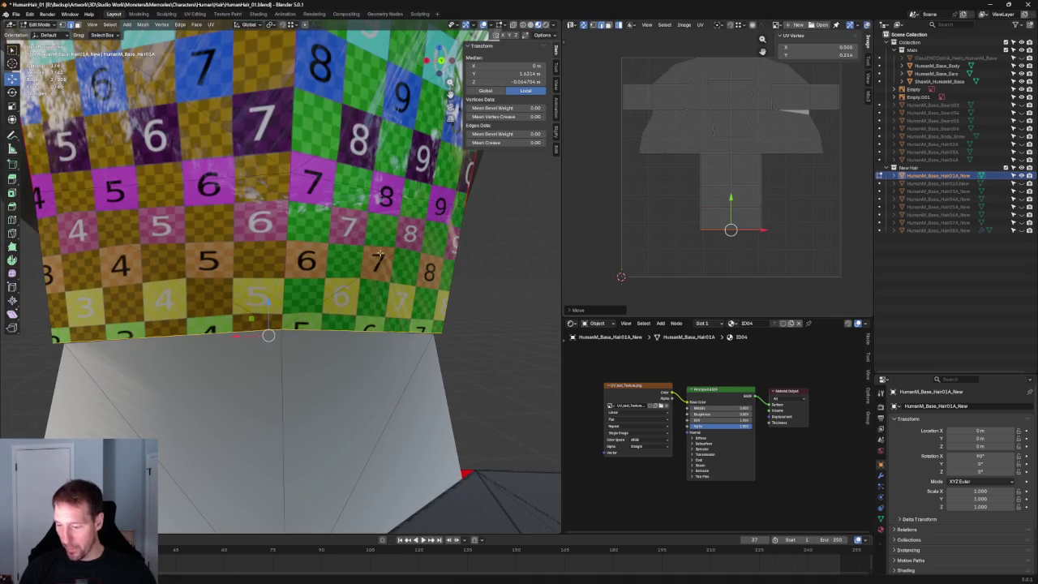
left_click_drag(730, 203, 731, 197)
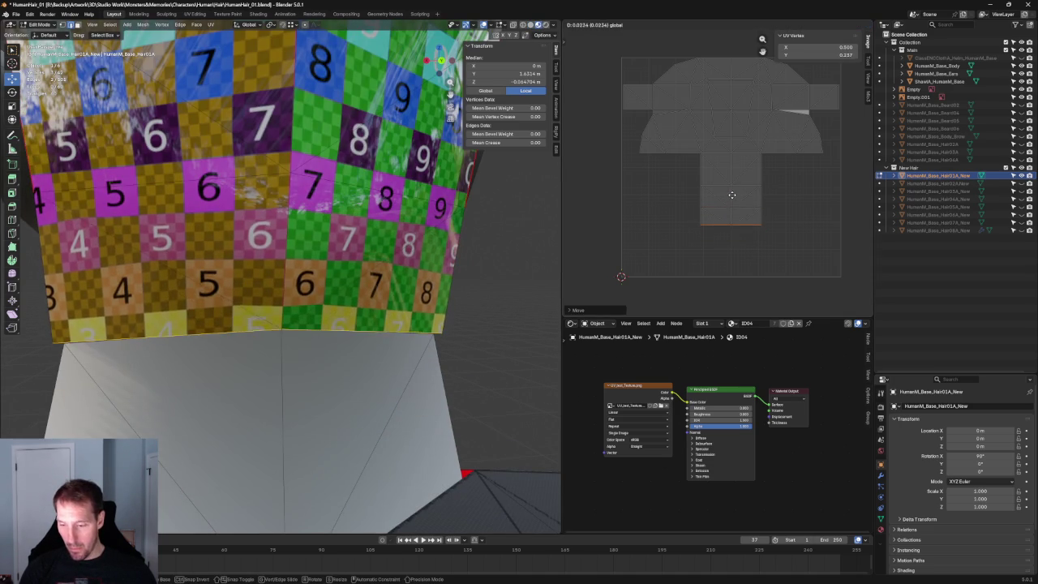
Deselect everything and return to the front orthographic view.
left_click(542, 265)
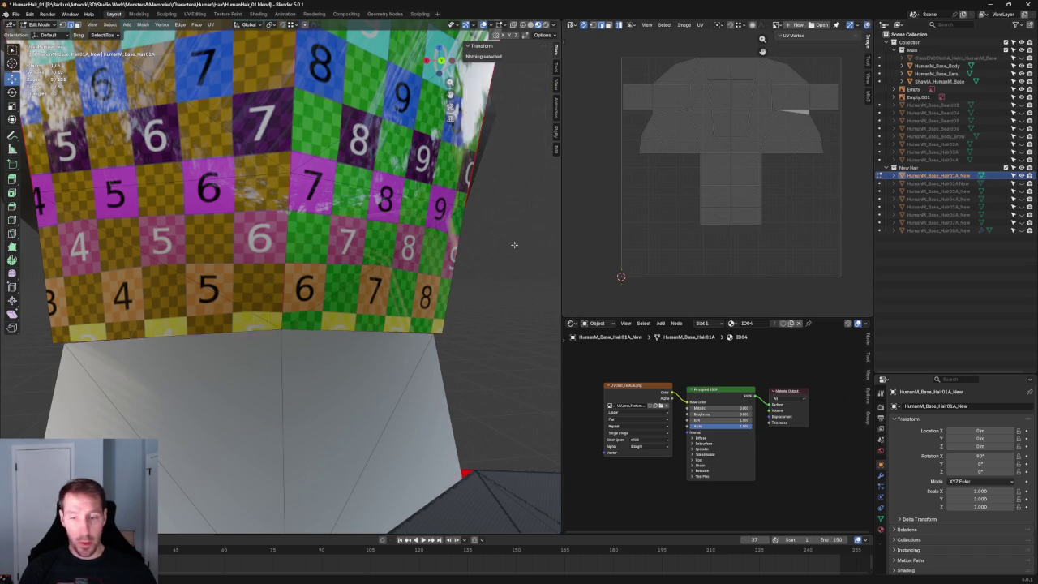
scroll(486, 244, "down", 5)
middle_click_drag(487, 243, 331, 210)
key("KP_3")
key("grave")
key("KP_1")
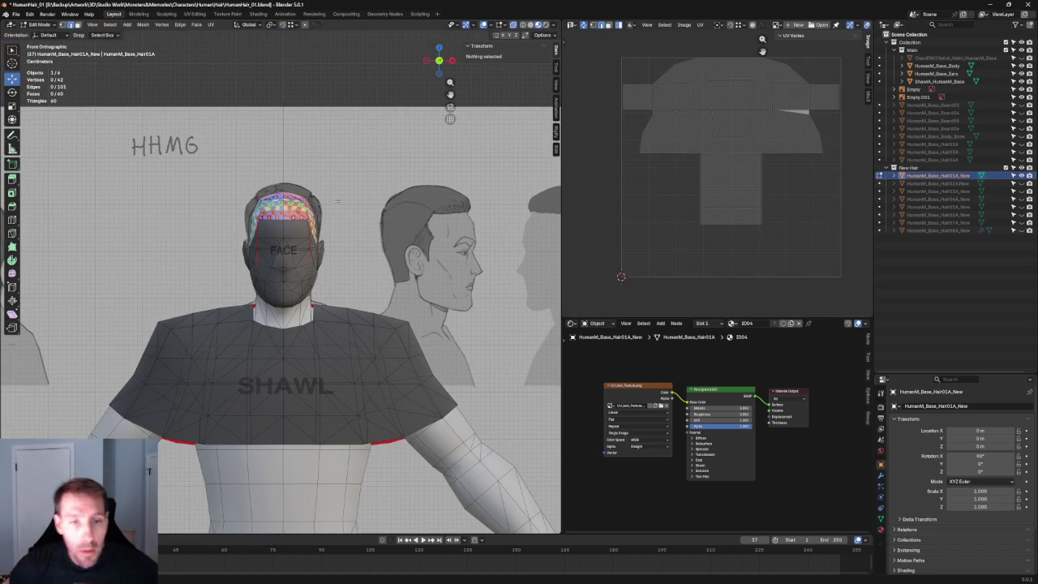
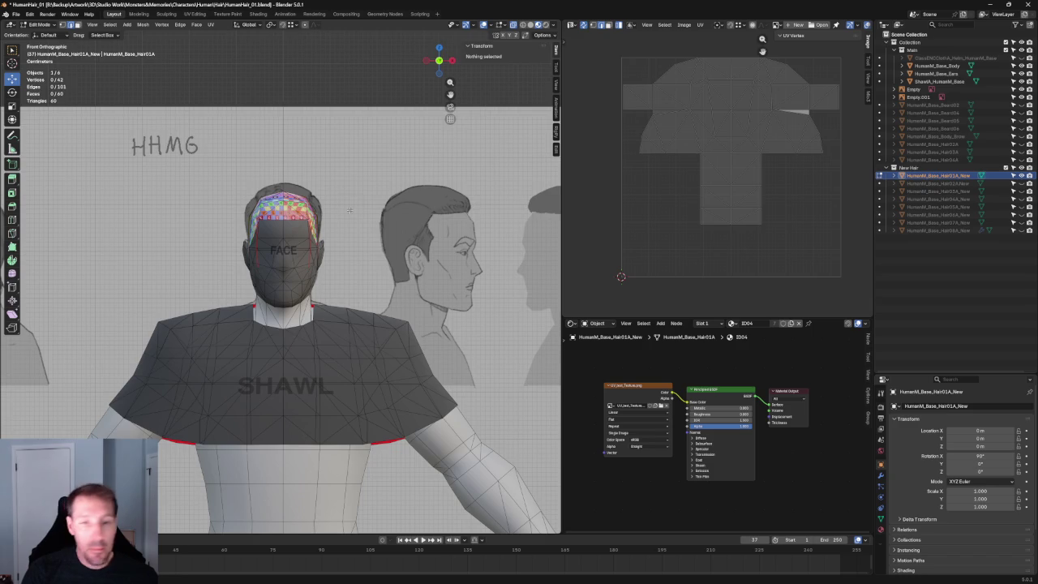
Orbit and zoom around the character's head to inspect the hair cap from the side and back.
scroll(352, 209, "down", 1)
scroll(357, 203, "down", 2)
scroll(366, 191, "up", 3)
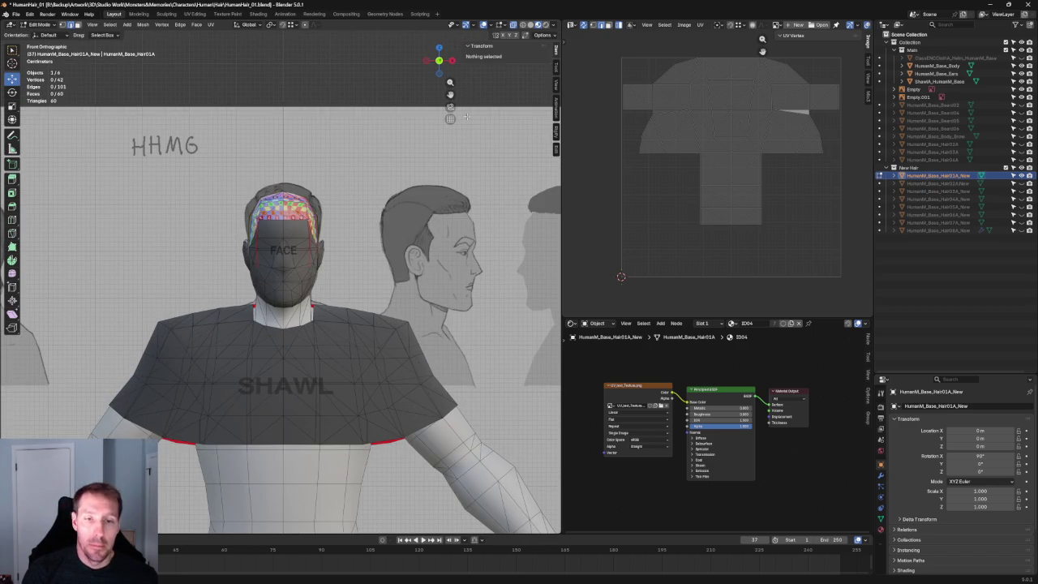
middle_click_drag(344, 120, 305, 163)
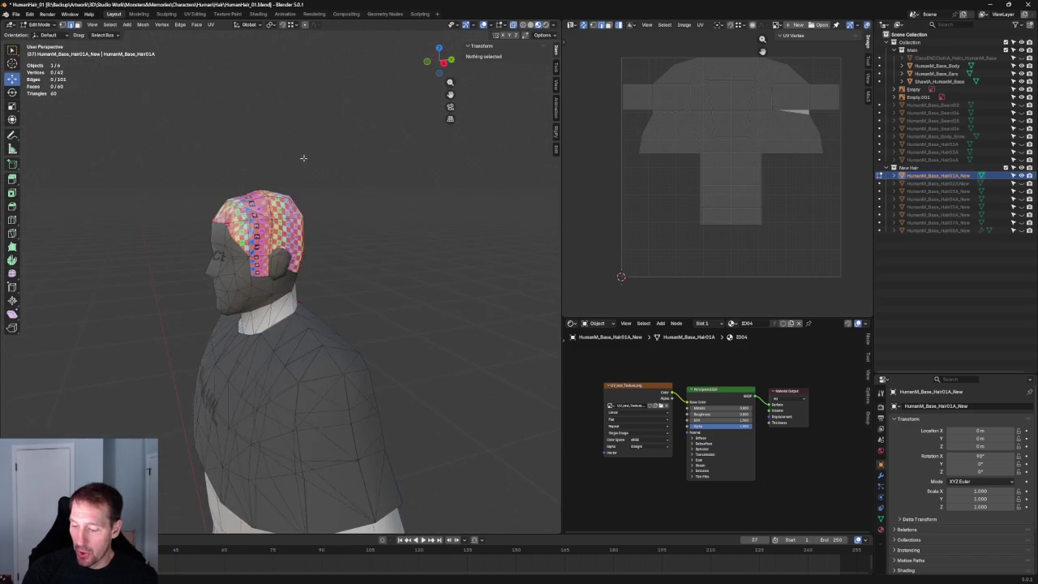
scroll(276, 244, "up", 5)
scroll(347, 208, "up", 1)
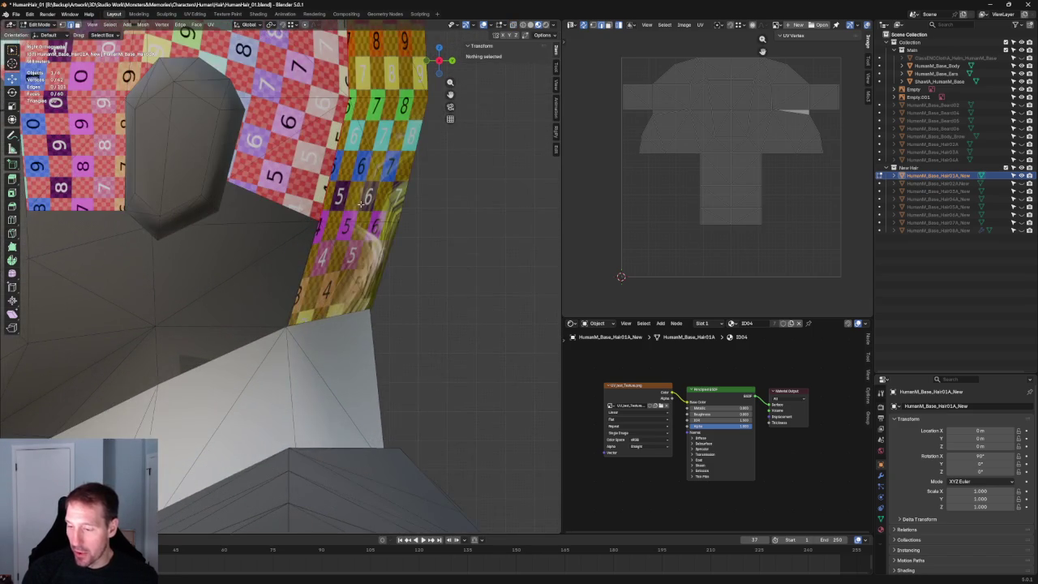
scroll(348, 203, "down", 4)
scroll(347, 199, "down", 2)
mouse_move(348, 199)
middle_mouse_down()
mouse_move(212, 217)
mouse_move(386, 222)
mouse_move(394, 253)
mouse_move(359, 248)
mouse_move(421, 241)
mouse_move(374, 241)
mouse_move(417, 238)
mouse_move(389, 232)
mouse_move(495, 236)
middle_mouse_up()
scroll(331, 260, "up", 4)
scroll(405, 234, "down", 4)
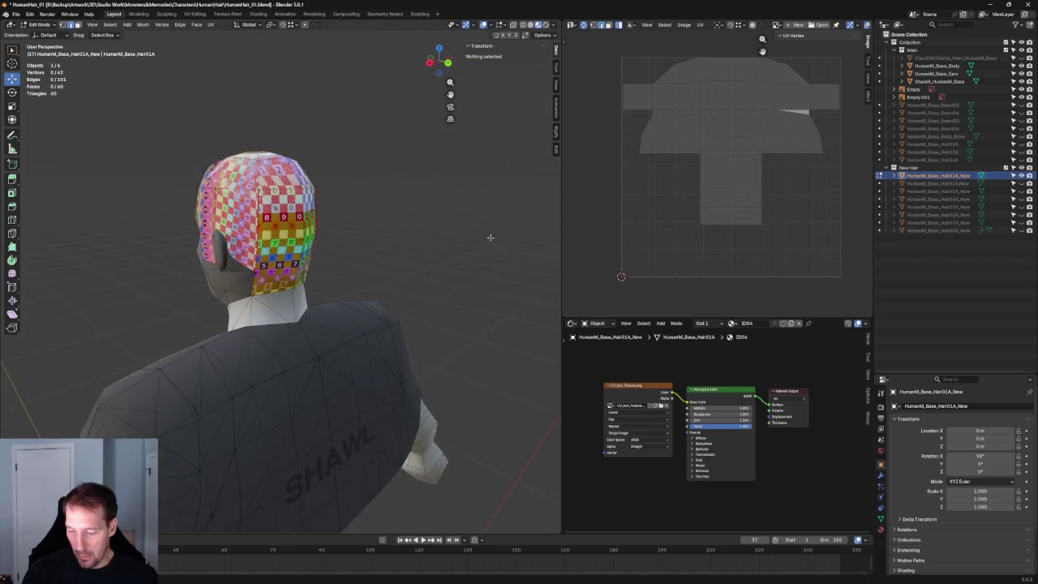
key("KP_3")
scroll(384, 248, "down", 3)
scroll(394, 260, "up", 3)
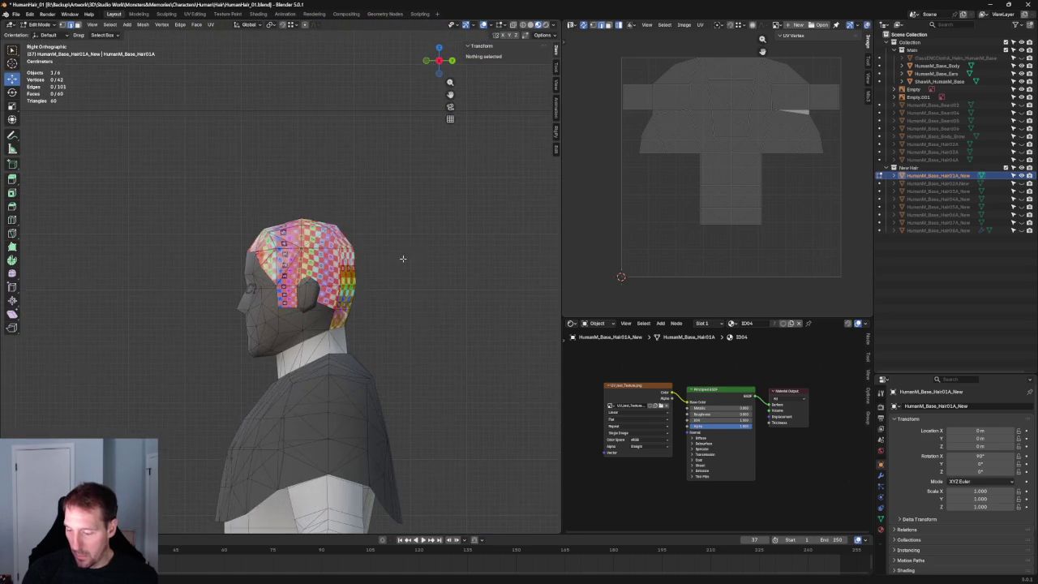
scroll(381, 239, "up", 2)
mouse_move(367, 217)
middle_mouse_down()
mouse_move(319, 202)
mouse_move(360, 224)
mouse_move(416, 231)
middle_mouse_up()
scroll(360, 224, "down", 3)
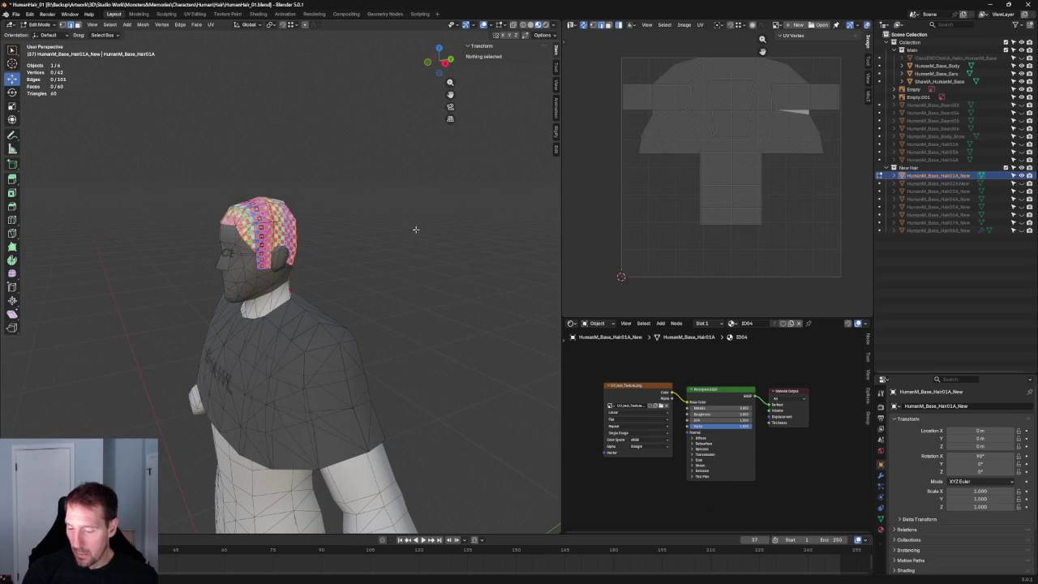
Hide the finished hair cap and try other hair objects, leaving Hair08A_New visible.
left_click(1022, 175)
left_click(1021, 183)
left_click(1021, 183)
left_click(1021, 192)
left_click(1022, 191)
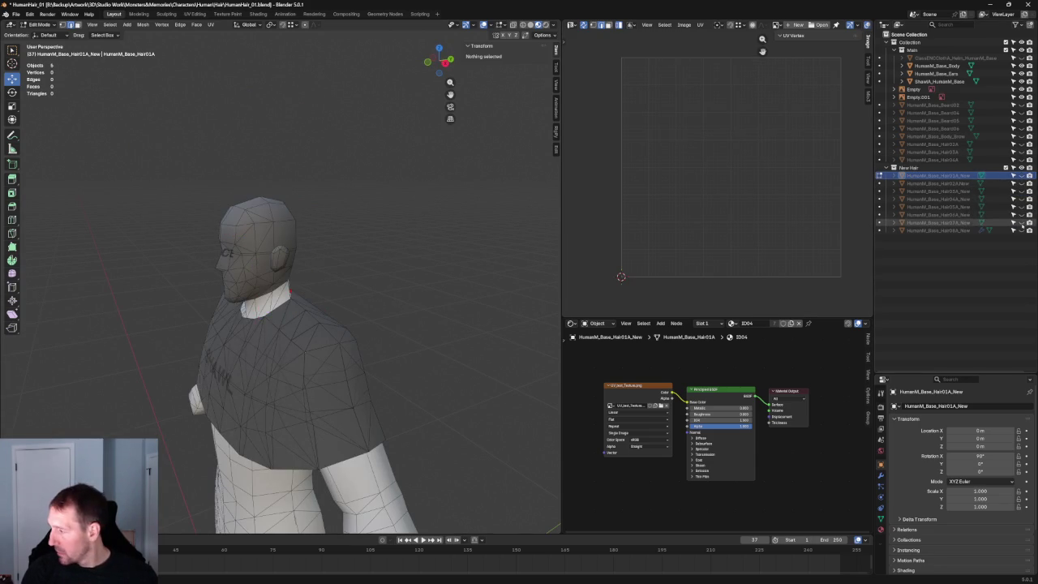
left_click(1021, 231)
scroll(322, 215, "up", 5)
Return to Object Mode and select the Hair08A_New hair object.
key("Tab")
mouse_move(322, 215)
middle_mouse_down()
mouse_move(369, 206)
mouse_move(355, 216)
middle_mouse_up()
scroll(369, 206, "down", 3)
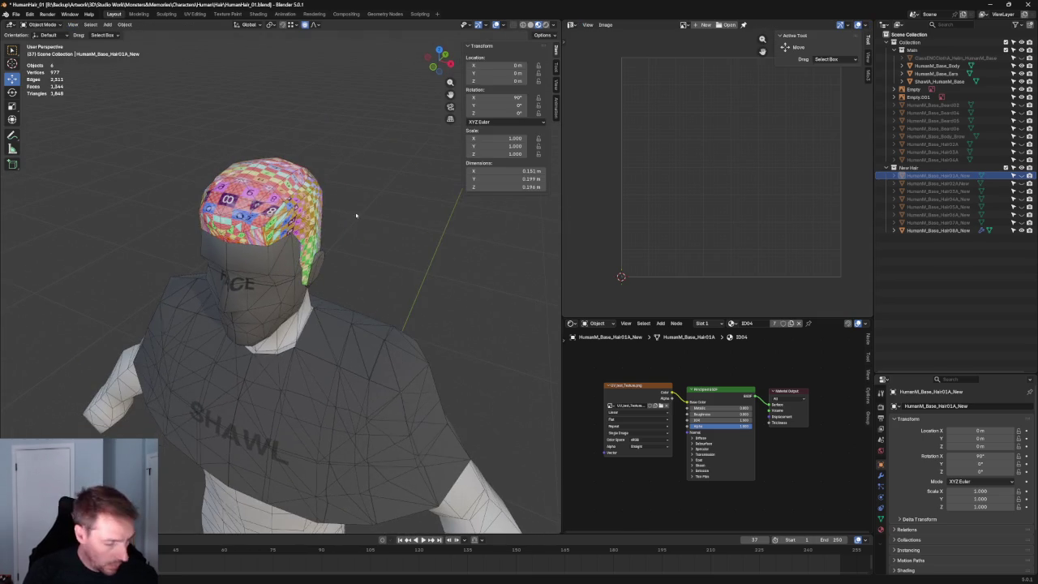
scroll(330, 206, "down", 5)
mouse_move(327, 165)
middle_mouse_down()
mouse_move(343, 190)
mouse_move(284, 194)
mouse_move(329, 216)
mouse_move(300, 219)
middle_mouse_up()
scroll(283, 195, "up", 4)
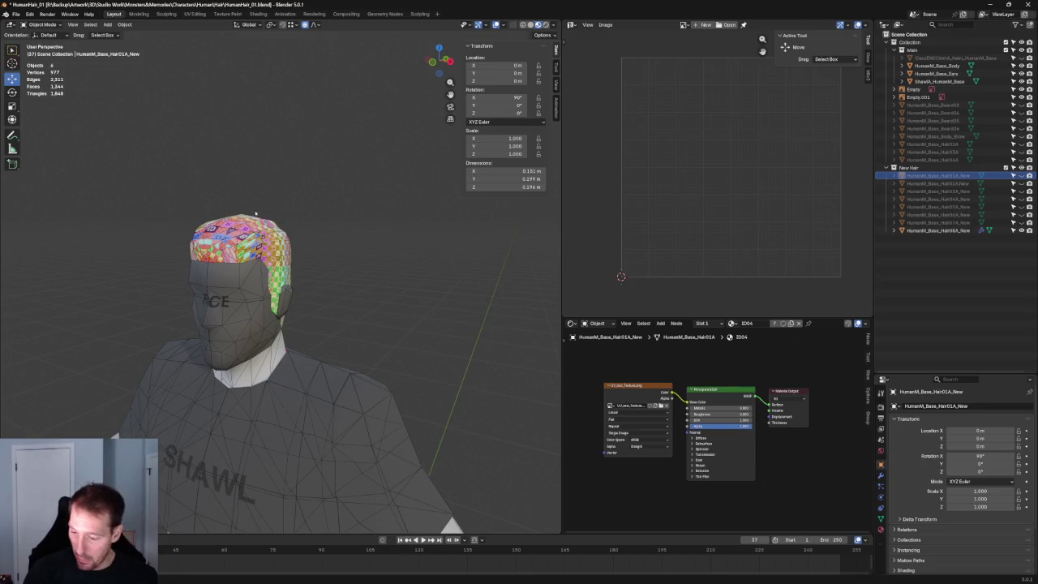
key("a")
key("alt+a")
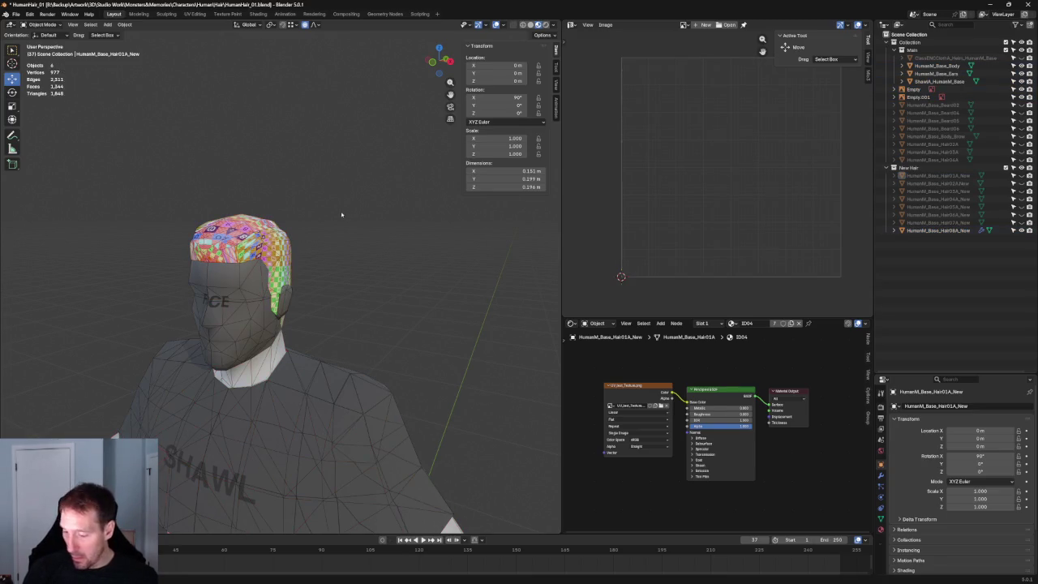
left_click(256, 244)
Enter Edit Mode on the hair, select its geometry, and test an unwrap before undoing it.
key("Tab")
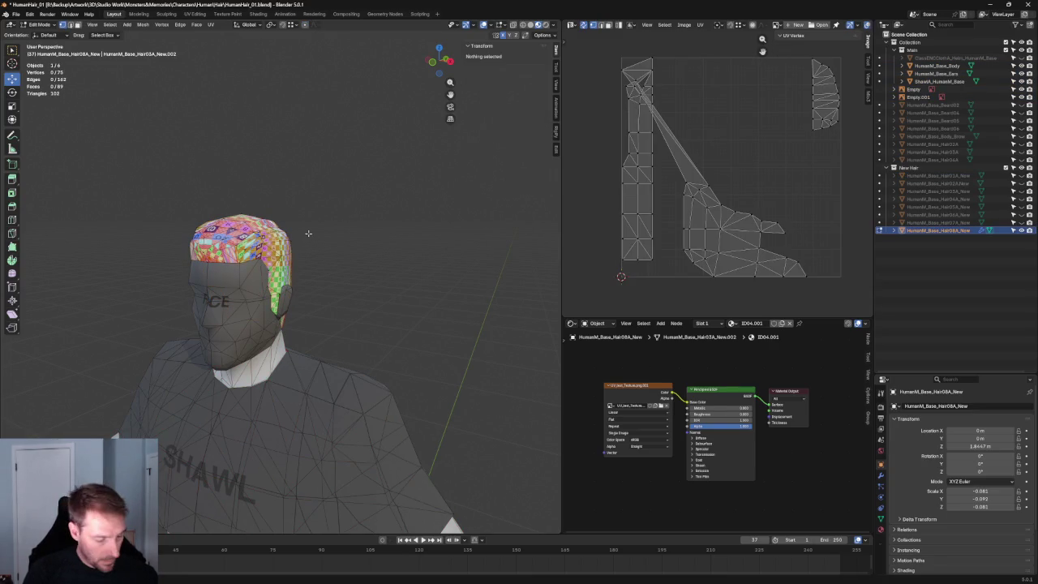
key("a")
scroll(736, 166, "up", 3)
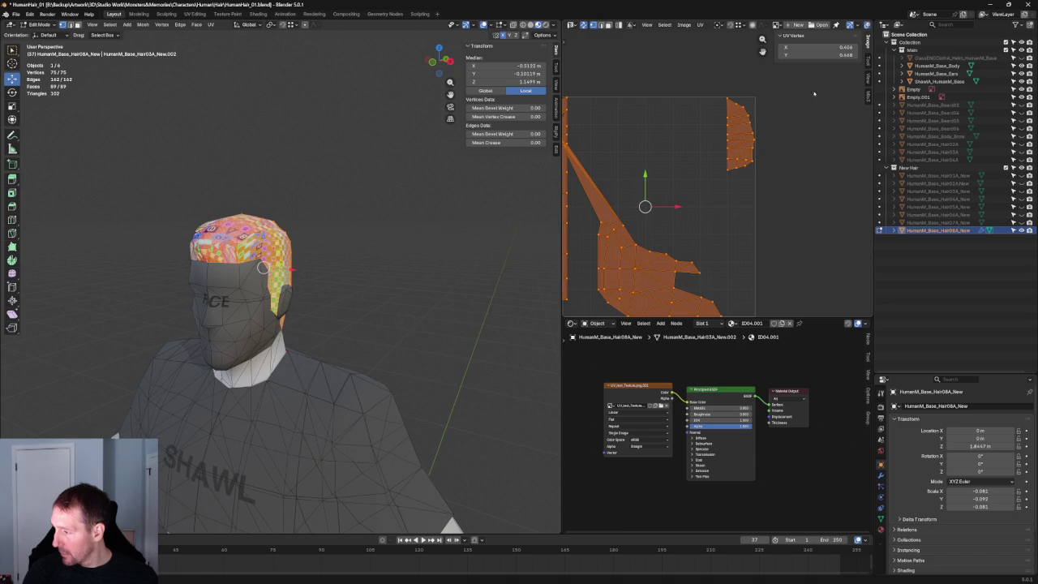
key("ctrl+z")
key("u")
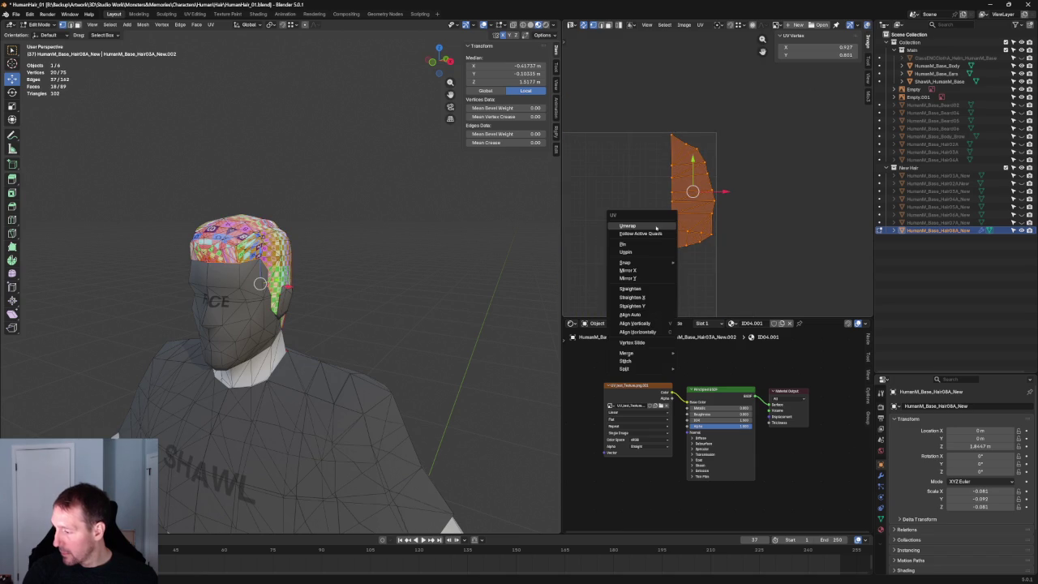
left_click(654, 227)
key("ctrl+z")
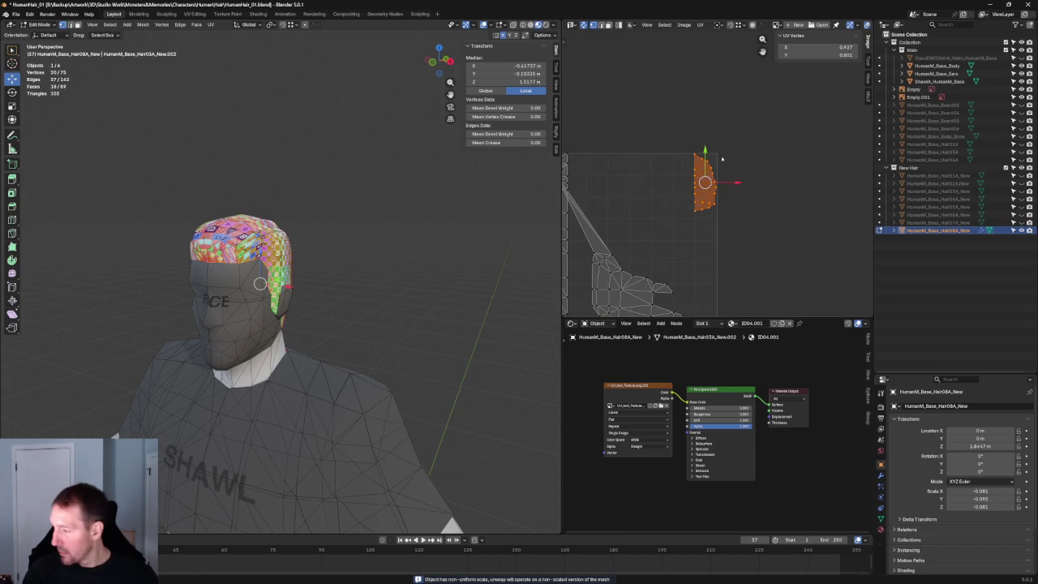
Re-unwrap the top part of the UV island, straighten its right edge and flip it.
scroll(734, 170, "up", 3)
left_click_drag(767, 112, 682, 260)
key("u")
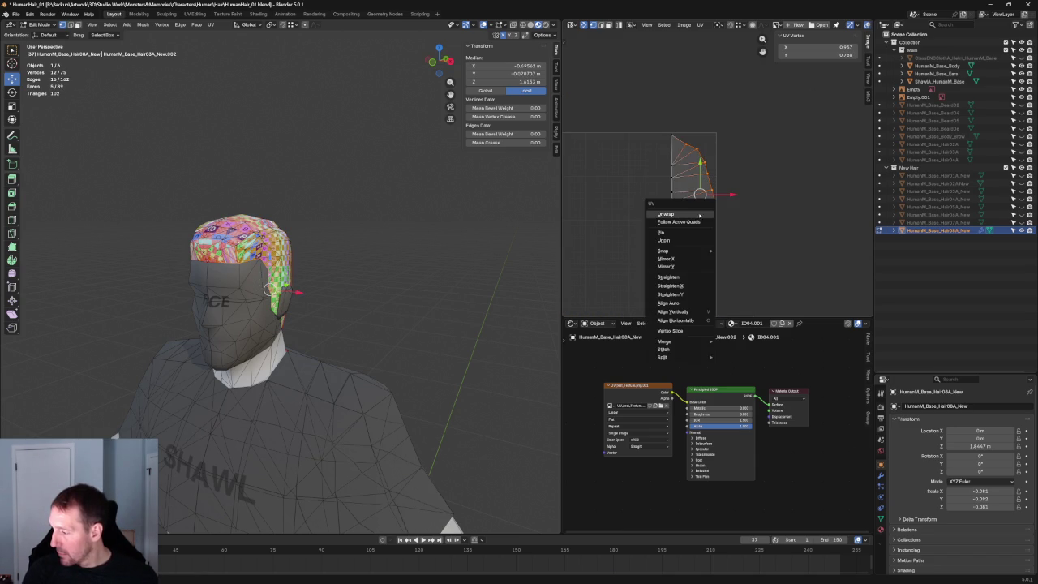
left_click(692, 214)
right_click(657, 203)
left_click(649, 243)
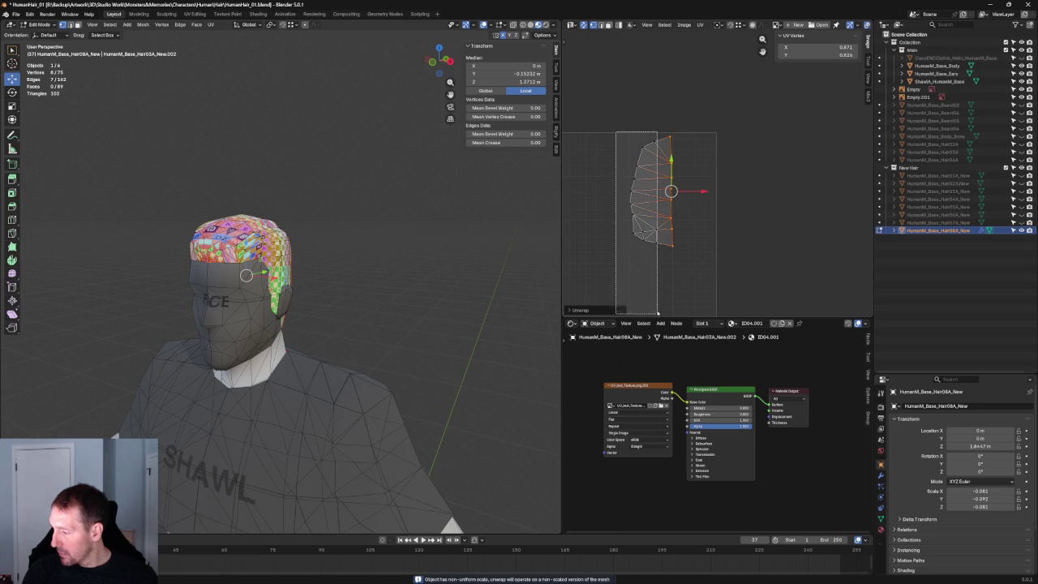
right_click(644, 190)
left_click(759, 213)
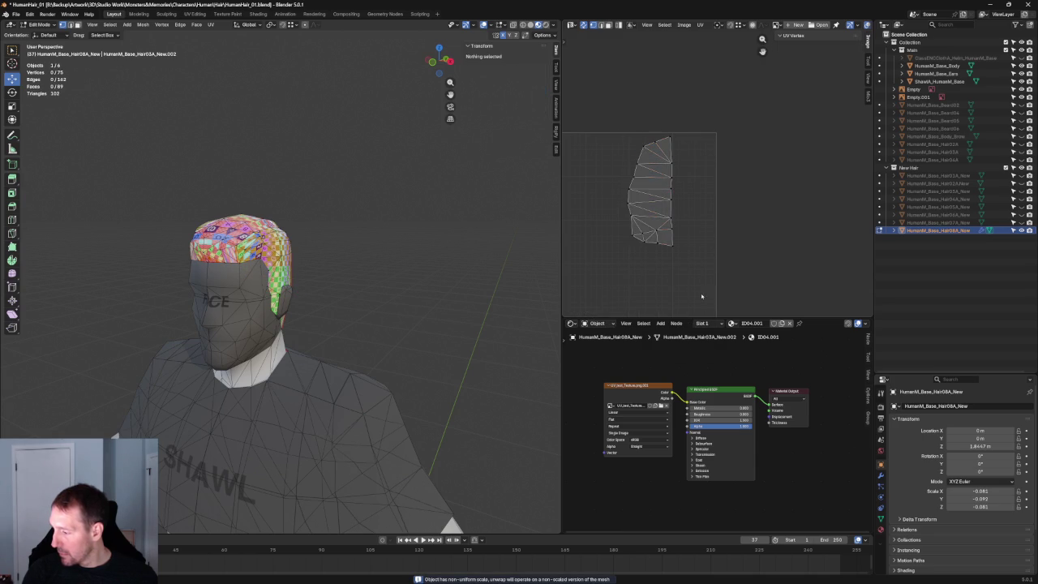
Re-unwrap the whole UV island and rotate it about 170° to fit the UV space.
left_click_drag(618, 114, 736, 303)
right_click(707, 250)
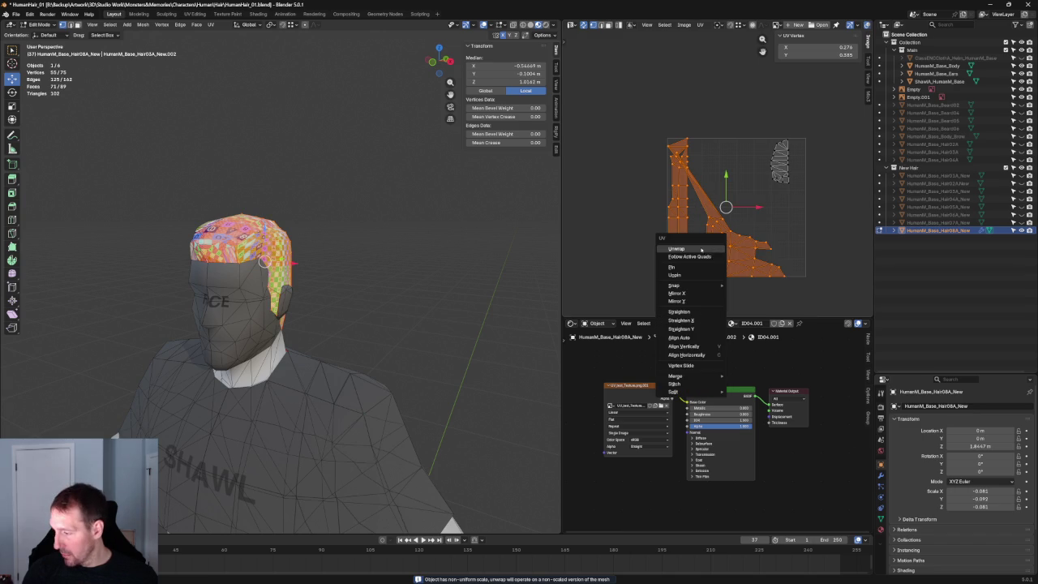
left_click(706, 249)
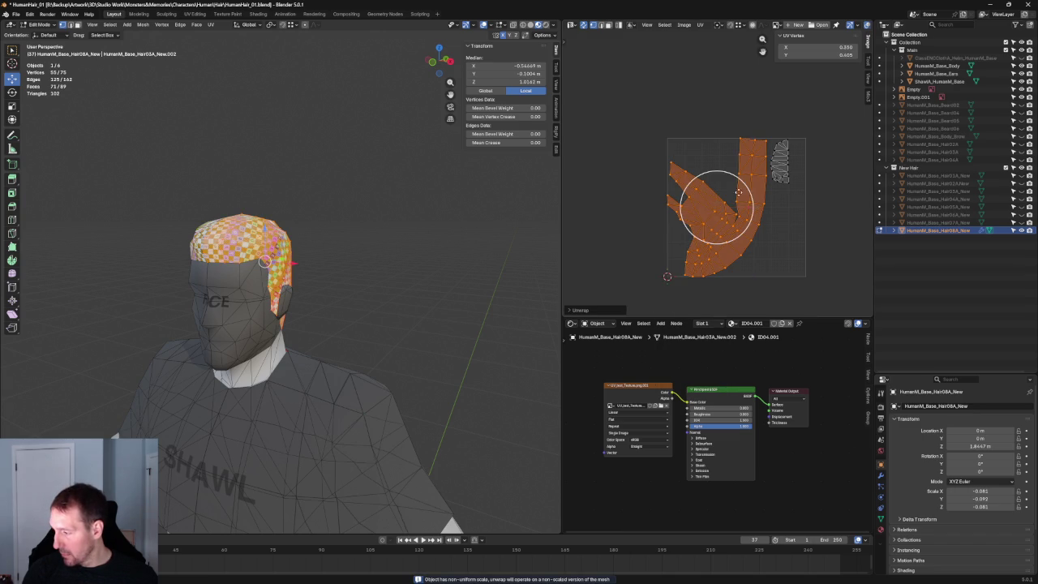
key("r")
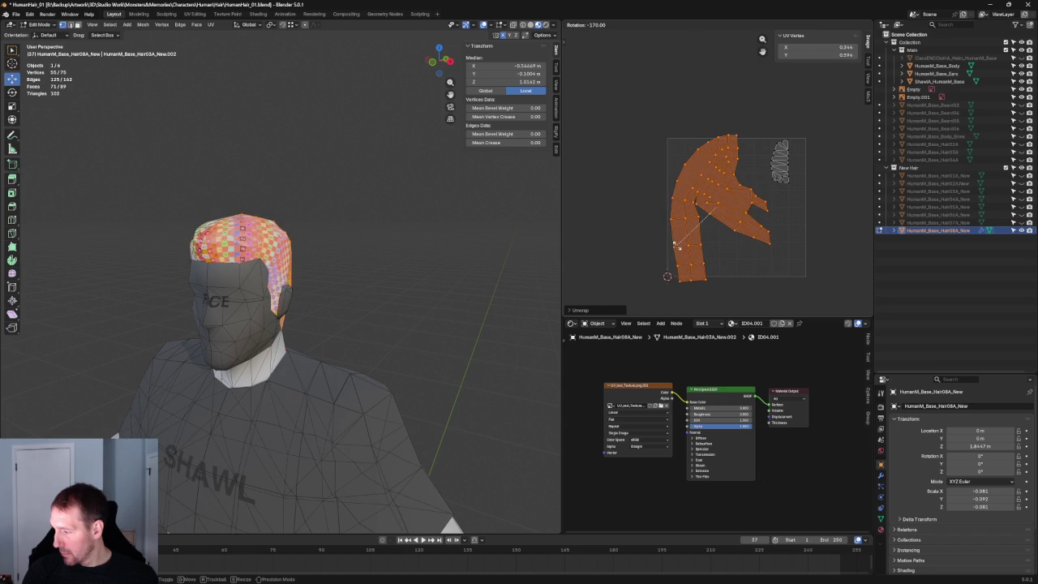
left_click(674, 244)
mouse_move(243, 236)
middle_mouse_down()
mouse_move(149, 228)
mouse_move(144, 248)
mouse_move(203, 226)
mouse_move(313, 217)
middle_mouse_up()
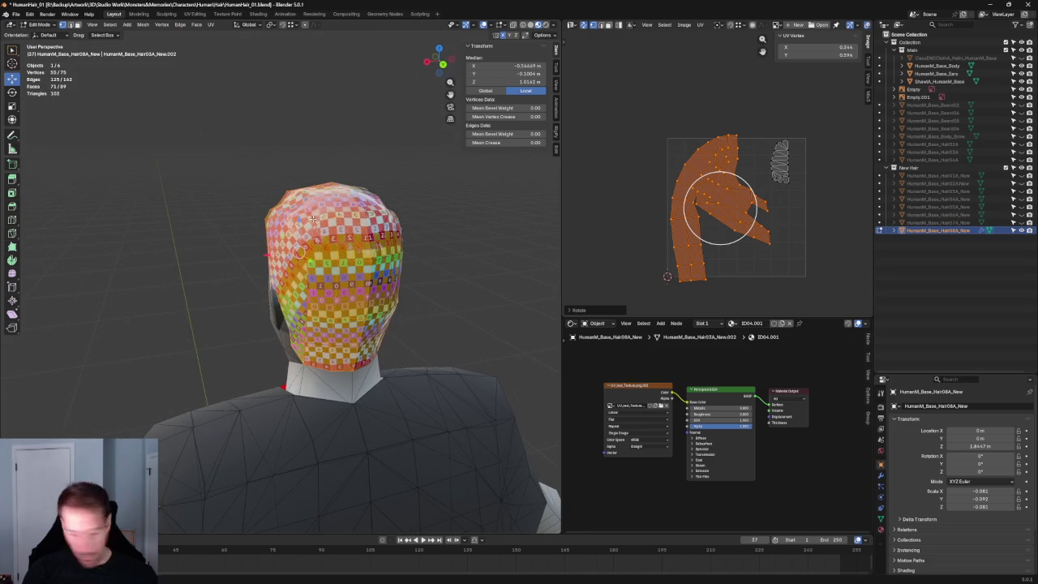
left_click(314, 219)
Clear the seam from the selected edge on the back of the hair.
scroll(340, 235, "up", 3)
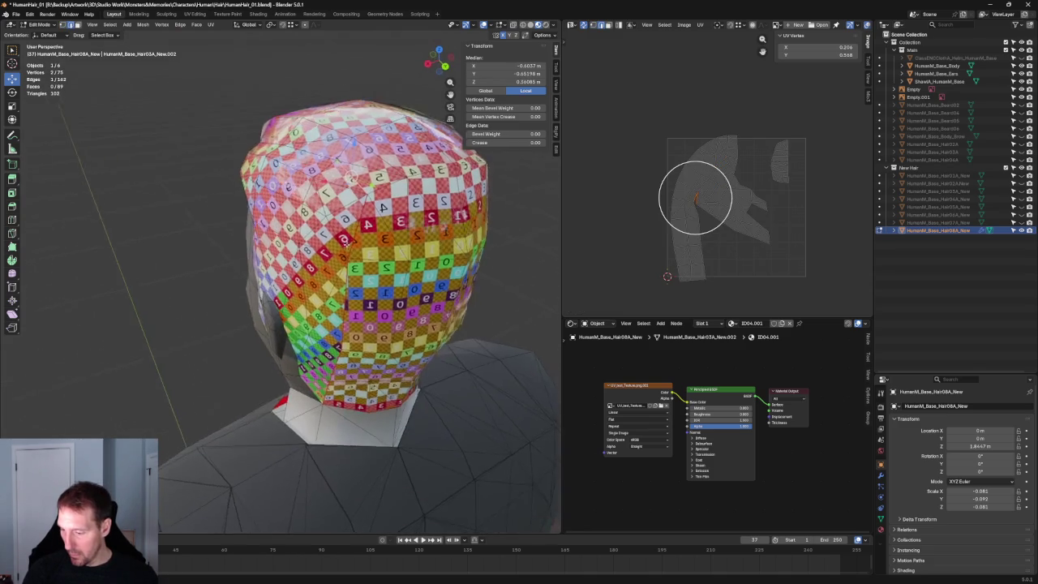
middle_click_drag(345, 240, 326, 209)
scroll(326, 209, "down", 2)
right_click(326, 209)
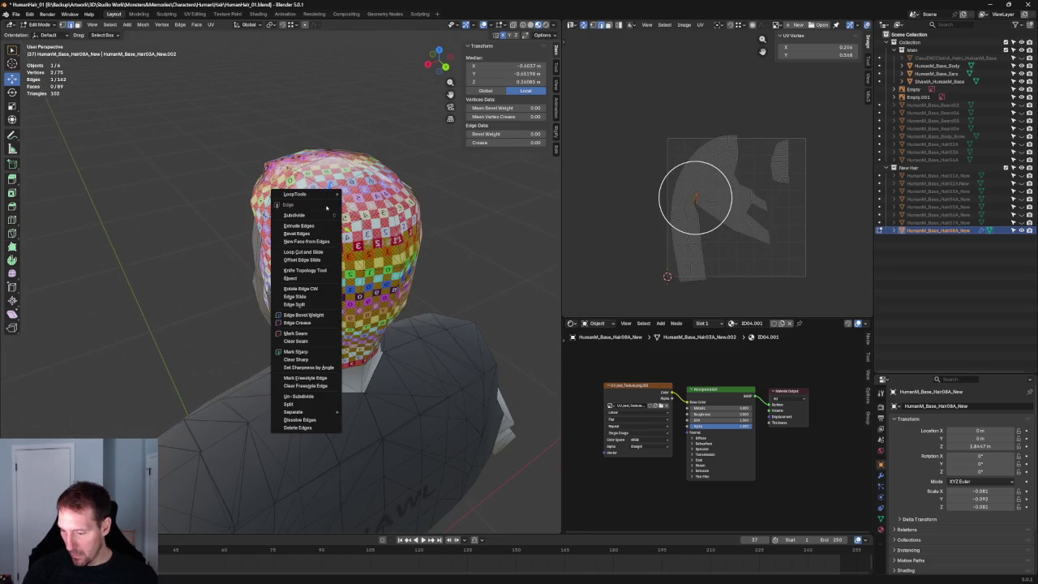
left_click(308, 341)
Reselect the UV island with its grey flap, re-unwrap it, rotate about −136° and shift it.
key("alt+a")
middle_click_drag(324, 244, 349, 227)
left_click_drag(639, 113, 742, 296)
key("c")
left_click_drag(781, 189, 714, 255)
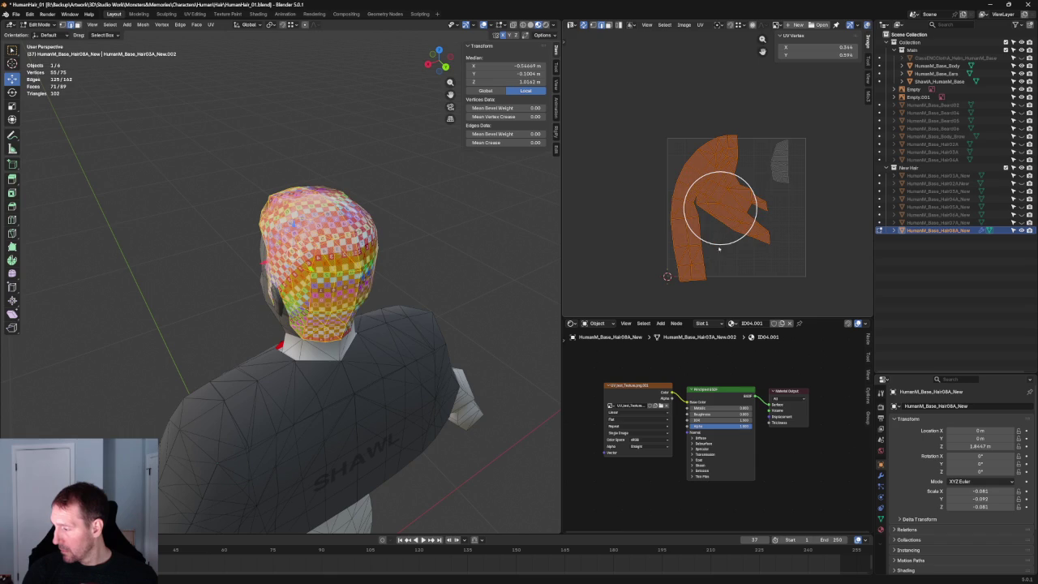
key("u")
left_click(694, 208)
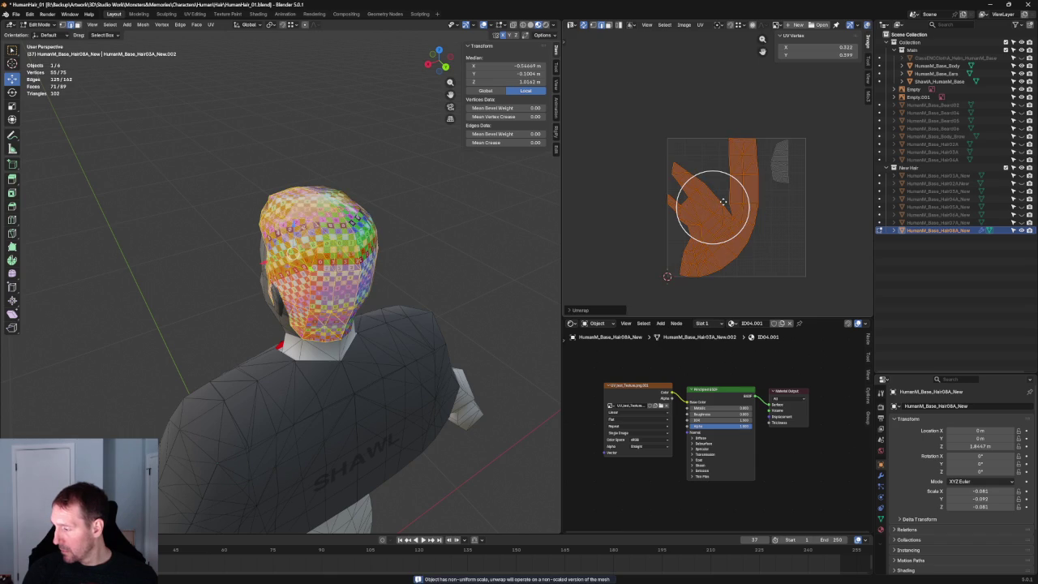
key("r")
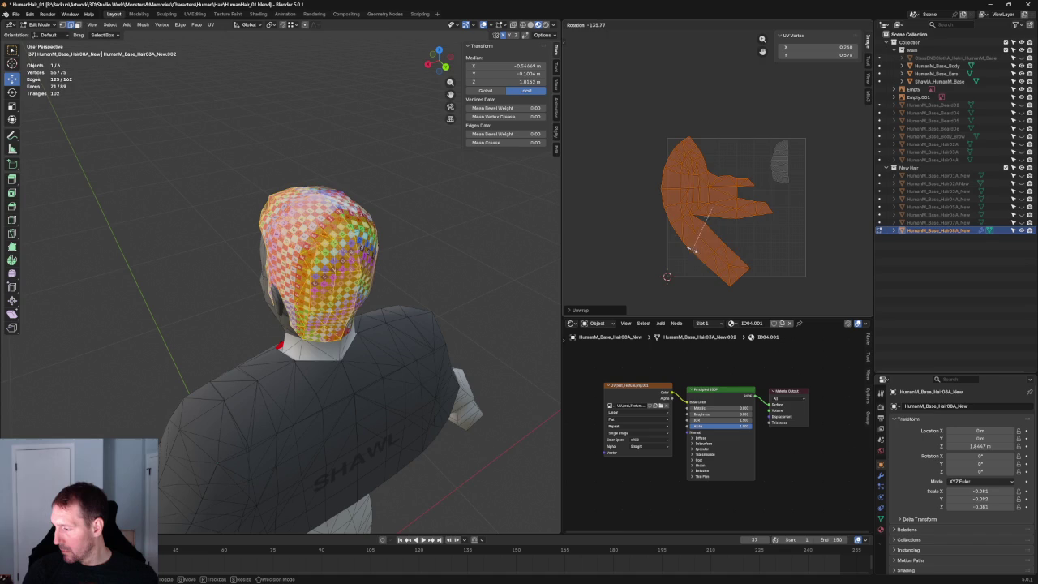
left_click(643, 223)
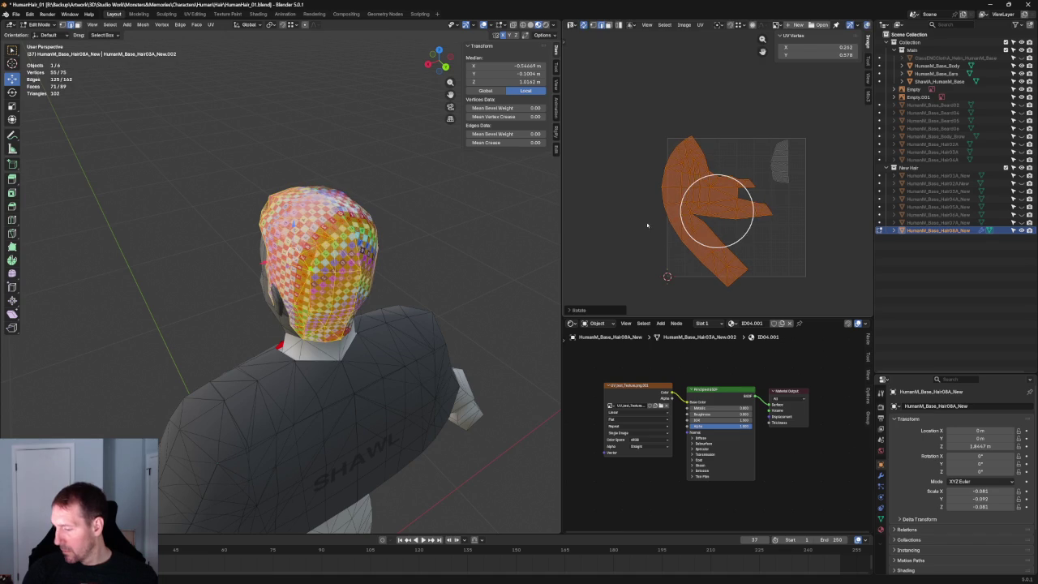
key("g")
left_click(756, 214)
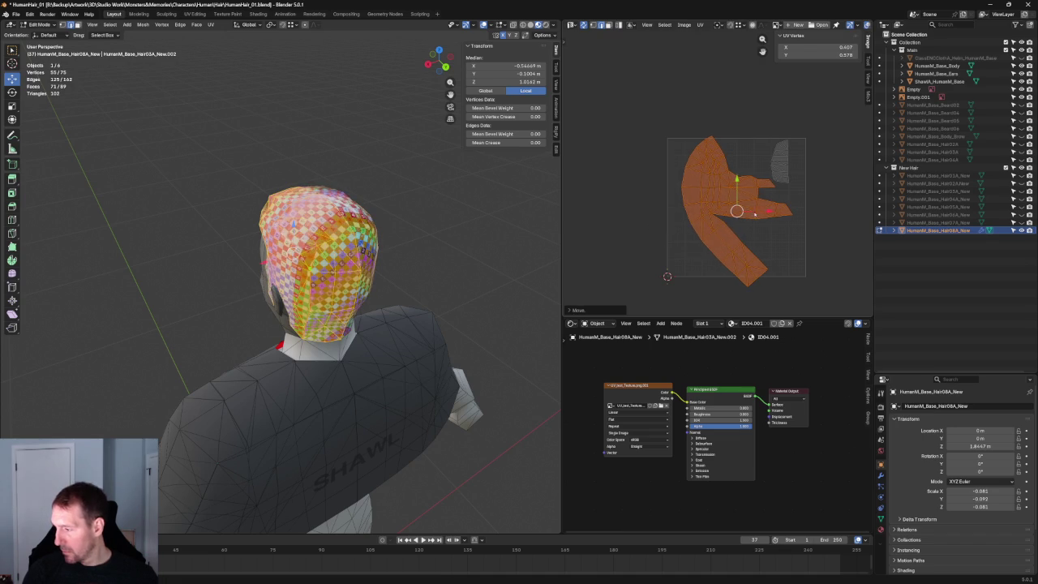
Return to Object Mode and add a Mirror modifier to the hair.
left_click(622, 248)
key("Tab")
key("alt+a")
key("ctrl+shift+m")
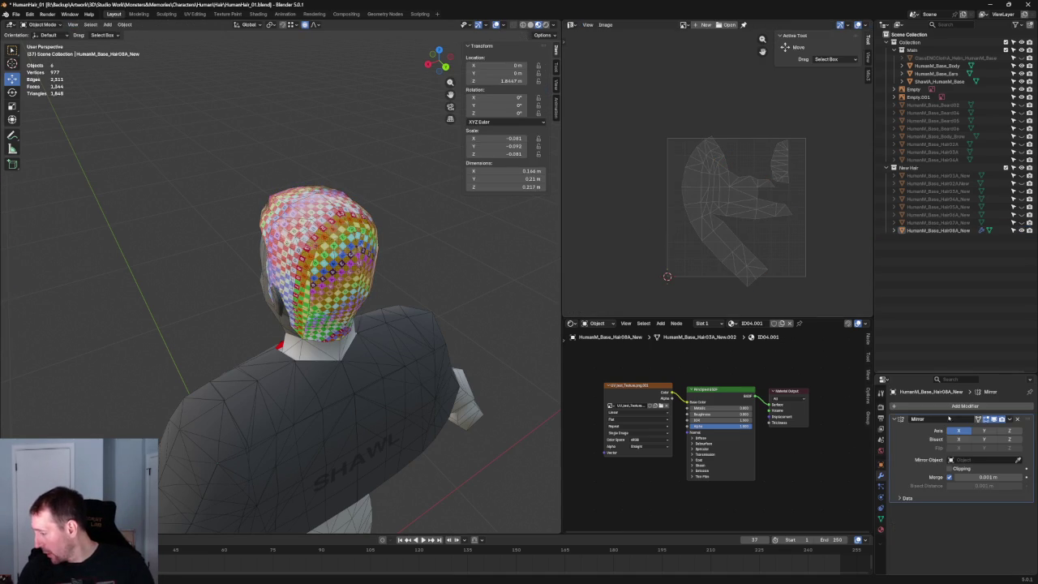
Apply the Mirror modifier and select the whole hair cap mesh in Edit Mode.
left_click(1009, 419)
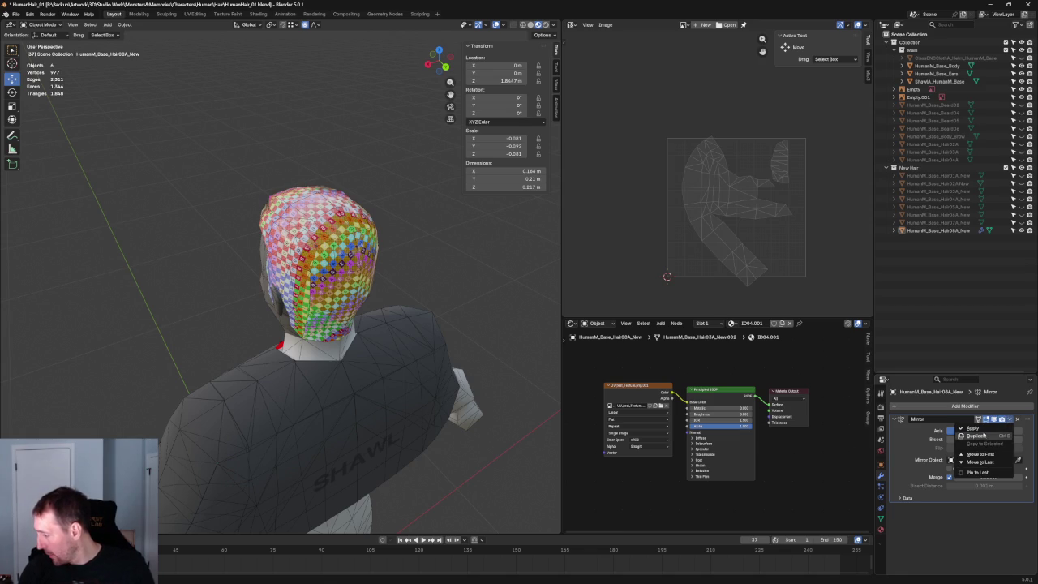
left_click(976, 429)
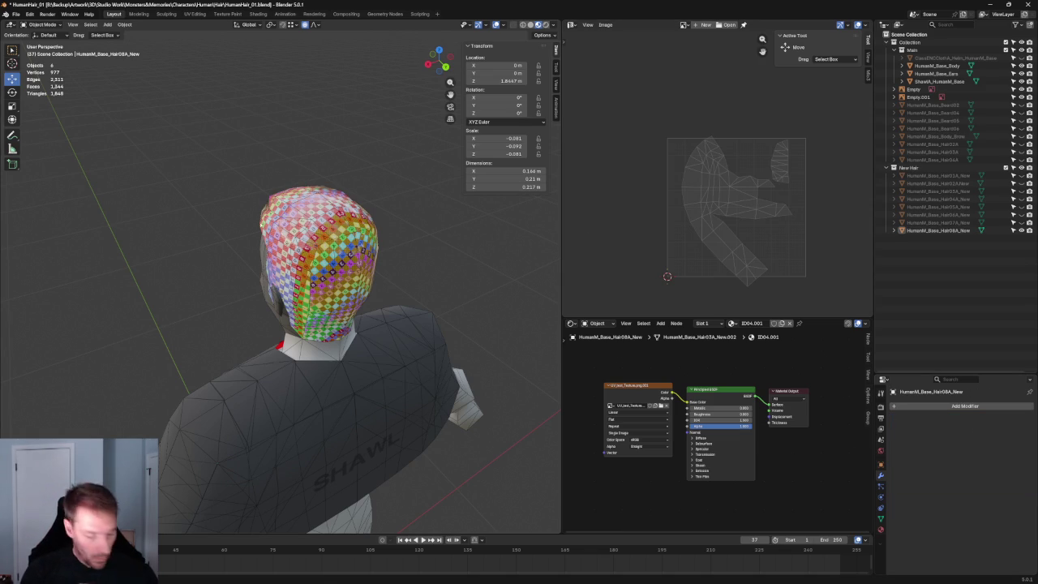
key("Tab")
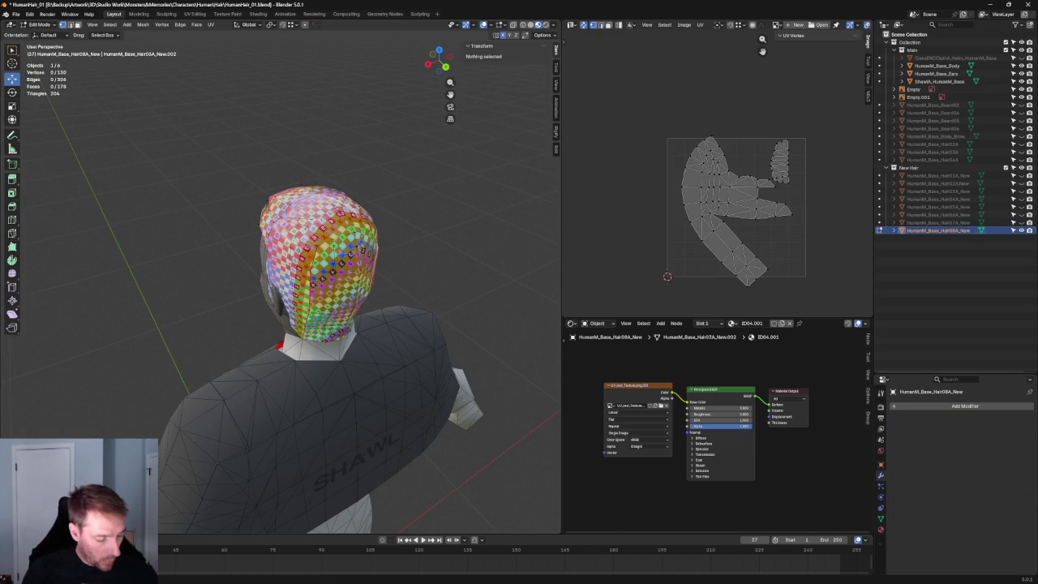
key("a")
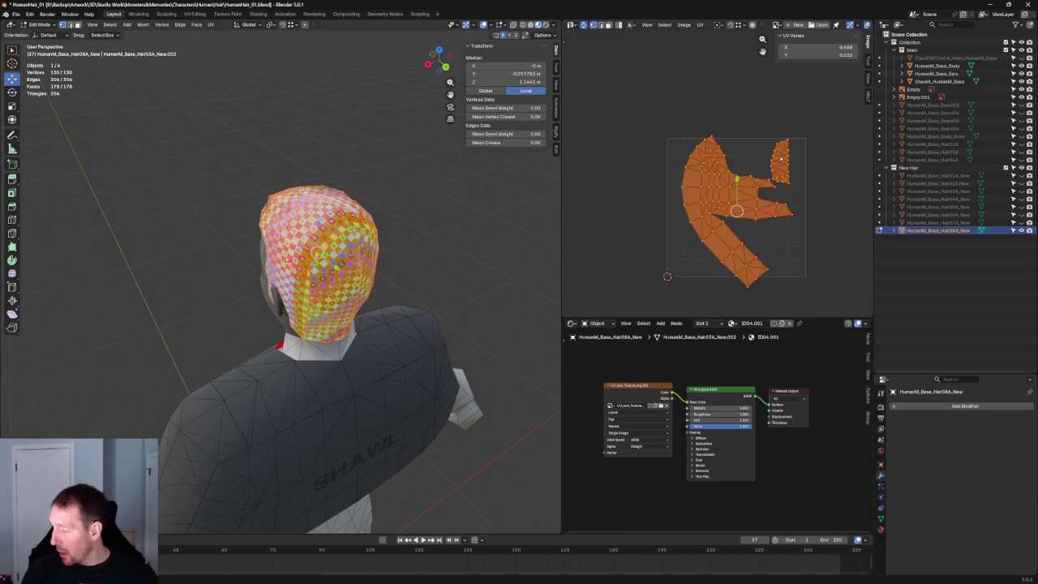
key("alt+a")
key("l")
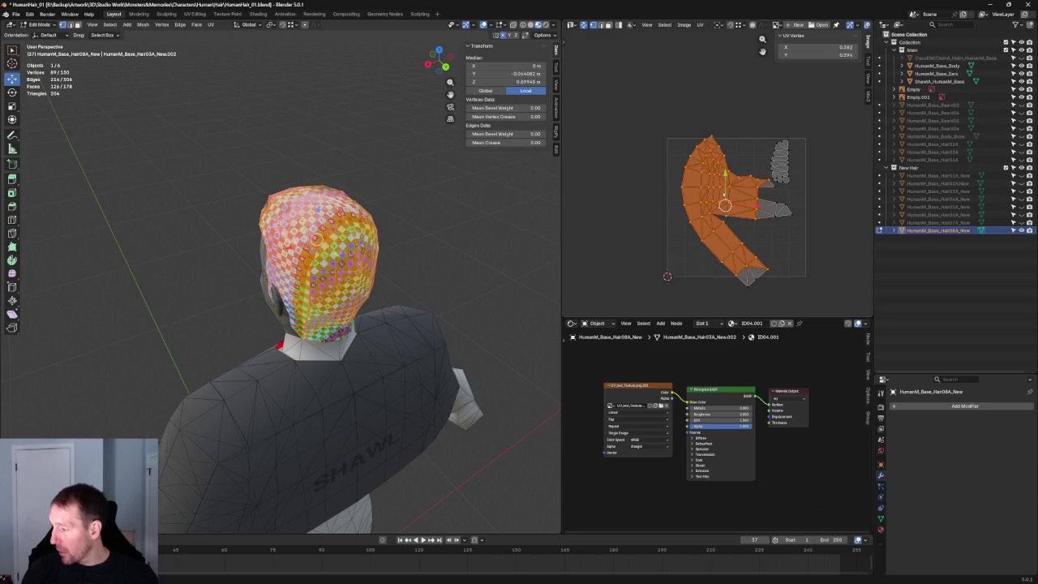
left_click(785, 141)
key("a")
Re-unwrap the hair cap into one T-shaped island, rotate it upright and move it into the UV square.
key("u")
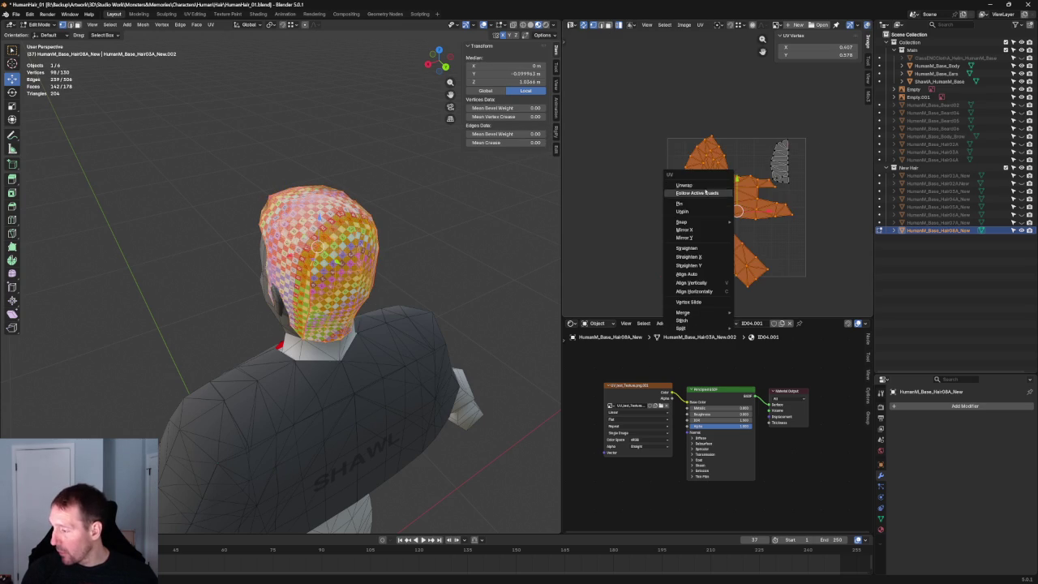
left_click(703, 186)
key("r")
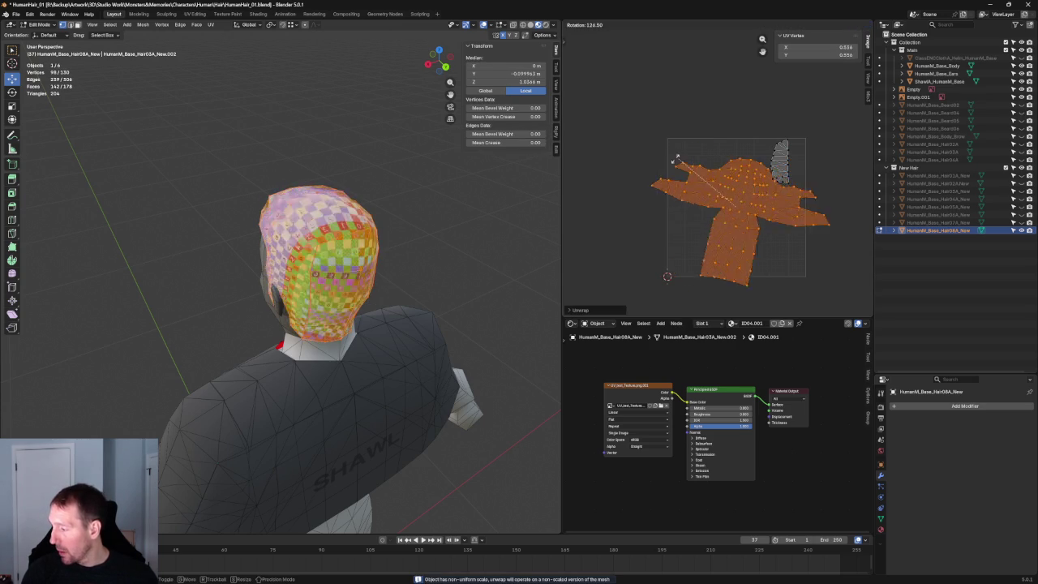
left_click(677, 177)
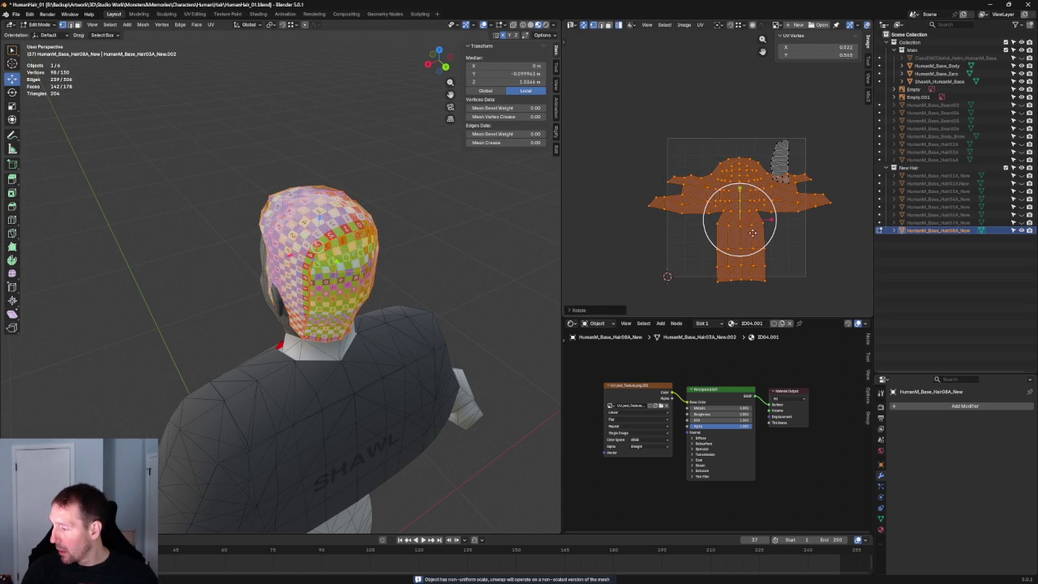
key("g")
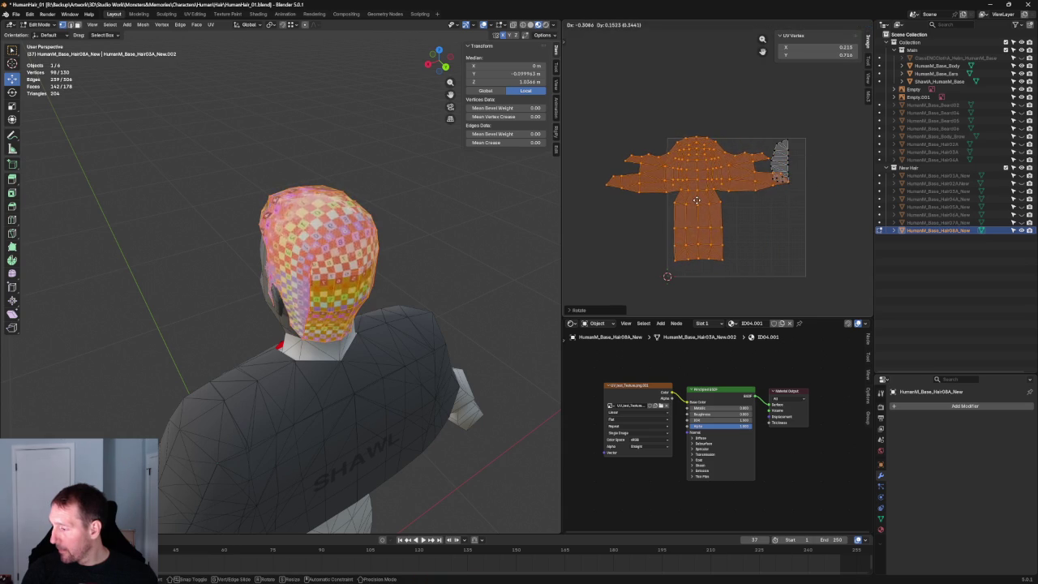
left_click(696, 203)
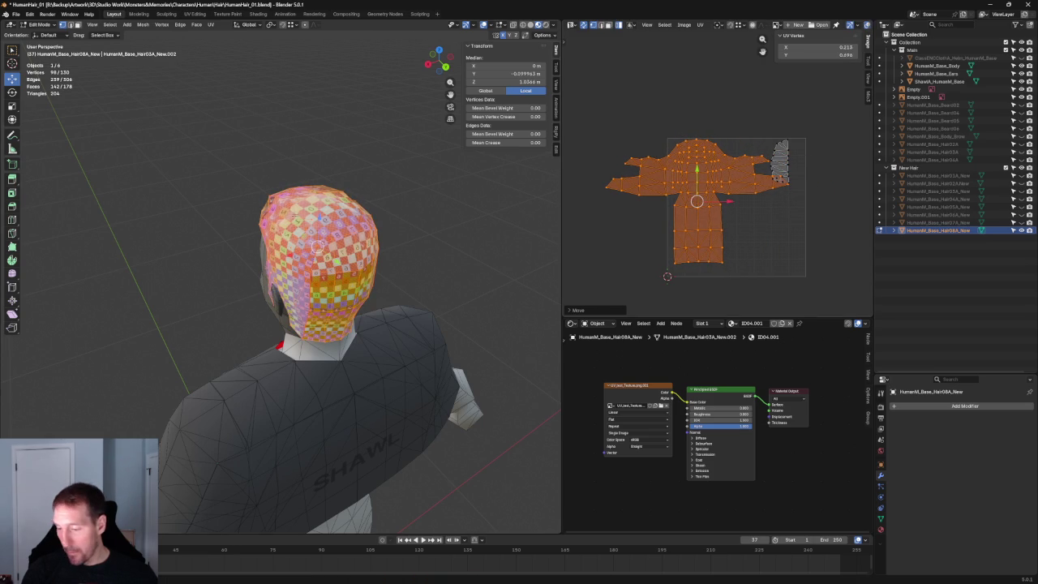
In the front view, slide the hair cap's right-edge vertices sideways along X toward the head.
scroll(333, 233, "up", 2)
mouse_move(318, 228)
middle_mouse_down()
mouse_move(330, 213)
mouse_move(382, 227)
mouse_move(365, 206)
mouse_move(390, 209)
mouse_move(376, 200)
middle_mouse_up()
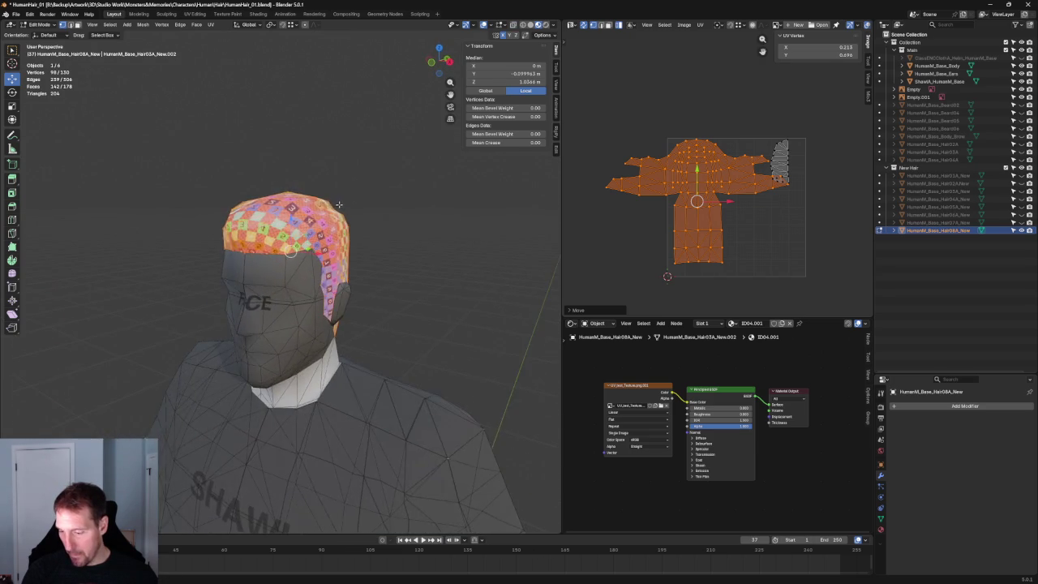
key("KP_1")
scroll(376, 200, "up", 1)
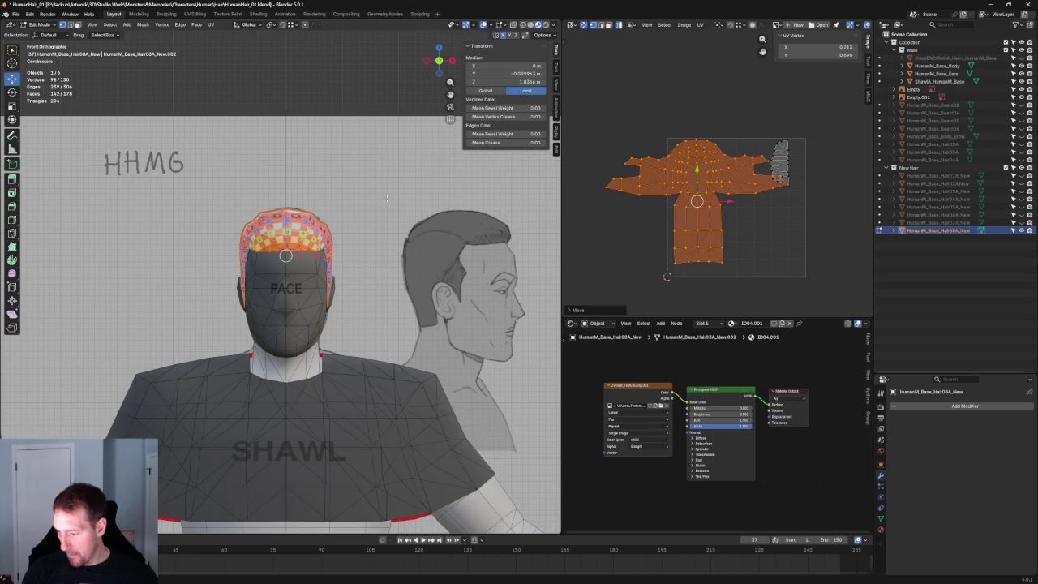
scroll(386, 198, "up", 1)
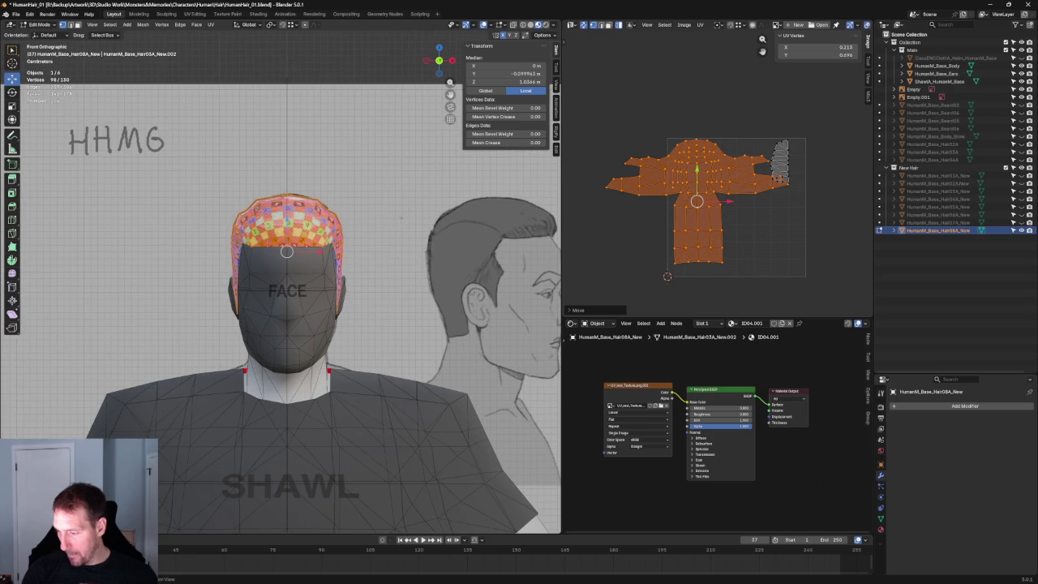
scroll(369, 226, "up", 3)
middle_click_drag(324, 235, 326, 239)
key("KP_1")
scroll(325, 237, "down", 2)
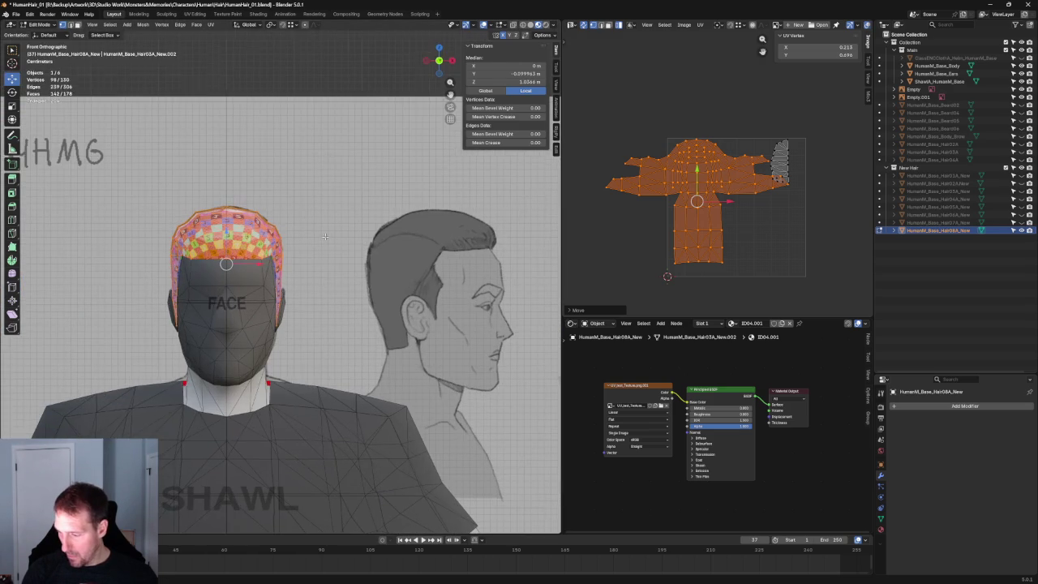
scroll(294, 238, "up", 4)
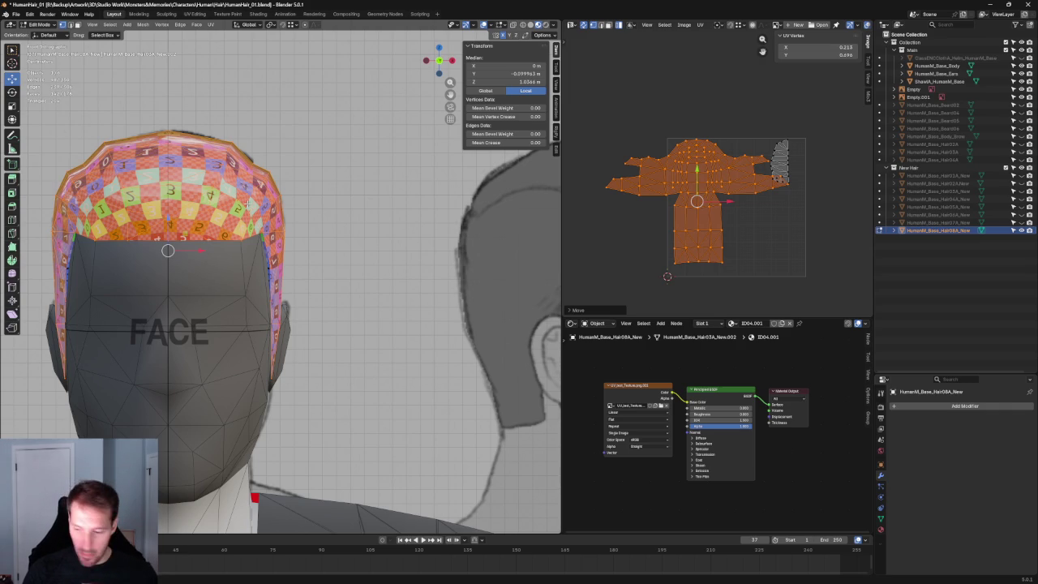
left_click(245, 202)
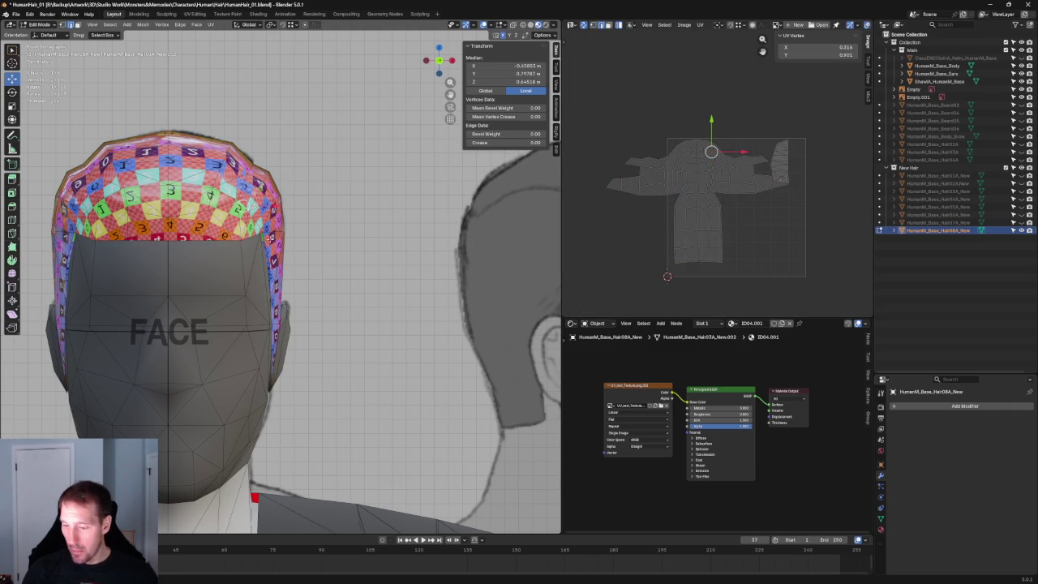
key("g")
key("x")
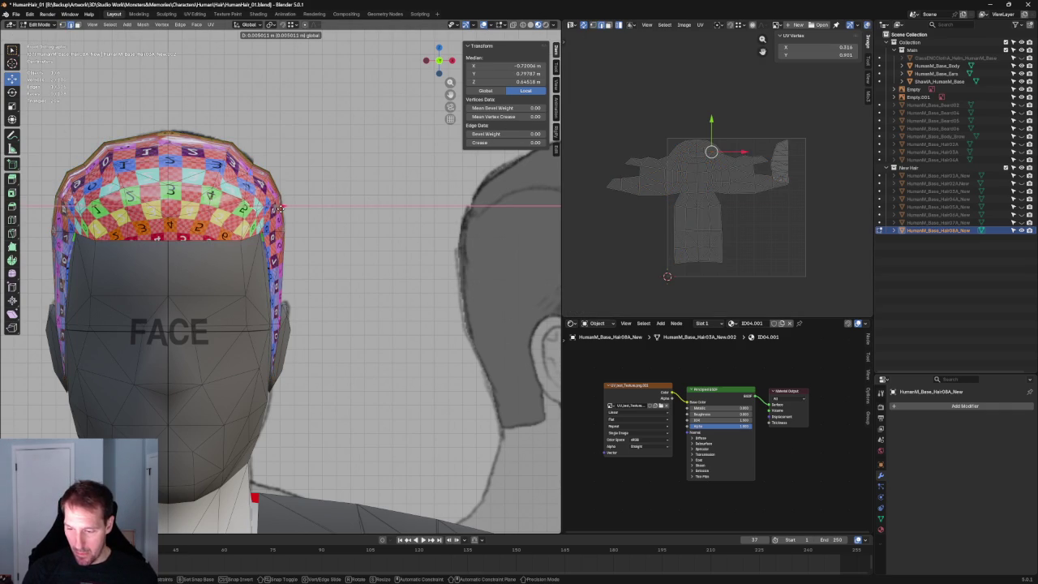
left_click(279, 208)
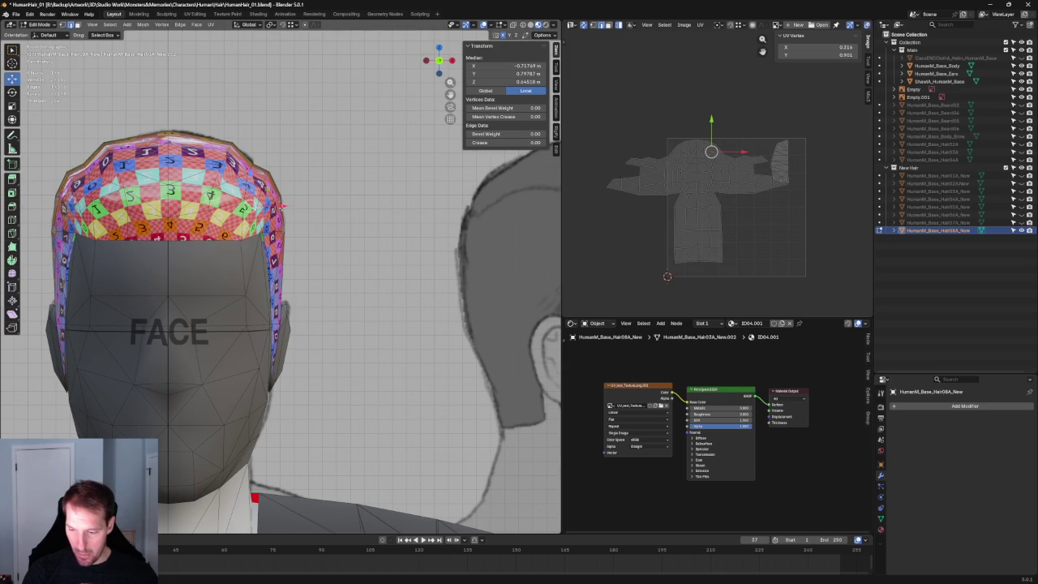
left_click(363, 224)
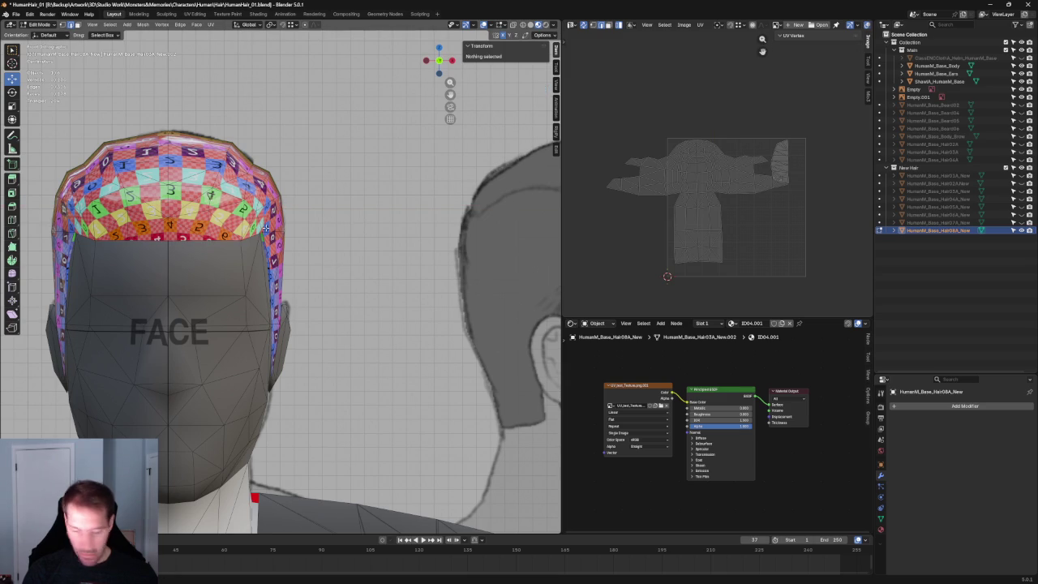
Nudge a side-edge vertex and a lower edge vertex of the hair closer to the head.
scroll(265, 230, "up", 6)
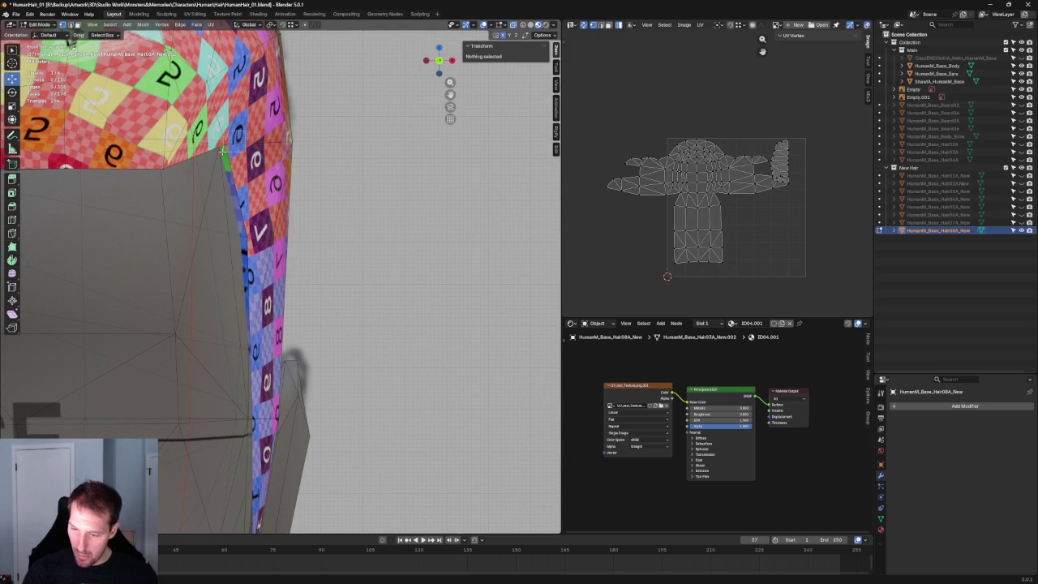
left_click(225, 148)
key("g")
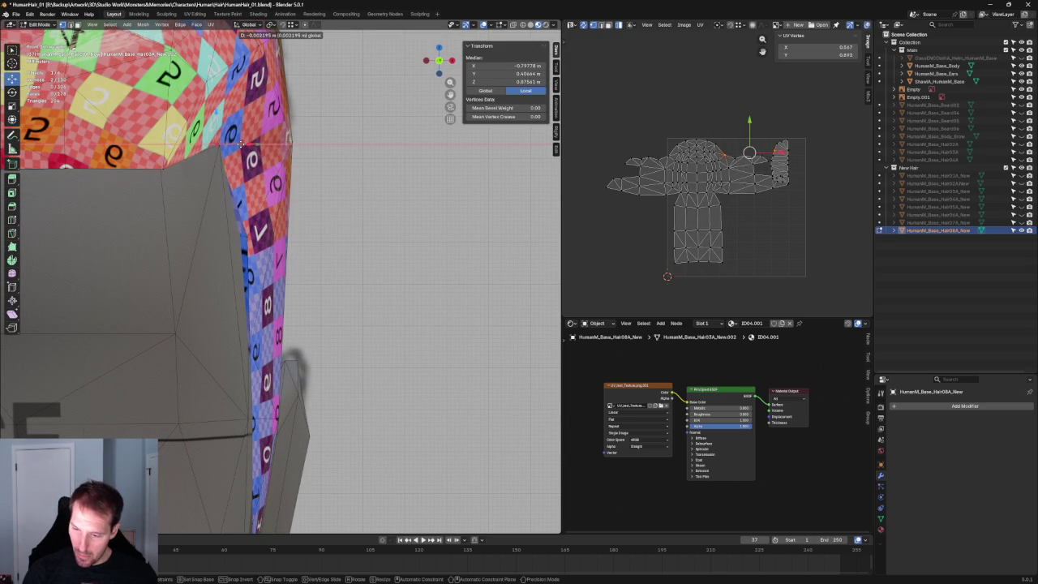
left_click(254, 161)
key("alt+a")
scroll(306, 220, "down", 4)
middle_click_drag(324, 236, 375, 266, "shift")
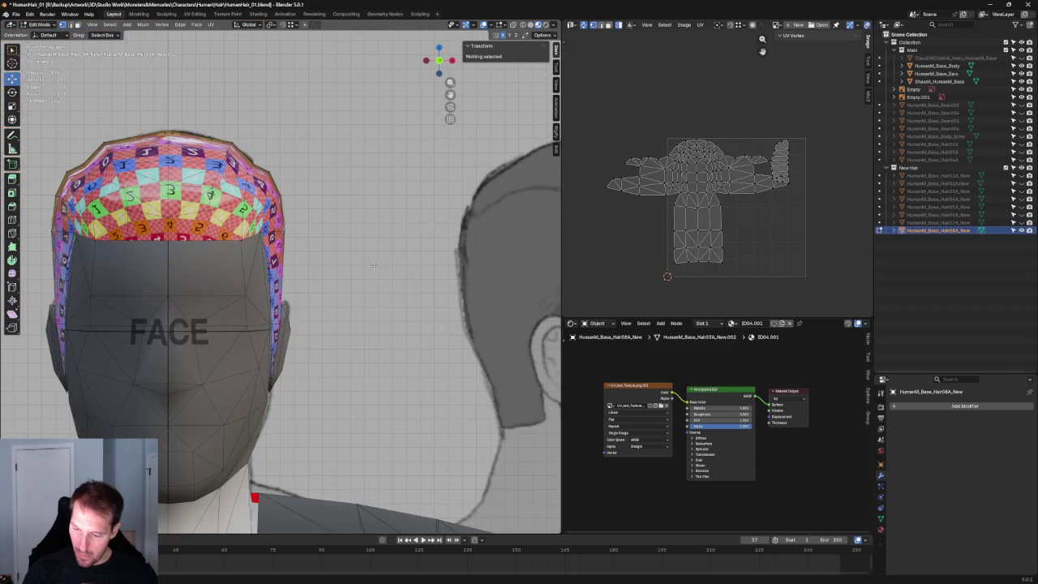
scroll(320, 271, "up", 2)
scroll(264, 246, "up", 4)
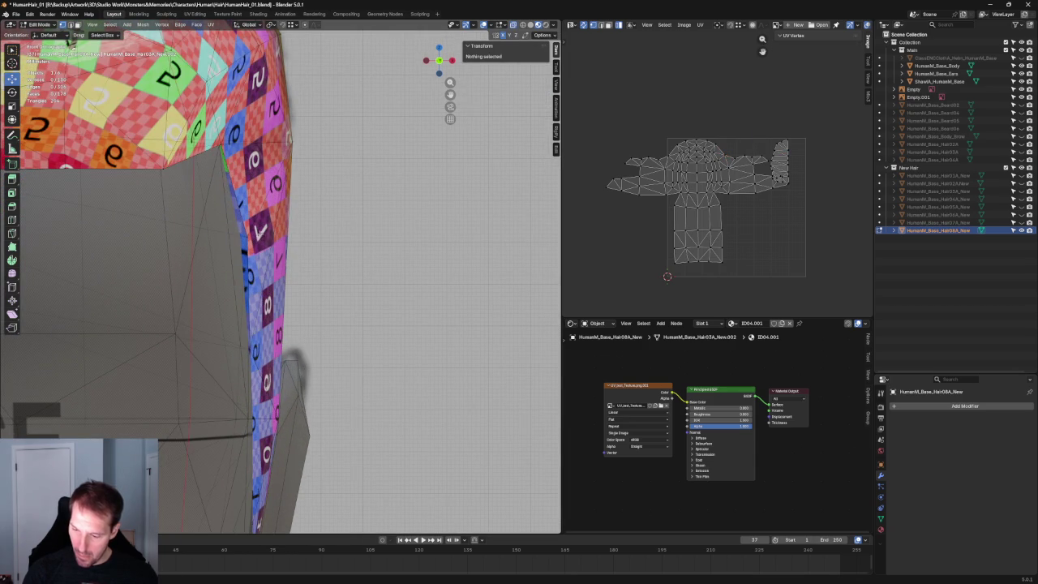
left_click(259, 233)
key("g")
left_click(260, 240)
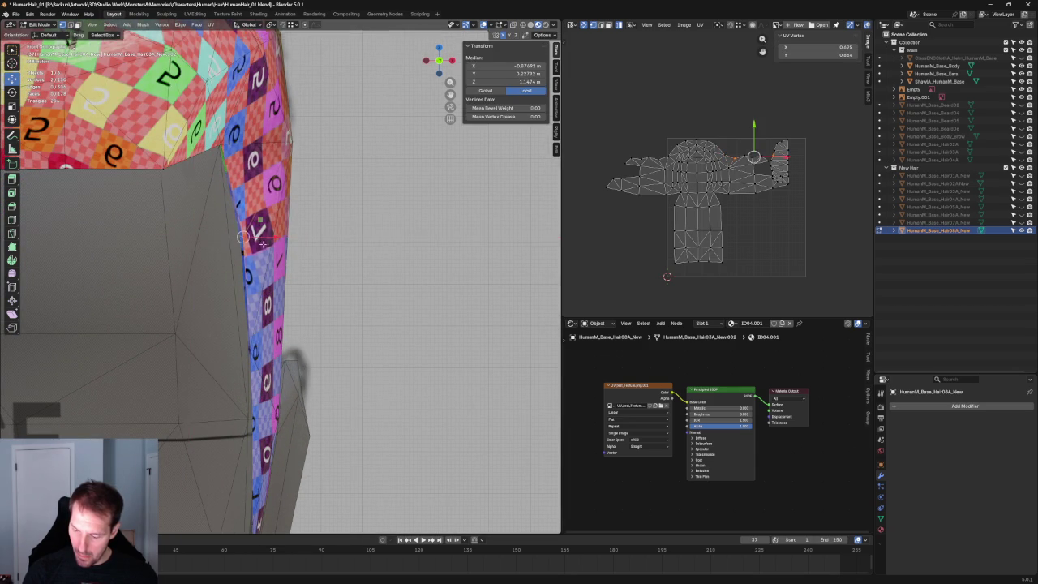
scroll(261, 240, "down", 2)
key("alt+a")
Slide another side-edge vertex along X and check the fit from the right and front views.
scroll(350, 333, "up", 3)
scroll(341, 268, "up", 1)
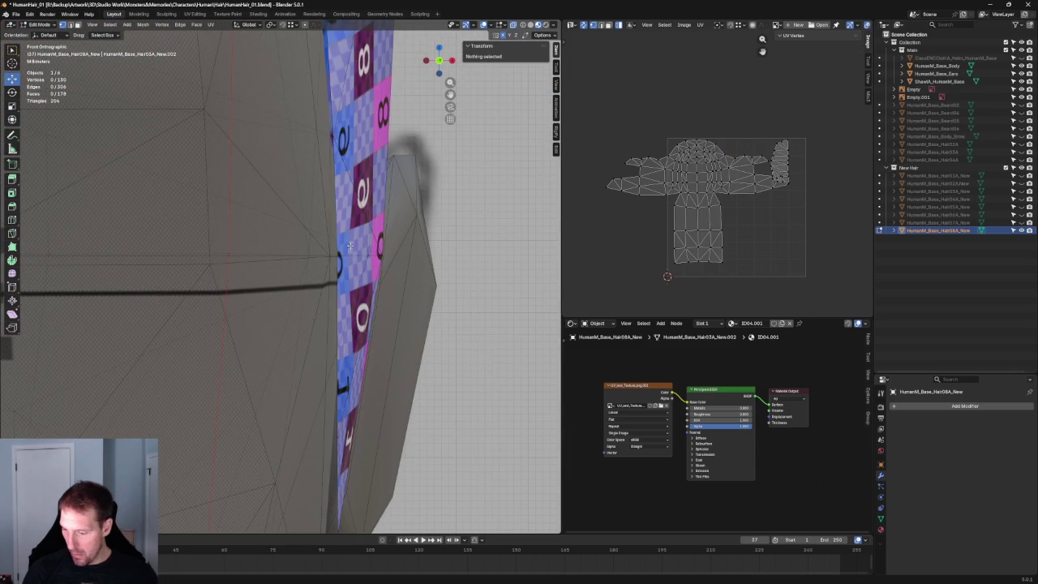
left_click(337, 256)
key("g")
key("x")
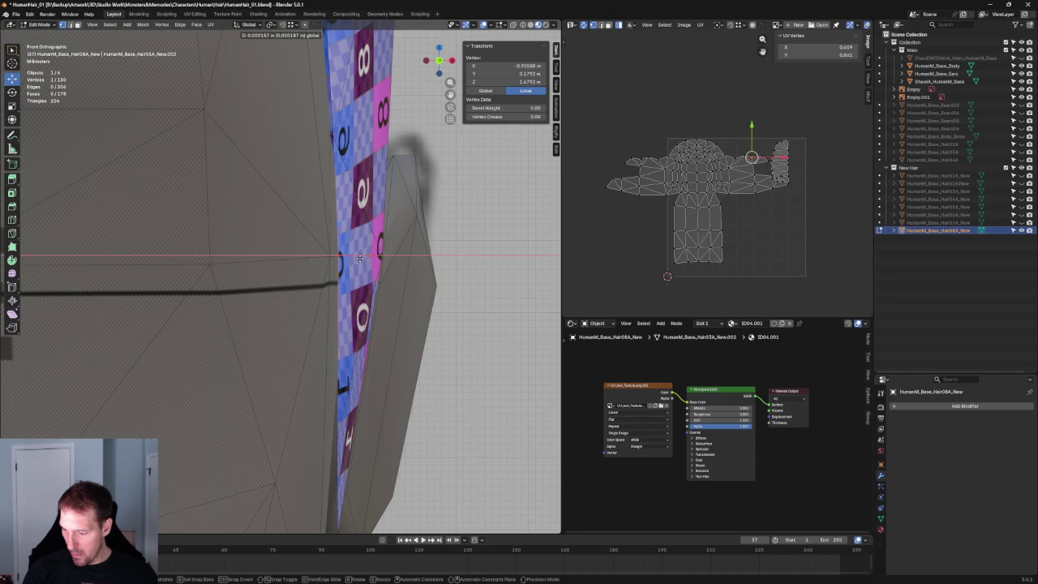
left_click(359, 258)
key("alt+a")
scroll(454, 288, "down", 3)
scroll(454, 288, "down", 2)
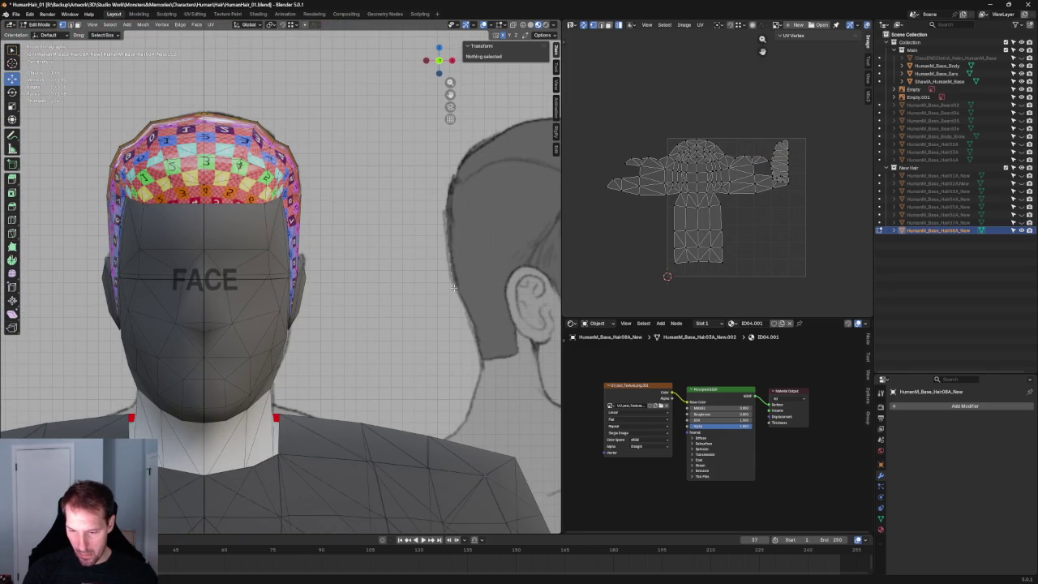
key("KP_3")
key("KP_1")
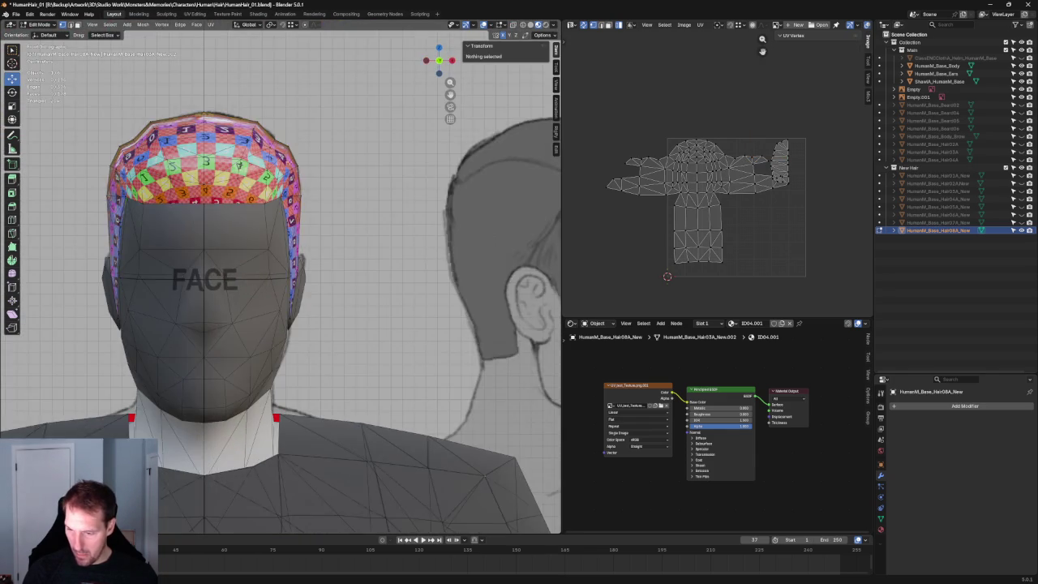
scroll(322, 274, "up", 4)
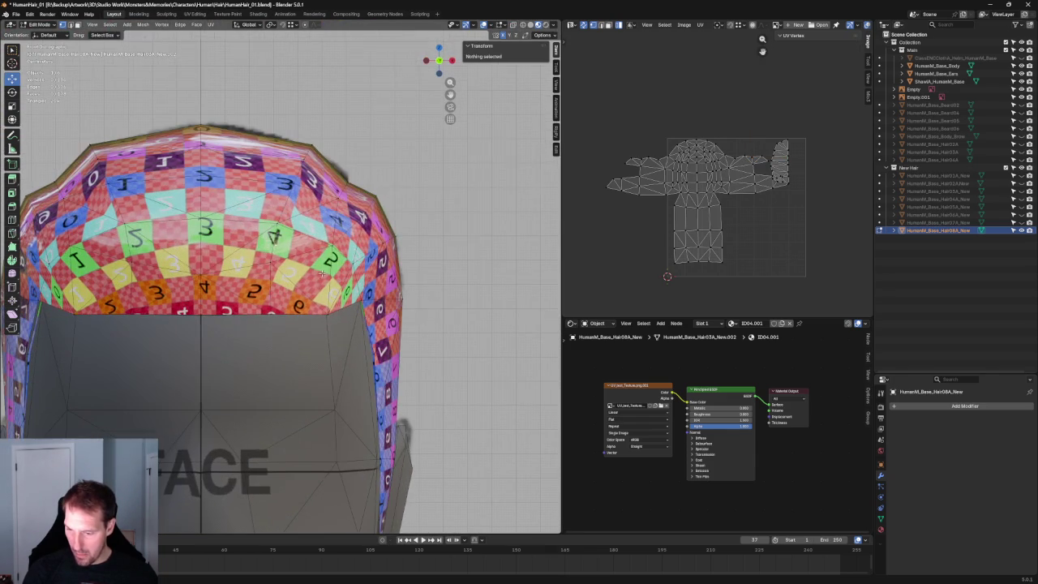
Slide a front-row vertex of the hair cap along its edge.
left_click(202, 276)
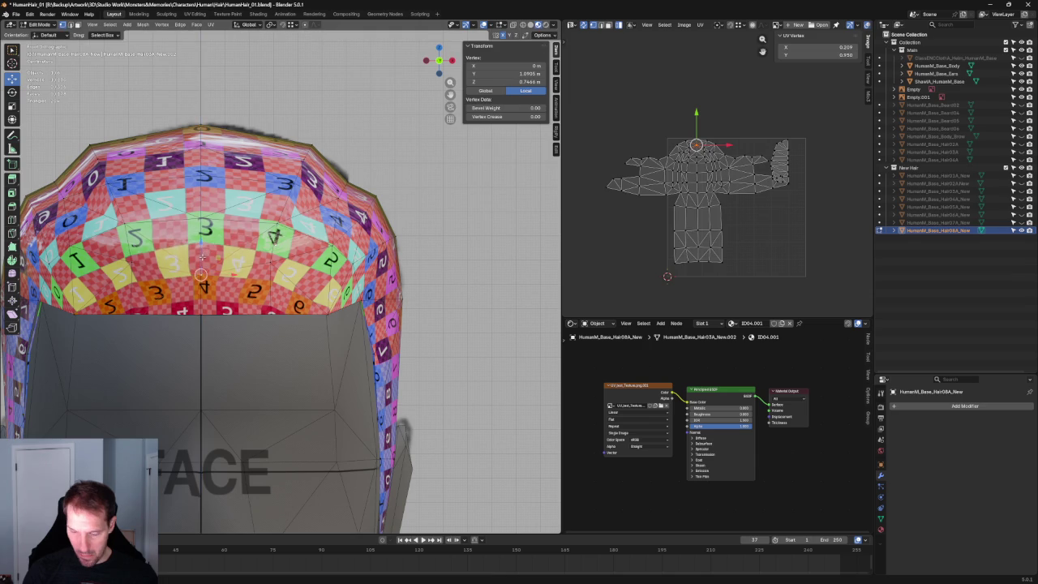
key("shift+v")
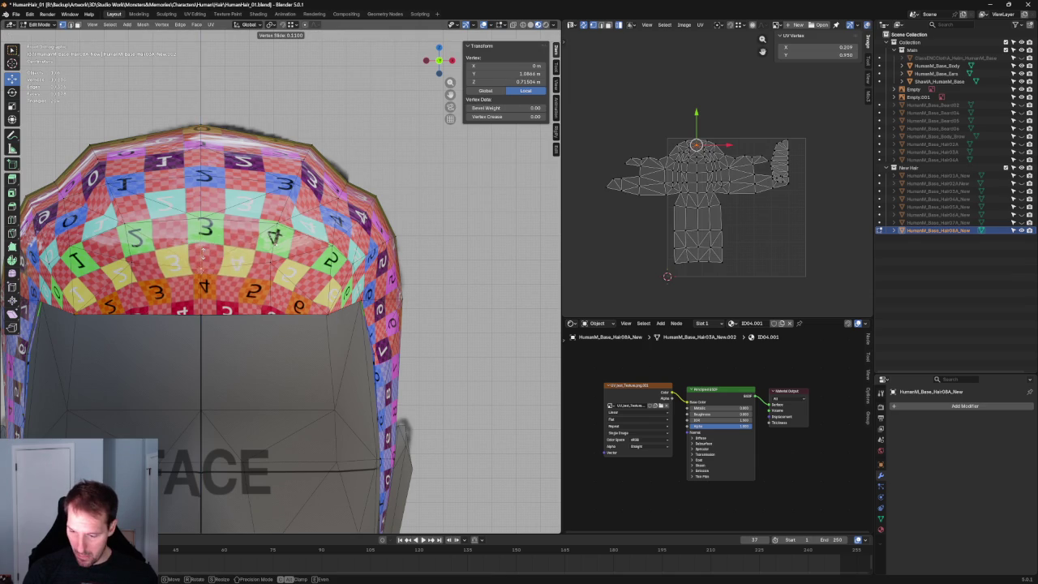
left_click(203, 252)
In the right view, move a vertex on the cap's edge along the Y axis.
key("grave")
left_click(348, 262)
key("KP_Decimal")
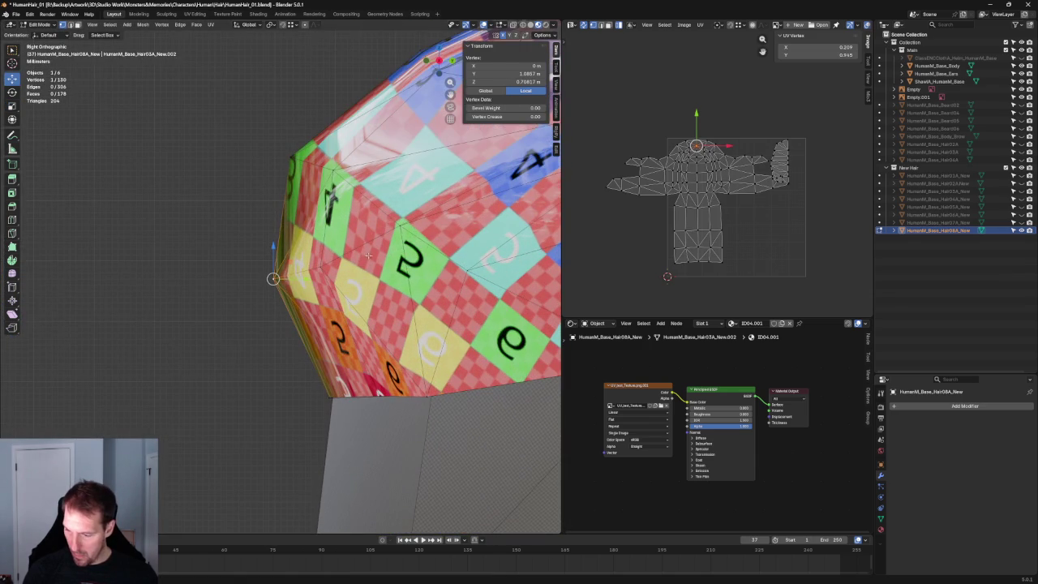
left_click(321, 266)
key("g")
key("y")
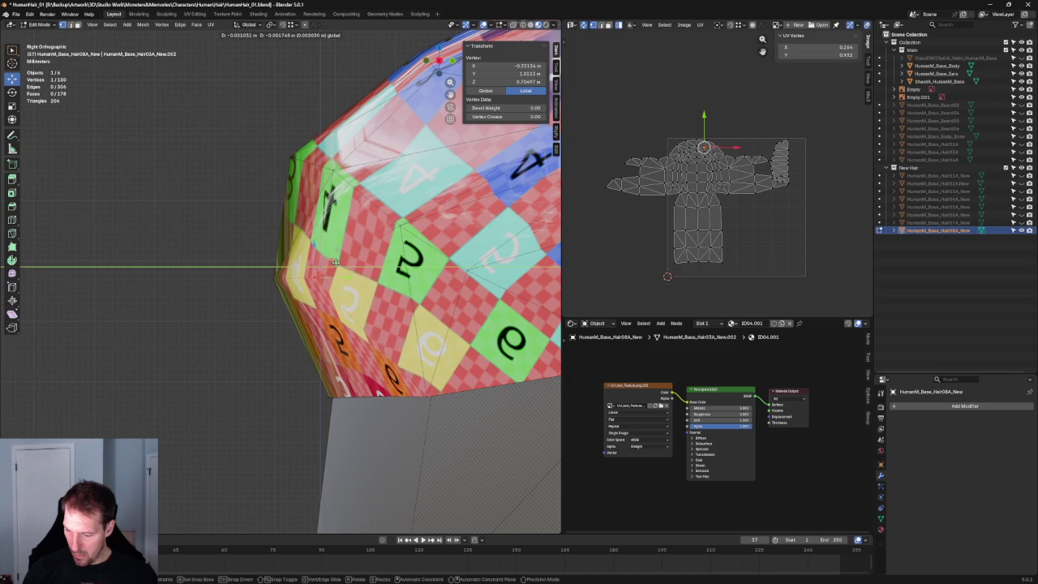
left_click(354, 277)
Dissolve the edge between two vertices and join another pair with a new edge.
left_click(301, 225, "shift")
key("ctrl+x")
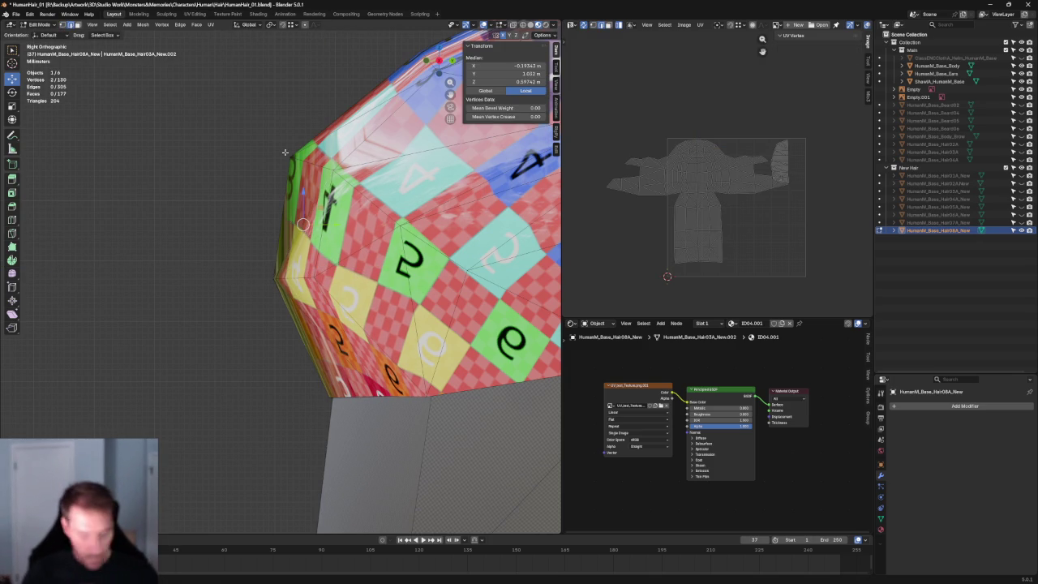
left_click(285, 151)
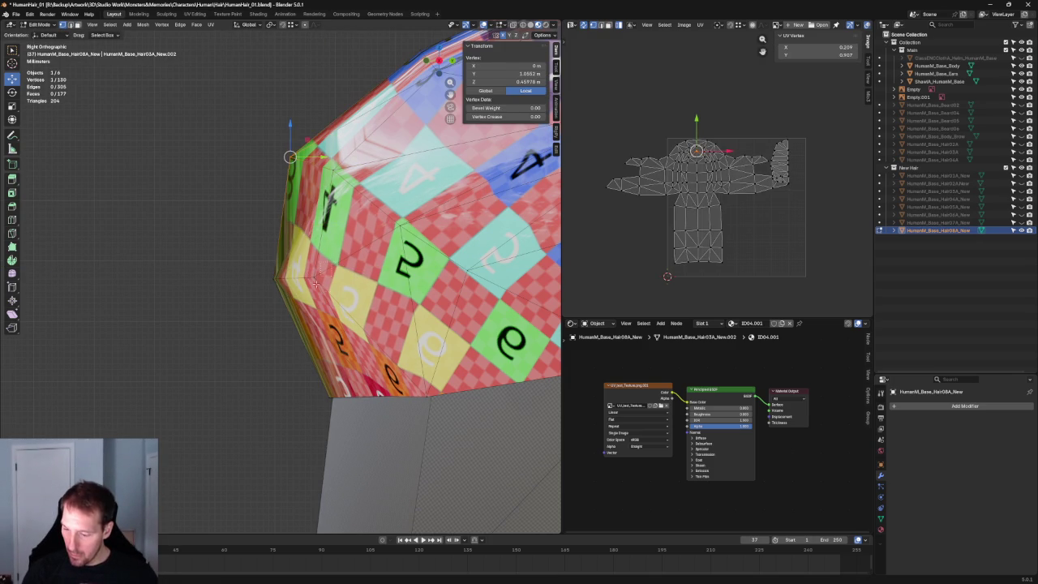
key("j")
middle_click_drag(314, 281, 223, 270)
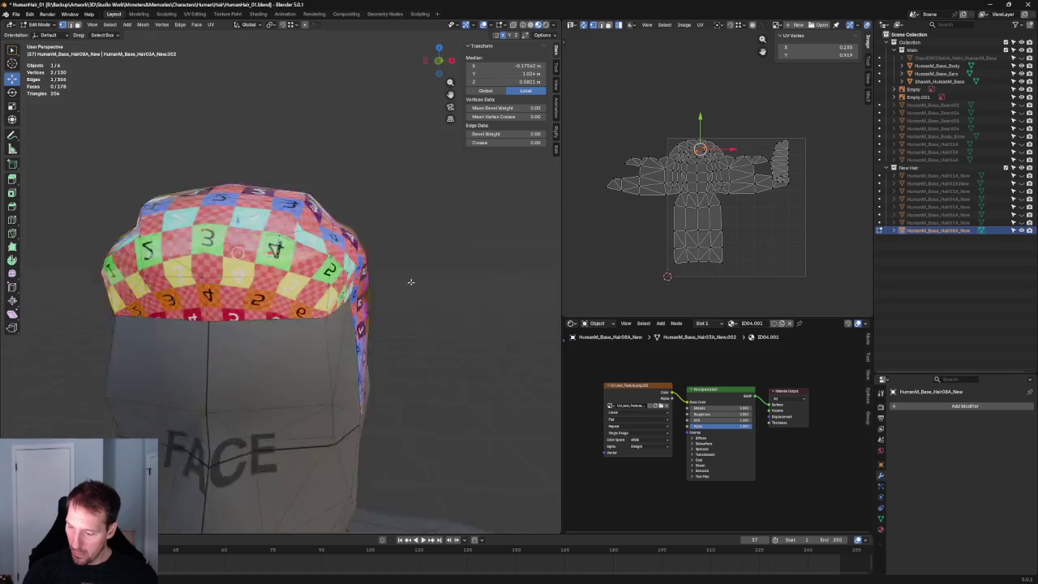
left_click(211, 267)
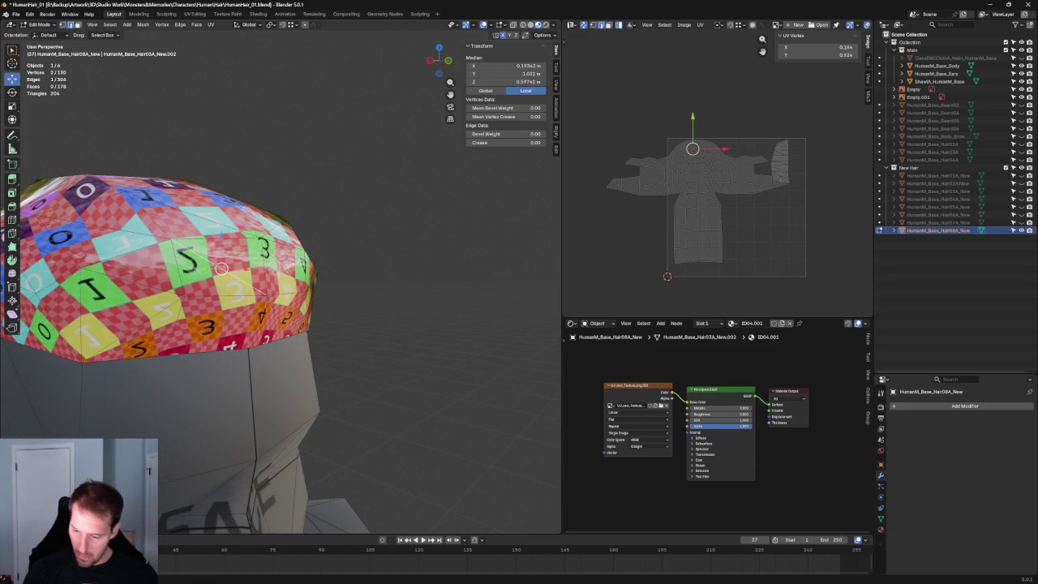
mouse_move(396, 262)
middle_mouse_down()
mouse_move(244, 300)
mouse_move(378, 319)
mouse_move(413, 301)
mouse_move(252, 282)
mouse_move(320, 301)
mouse_move(284, 325)
mouse_move(255, 305)
mouse_move(205, 324)
middle_mouse_up()
Shift a vertex on the cap's side edge slightly into a new position.
scroll(320, 301, "up", 2)
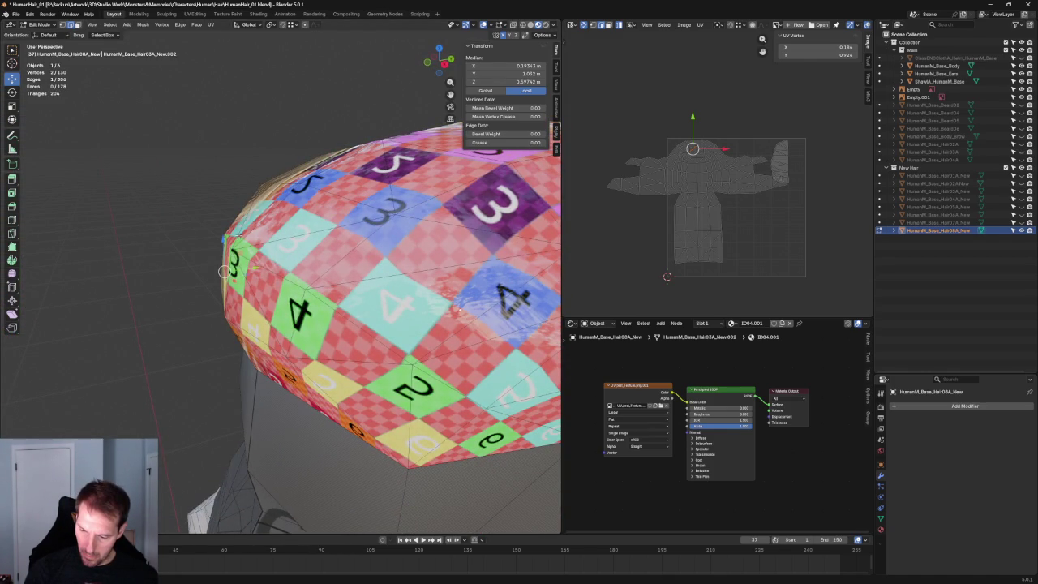
middle_click_drag(238, 318, 320, 290)
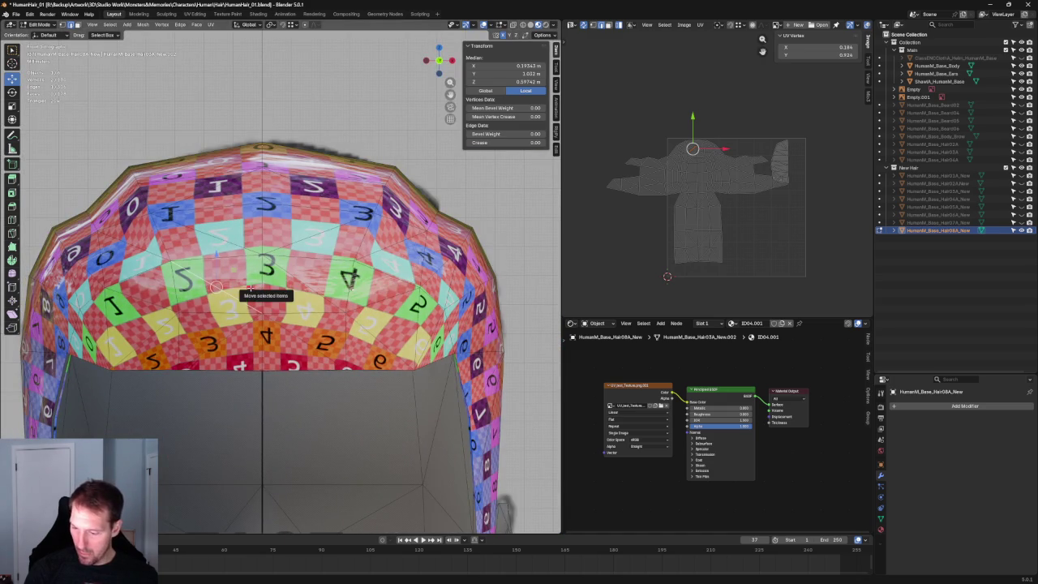
scroll(250, 289, "down", 2)
left_click(296, 128)
scroll(296, 127, "down", 2)
mouse_move(296, 128)
middle_mouse_down()
mouse_move(260, 215)
mouse_move(376, 198)
mouse_move(434, 214)
middle_mouse_up()
scroll(311, 261, "up", 4)
left_click(295, 262)
mouse_move(294, 262)
middle_mouse_down()
mouse_move(339, 290)
mouse_move(253, 302)
mouse_move(209, 211)
mouse_move(268, 267)
middle_mouse_up()
key("g")
left_click(257, 324)
Move the vertex along Y, dissolve a side edge and join two corner vertices.
key("g")
key("y")
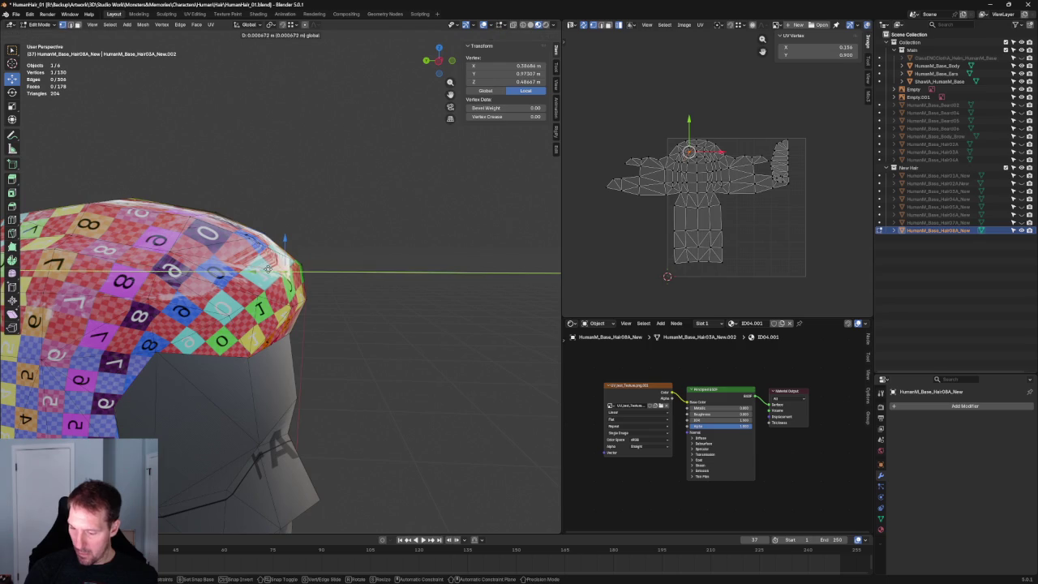
left_click(268, 268)
left_click(294, 283)
key("ctrl+x")
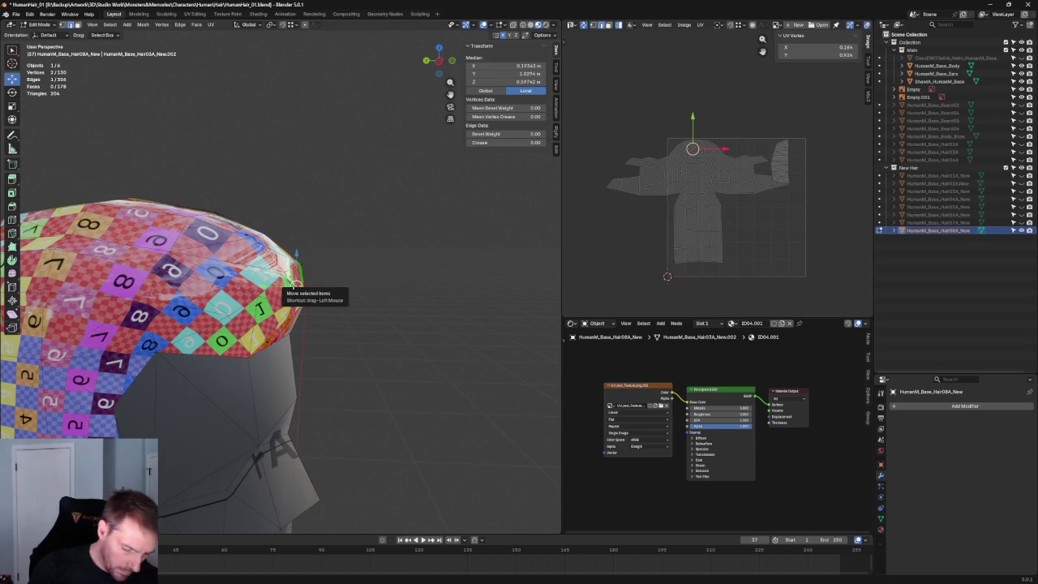
key("g")
left_click(294, 305)
key("j")
Inspect the reworked cap from several angles, then switch the viewport to Solid shading.
mouse_move(323, 299)
middle_mouse_down()
mouse_move(383, 265)
mouse_move(455, 258)
middle_mouse_up()
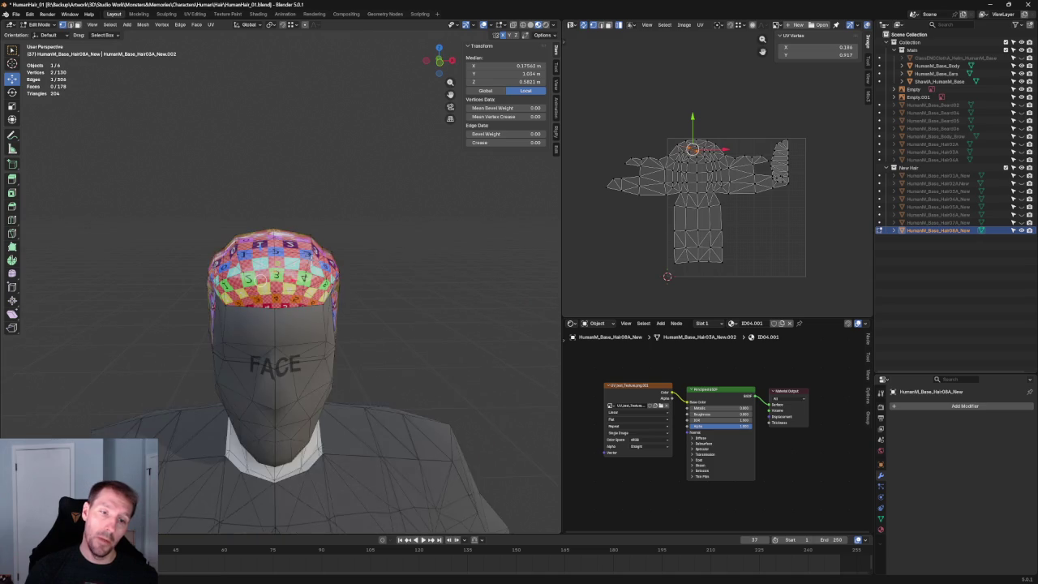
scroll(291, 240, "up", 3)
scroll(290, 240, "up", 2)
mouse_move(308, 232)
middle_mouse_down()
mouse_move(290, 241)
mouse_move(297, 266)
middle_mouse_up()
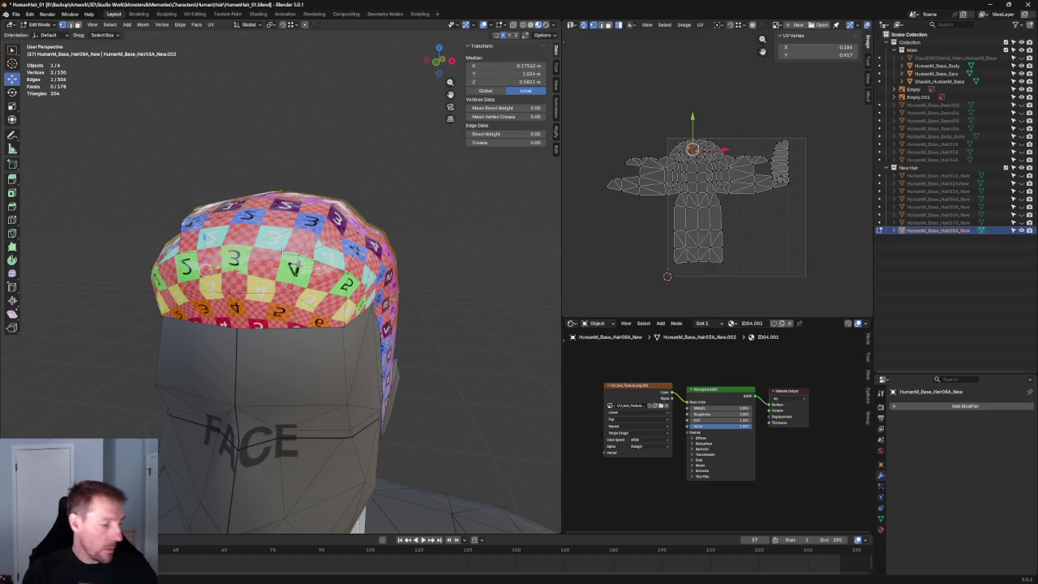
mouse_move(296, 261)
middle_mouse_down()
mouse_move(340, 175)
mouse_move(408, 244)
mouse_move(334, 241)
mouse_move(365, 235)
mouse_move(568, 64)
middle_mouse_up()
left_click(531, 25)
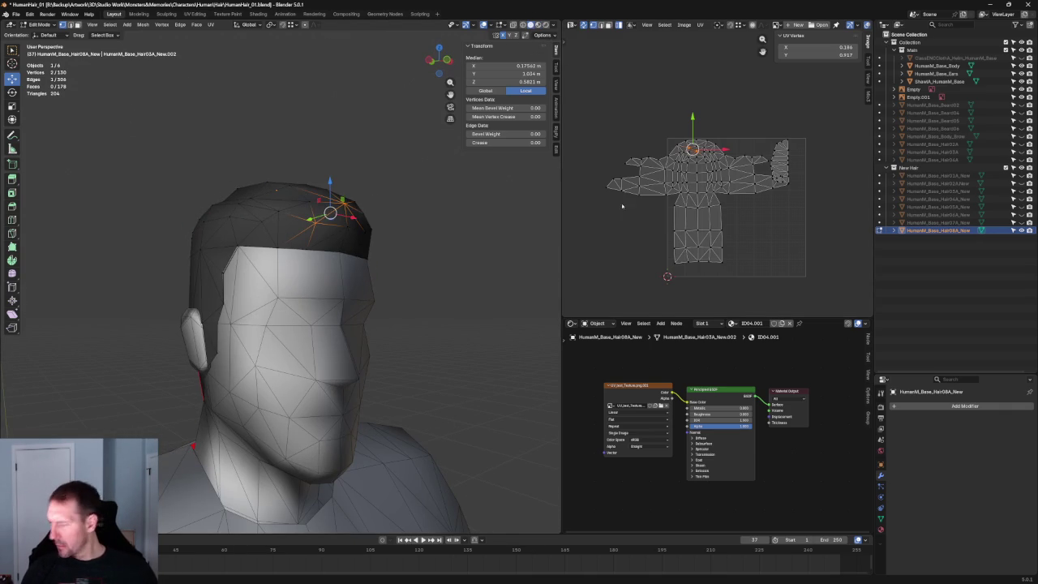
Raise the hair material's Diffuse Roughness to 1.000, checking it in Material Preview.
left_click(882, 530)
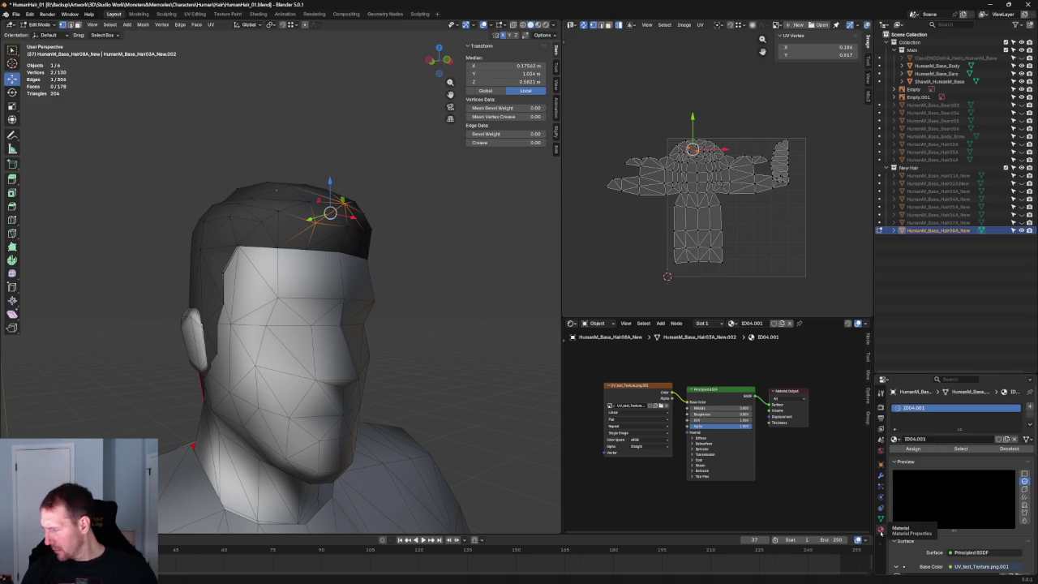
left_click(535, 24)
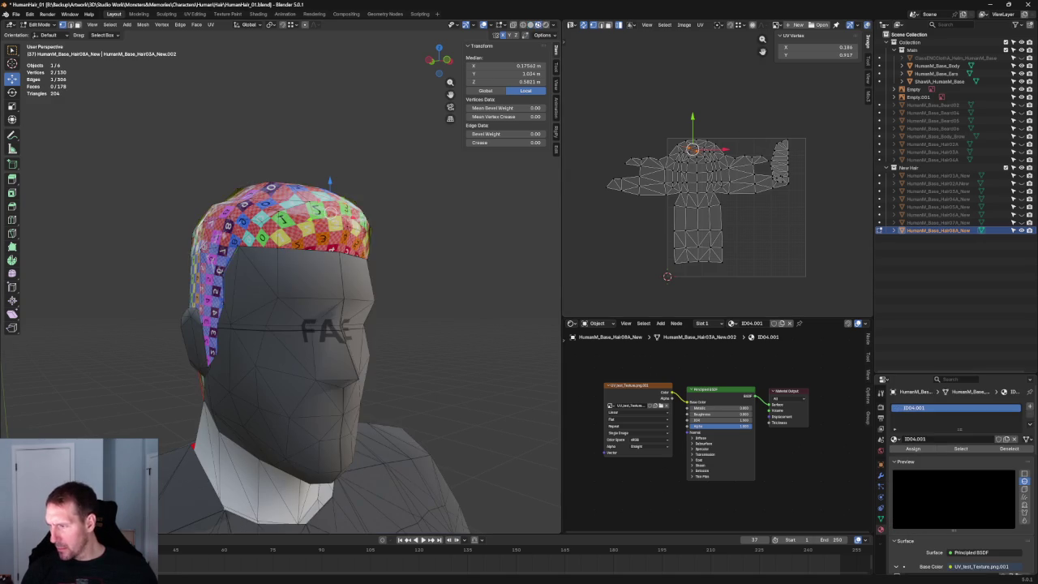
mouse_move(389, 219)
middle_mouse_down()
mouse_move(499, 224)
mouse_move(441, 238)
mouse_move(487, 251)
mouse_move(468, 265)
mouse_move(328, 286)
mouse_move(222, 271)
middle_mouse_up()
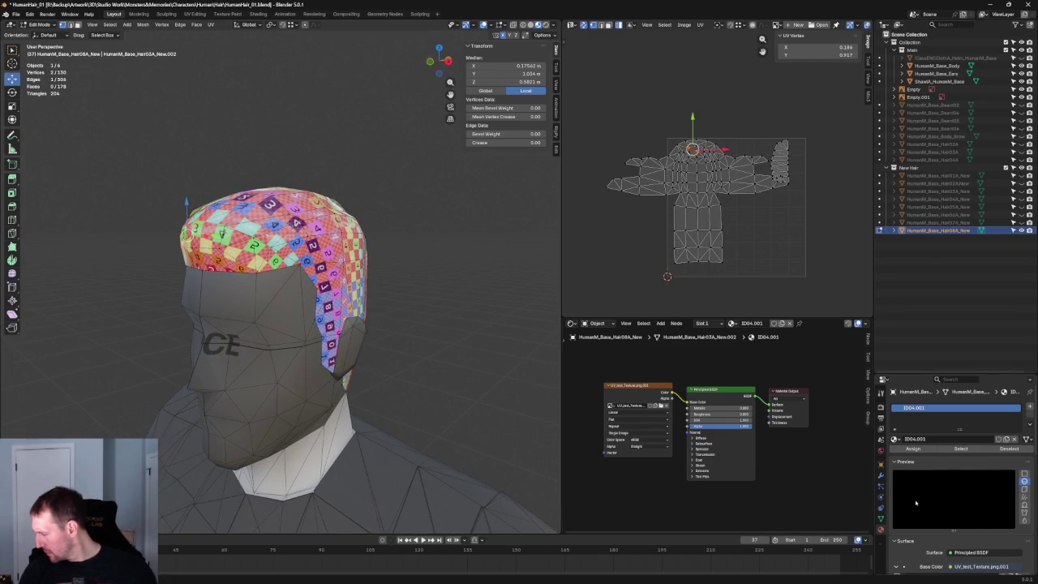
scroll(917, 503, "down", 3)
scroll(925, 487, "down", 6)
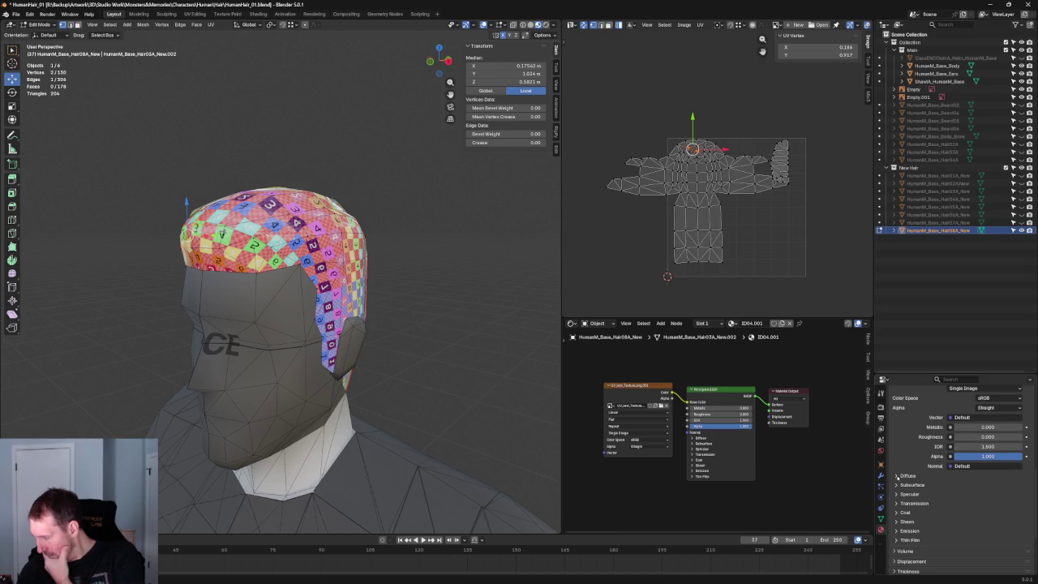
left_click(897, 476)
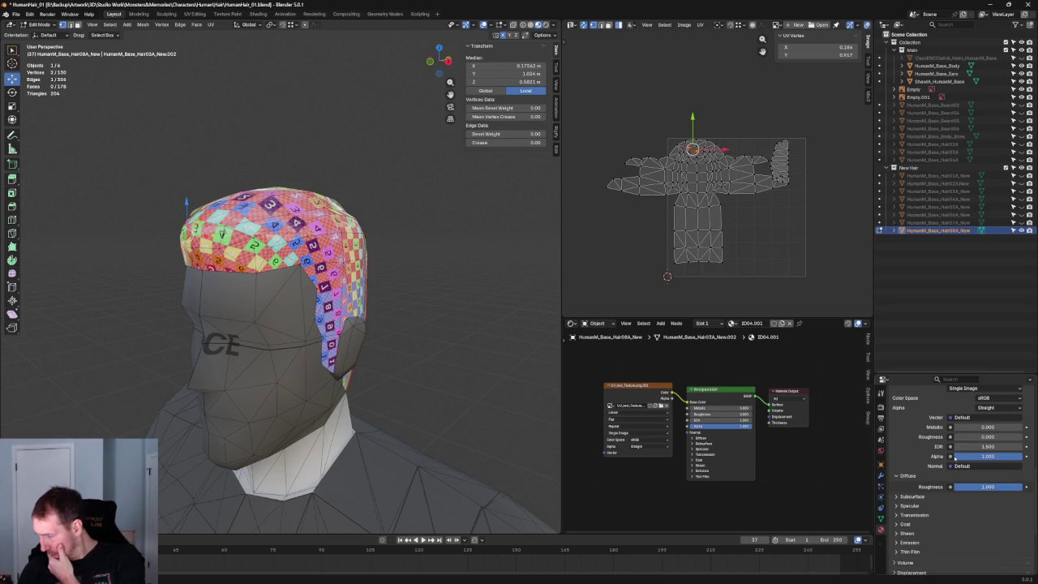
left_click_drag(957, 436, 1024, 436)
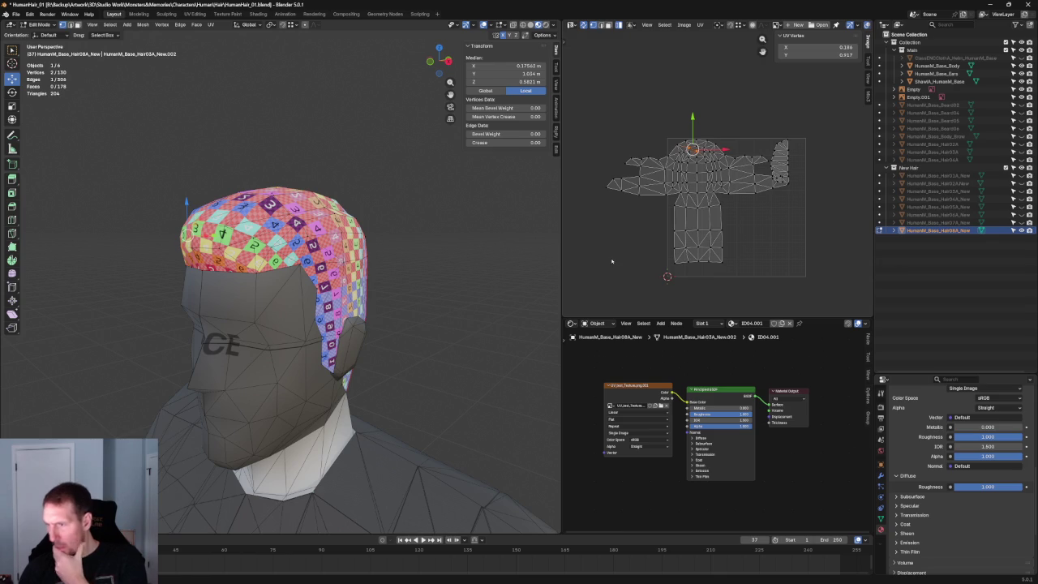
left_click(526, 24)
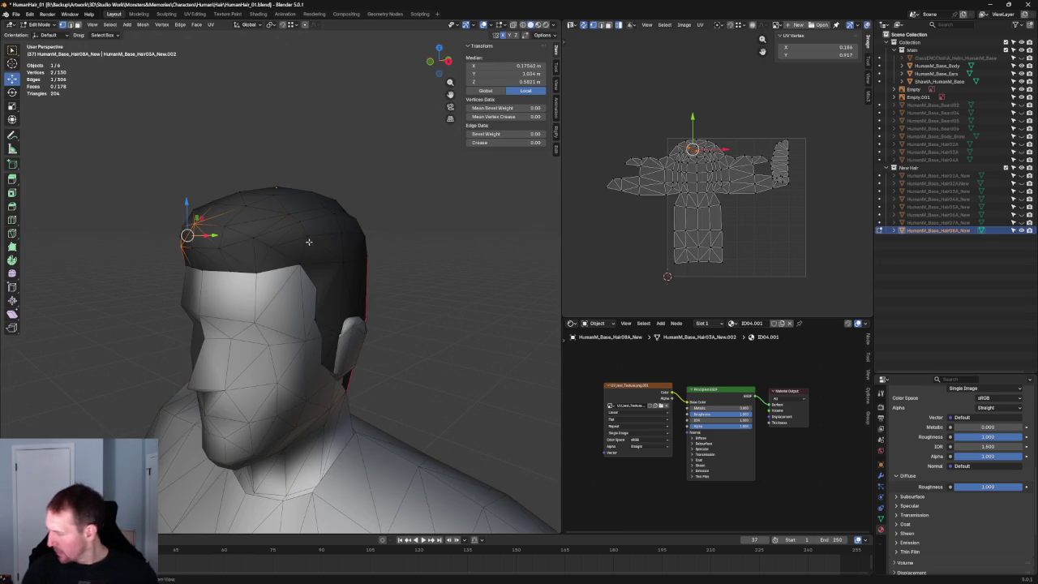
middle_click_drag(312, 240, 415, 272)
scroll(976, 487, "down", 5)
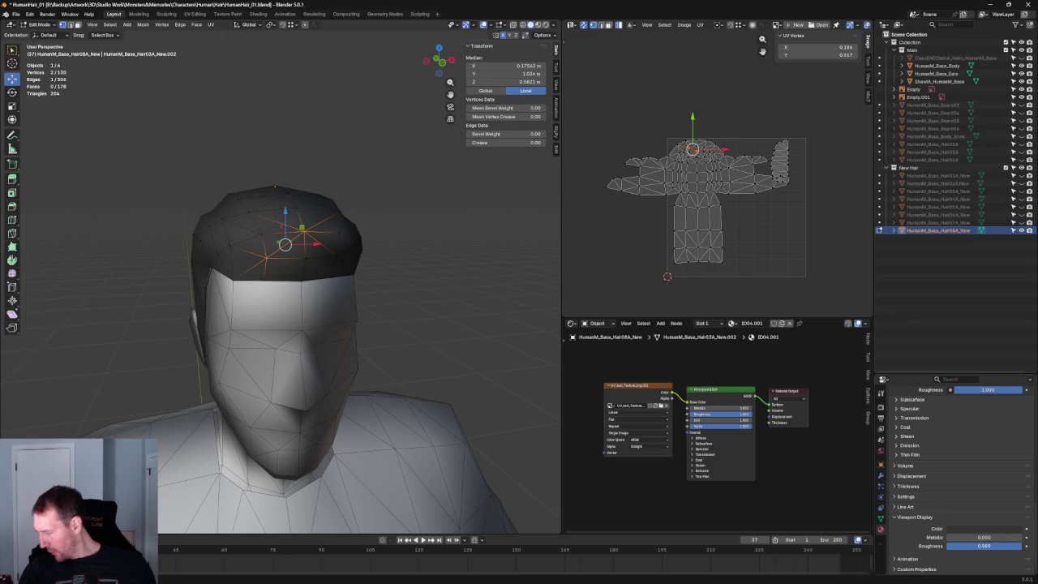
Lower the material's Viewport Display Roughness to 0.129 and check the glossy highlight.
left_click_drag(984, 546, 965, 546)
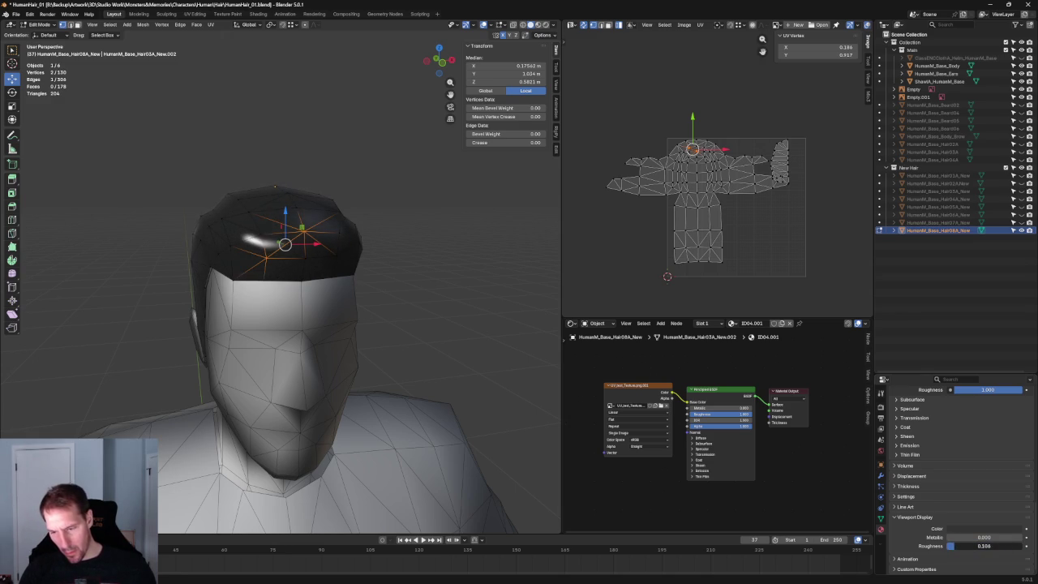
mouse_move(455, 340)
middle_mouse_down()
mouse_move(503, 376)
mouse_move(552, 384)
mouse_move(386, 349)
mouse_move(454, 327)
mouse_move(420, 338)
mouse_move(399, 326)
mouse_move(417, 309)
mouse_move(387, 306)
mouse_move(343, 329)
mouse_move(174, 343)
mouse_move(203, 324)
mouse_move(248, 380)
mouse_move(440, 262)
mouse_move(455, 310)
middle_mouse_up()
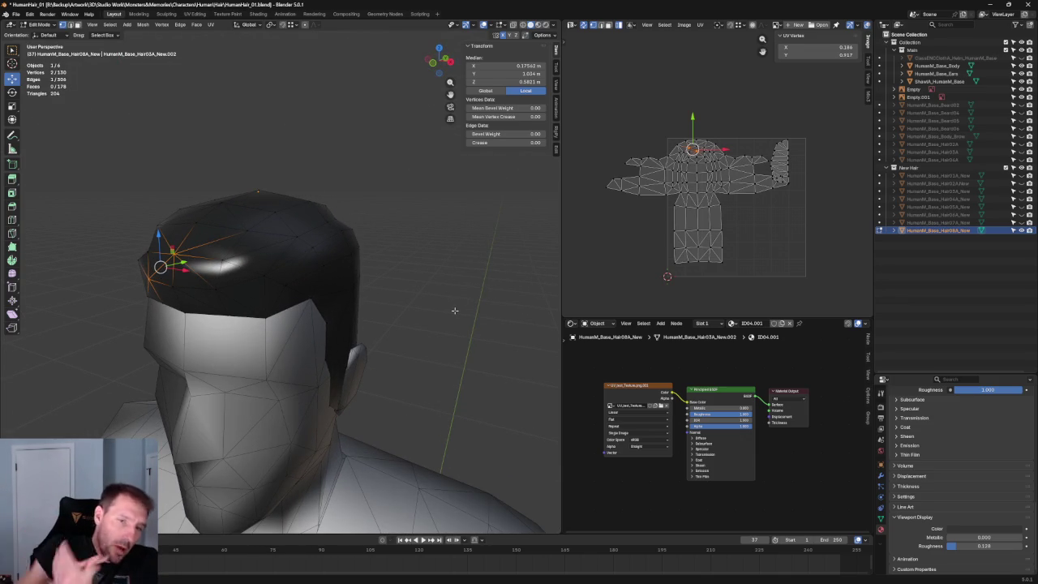
key("shift+alt+z")
key("shift+alt+z")
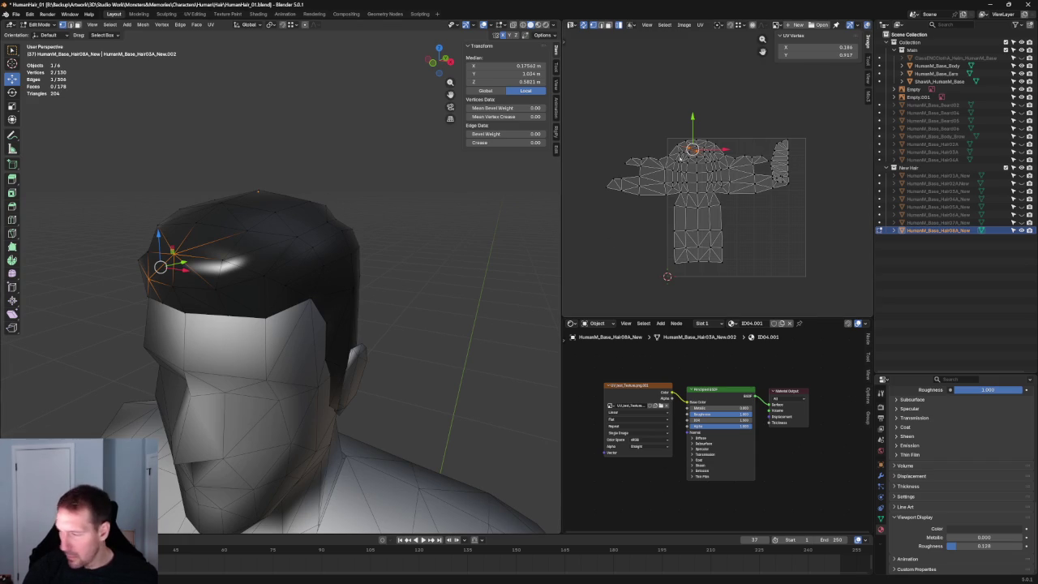
scroll(694, 152, "up", 2)
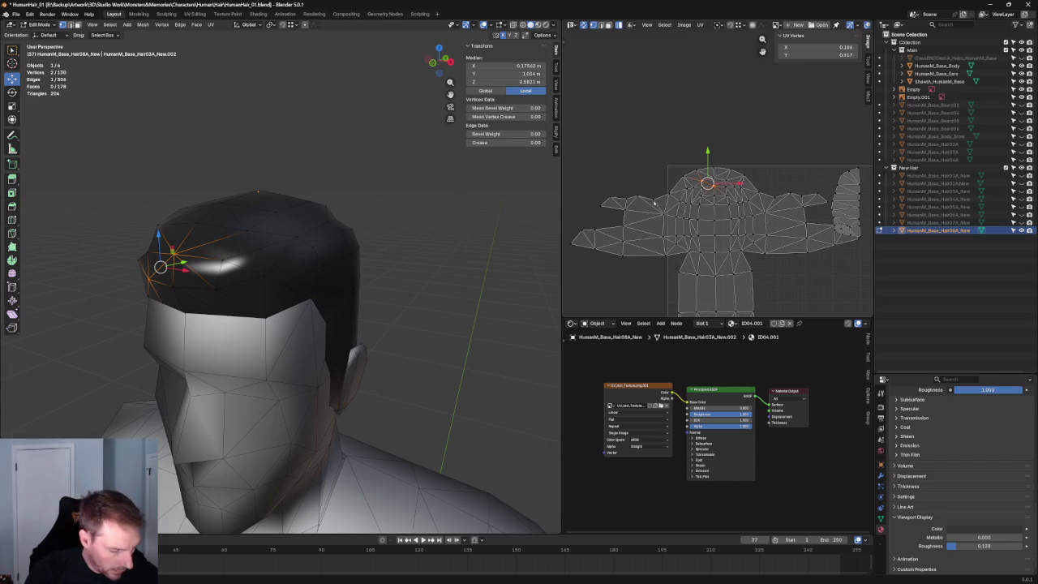
Switch UV selection to faces and box-select faces in the UV layout.
key("alt+a")
left_click_drag(586, 170, 670, 271)
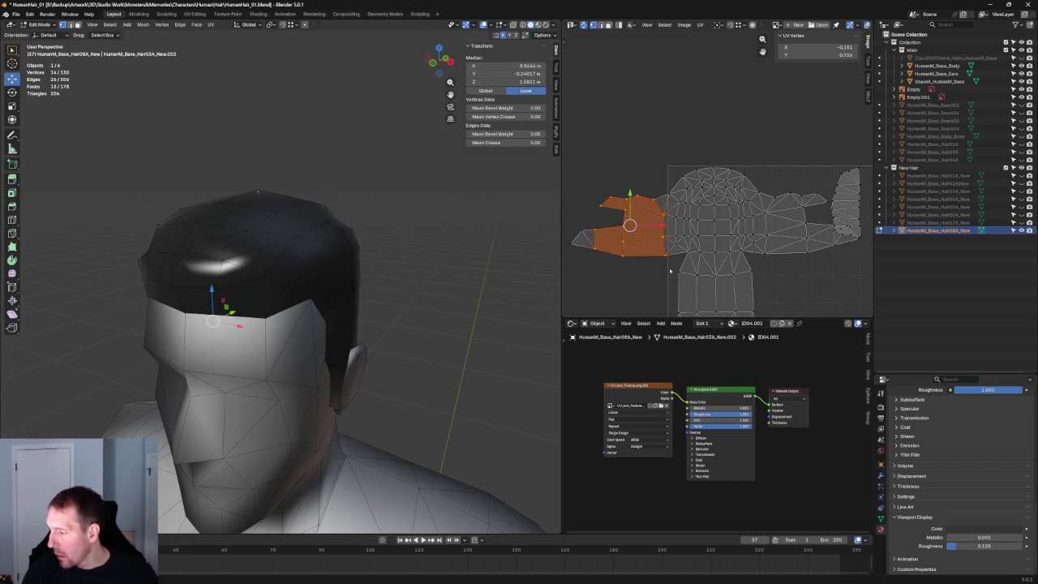
mouse_move(349, 243)
middle_mouse_down()
mouse_move(395, 204)
mouse_move(381, 207)
middle_mouse_up()
middle_click_drag(723, 207, 625, 182)
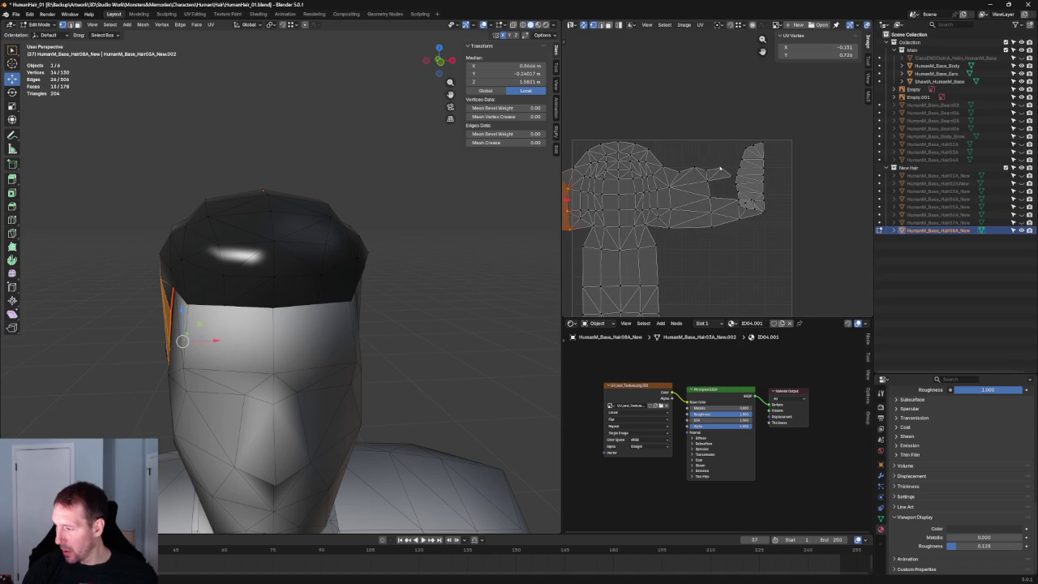
left_click_drag(726, 167, 678, 237)
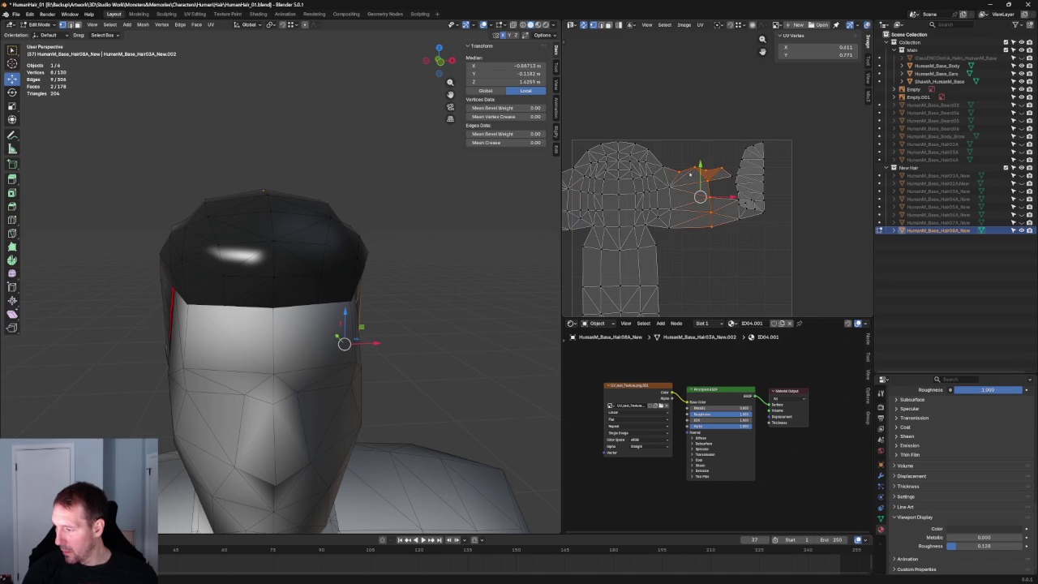
key("3")
key("alt+a")
left_click_drag(694, 156, 660, 235)
scroll(660, 235, "up", 2)
middle_click_drag(661, 235, 681, 252)
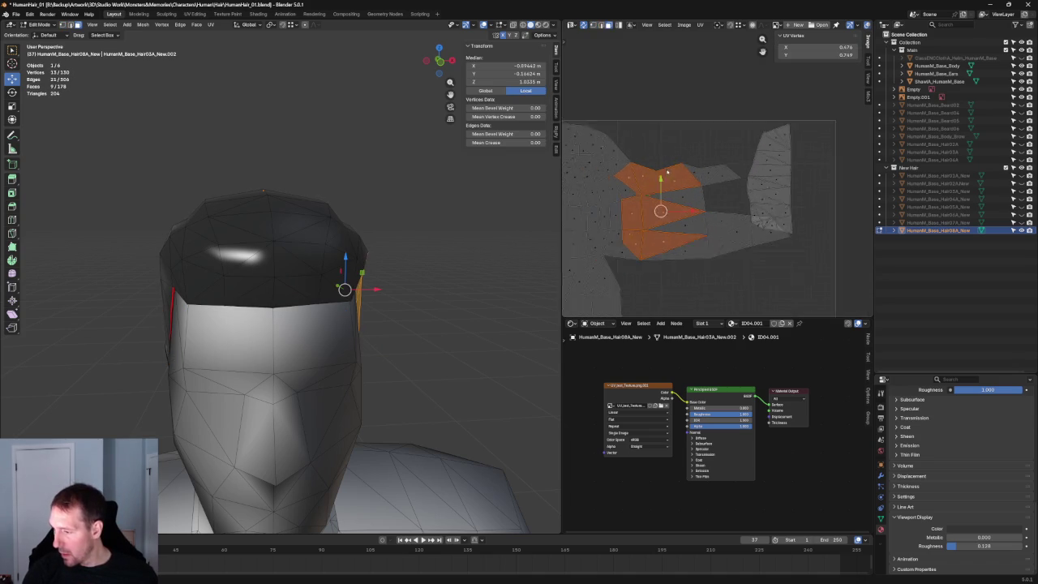
scroll(681, 252, "up", 1)
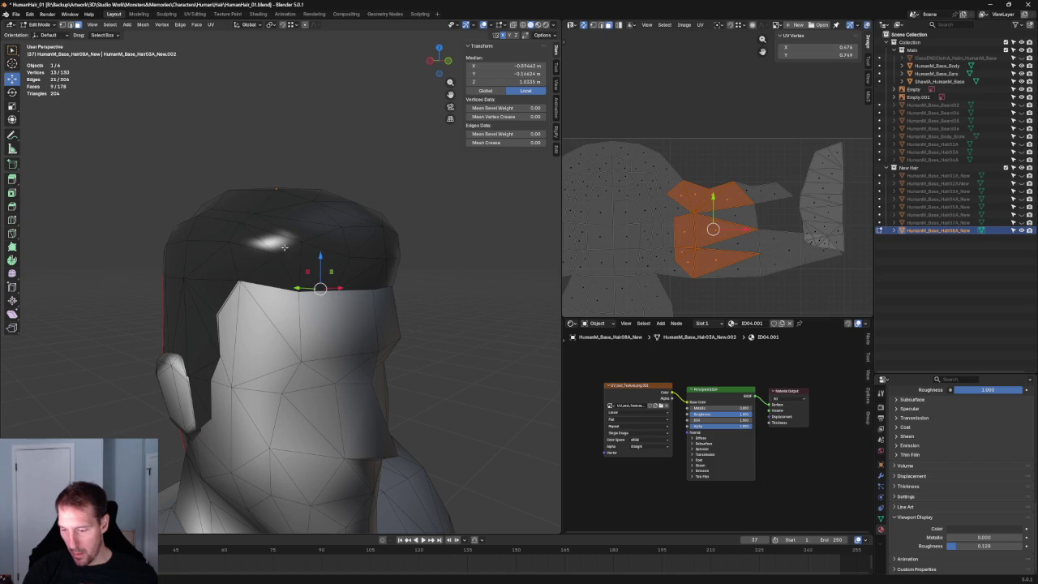
Select the hair band faces on top of the cap, including the end notch face.
left_click(284, 247)
scroll(640, 197, "down", 4)
mouse_move(325, 243)
middle_mouse_down()
mouse_move(235, 253)
mouse_move(316, 262)
middle_mouse_up()
left_click(280, 255)
left_click_drag(316, 262, 268, 300)
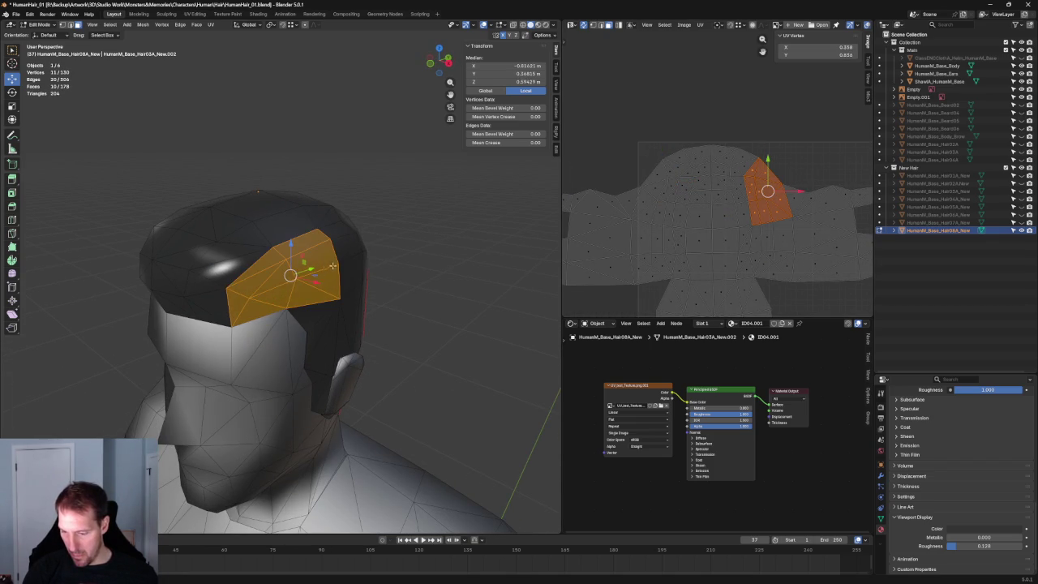
middle_click_drag(267, 300, 305, 272)
left_click_drag(258, 227, 337, 283)
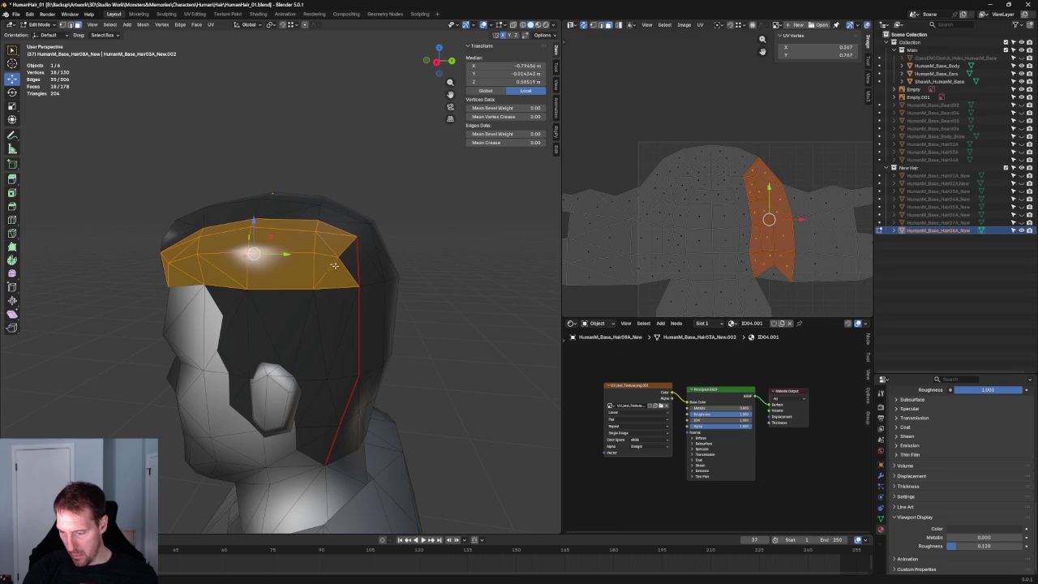
left_click(331, 264, "shift")
Extend the selection to the whole connected hair cap and move its UV island right.
key("l")
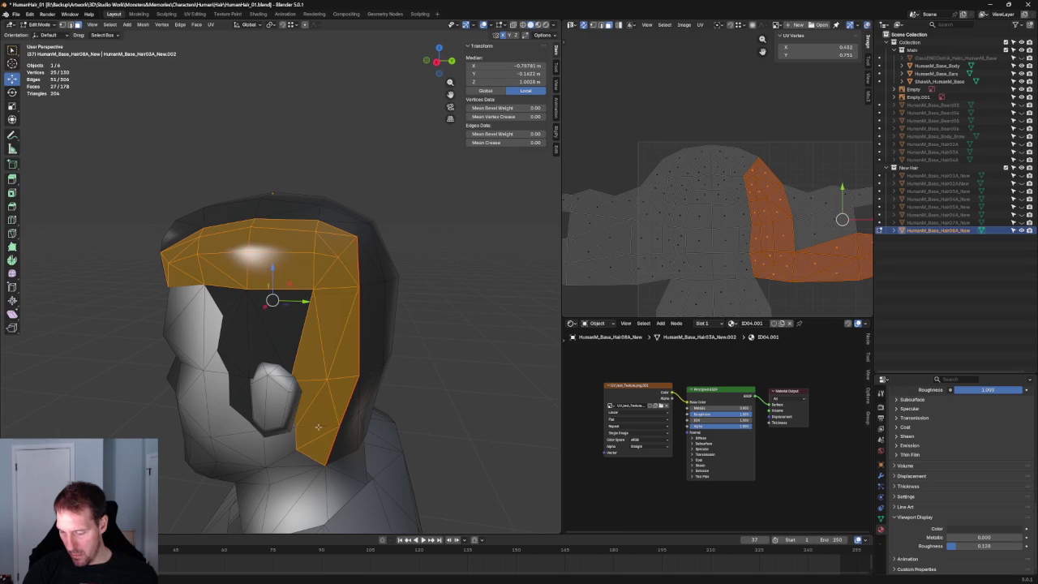
key("l")
key("l")
mouse_move(245, 381)
middle_mouse_down()
mouse_move(243, 286)
mouse_move(382, 271)
middle_mouse_up()
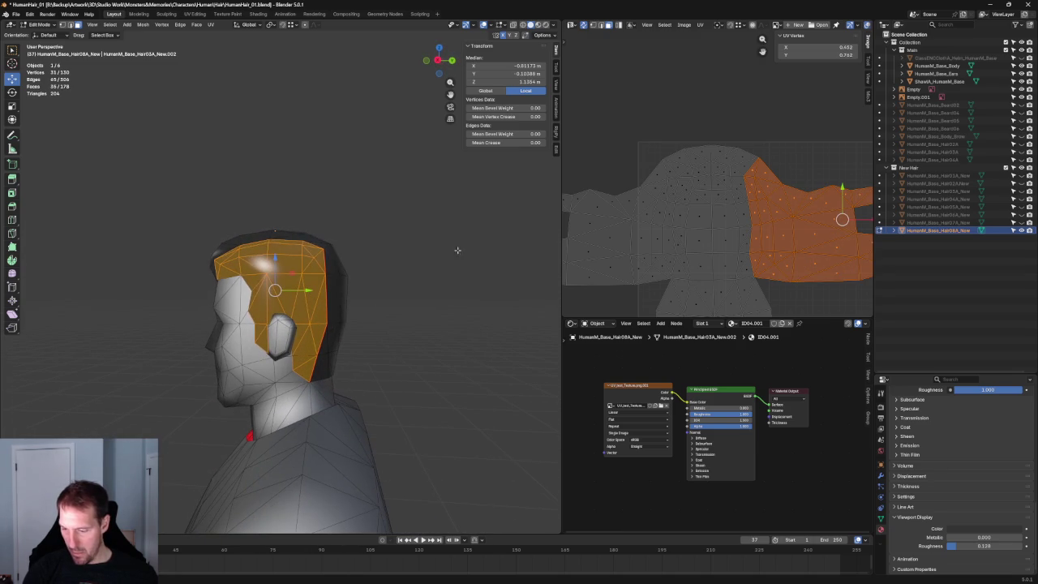
scroll(786, 217, "down", 3)
scroll(692, 237, "down", 1)
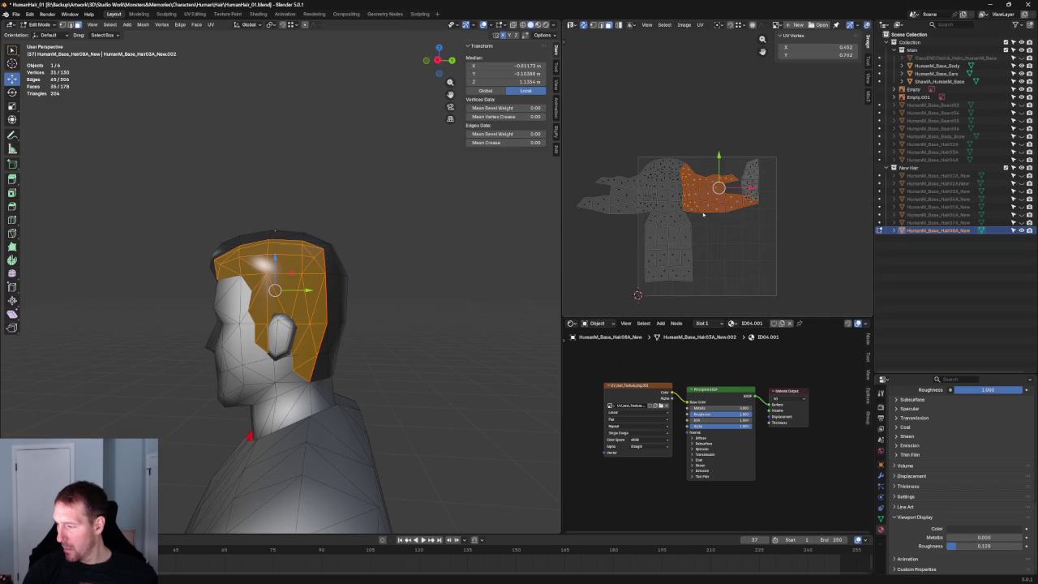
key("ctrl+l")
left_click_drag(667, 219, 711, 220)
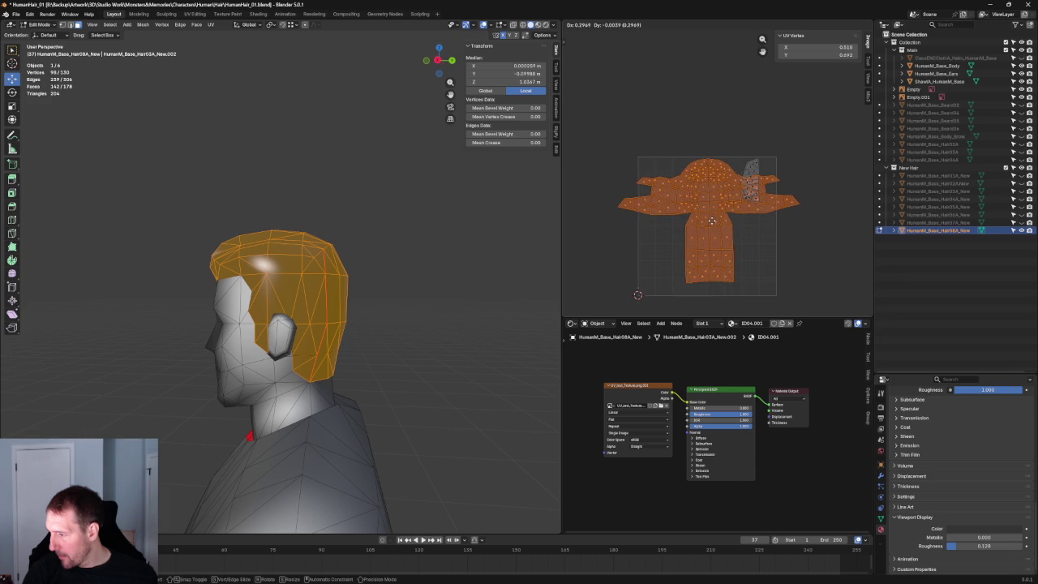
Settle the cap's UV island centred inside the UV square.
left_click(712, 220)
scroll(712, 221, "up", 3)
scroll(697, 164, "up", 2)
left_click_drag(692, 293, 694, 289)
mouse_move(405, 244)
middle_mouse_down()
mouse_move(382, 233)
mouse_move(397, 259)
mouse_move(463, 260)
mouse_move(473, 250)
mouse_move(456, 239)
middle_mouse_up()
scroll(733, 227, "down", 1)
scroll(734, 227, "down", 1)
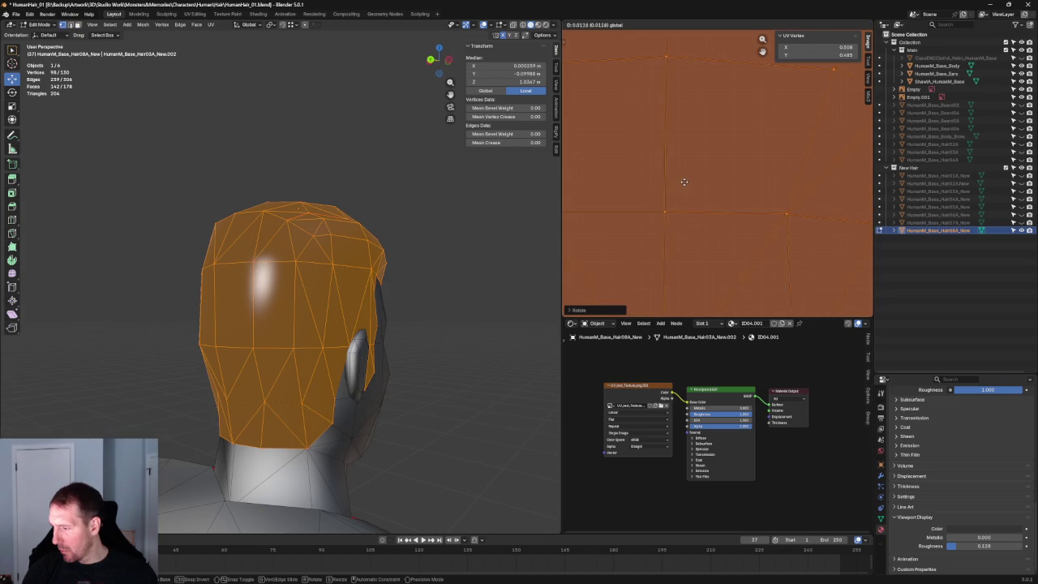
left_click(673, 185)
Box-select the centre column of UV edges in the island.
scroll(684, 185, "down", 10)
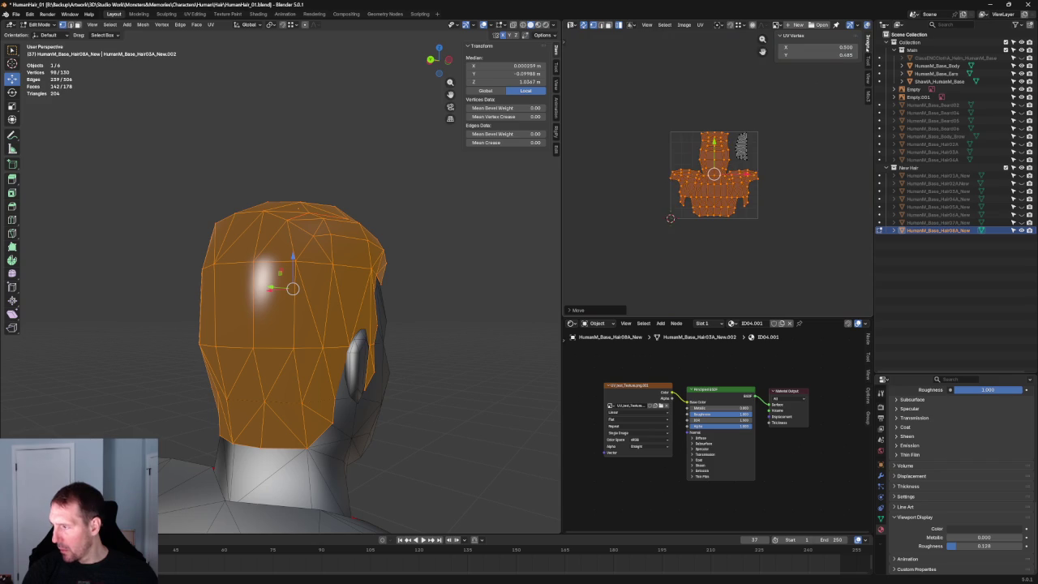
scroll(763, 137, "up", 4)
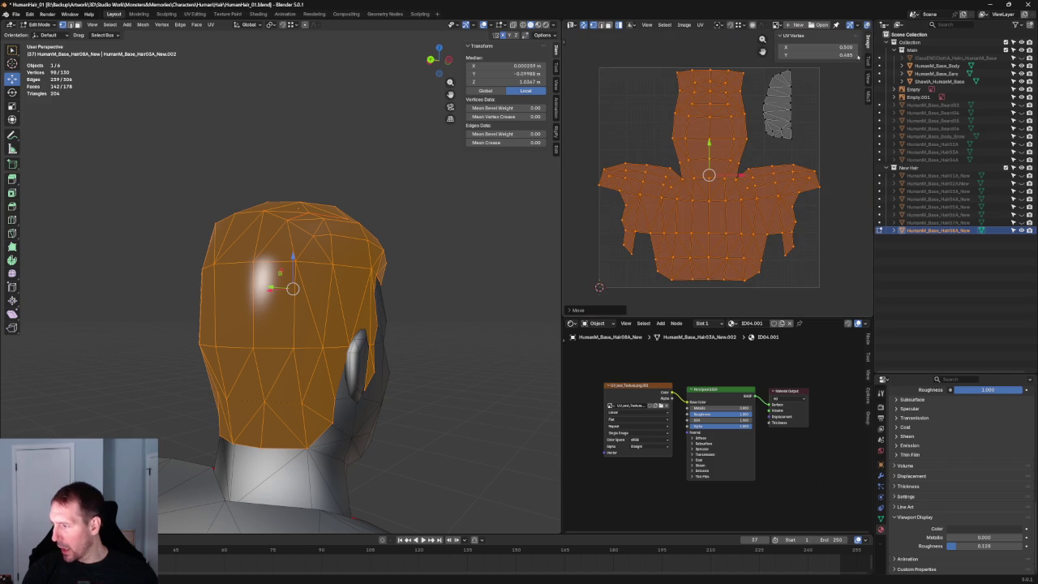
scroll(684, 81, "up", 3)
scroll(673, 93, "down", 2)
scroll(663, 103, "down", 1)
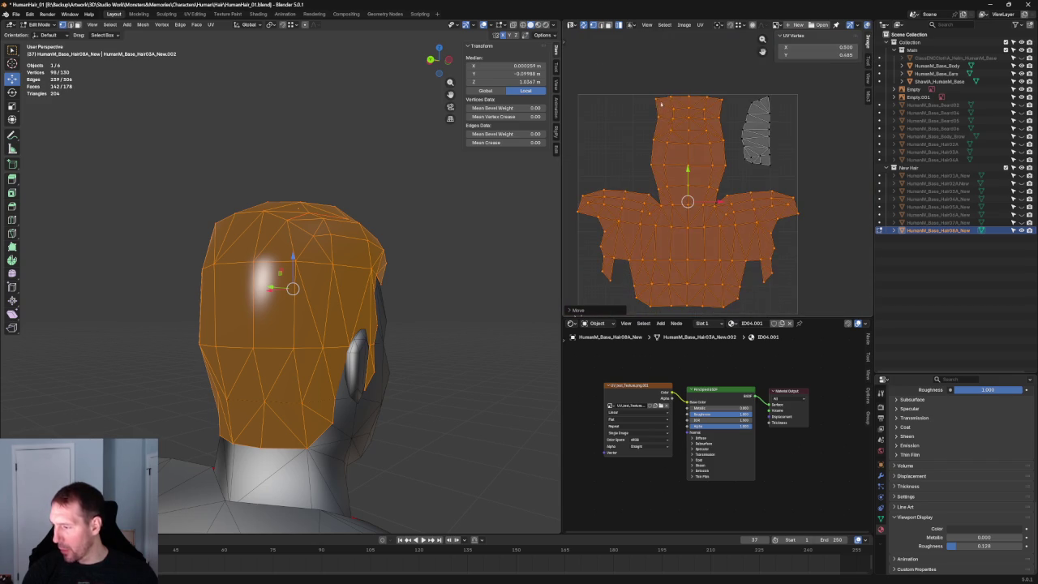
mouse_move(681, 81)
left_mouse_down()
mouse_move(738, 341)
mouse_move(686, 317)
left_mouse_up()
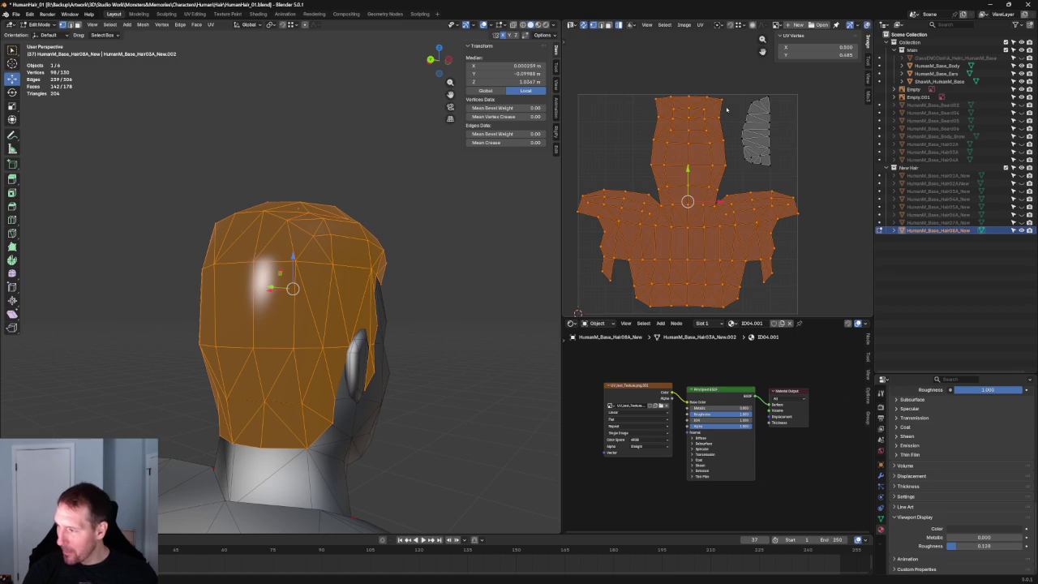
left_click(680, 87)
left_click(711, 92)
left_click_drag(695, 87, 681, 314)
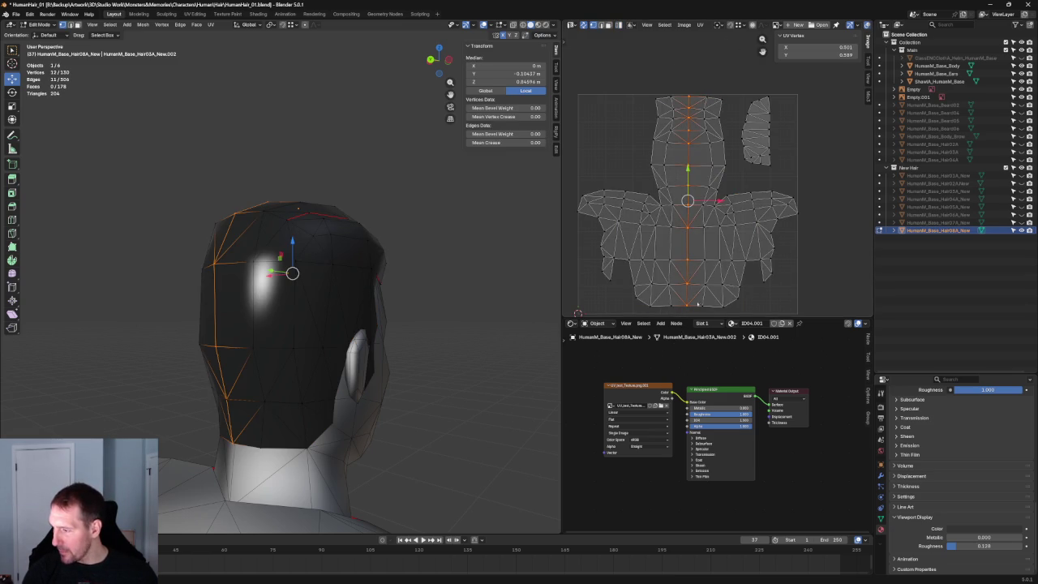
Straighten the centre UV column with S X 0 and a vertical Align.
key("s")
key("x")
key("0")
key("Return")
key("shift+w")
left_click(685, 189)
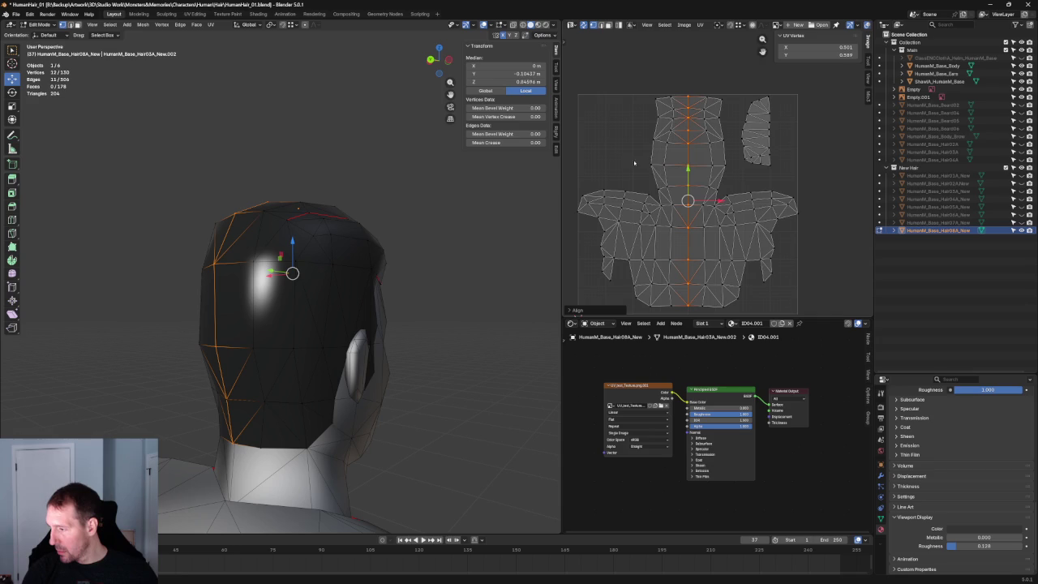
Level the top and lower UV rows with S Y 0, then preview the checker texture.
mouse_move(673, 95)
left_mouse_down()
mouse_move(672, 123)
mouse_move(734, 98)
mouse_move(647, 107)
left_mouse_up()
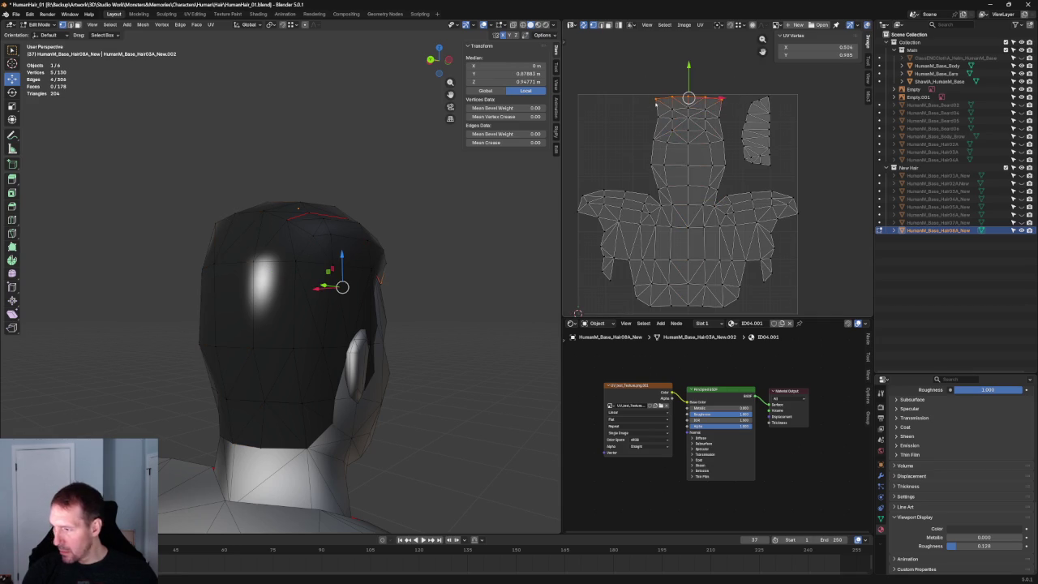
key("s")
key("y")
key("0")
key("Return")
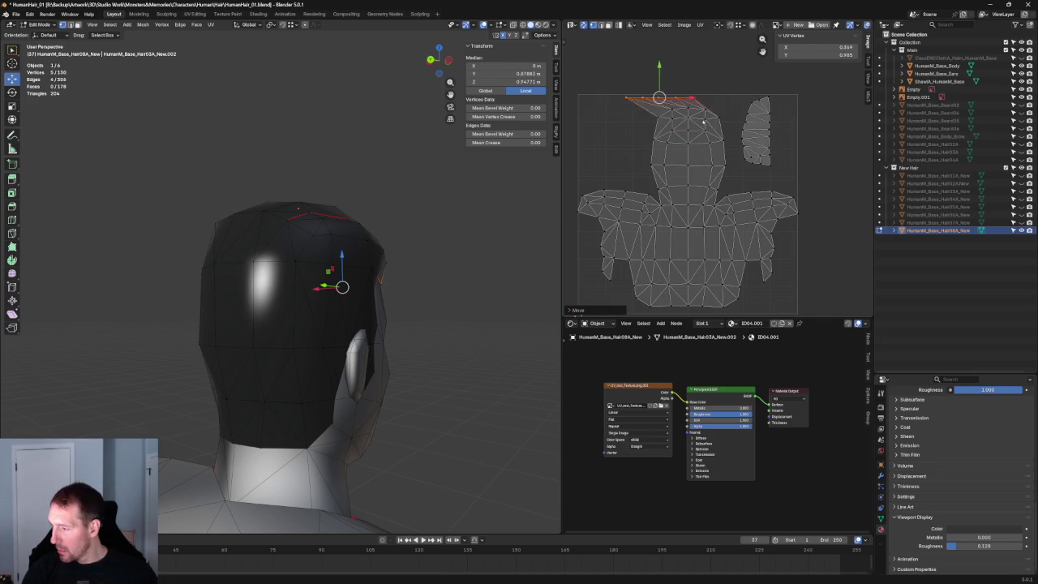
mouse_move(667, 115)
left_mouse_down()
mouse_move(707, 123)
mouse_move(706, 142)
mouse_move(729, 148)
left_mouse_up()
mouse_move(649, 136)
left_mouse_down()
mouse_move(728, 150)
mouse_move(641, 171)
left_mouse_up()
left_click_drag(723, 182, 634, 195)
left_click(821, 155)
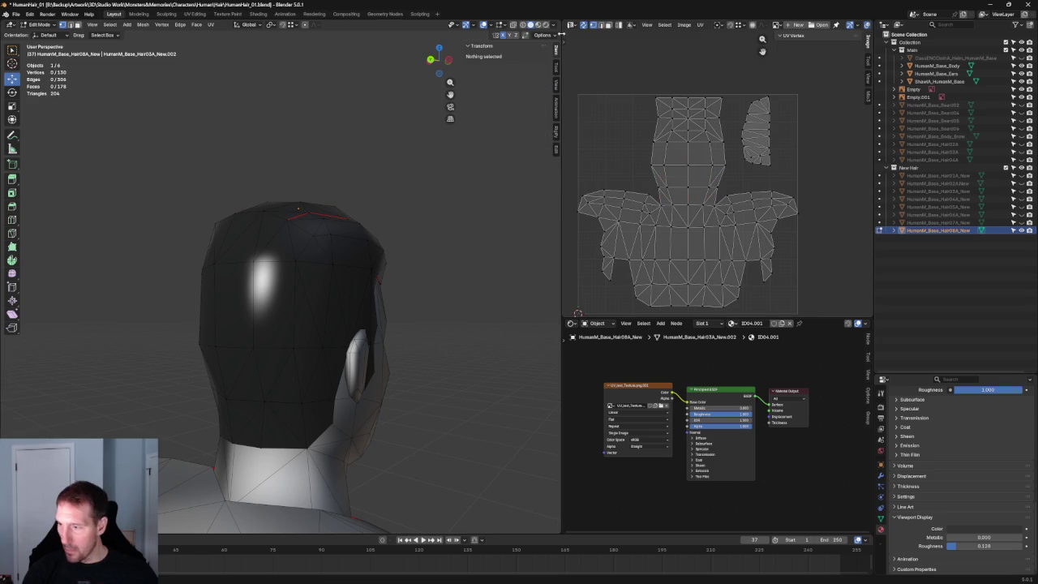
key("z")
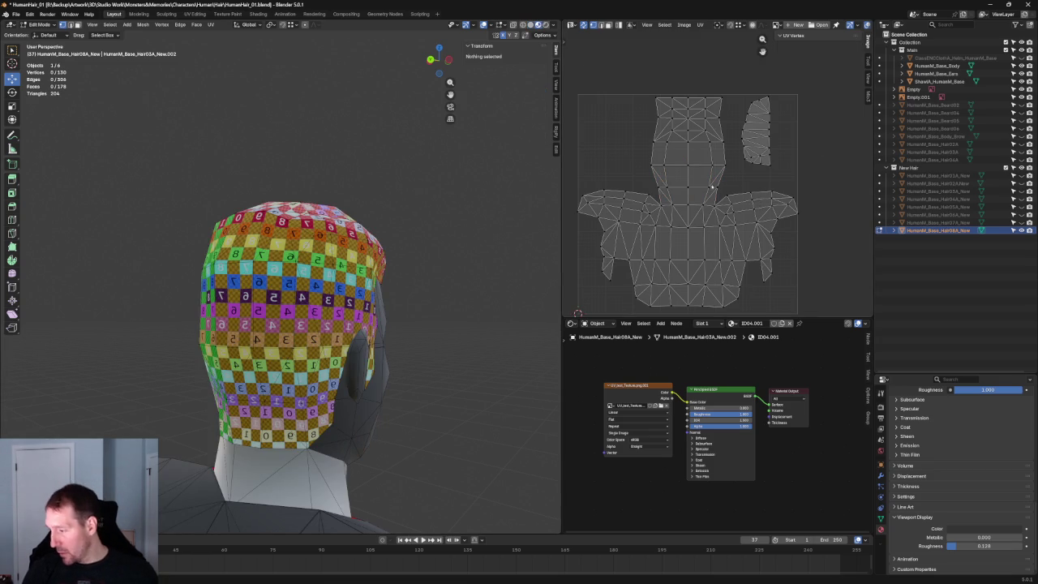
Re-unwrap the hair cap UVs from a horizontal edge loop and align them with Shift+W.
scroll(714, 184, "up", 3)
left_click(603, 186, "alt")
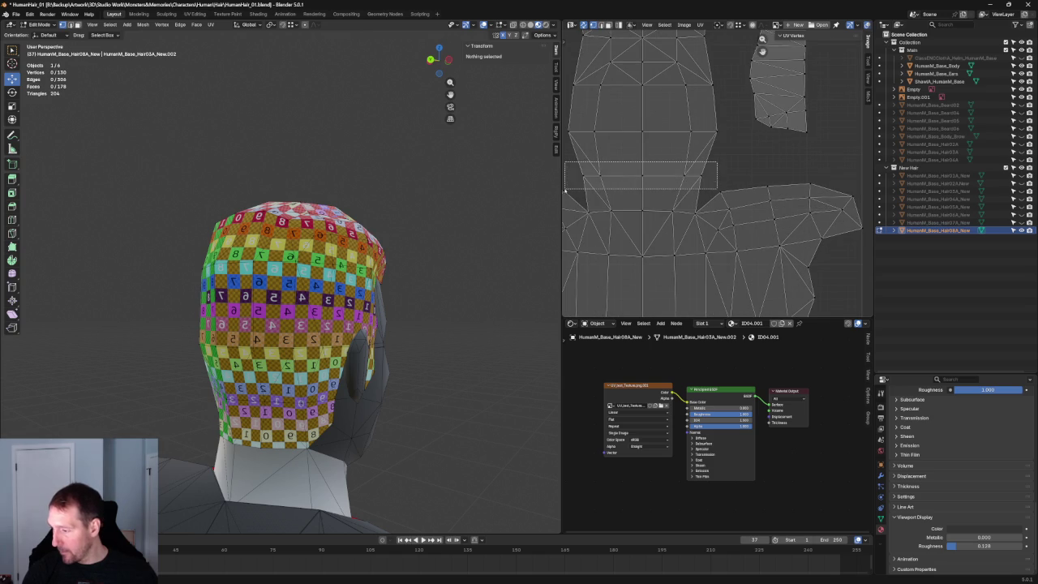
key("Home")
key("ctrl+KP_1")
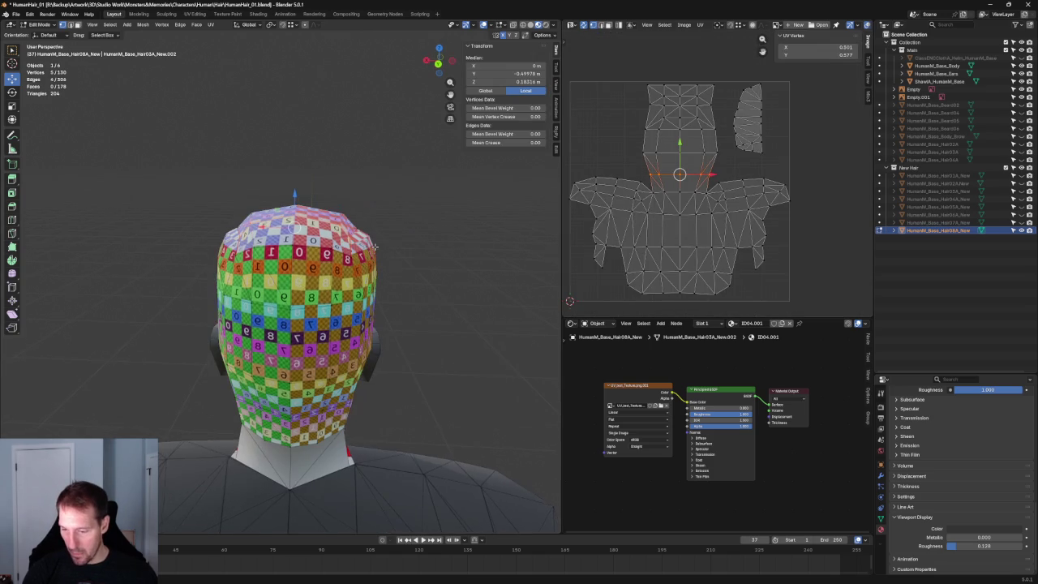
right_click(664, 162)
left_click(656, 169)
key("shift+w")
left_click(691, 173)
left_click(794, 220)
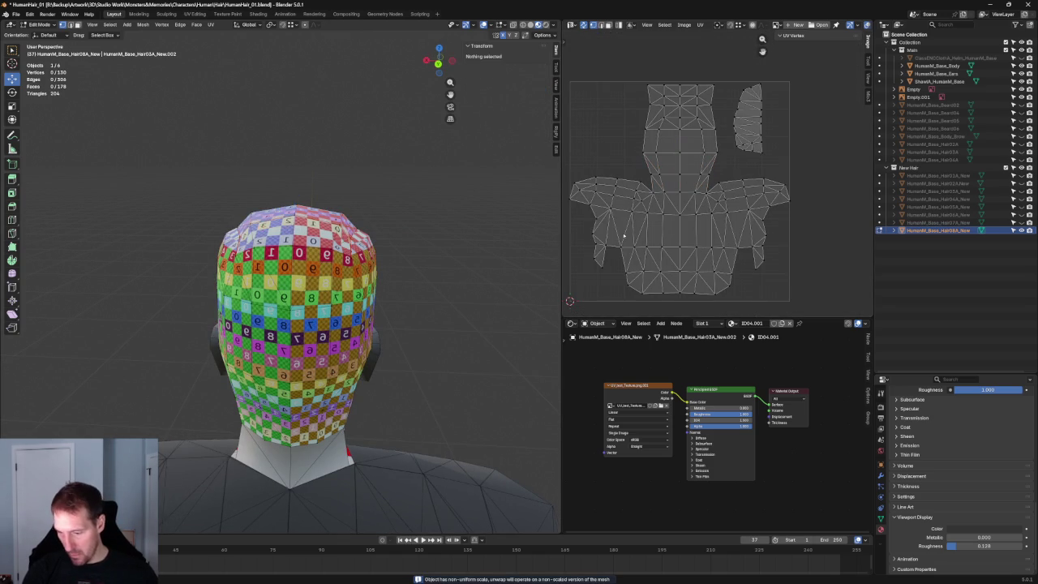
mouse_move(394, 213)
middle_mouse_down()
mouse_move(511, 237)
mouse_move(411, 285)
mouse_move(414, 298)
mouse_move(422, 268)
middle_mouse_up()
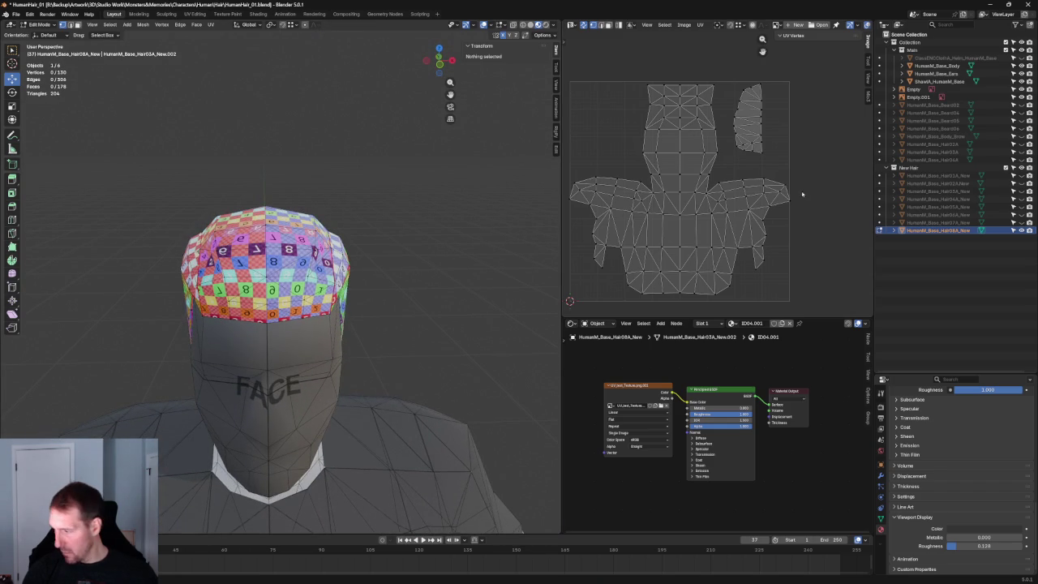
Mirror the whole cap UV island along X and rotate it slightly.
key("l")
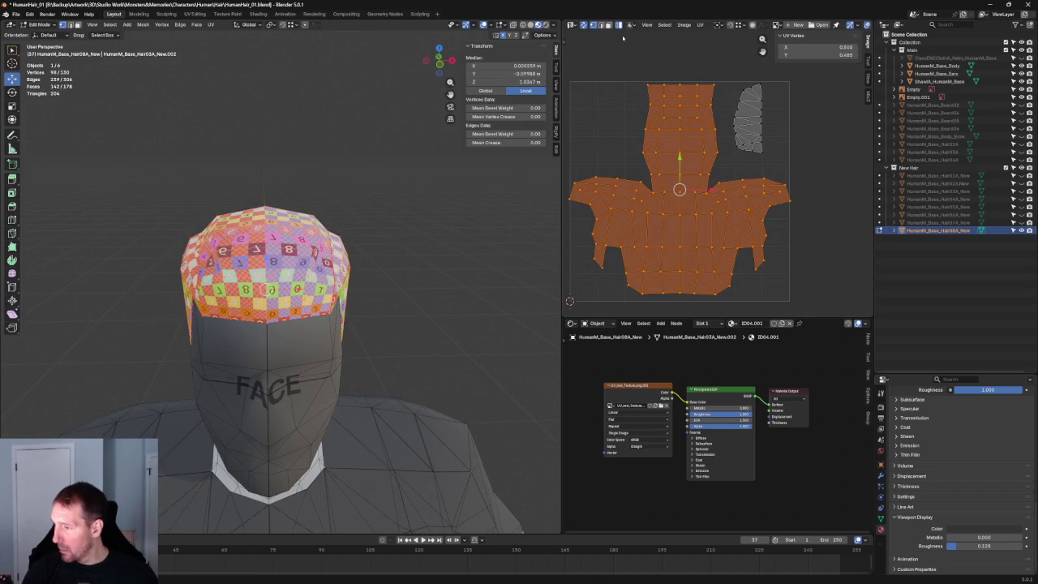
right_click(629, 128)
left_click(718, 195)
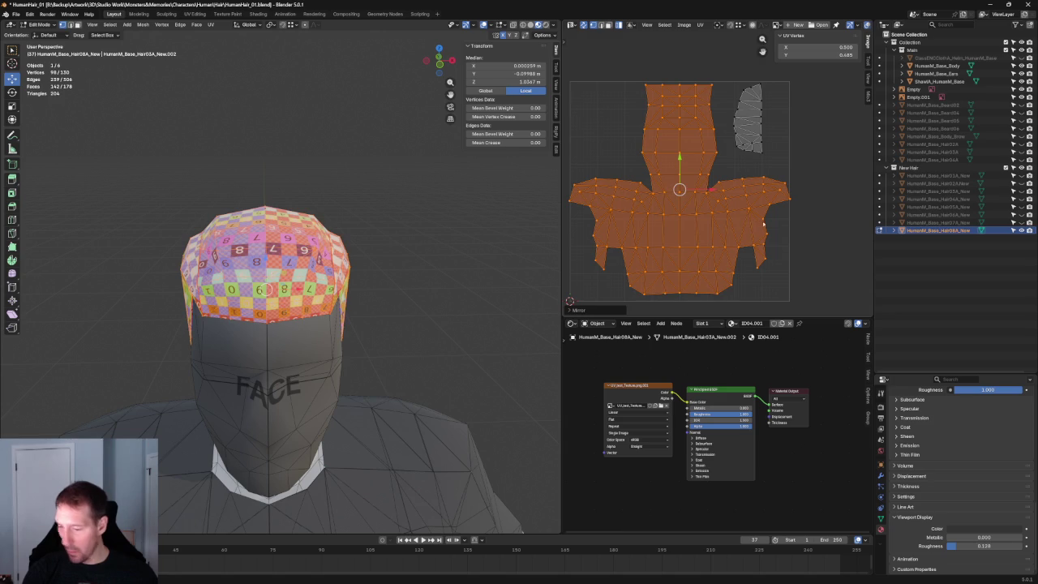
key("c")
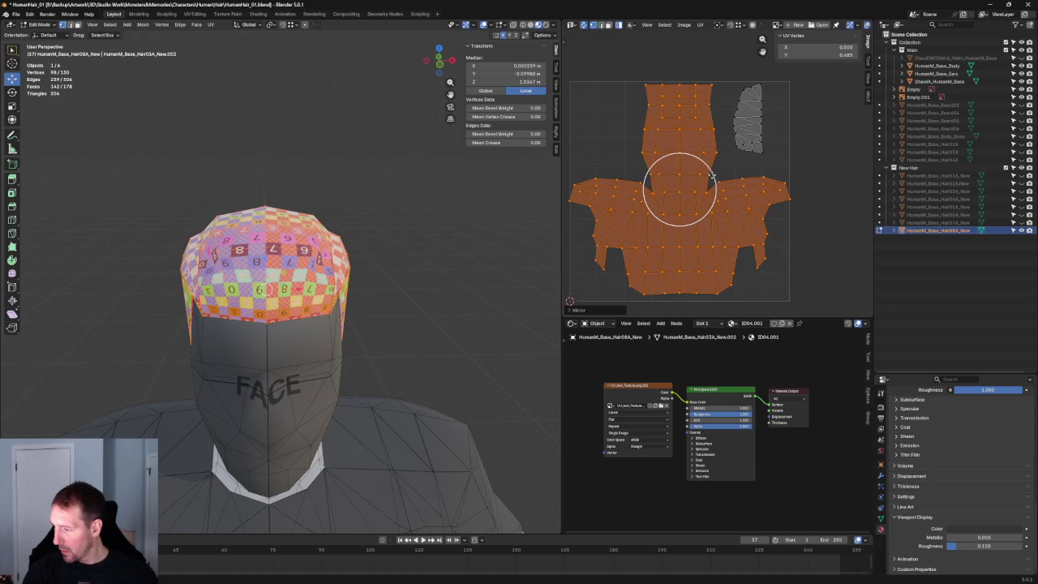
key("r")
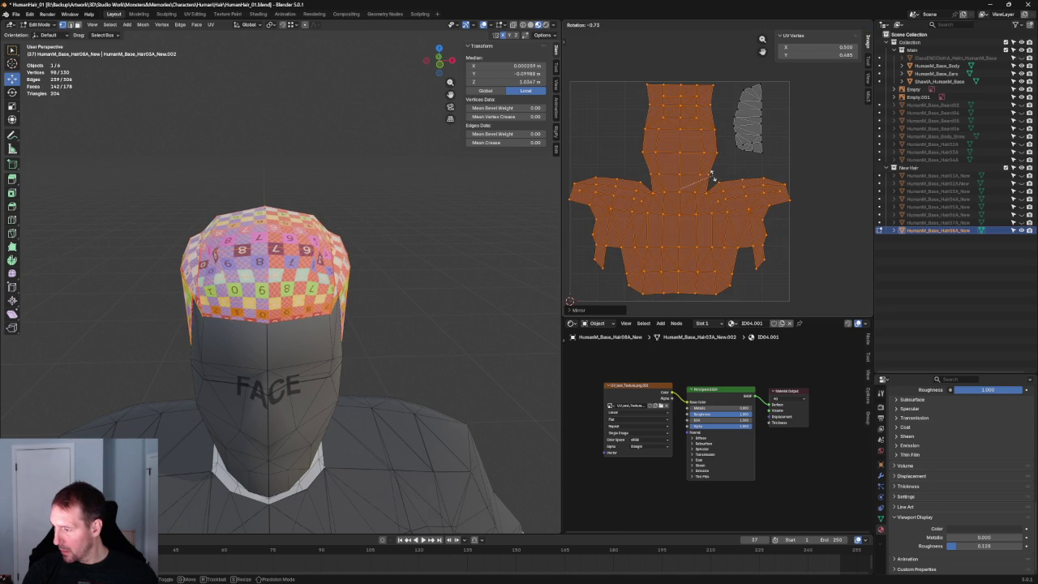
left_click(712, 174)
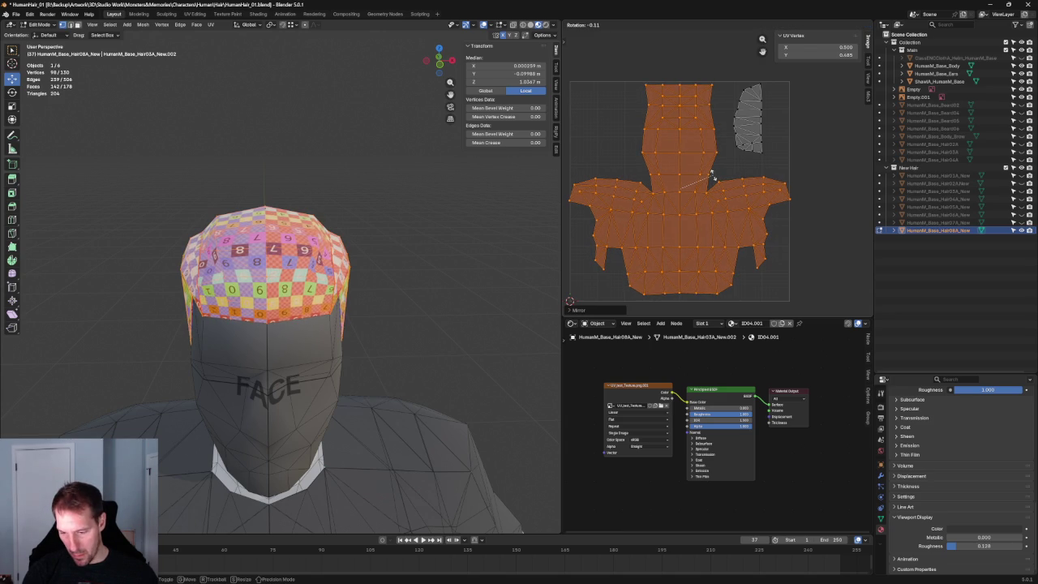
Switch the viewport to front orthographic view to check the checker on the cap.
key("c")
scroll(276, 284, "up", 3)
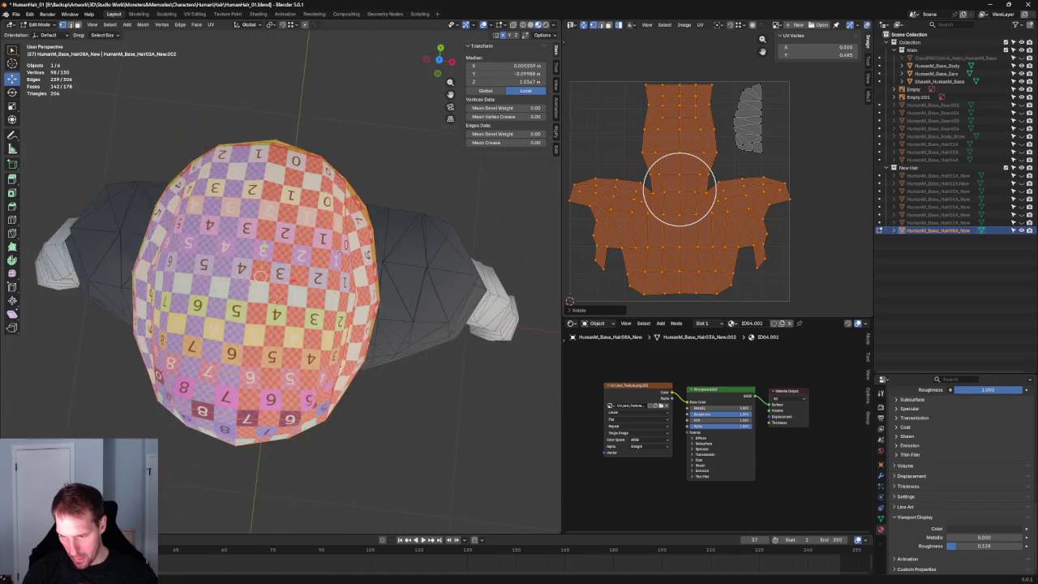
middle_click_drag(276, 284, 384, 103)
key("KP_1")
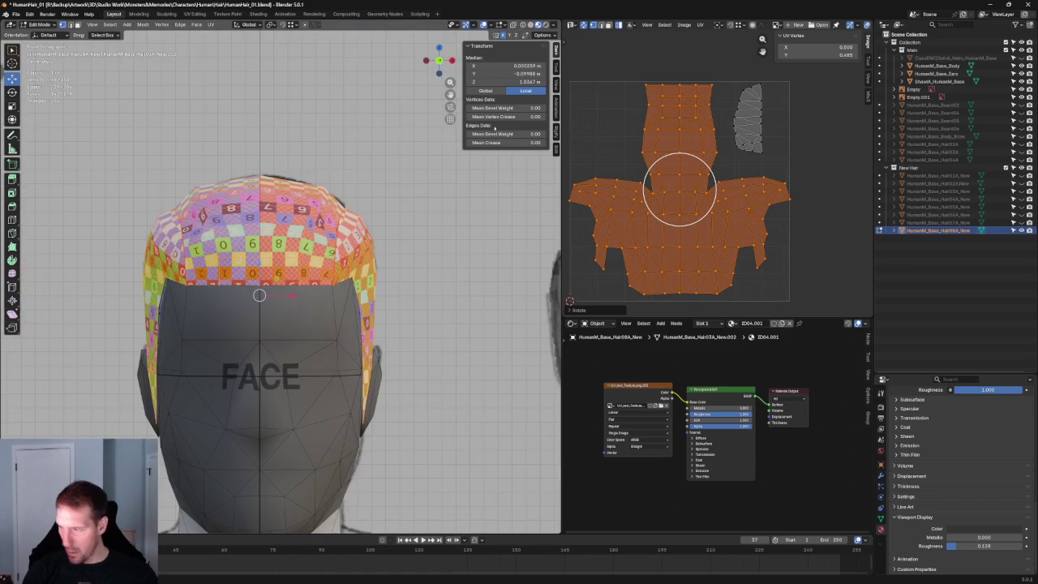
scroll(646, 162, "down", 1)
scroll(653, 154, "up", 2)
scroll(660, 143, "down", 1)
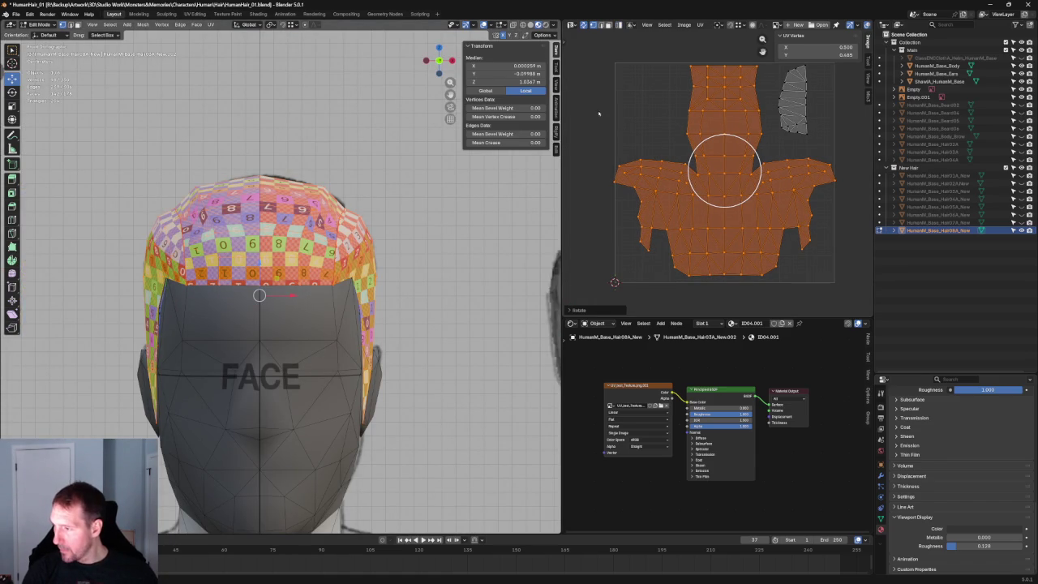
Select the left part of the UV island and bring up its UV operations menu.
key("alt+a")
left_click_drag(649, 211, 660, 220)
right_click(665, 224)
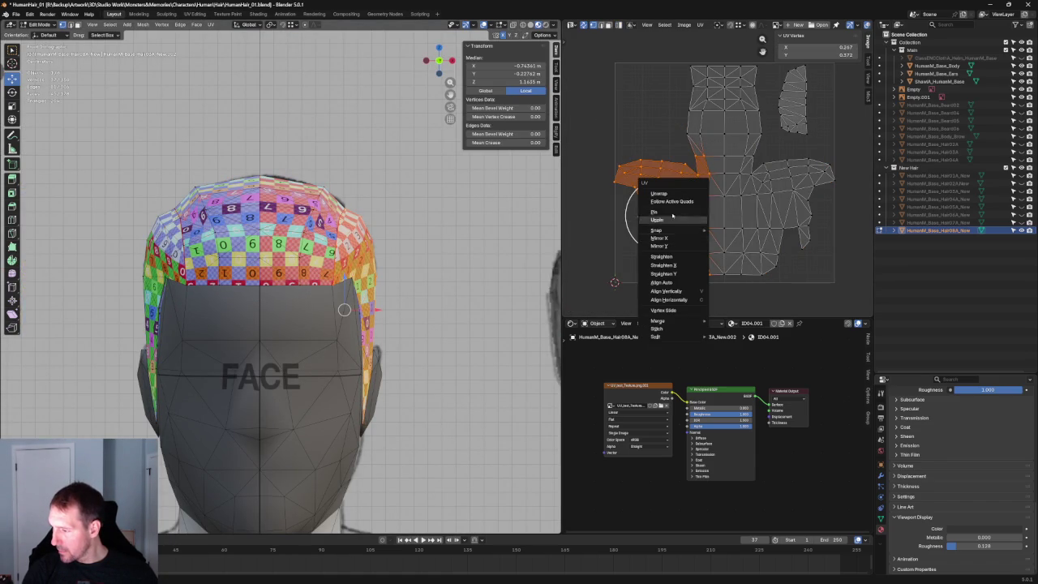
Re-unwrap the selected left part of the UV island.
left_click(678, 194)
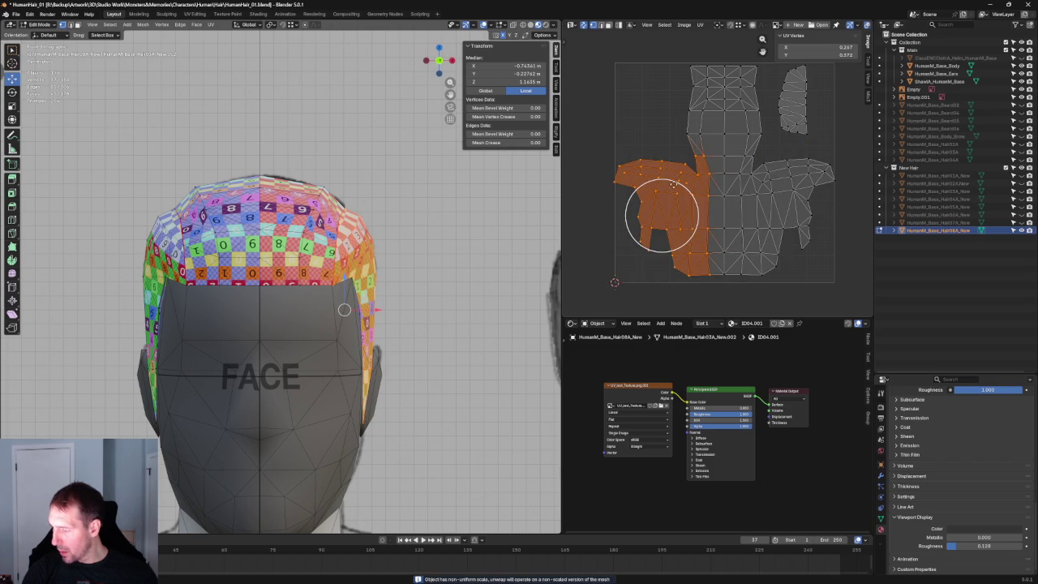
key("alt+a")
scroll(816, 186, "up", 2)
scroll(839, 186, "up", 2)
scroll(765, 143, "up", 2)
Straighten the bottom-edge UV vertex rows with Align.
left_click(765, 143)
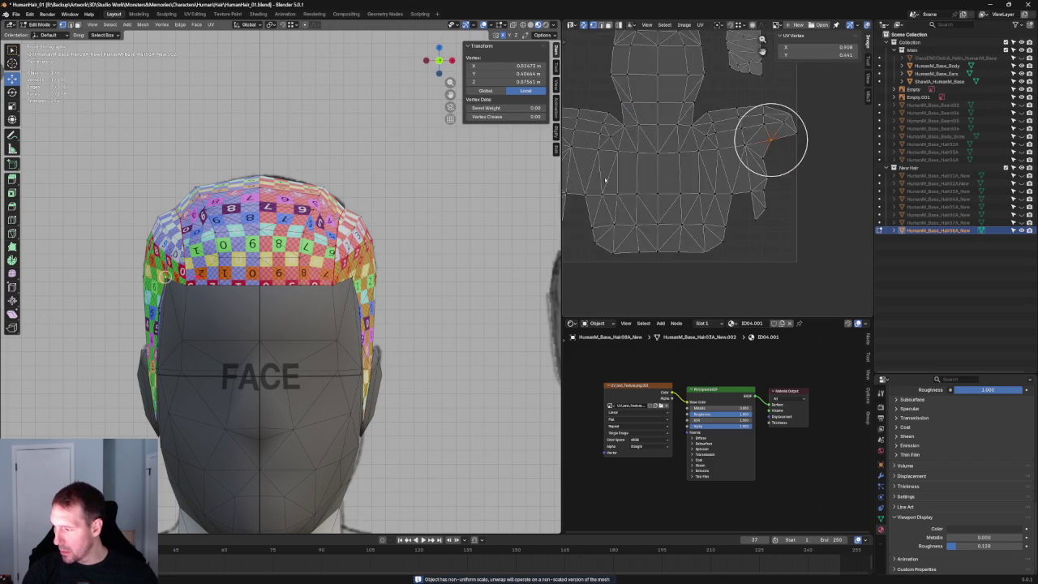
scroll(793, 136, "up", 2)
middle_click_drag(793, 135, 812, 139)
key("alt+a")
left_click_drag(625, 281, 670, 280)
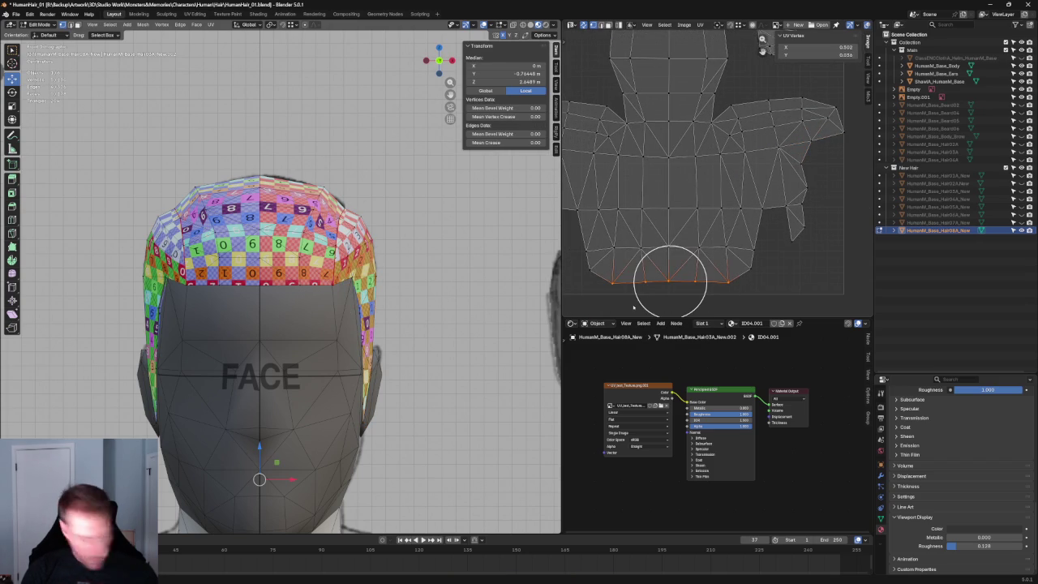
left_click_drag(754, 241, 588, 244)
key("shift+w")
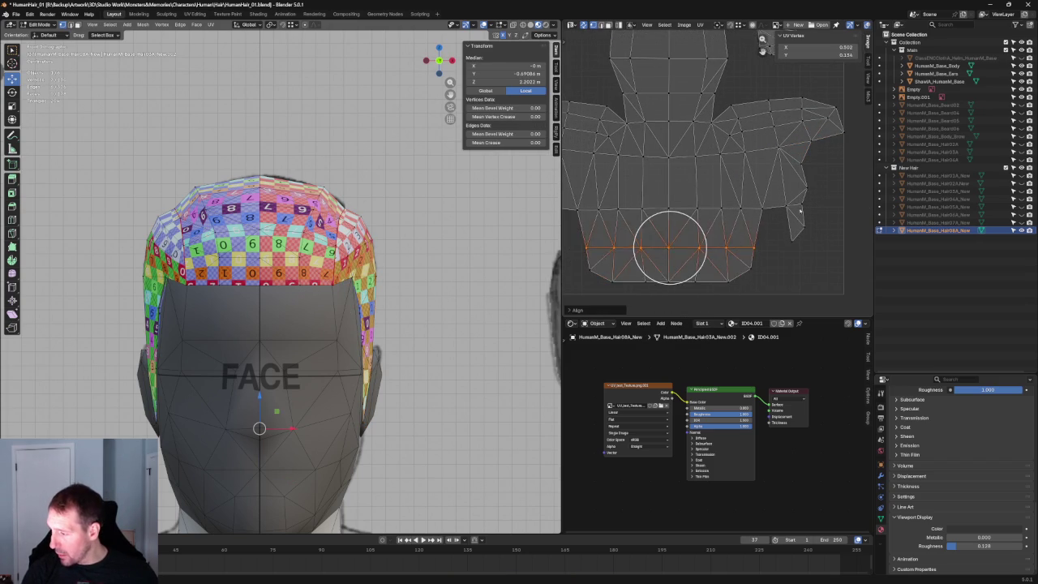
Move the upper row's end vertex and level both end vertices to the same height.
scroll(694, 215, "down", 2)
scroll(694, 209, "up", 2)
key("b")
left_click_drag(788, 193, 571, 212)
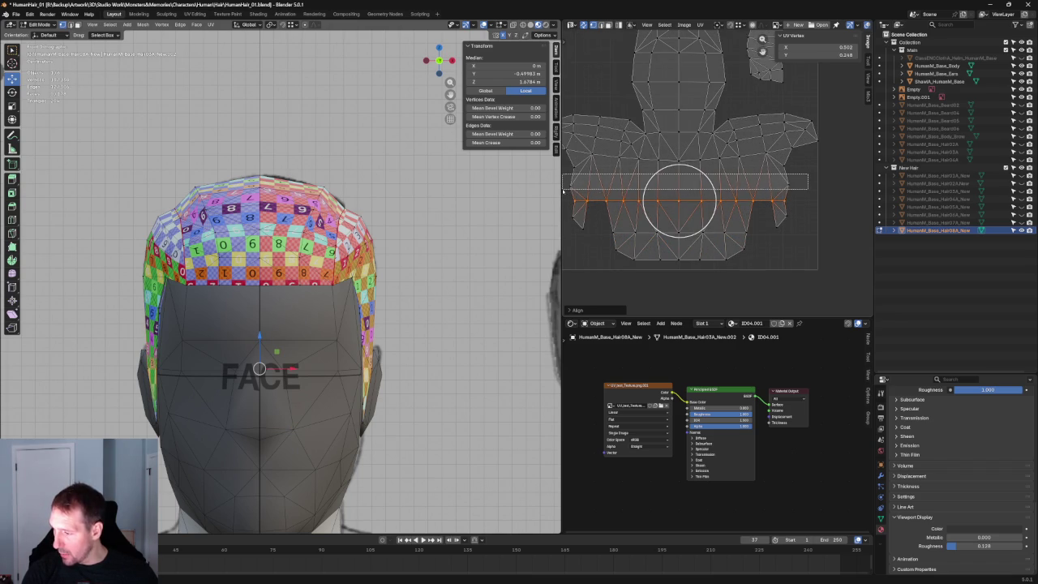
key("ctrl+z")
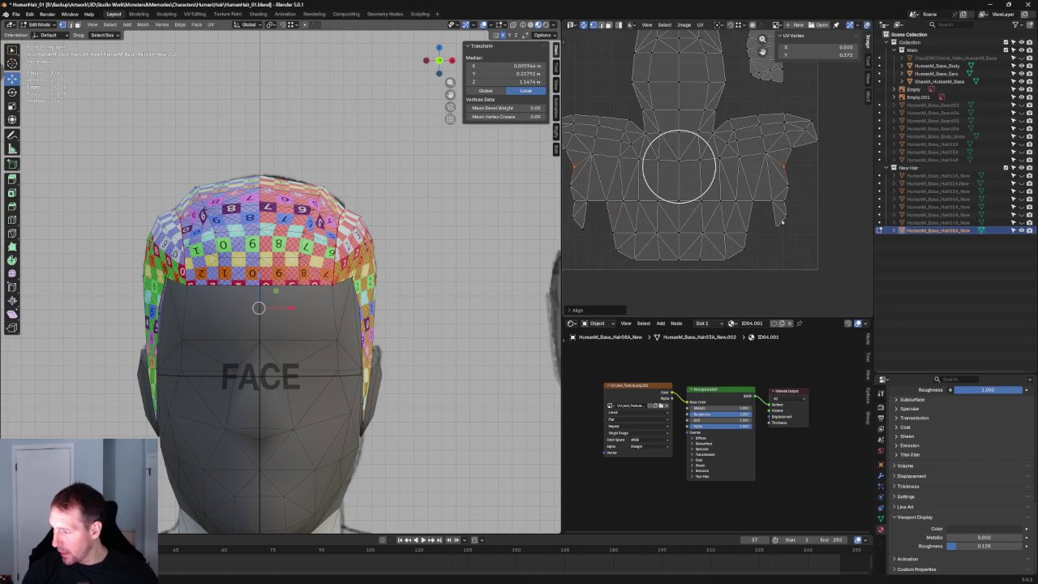
left_click(781, 222)
key("g")
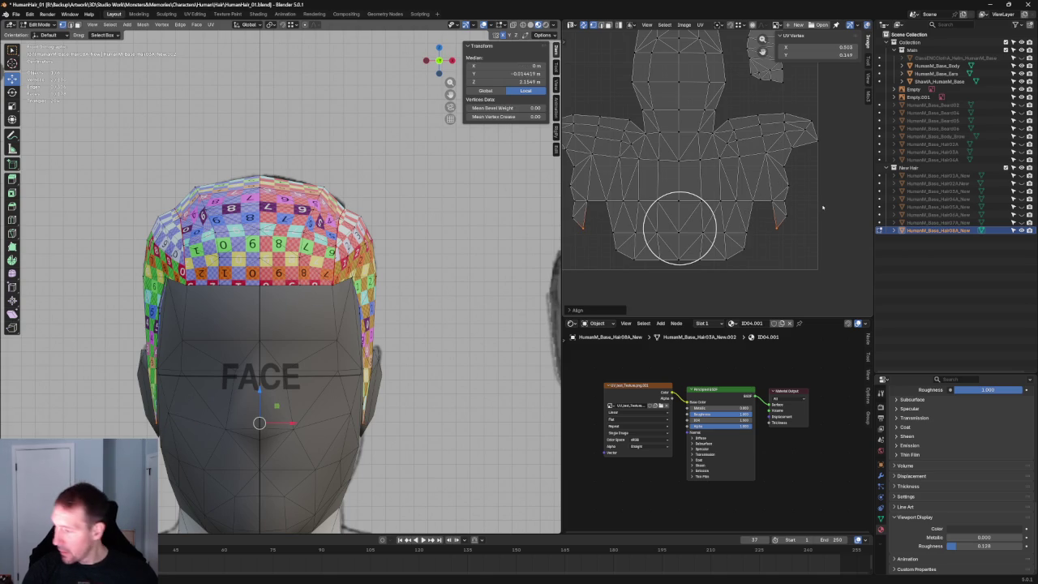
left_click(564, 217)
left_click(574, 215, "shift")
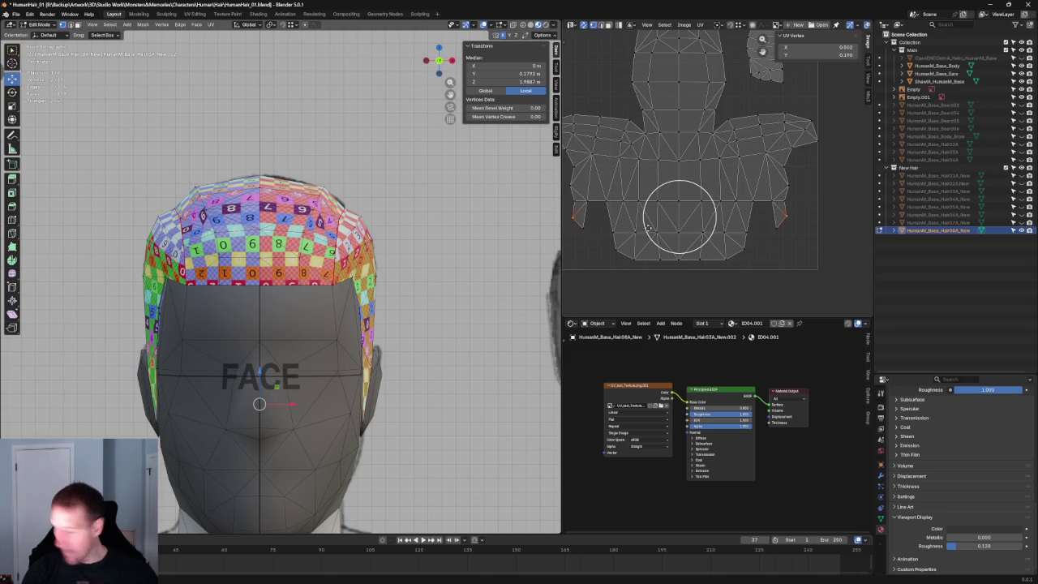
key("shift+w")
Align the centre UV edge columns and the matching shoulder edges.
left_click_drag(651, 154, 671, 267)
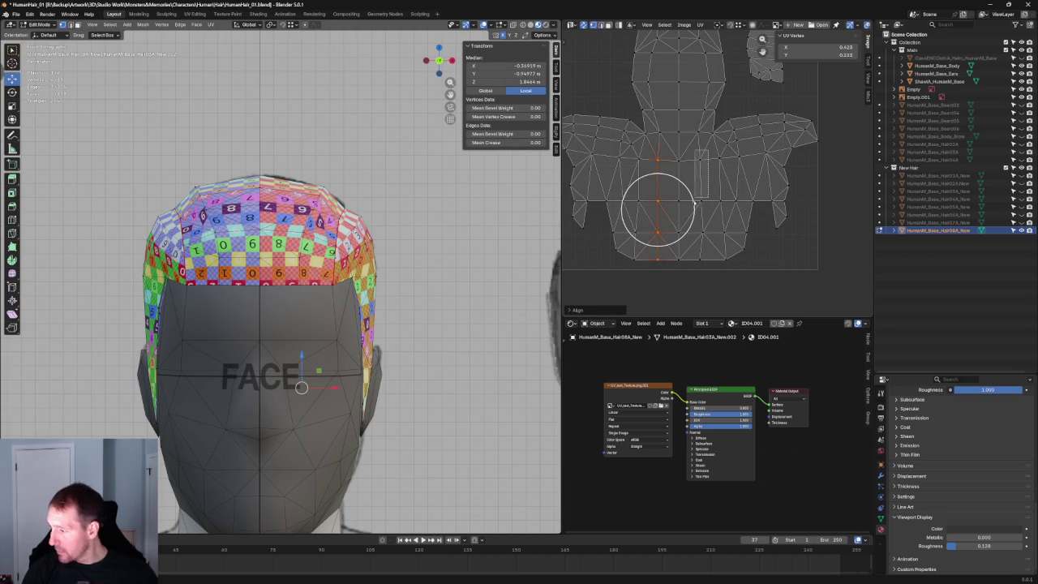
mouse_move(711, 150)
left_mouse_down()
mouse_move(690, 273)
mouse_move(703, 276)
left_mouse_up()
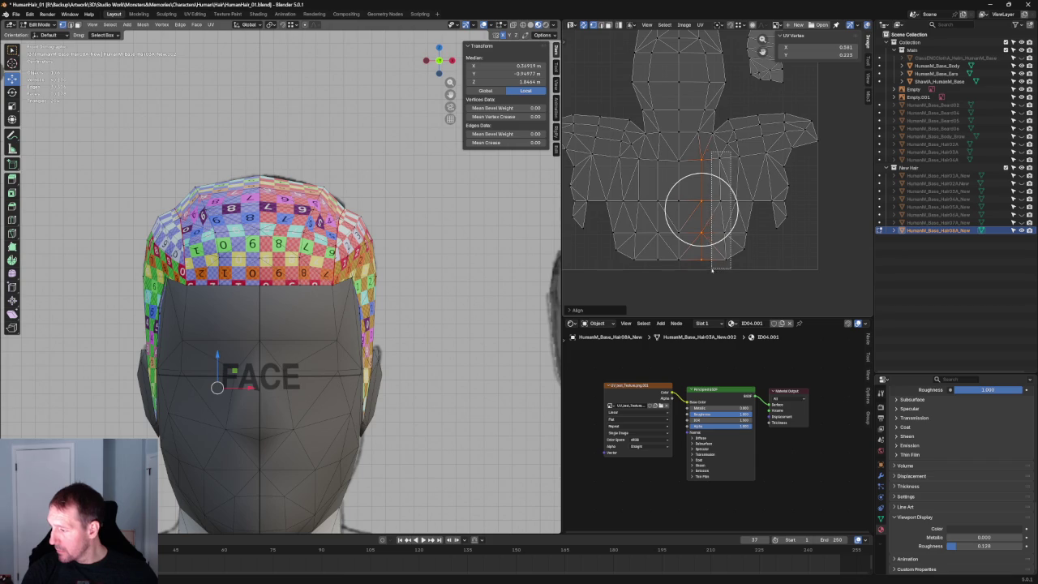
left_click_drag(647, 209, 634, 278)
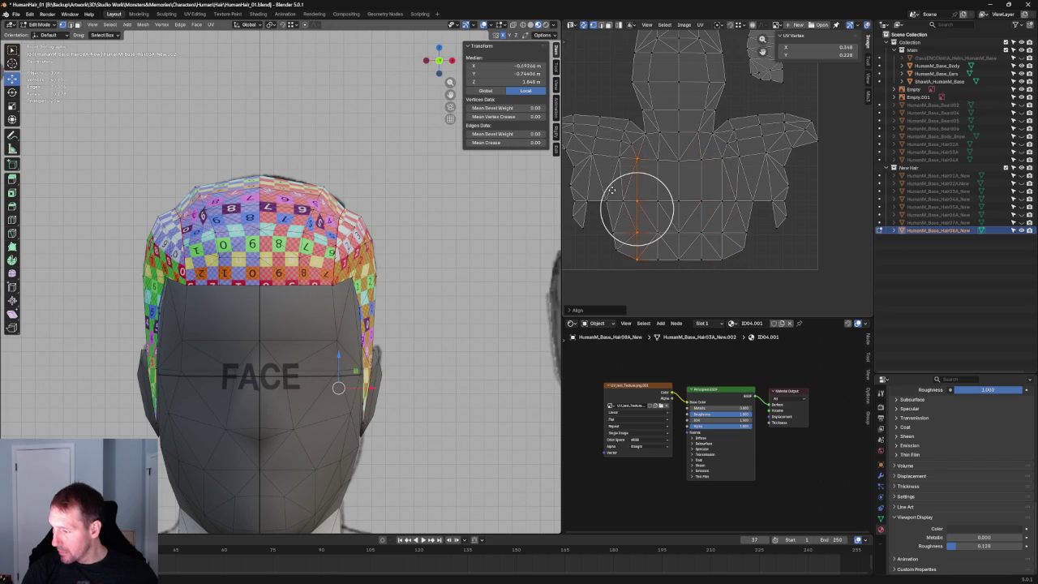
left_click(741, 248)
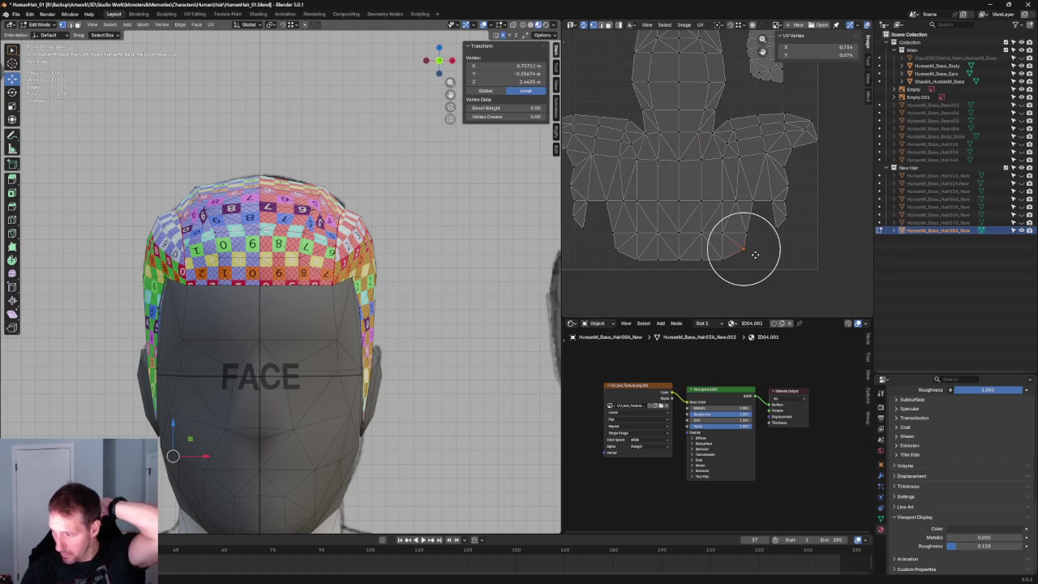
middle_click_drag(764, 162, 766, 240)
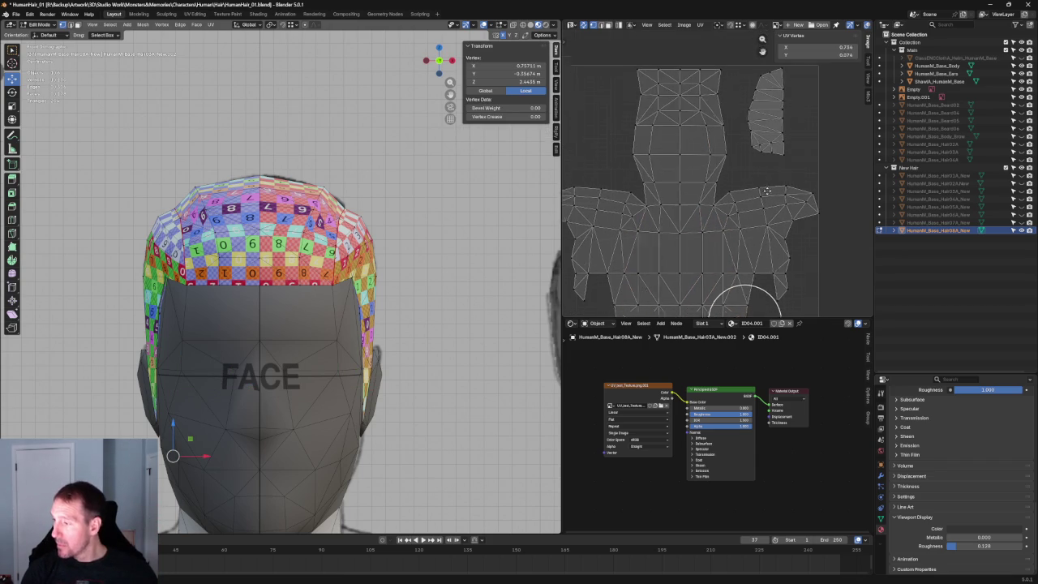
left_click_drag(788, 177, 736, 193)
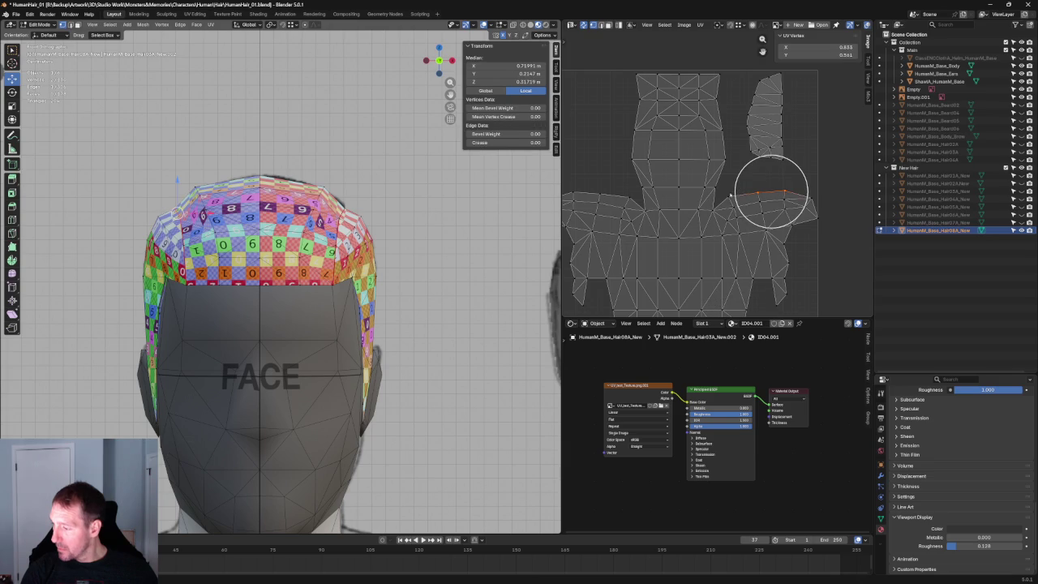
left_click(605, 194, "shift")
key("shift+w")
Align the mirrored vertex pairs on the left and right islands.
left_click(793, 198)
left_click(790, 199)
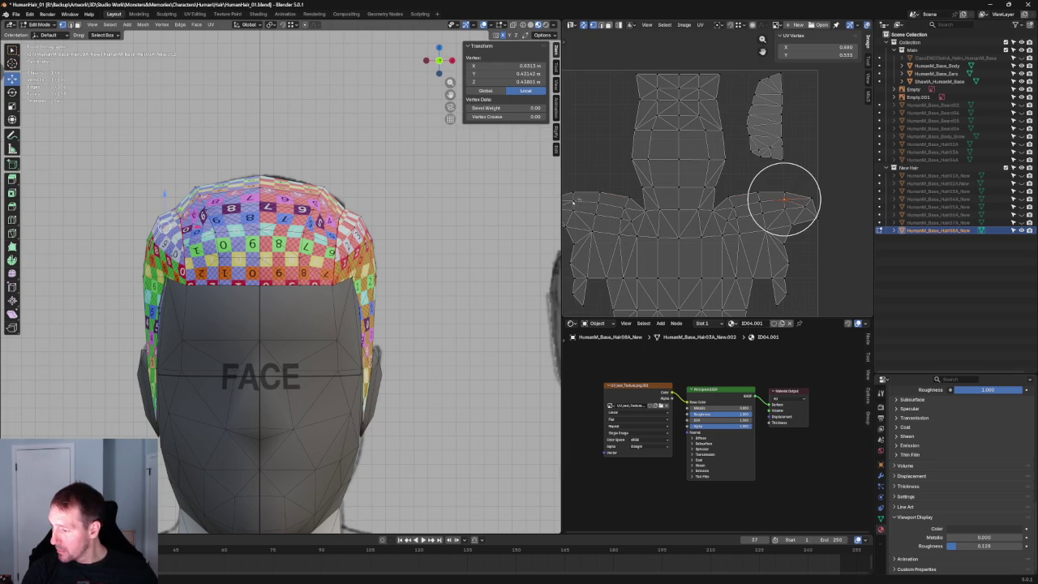
left_click(598, 203)
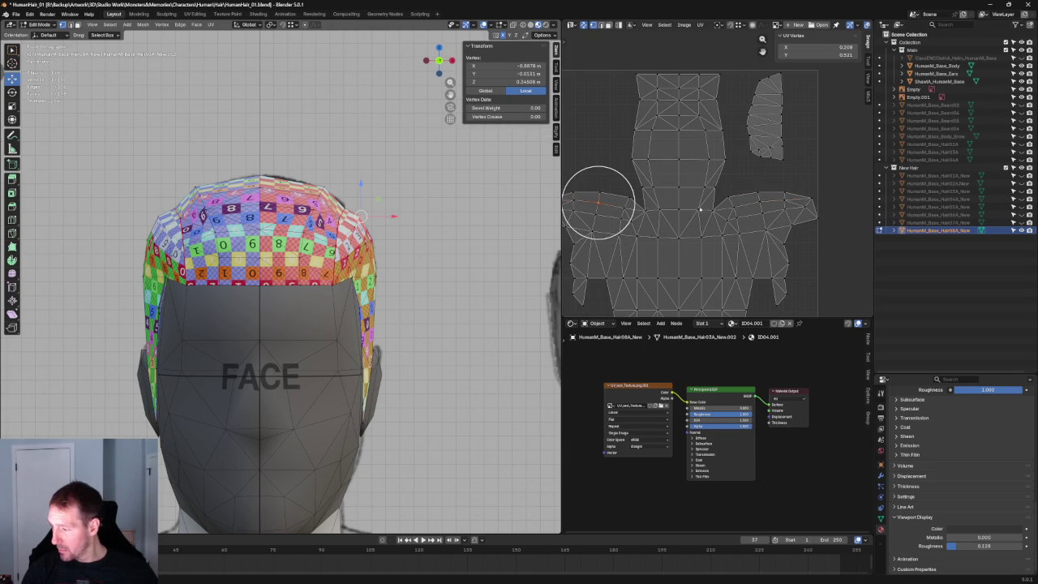
left_click(731, 209)
left_click(623, 208, "shift")
key("shift+w")
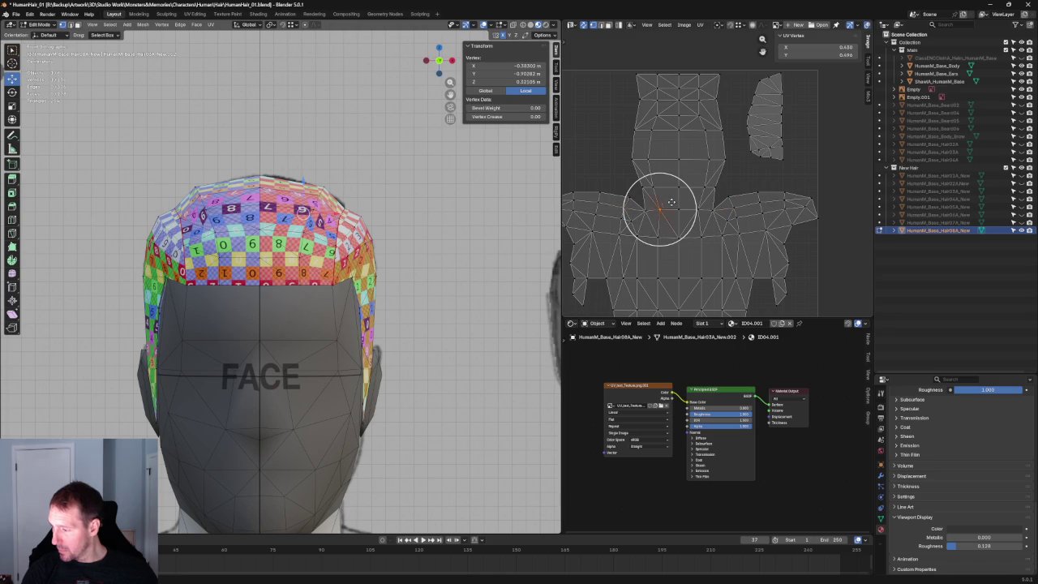
Align two centre vertices to the same level, then view the head from the right.
left_click(800, 171)
left_click(689, 208)
key("shift+w")
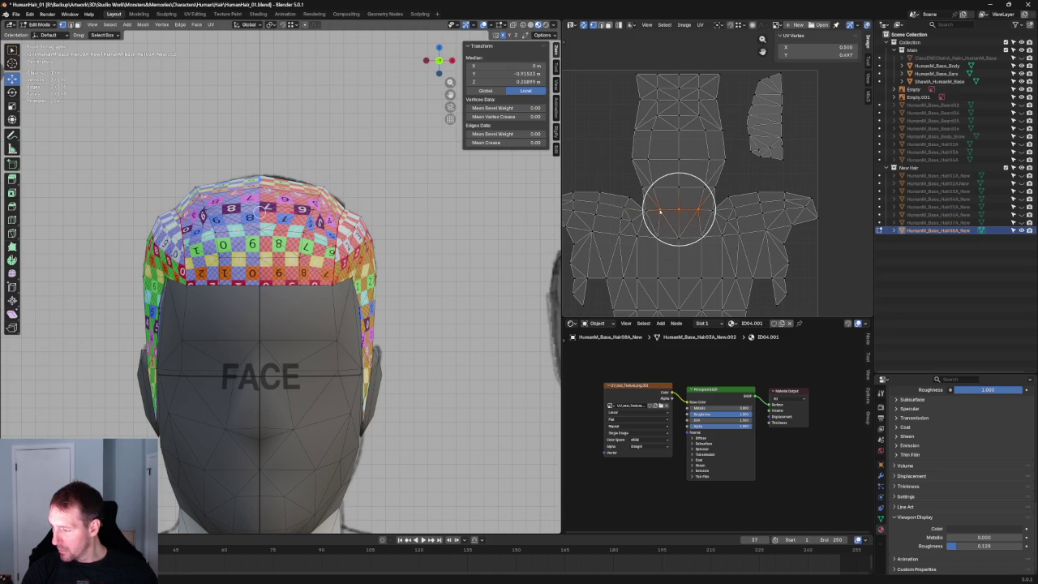
left_click(783, 249)
scroll(743, 234, "down", 1)
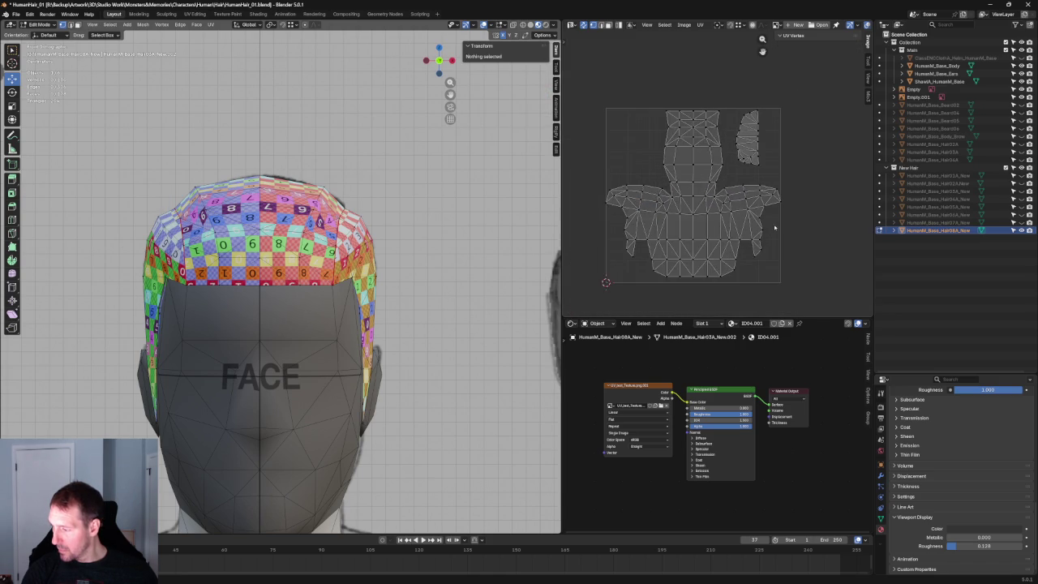
key("KP_3")
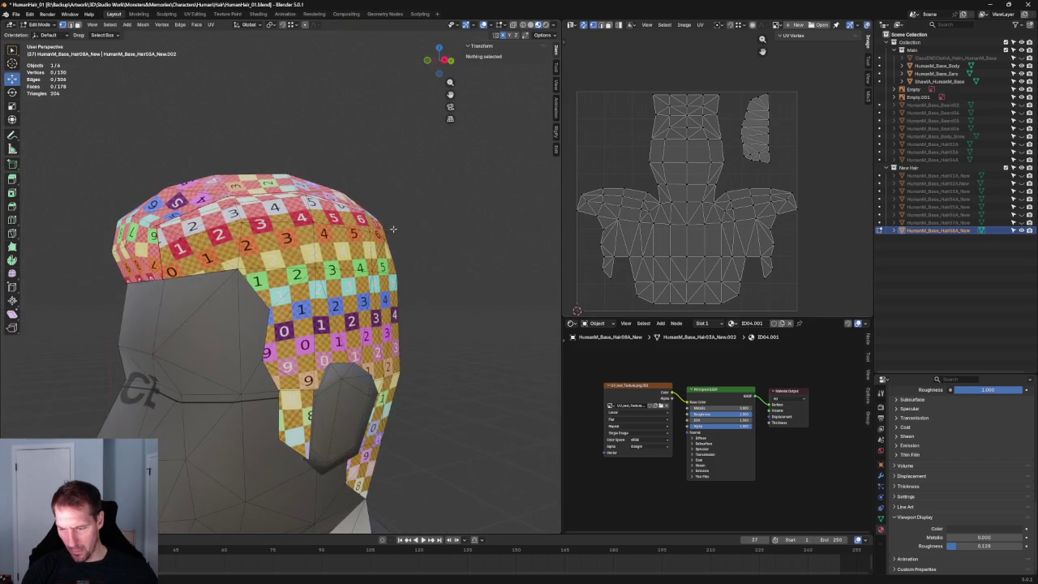
Straighten a horizontal row of UV vertices.
left_click(763, 217, "alt")
key("c")
left_click_drag(698, 222, 687, 221)
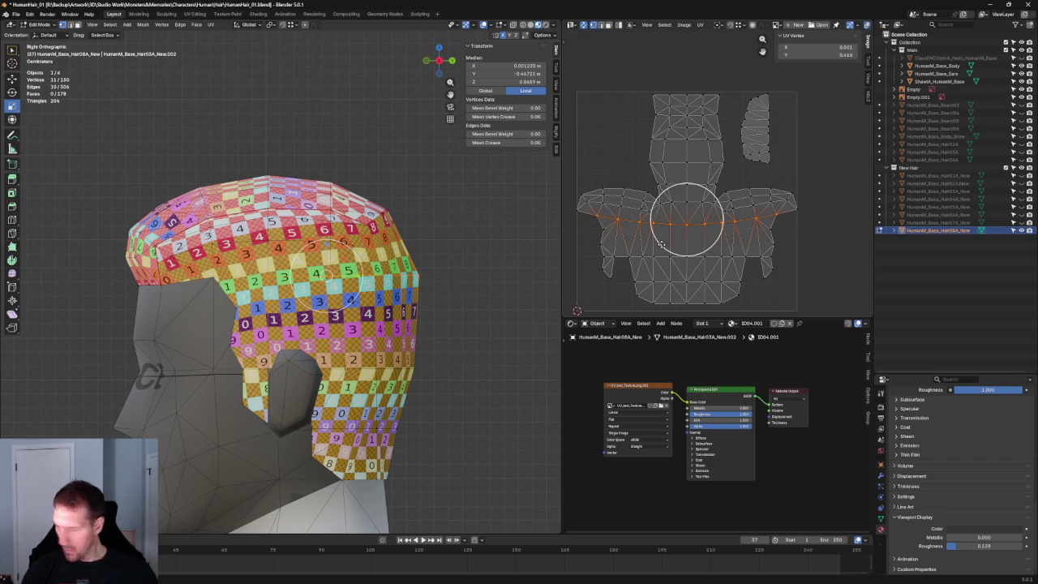
key("shift+w")
left_click(760, 229)
key("alt+a")
Try re-unwrapping both shoulder strips, then undo the result.
left_click_drag(829, 183, 724, 214)
key("c")
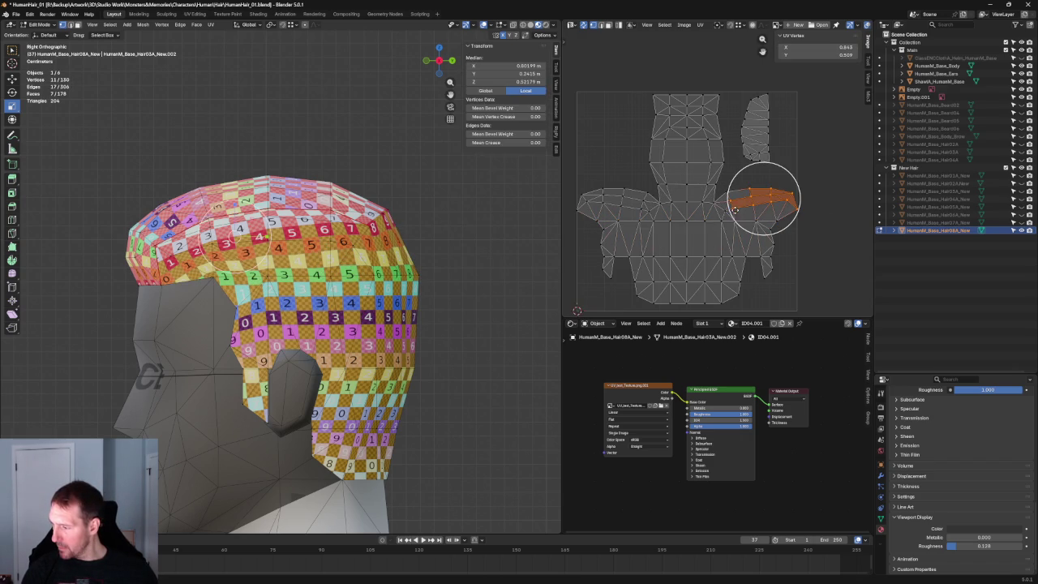
left_click_drag(596, 198, 620, 201)
left_click_drag(229, 237, 265, 236)
left_click_drag(647, 197, 726, 223)
key("u")
left_click(687, 239)
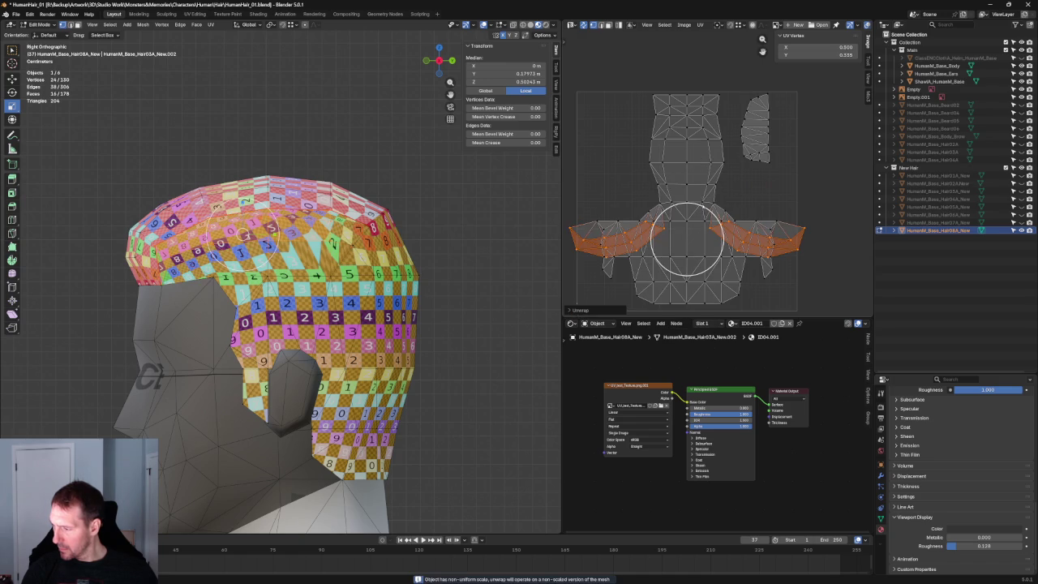
key("ctrl+z")
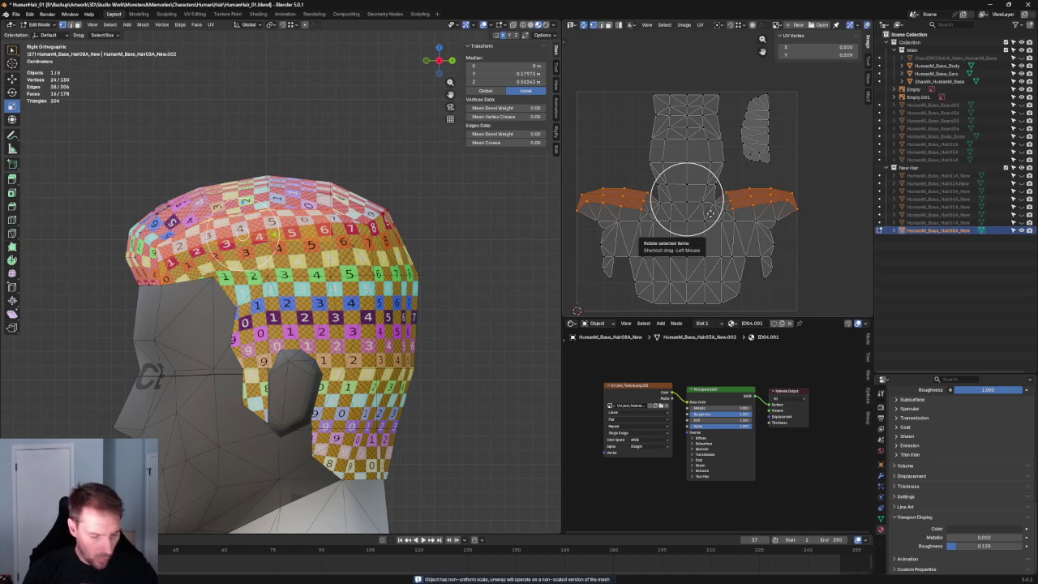
Select the whole main UV island and mirror it along X.
key("ctrl+l")
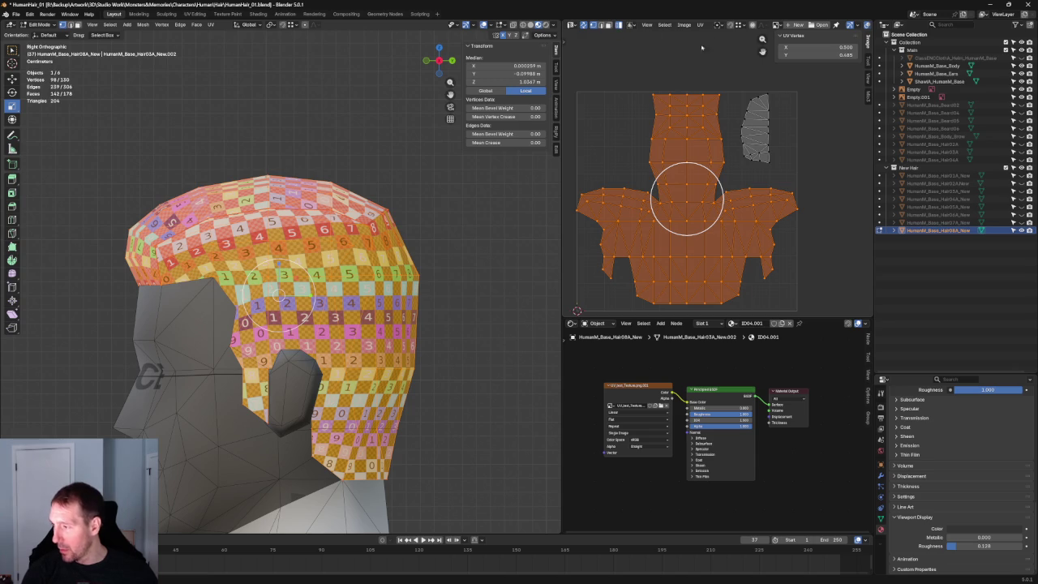
left_click(646, 25)
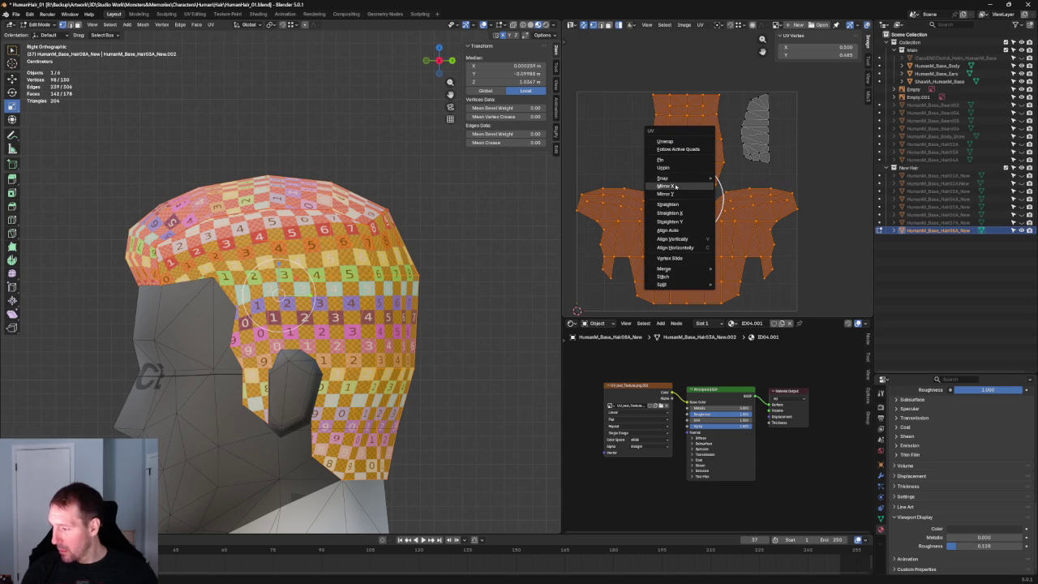
left_click(730, 183)
key("alt+a")
Select the left and right side bands and re-unwrap them.
left_click_drag(832, 185, 724, 215)
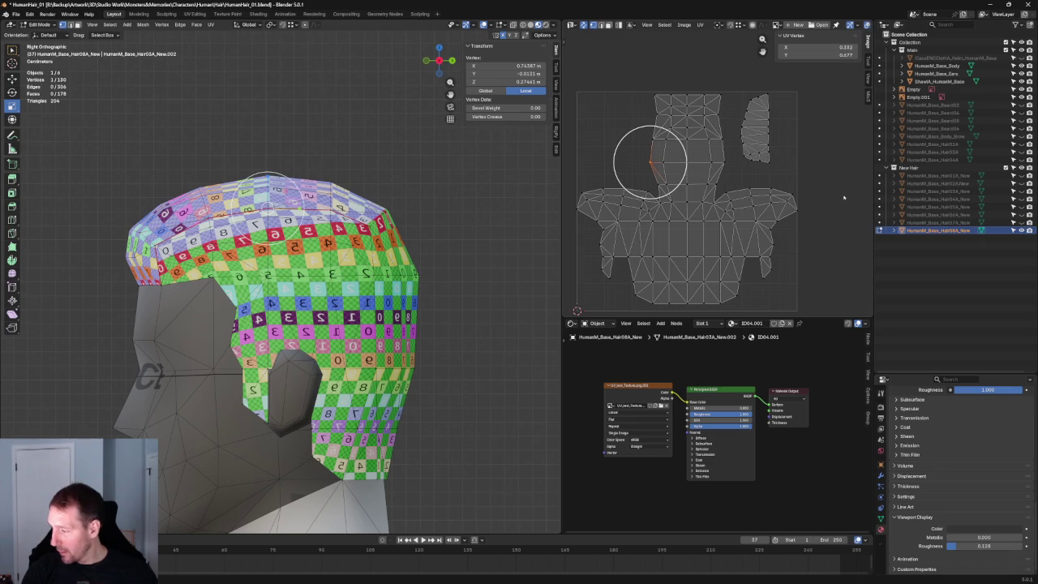
key("alt+a")
left_click_drag(823, 191, 724, 219)
key("c")
left_click(746, 204)
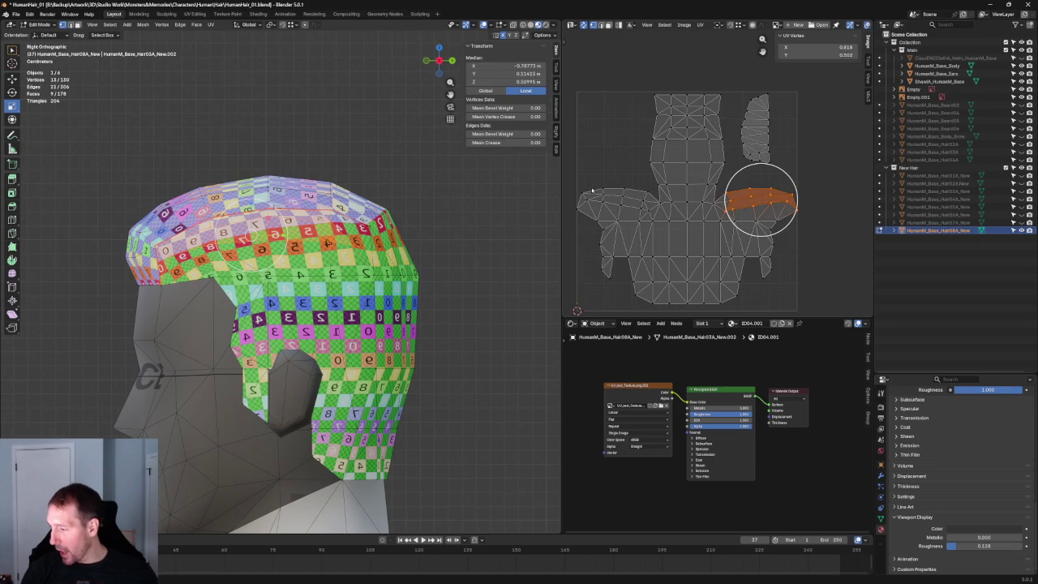
left_click_drag(580, 203, 656, 212)
key("u")
left_click(718, 153)
left_click(812, 196)
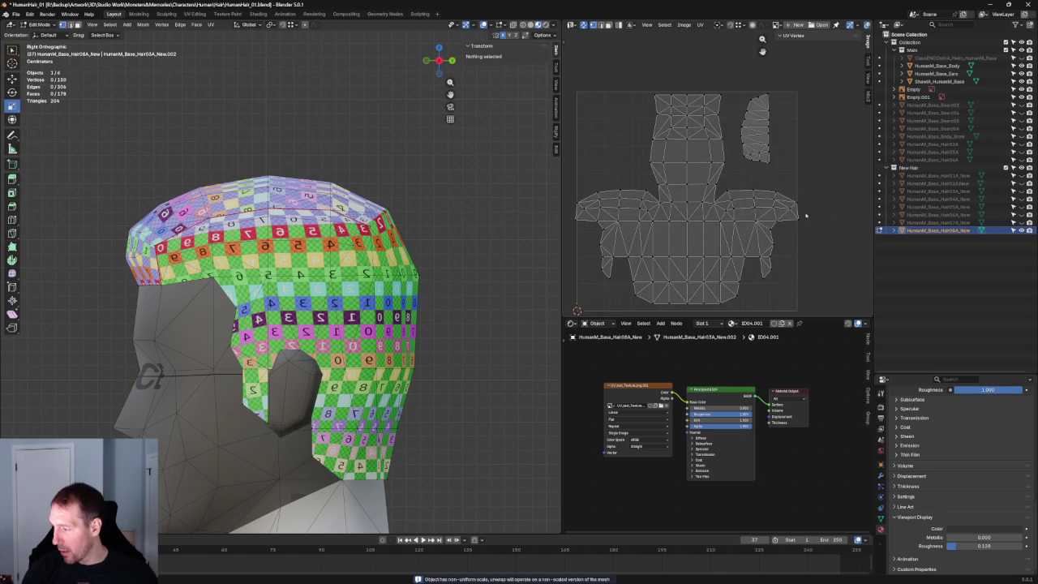
Re-unwrap the right side flap strip together with its matching strip.
left_click(806, 214)
key("g")
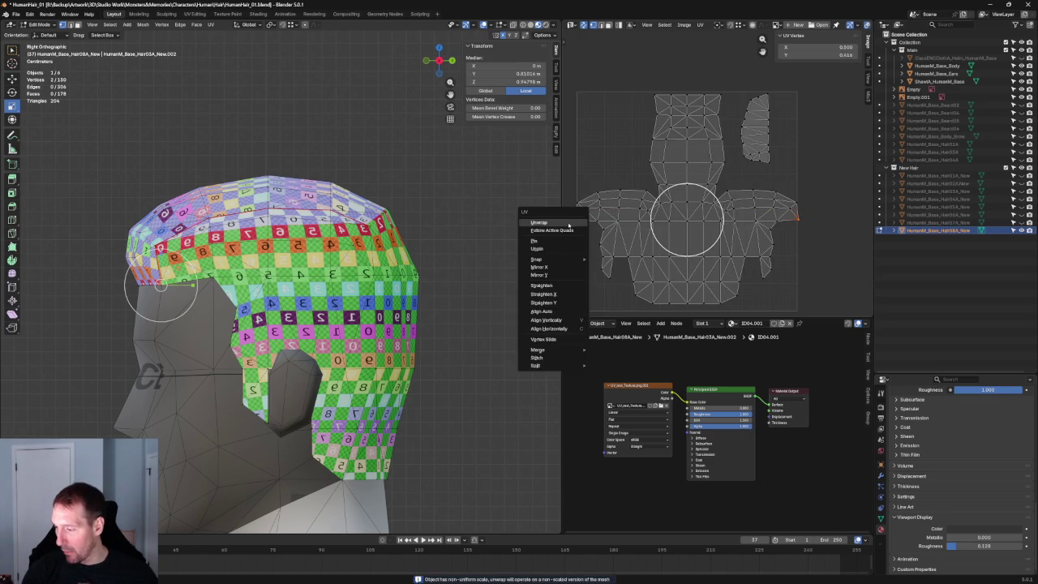
key("Escape")
left_click_drag(816, 183, 716, 213)
key("g")
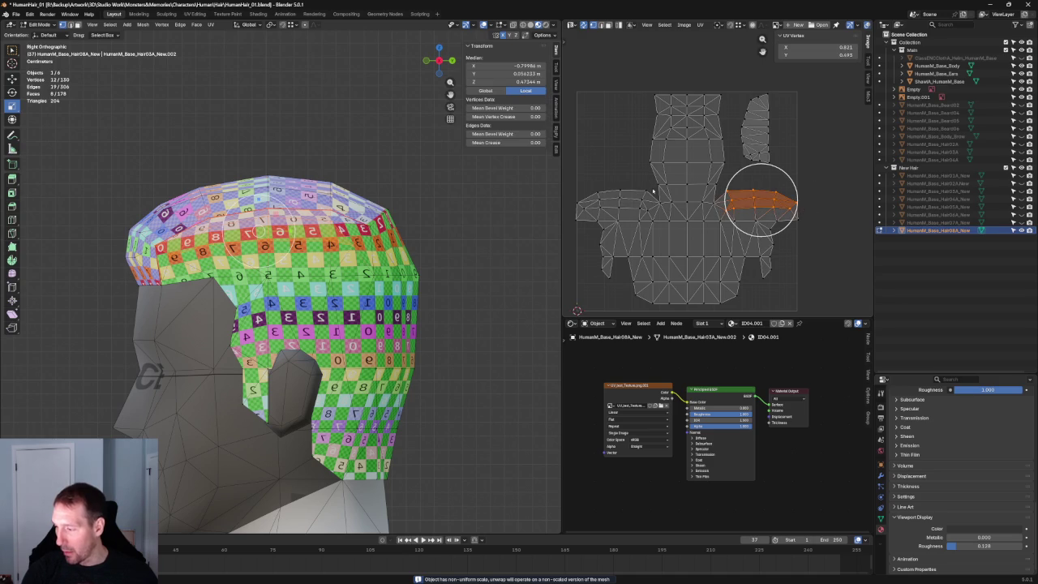
key("u")
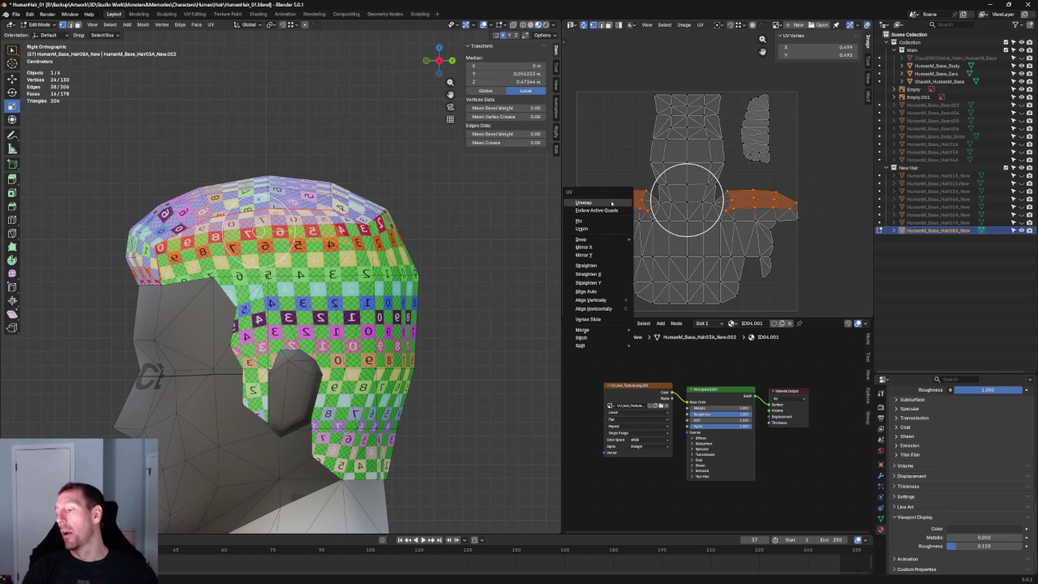
left_click(612, 203)
key("alt+a")
Re-unwrap the row of faces across the front band.
scroll(714, 208, "up", 2)
left_click_drag(720, 208, 615, 229)
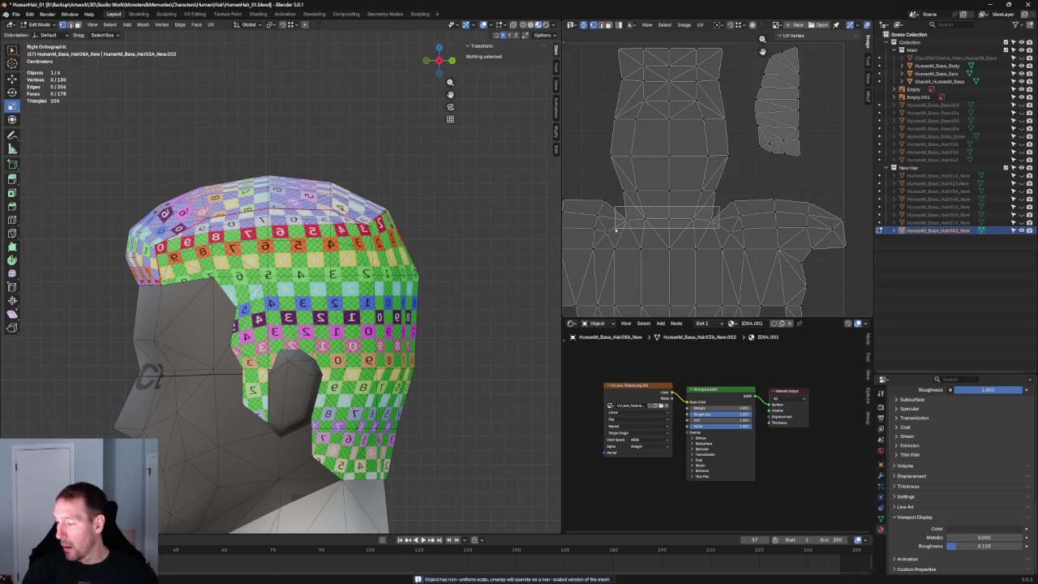
key("u")
left_click(653, 222)
key("g")
key("Escape")
Straighten the front band's vertices into a level row.
key("u")
left_click(608, 194)
key("g")
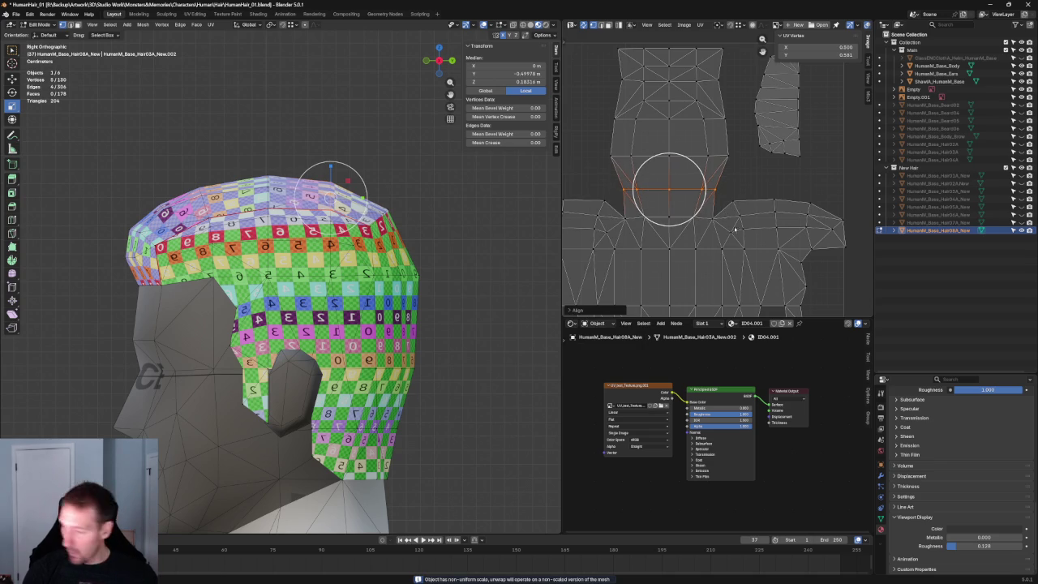
left_click(727, 211)
key("shift+w")
key("g")
left_click(812, 191)
key("alt+a")
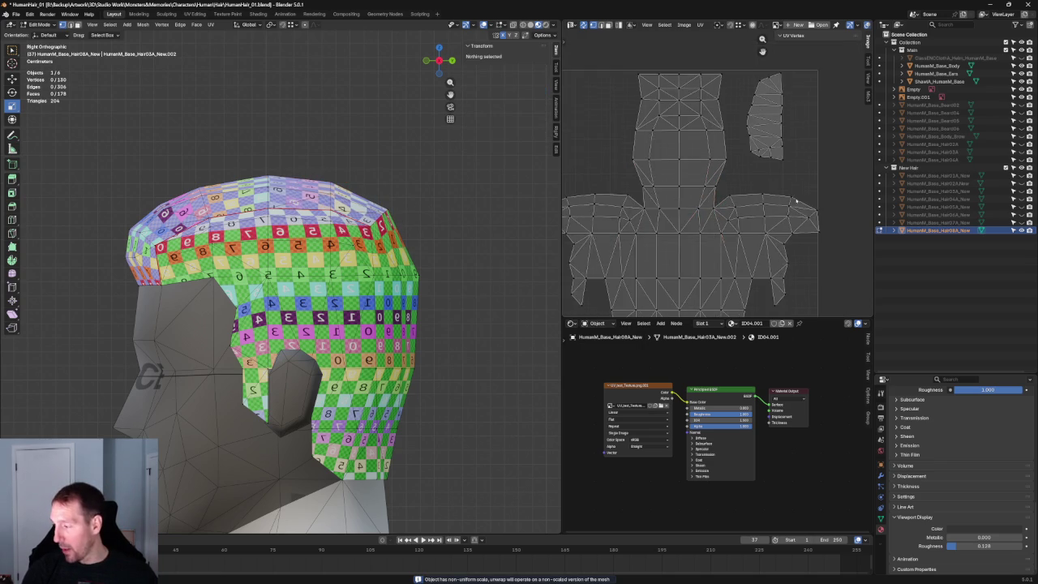
Re-unwrap the left and right flaps and align their edges.
scroll(774, 214, "down", 2)
scroll(775, 214, "down", 1)
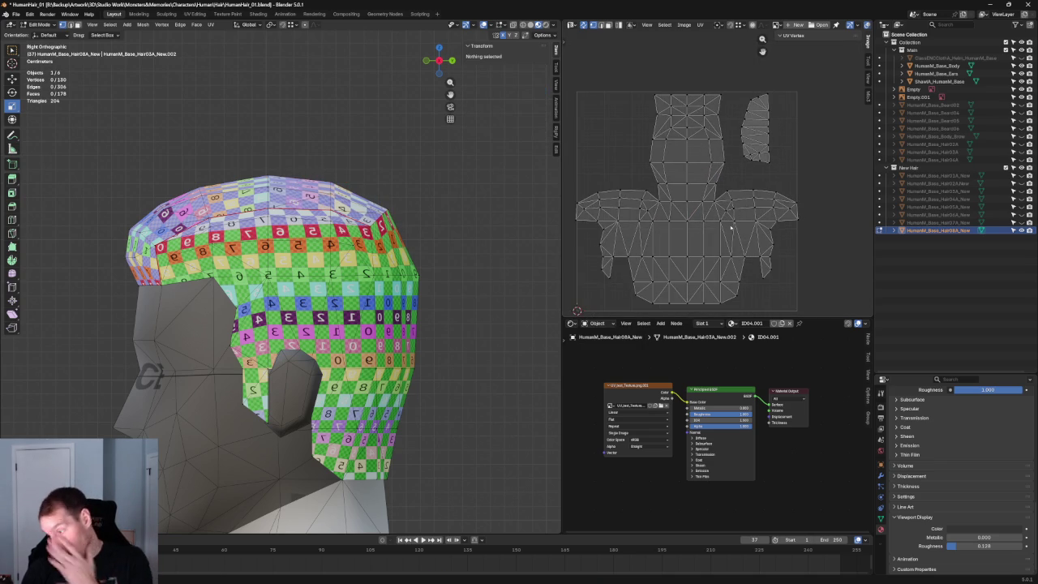
left_click_drag(611, 252, 602, 238)
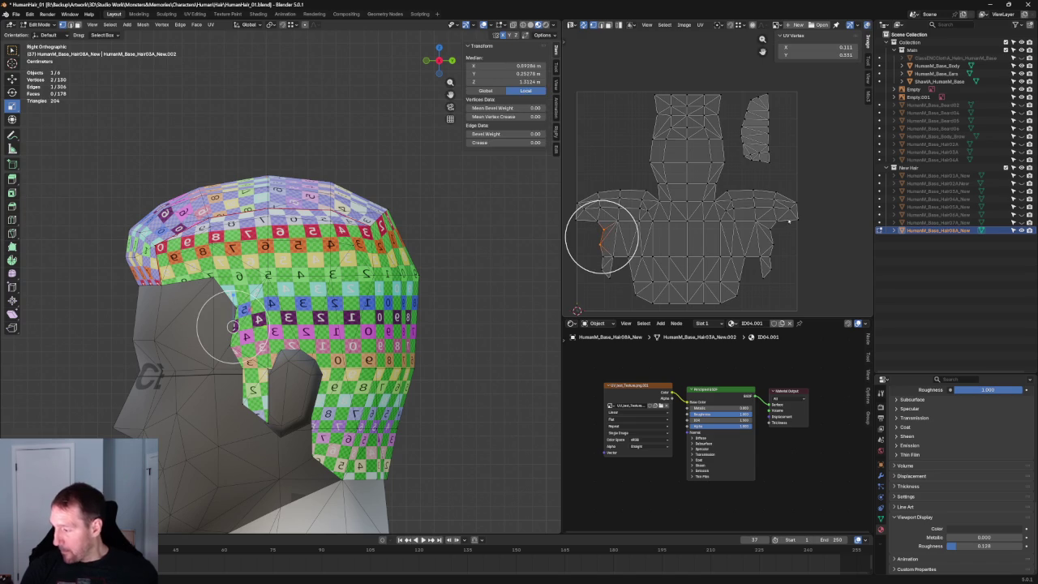
left_click(772, 240, "shift")
key("u")
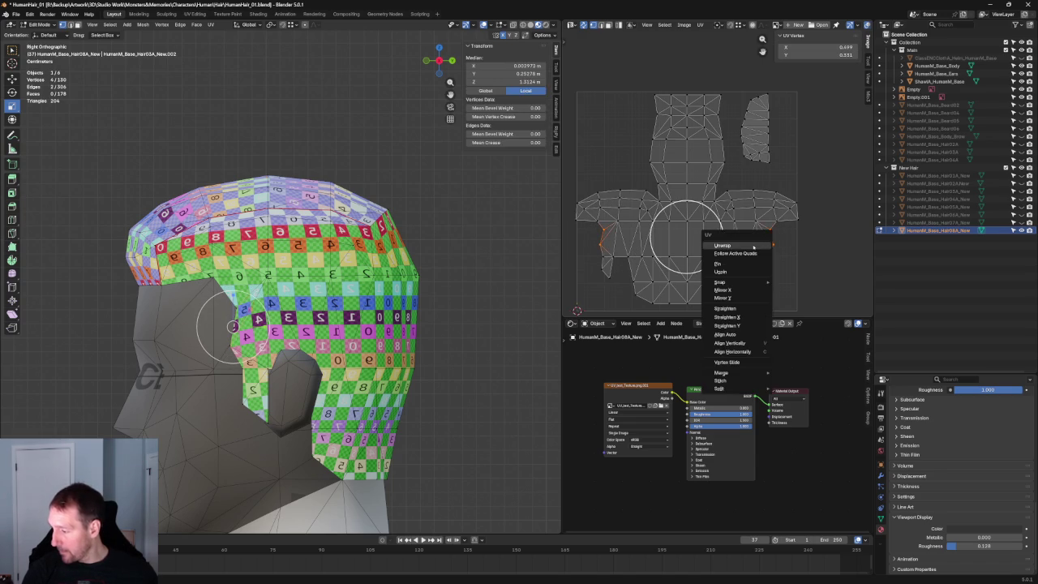
left_click(730, 244)
key("shift+w")
left_click(786, 244)
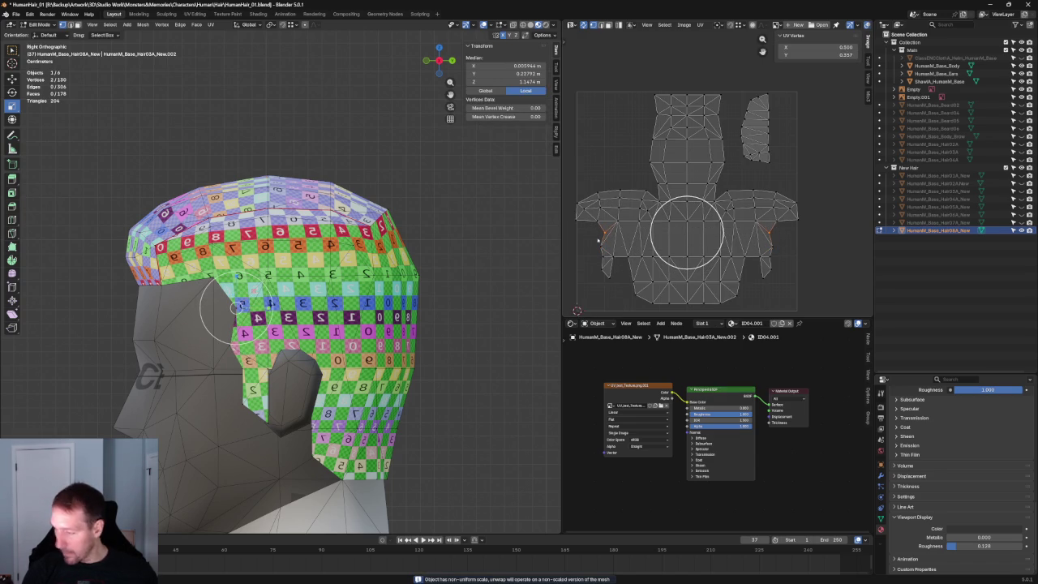
left_click(771, 267)
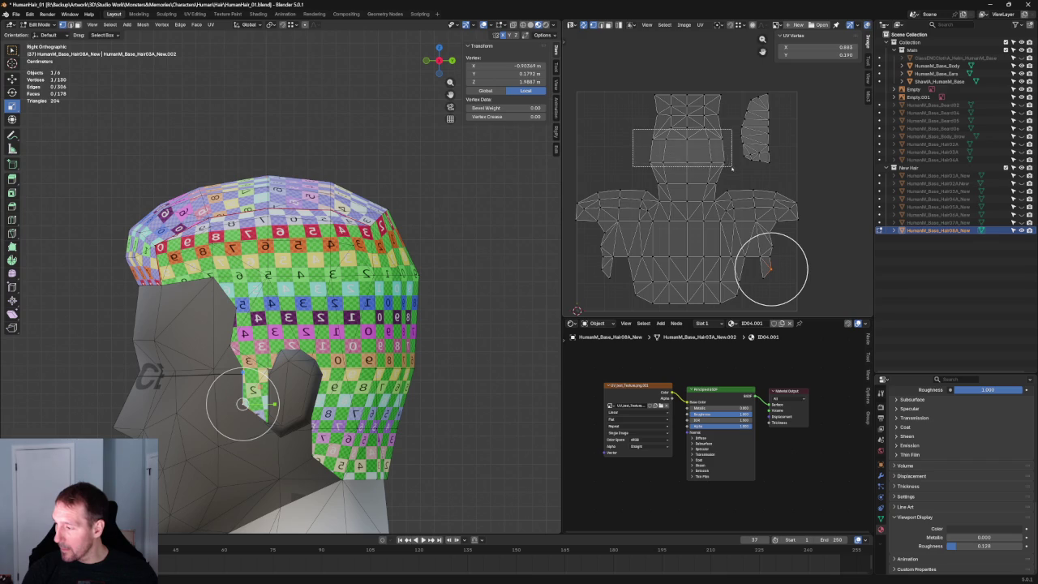
Re-unwrap the top strip of crown faces and check the cap from above.
left_click(688, 154)
key("u")
left_click(688, 159)
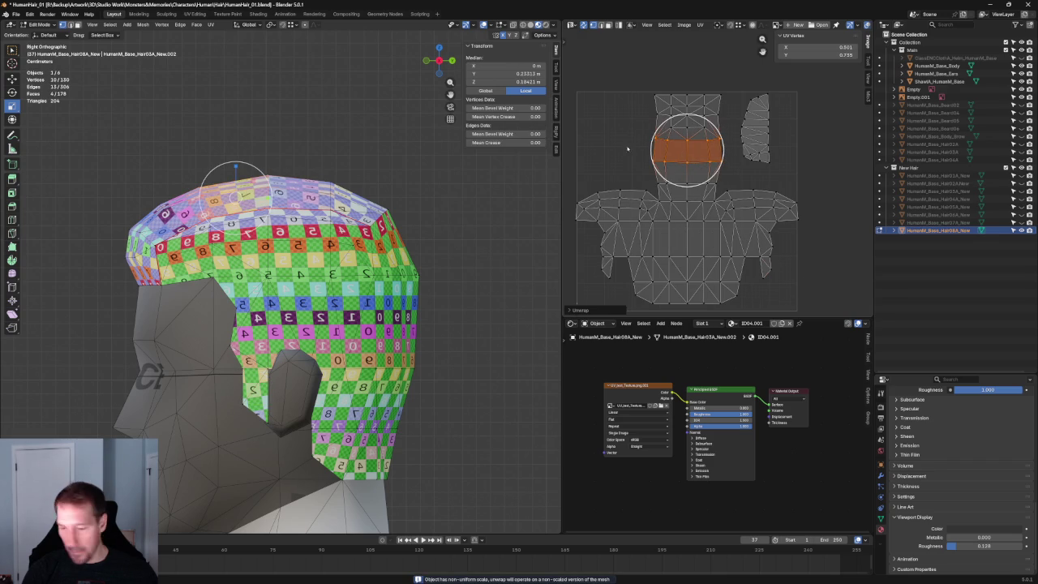
mouse_move(268, 268)
middle_mouse_down()
mouse_move(292, 252)
mouse_move(373, 300)
mouse_move(327, 226)
mouse_move(336, 237)
middle_mouse_up()
key("alt+a")
middle_click_drag(690, 213, 707, 224)
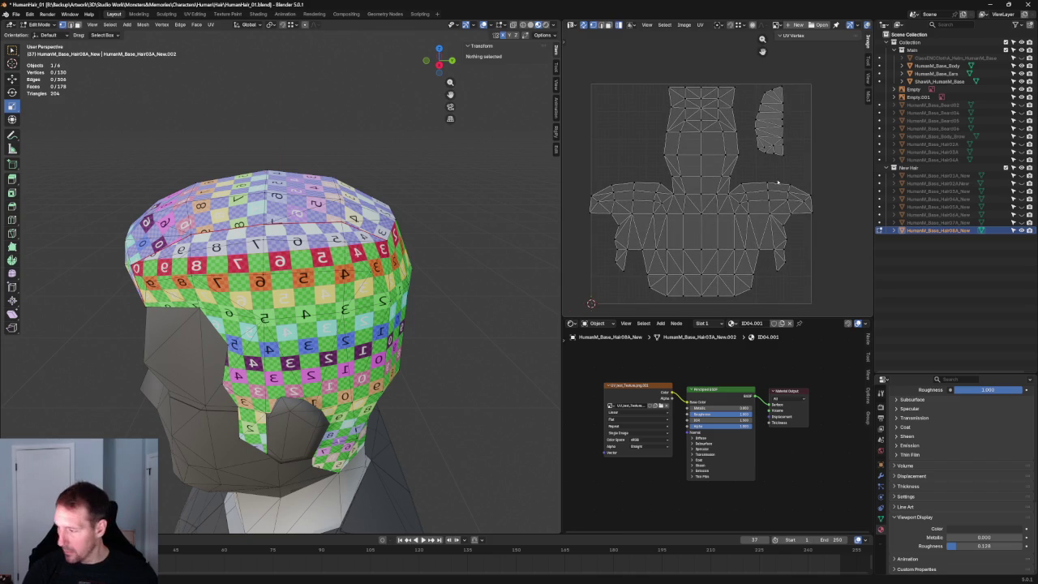
Select all the hair cap's UVs and widen the UV editor area to the left.
key("a")
scroll(695, 186, "up", 1)
scroll(656, 197, "up", 2)
scroll(644, 204, "up", 2)
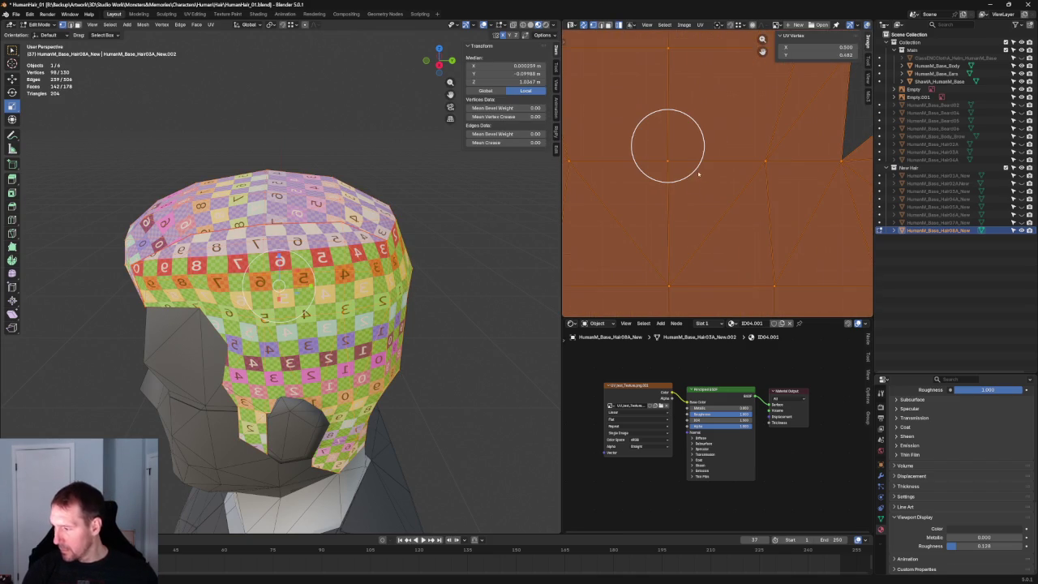
scroll(697, 176, "down", 3)
scroll(707, 168, "down", 2)
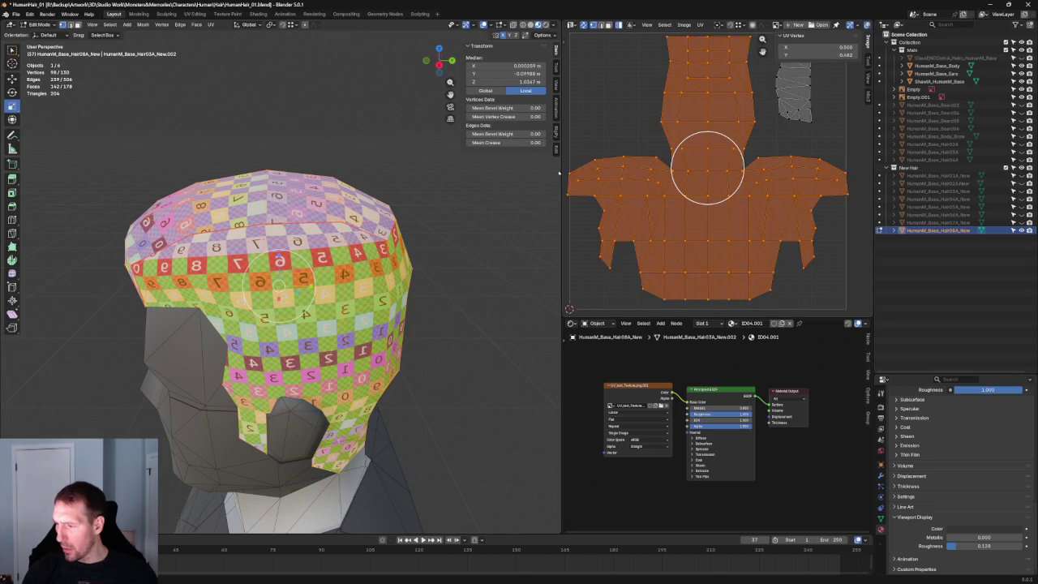
left_click_drag(561, 165, 436, 166)
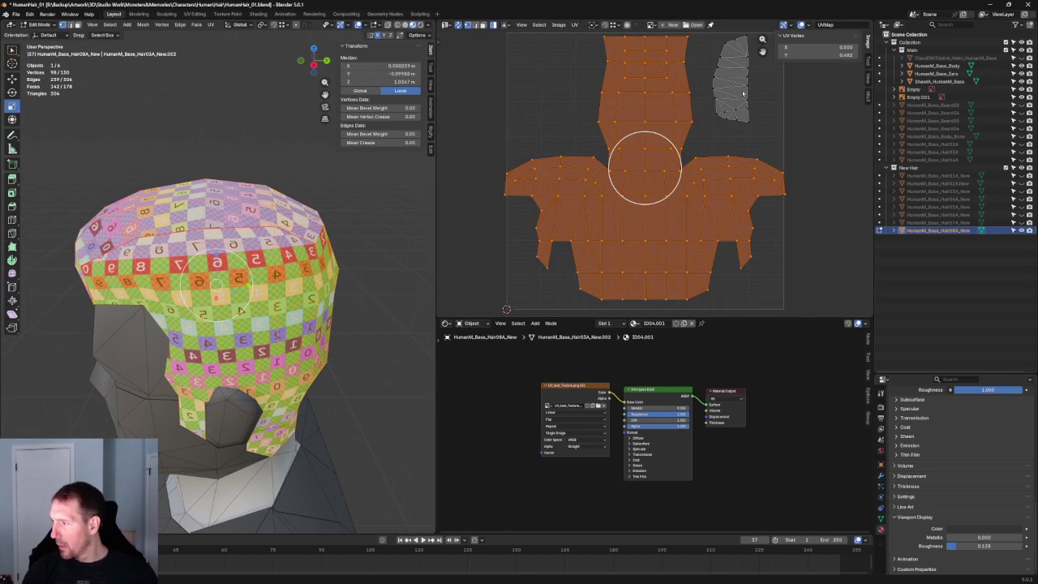
Untick Faces in the UV overlays so only outline edges show, then deselect everything.
left_click(808, 25)
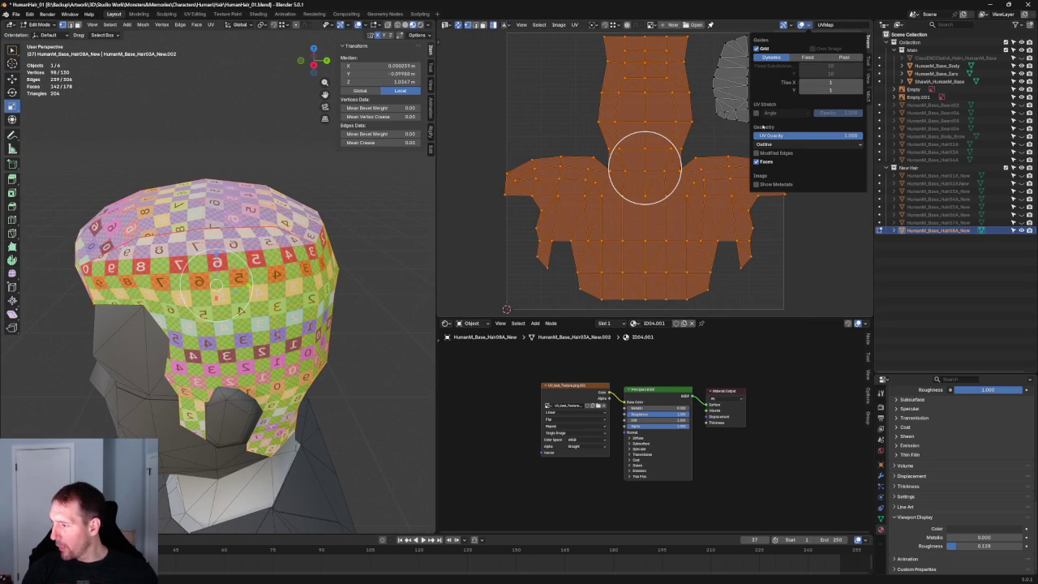
left_click(756, 161)
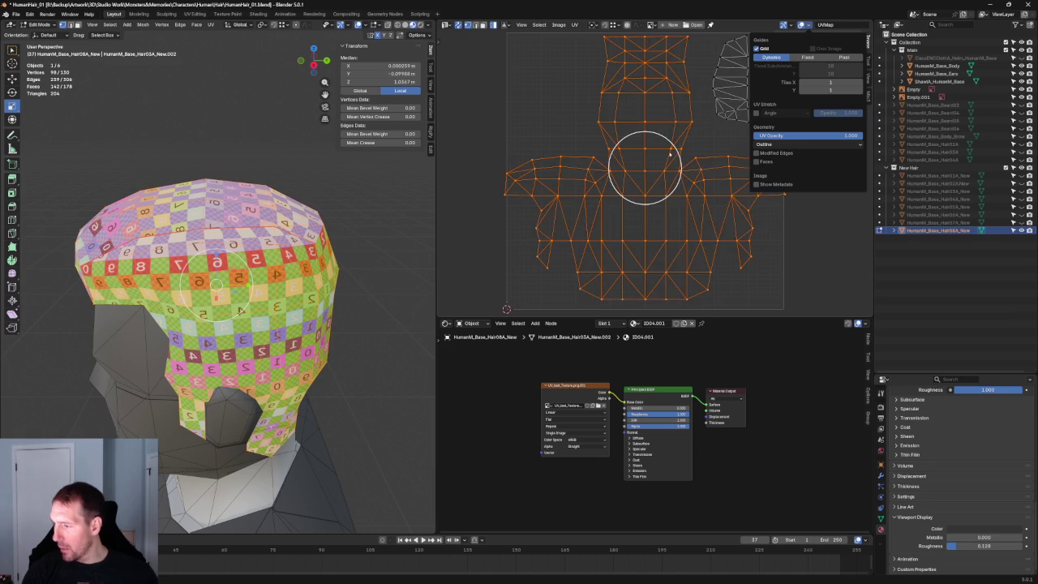
scroll(675, 149, "up", 3)
scroll(673, 151, "up", 2)
scroll(653, 234, "down", 3)
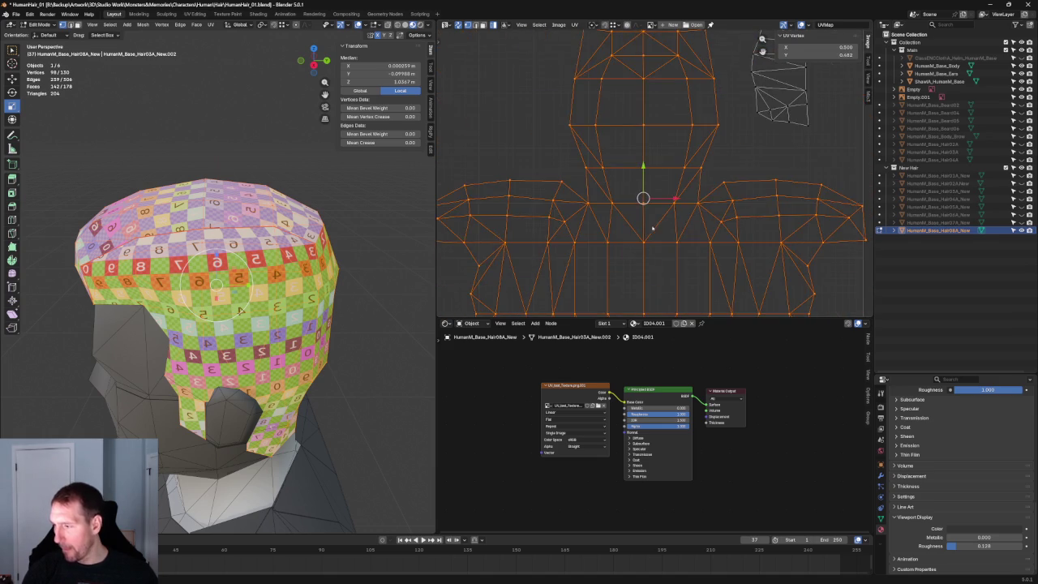
scroll(653, 221, "up", 5)
key("s")
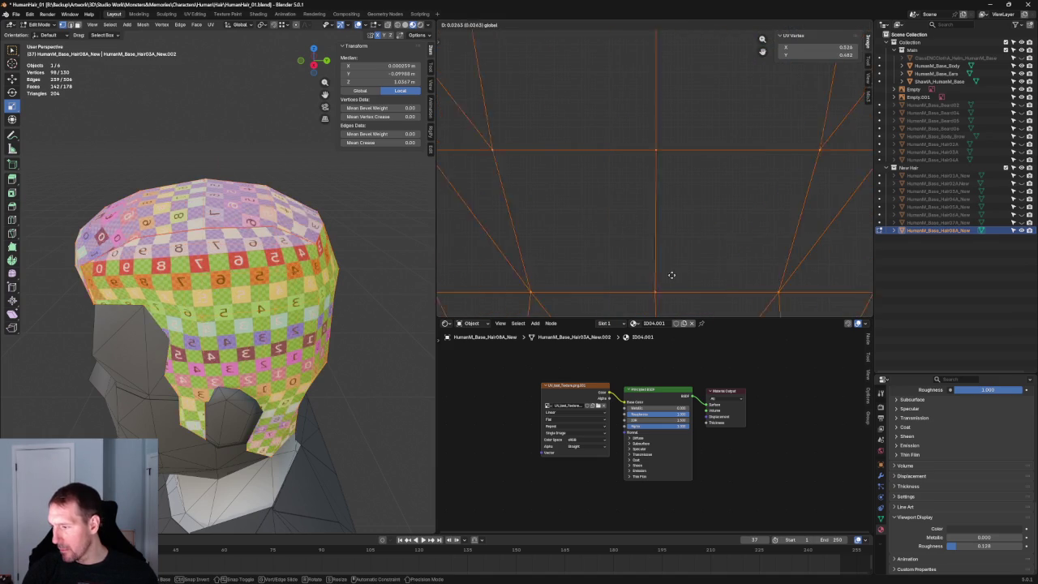
key("Escape")
scroll(651, 212, "down", 4)
scroll(690, 219, "down", 2)
scroll(730, 231, "up", 2)
left_click(801, 245)
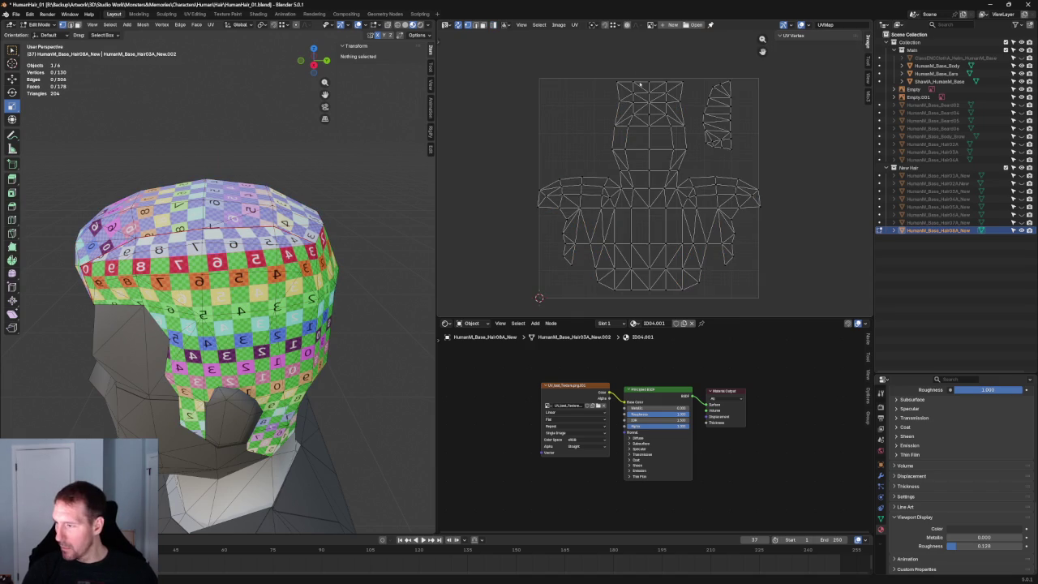
Straighten the main island's central UV column vertically and align its top vertices.
left_click_drag(643, 76, 664, 317)
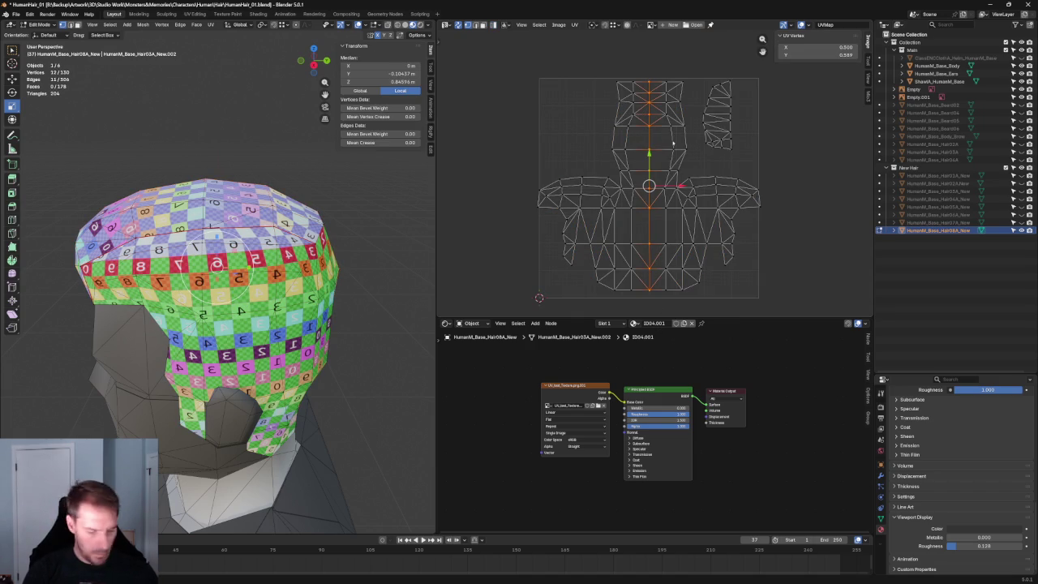
key("shift+w")
left_click(690, 69)
mouse_move(627, 124)
left_mouse_down()
mouse_move(689, 88)
mouse_move(672, 106)
left_mouse_up()
left_click(681, 75)
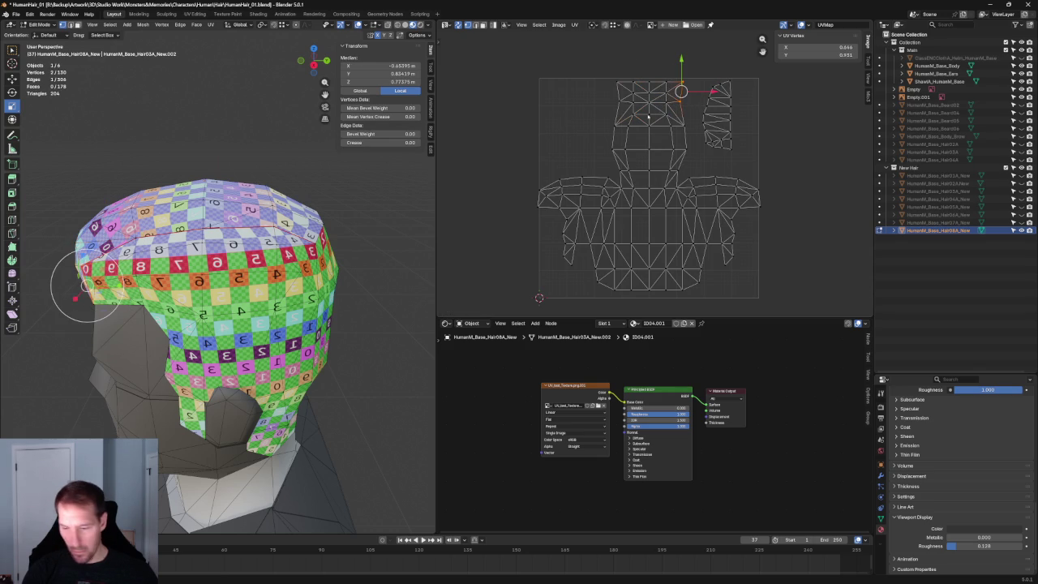
key("shift+w")
left_click(648, 117)
Straighten the left island's left UV edge vertically.
left_click_drag(599, 72, 629, 115)
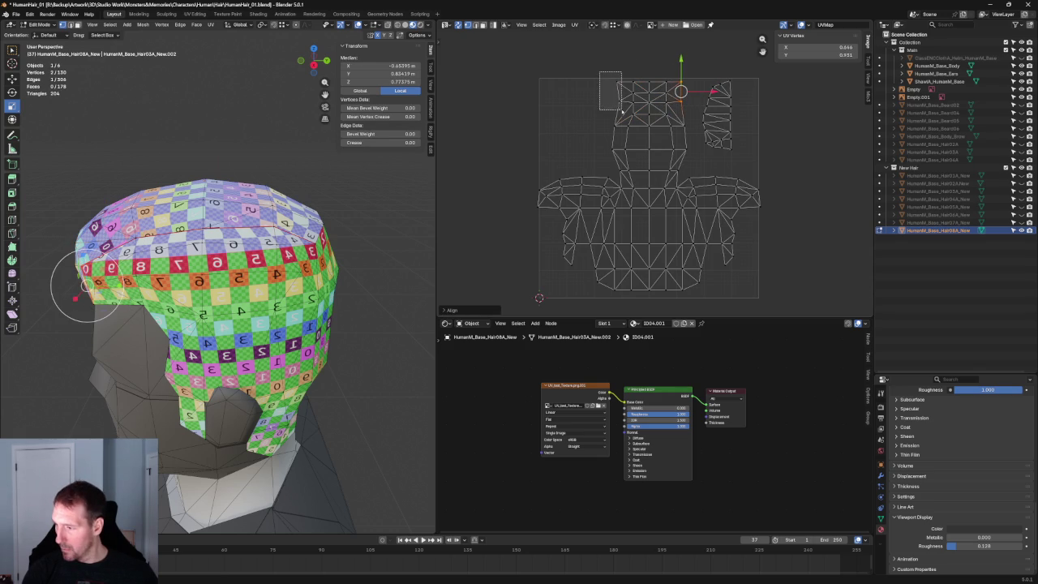
middle_click_drag(203, 267, 75, 288)
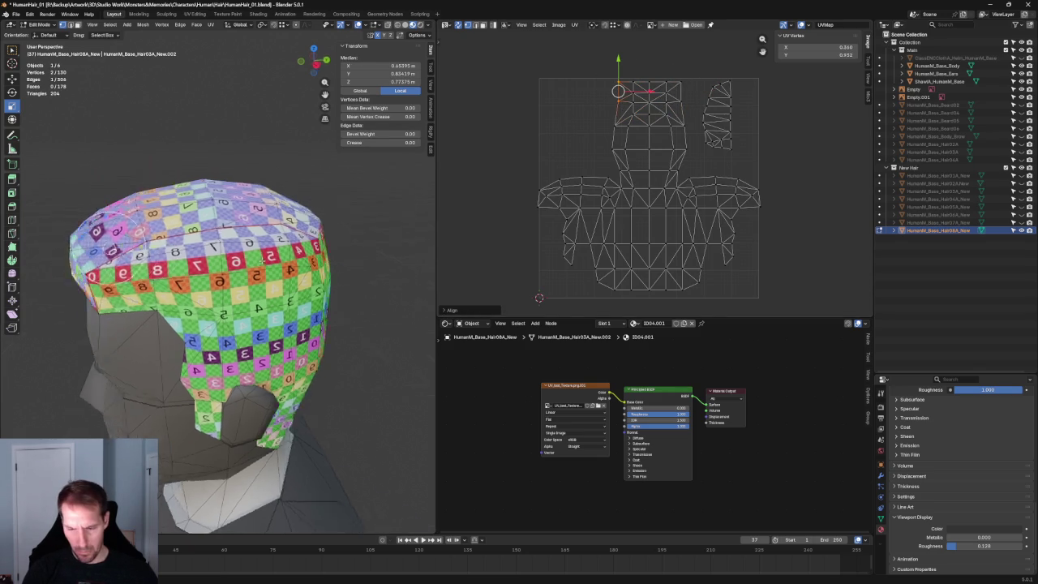
left_click_drag(695, 98, 682, 151)
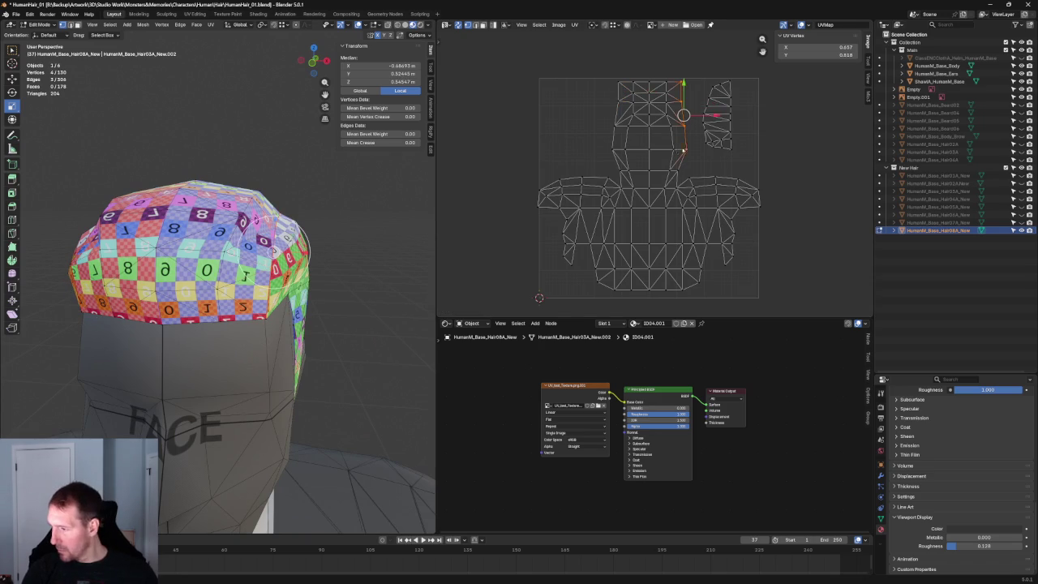
middle_click_drag(272, 253, 269, 356)
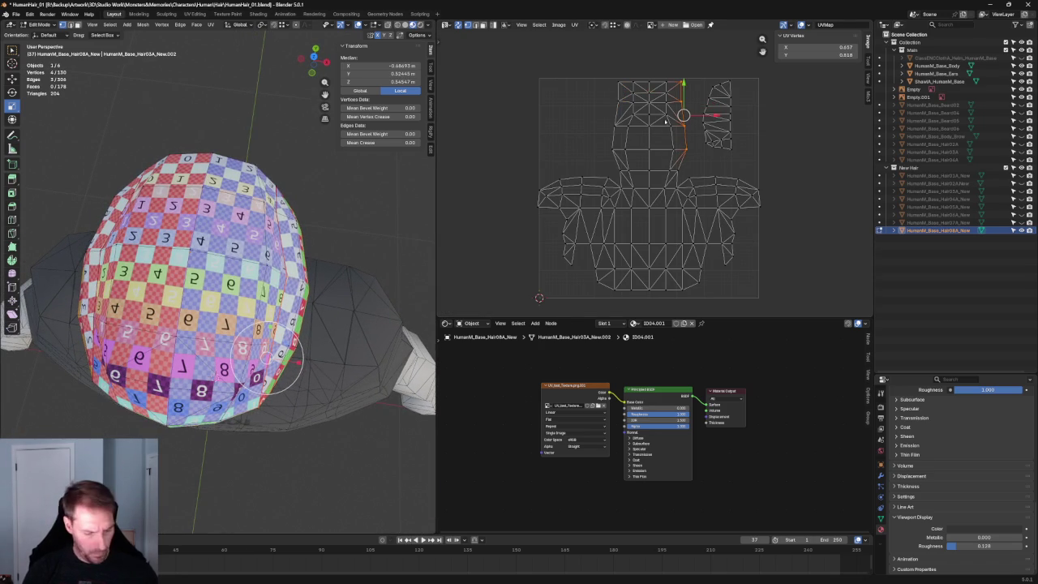
left_click_drag(585, 65, 622, 159)
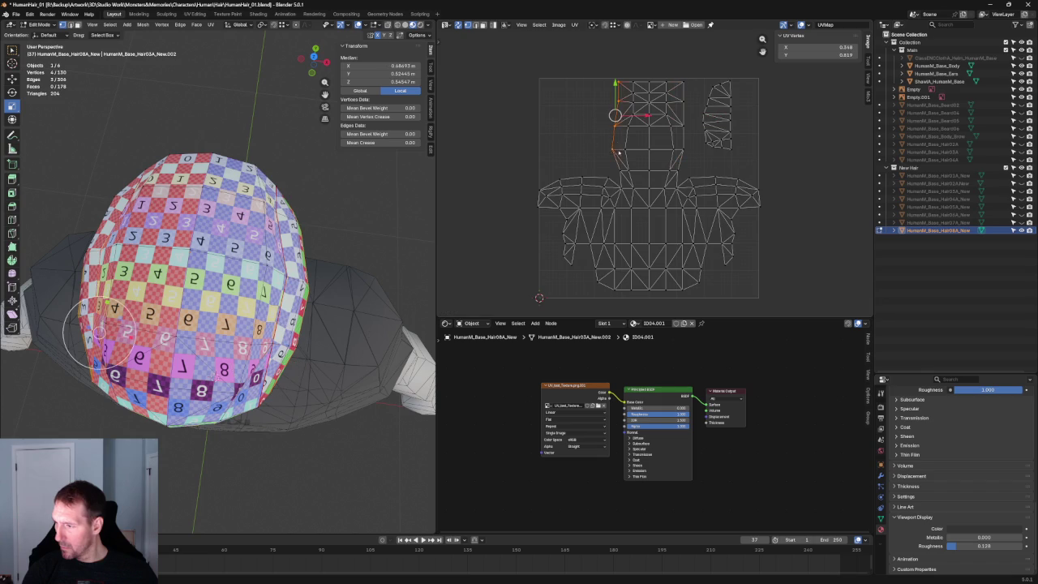
key("shift+w")
left_click(617, 141)
mouse_move(100, 333)
middle_mouse_down()
mouse_move(350, 294)
mouse_move(99, 270)
mouse_move(138, 268)
middle_mouse_up()
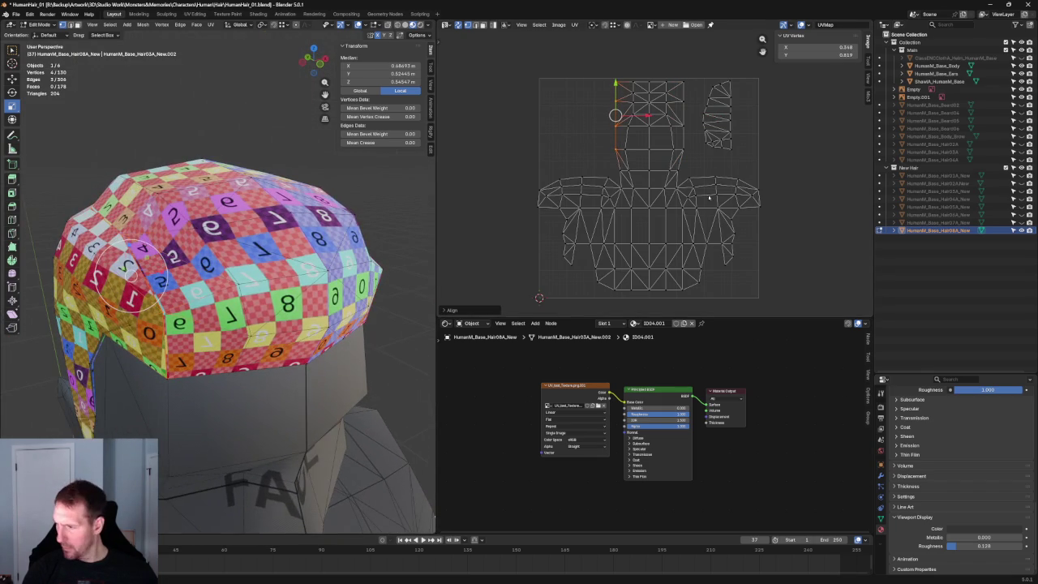
Move the small side-hair UV island into the empty space on the right.
key("alt+a")
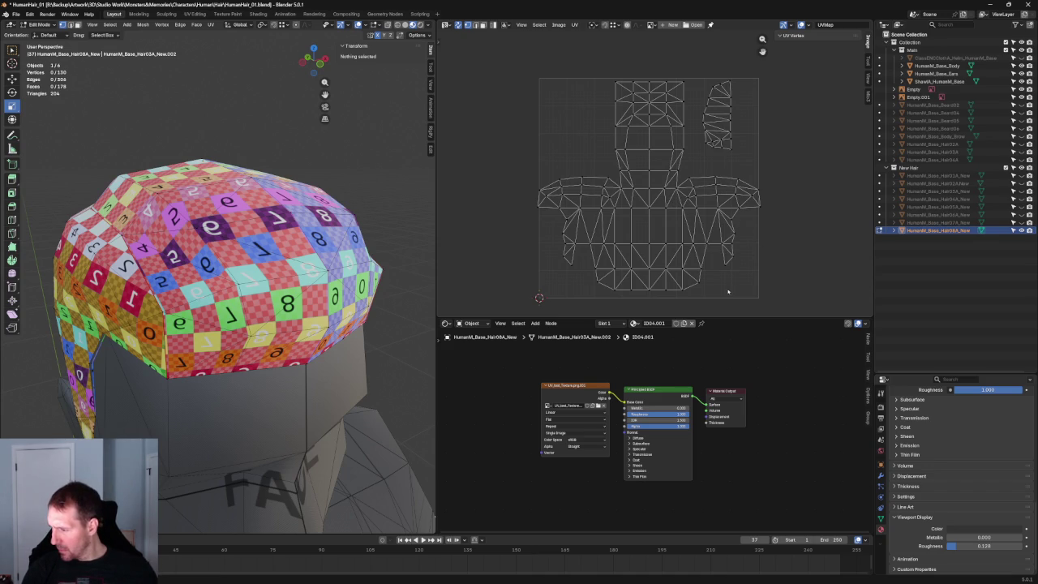
scroll(728, 292, "down", 4)
scroll(671, 67, "up", 6)
left_click_drag(672, 66, 581, 225)
key("g")
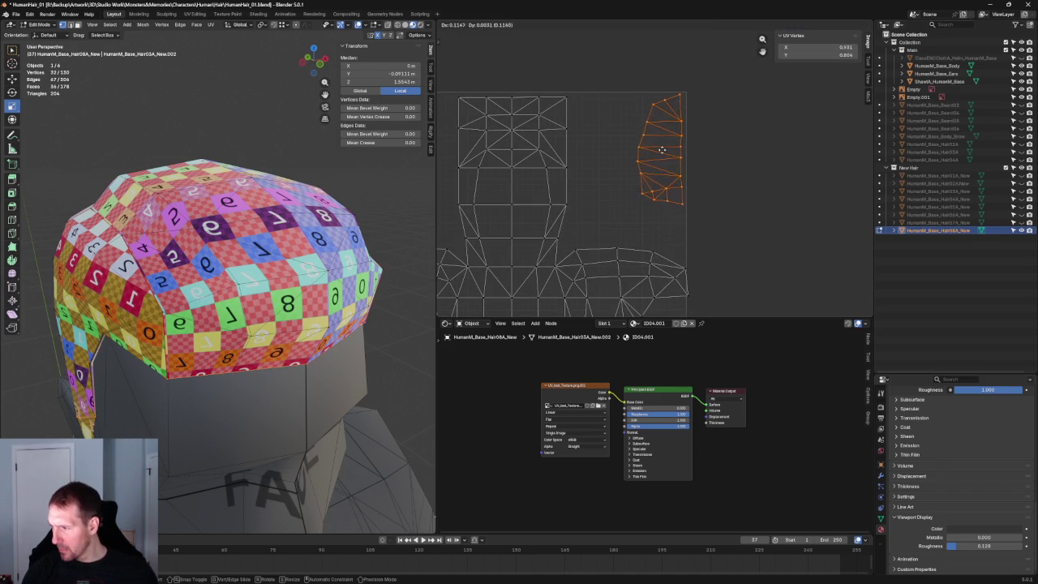
left_click(661, 148)
scroll(659, 158, "down", 3)
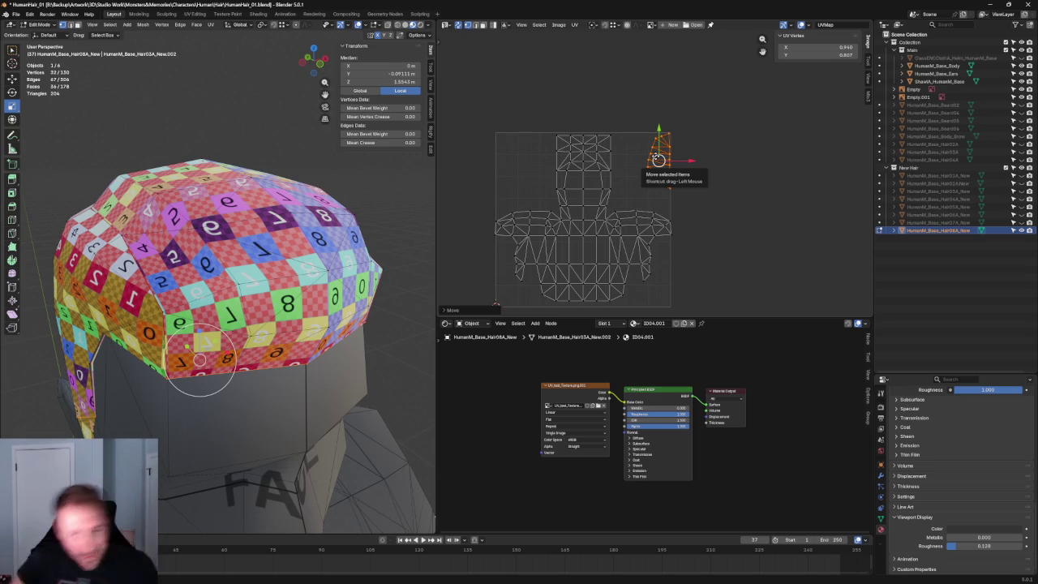
key("alt+a")
mouse_move(388, 189)
middle_mouse_down()
mouse_move(360, 209)
mouse_move(324, 214)
mouse_move(319, 204)
middle_mouse_up()
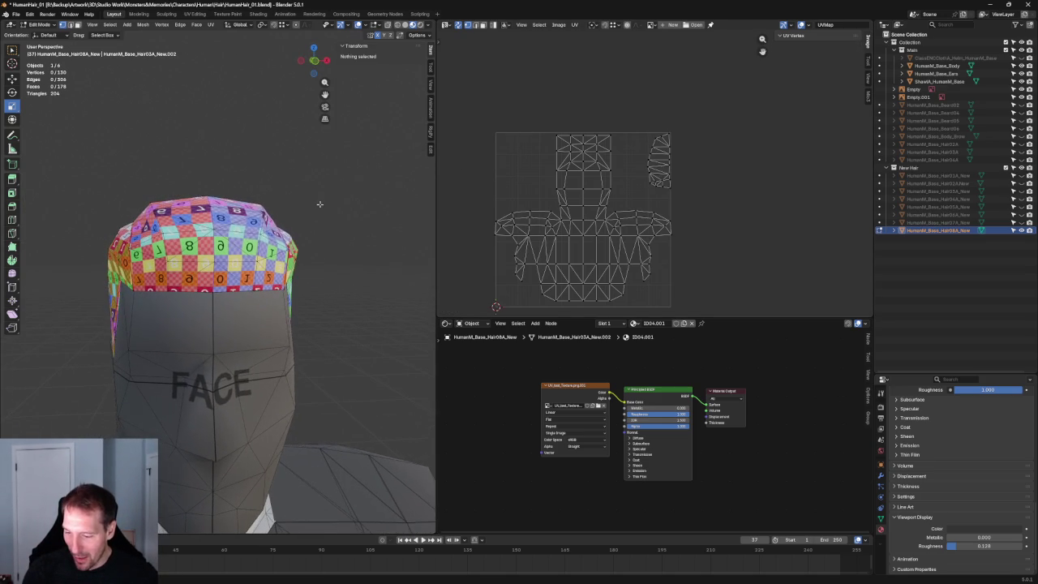
In front orthographic view, slide one hair cap vertex sideways along X.
key("KP_1")
scroll(324, 205, "up", 2)
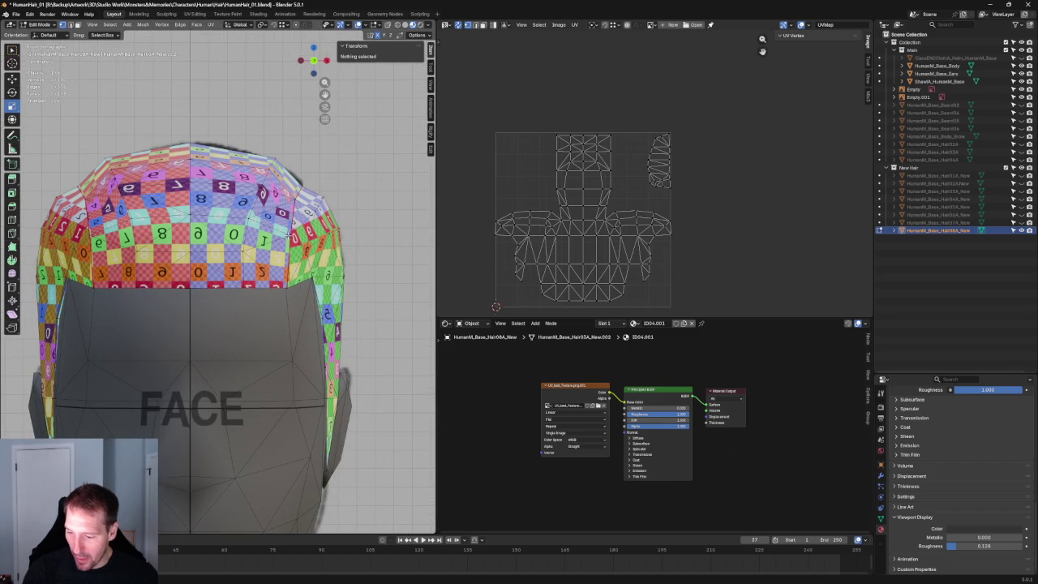
left_click(328, 237)
middle_click_drag(328, 237, 332, 241)
key("KP_1")
key("shift+space")
key("g")
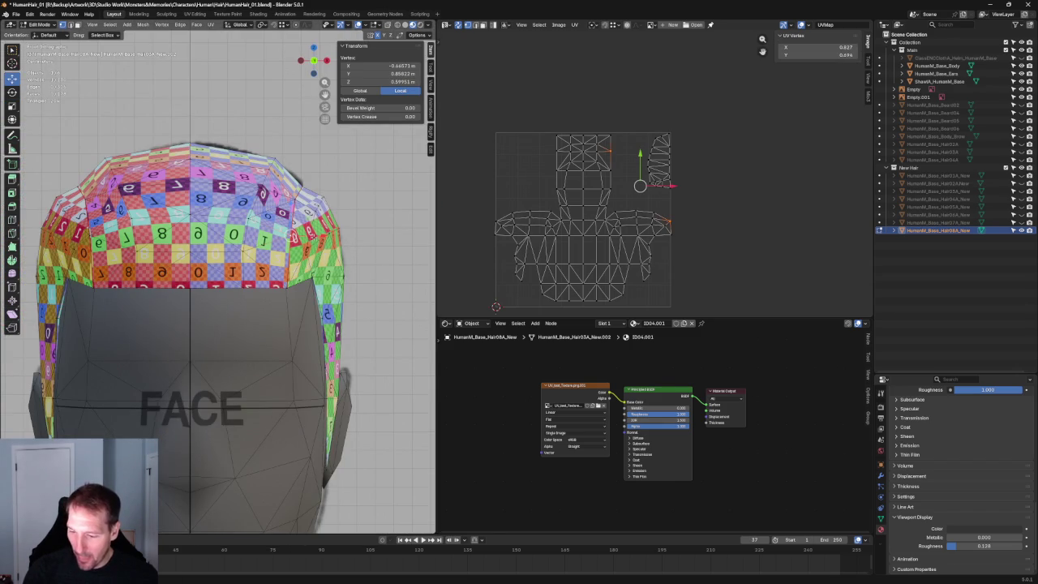
left_click_drag(317, 239, 311, 236)
Re-unwrap the top-block UVs of the cap, including the left-edge vertex.
mouse_move(321, 238)
middle_mouse_down()
mouse_move(380, 253)
mouse_move(327, 256)
middle_mouse_up()
scroll(380, 254, "down", 3)
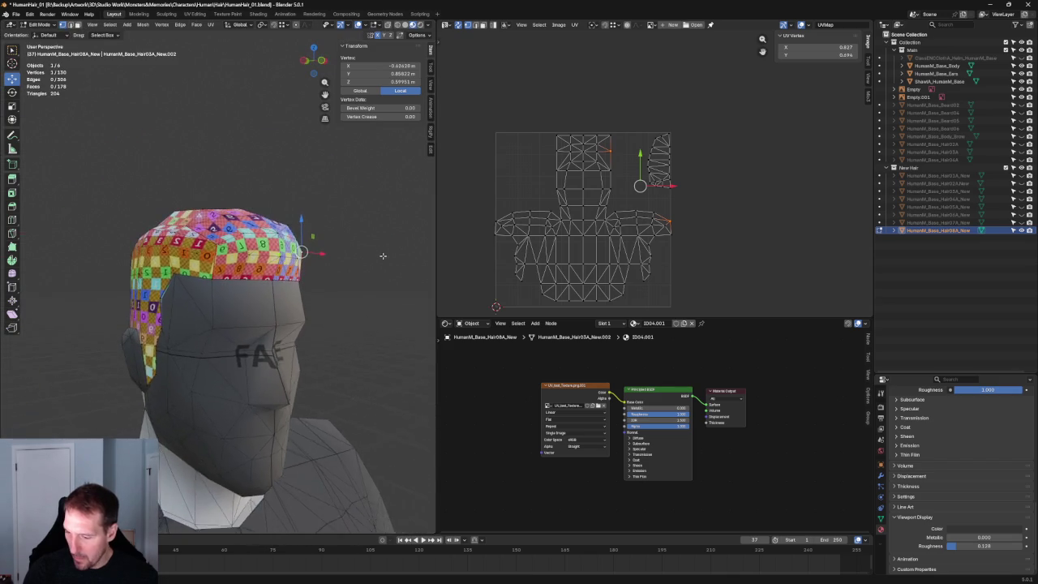
scroll(327, 257, "up", 2)
scroll(587, 161, "up", 2)
left_click(536, 157, "shift")
key("u")
left_click(544, 169)
scroll(545, 168, "down", 1)
middle_click_drag(762, 272, 762, 199)
left_click(463, 201, "shift")
key("u")
left_click(438, 198)
left_click(759, 205)
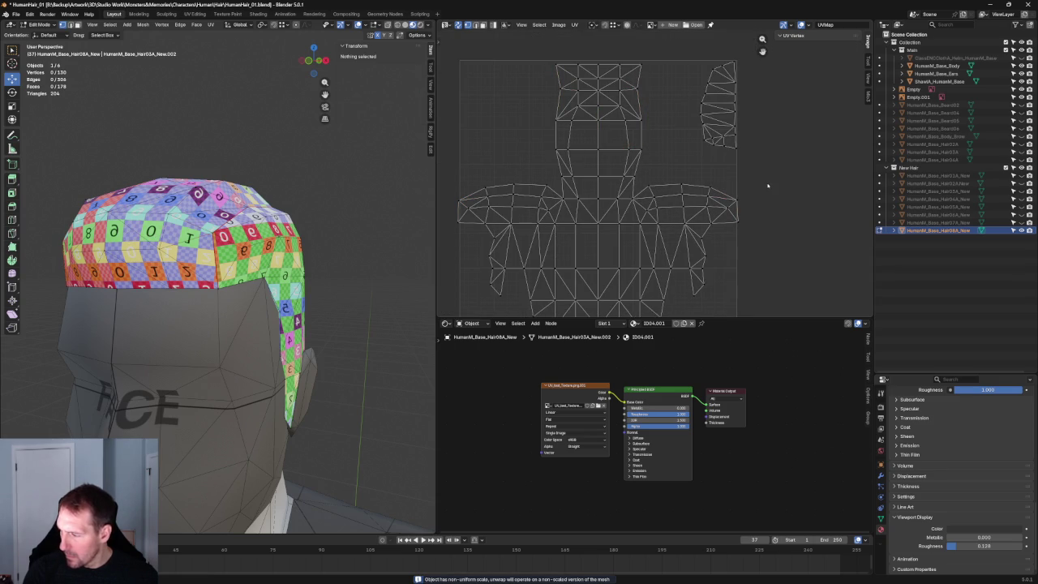
Scale the whole UV layout down slightly.
scroll(707, 183, "down", 1)
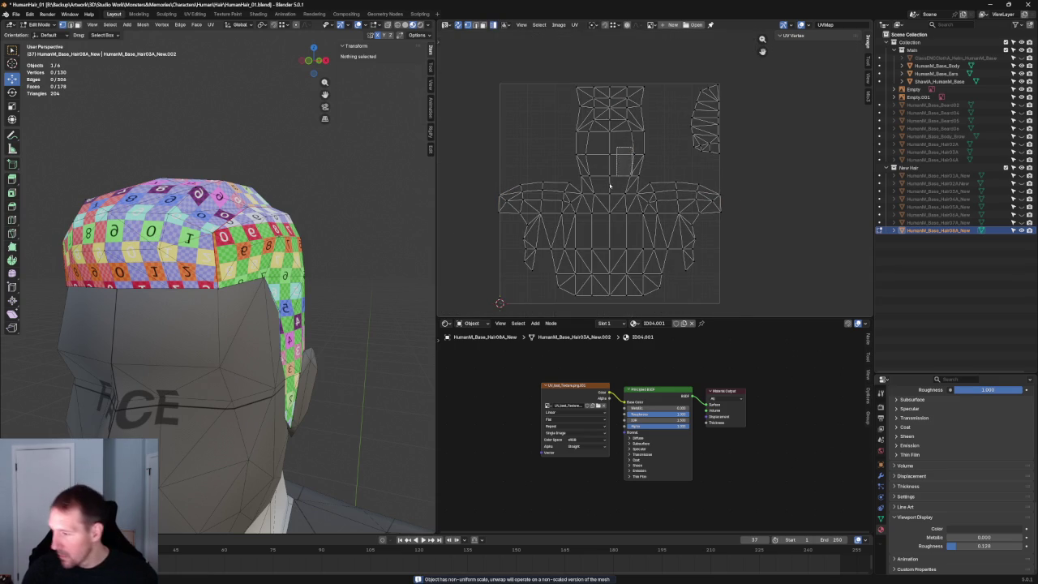
key("a")
key("s")
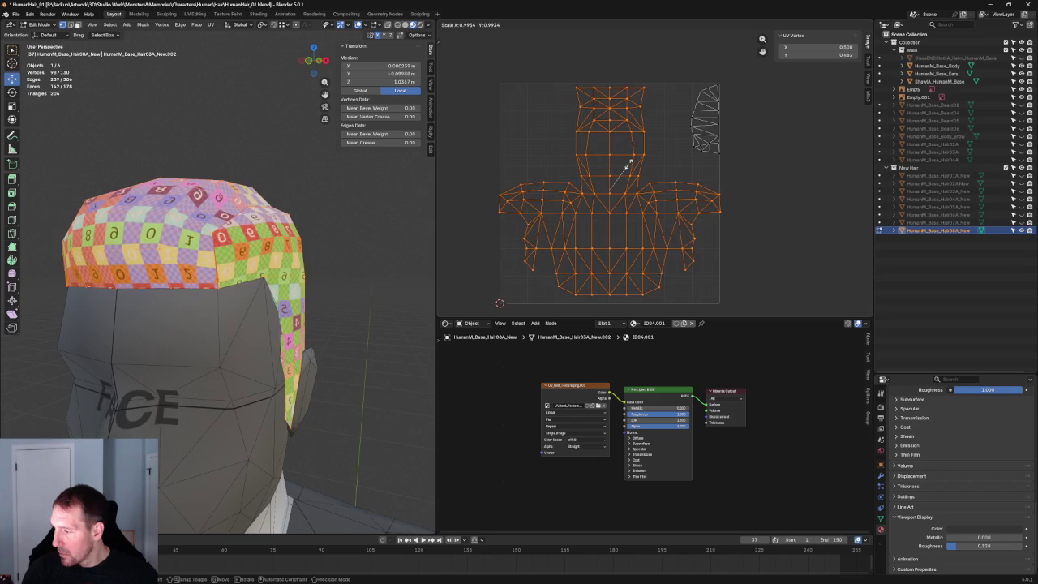
left_click(630, 162)
key("alt+a")
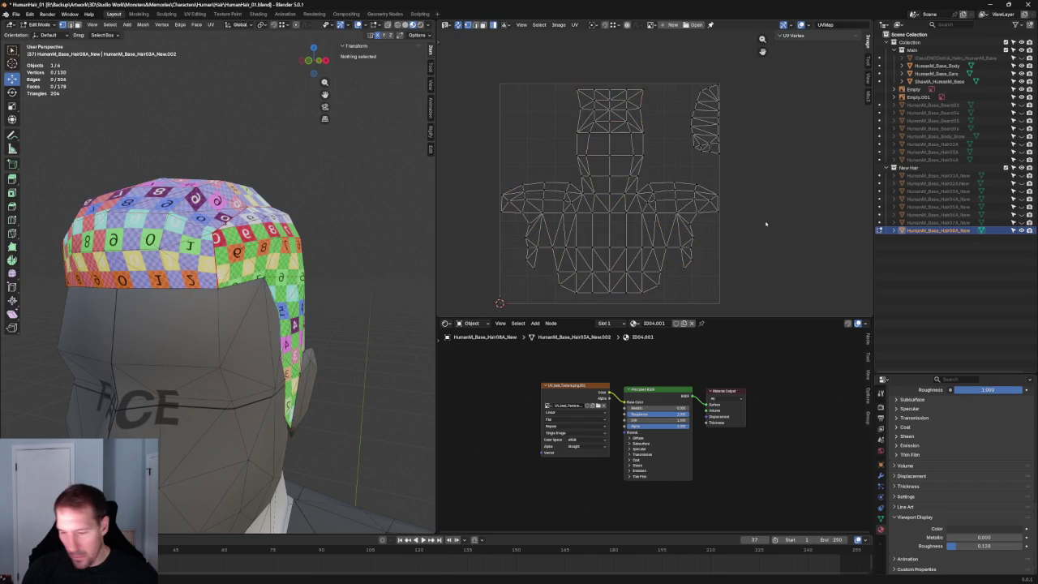
Save the file as HumanHair_01.blend.
mouse_move(268, 195)
middle_mouse_down()
mouse_move(334, 193)
mouse_move(104, 5)
middle_mouse_up()
scroll(342, 186, "down", 3)
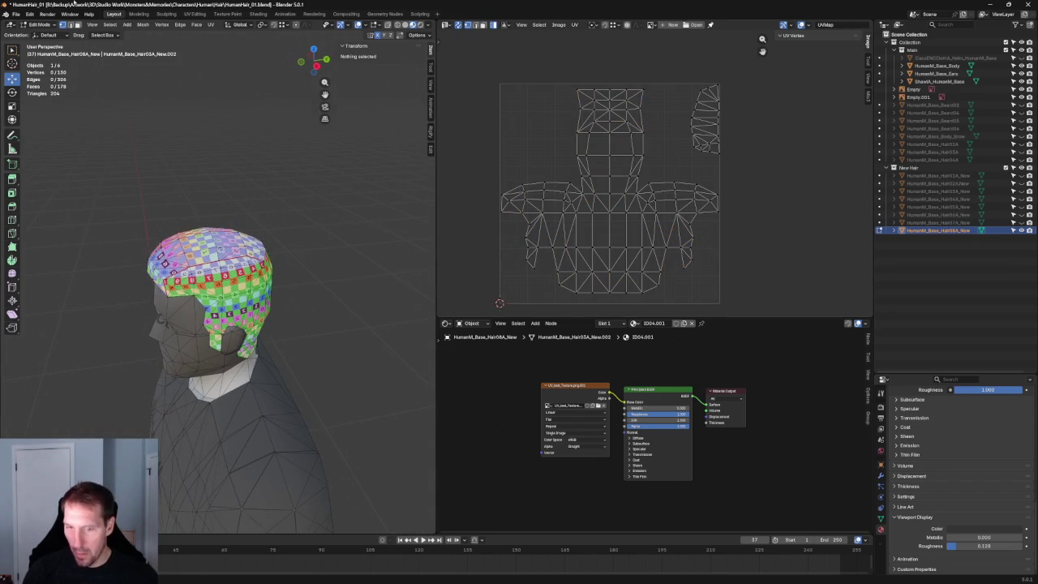
left_click(15, 15)
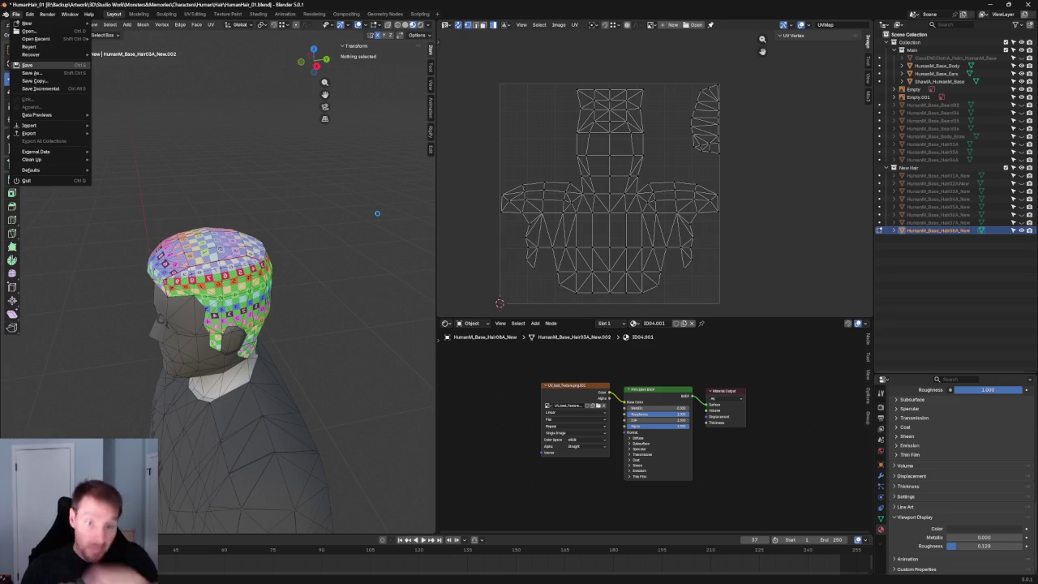
key("ctrl+s")
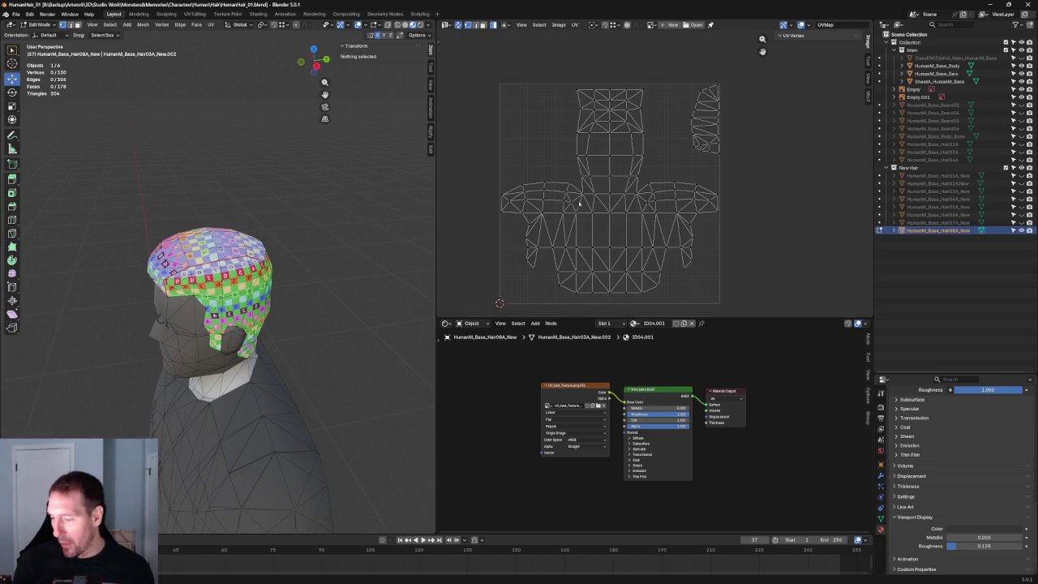
Box-select the outer edge UVs of the main island's right and left flaps.
scroll(697, 157, "up", 4)
scroll(699, 169, "down", 2)
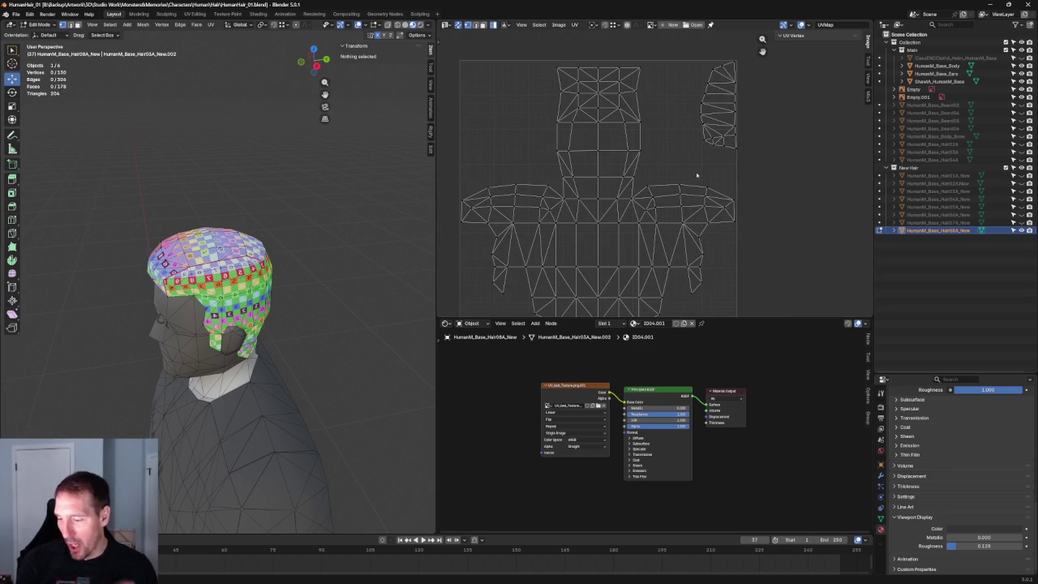
left_click_drag(767, 176, 732, 231)
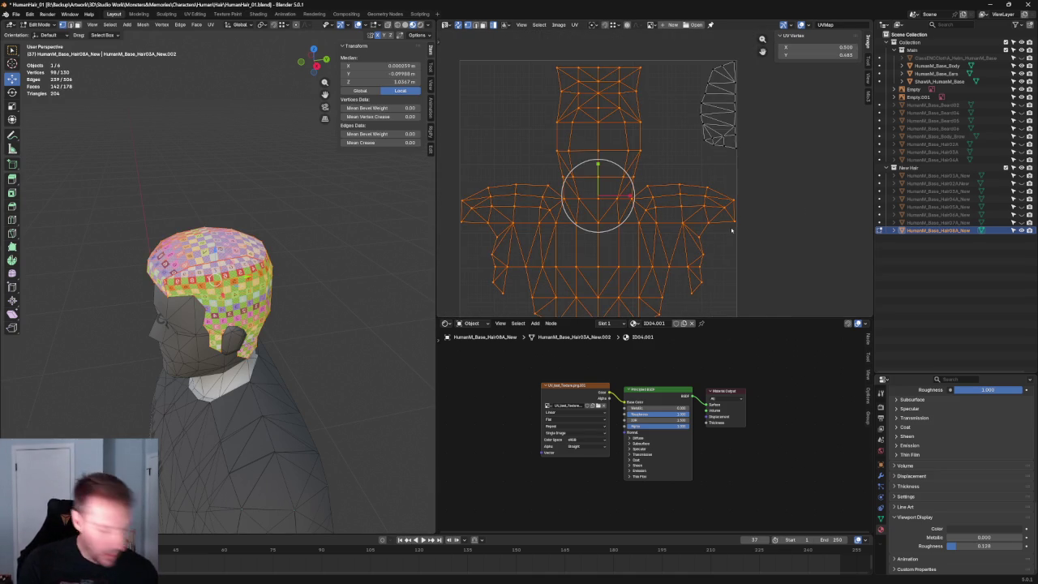
left_click(755, 223)
left_click_drag(777, 163, 730, 252)
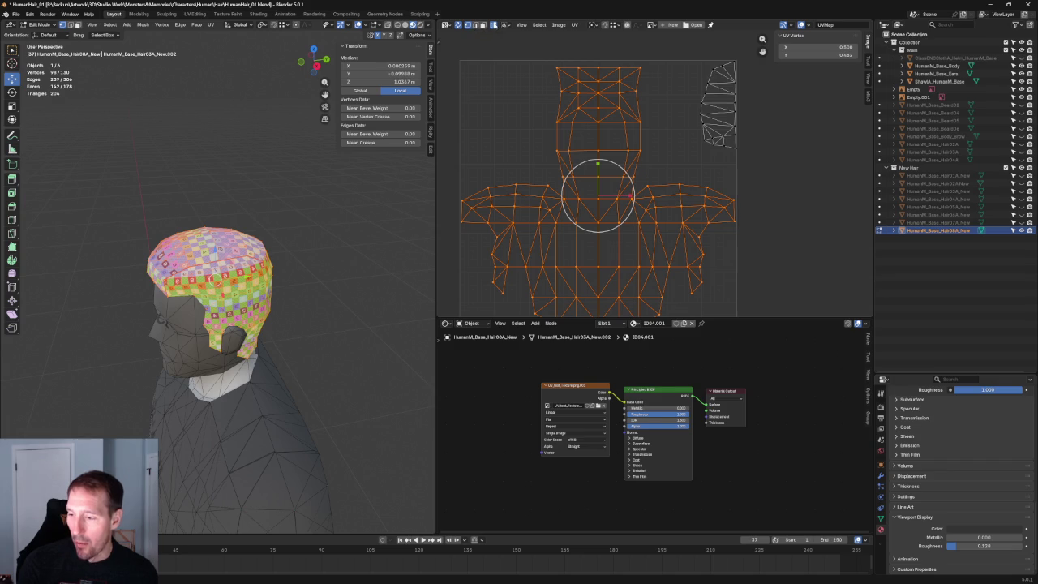
left_click(775, 172)
left_click_drag(777, 177, 704, 234)
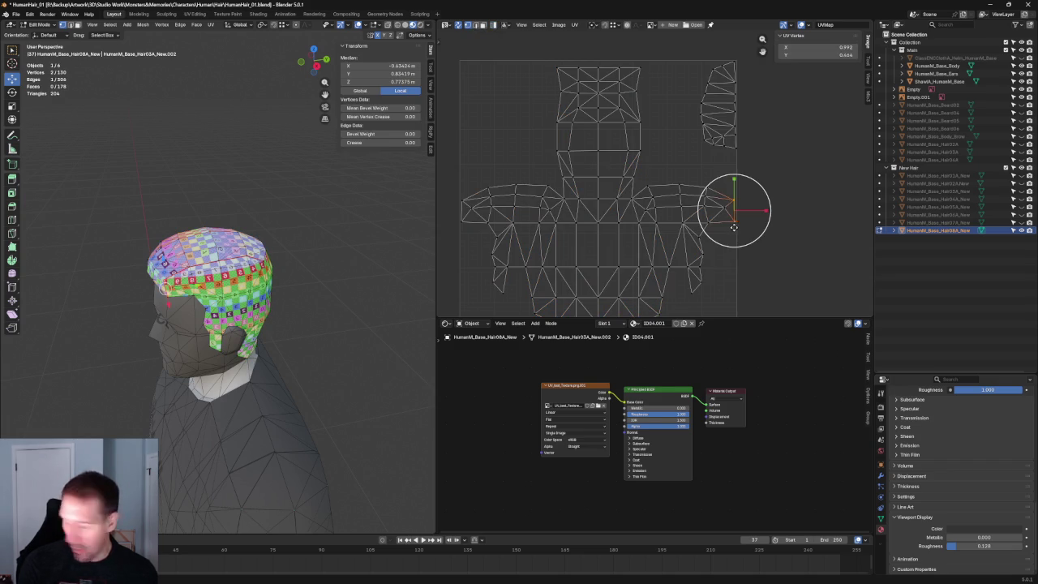
left_click_drag(477, 175, 454, 238)
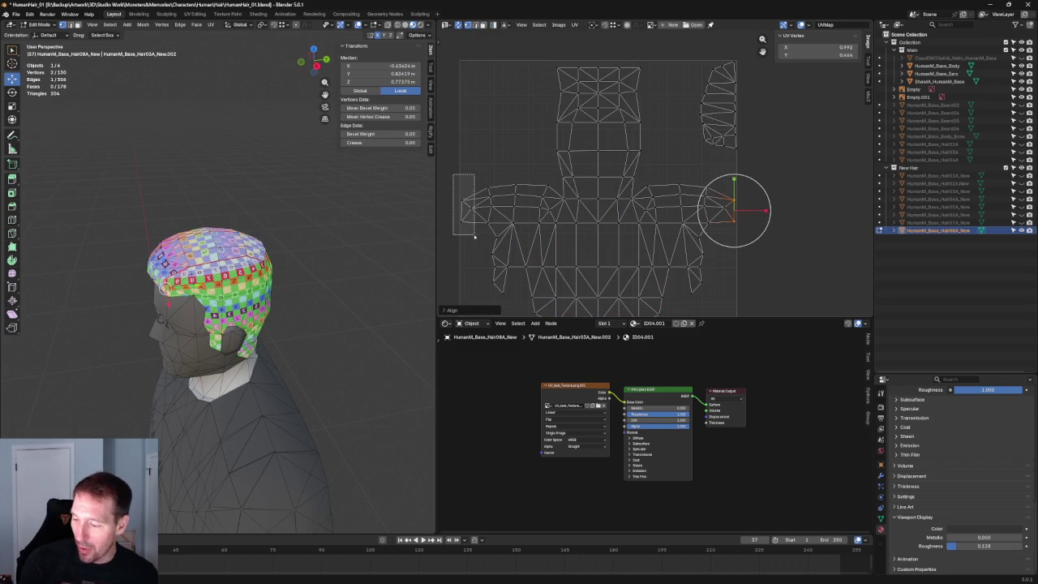
key("alt+a")
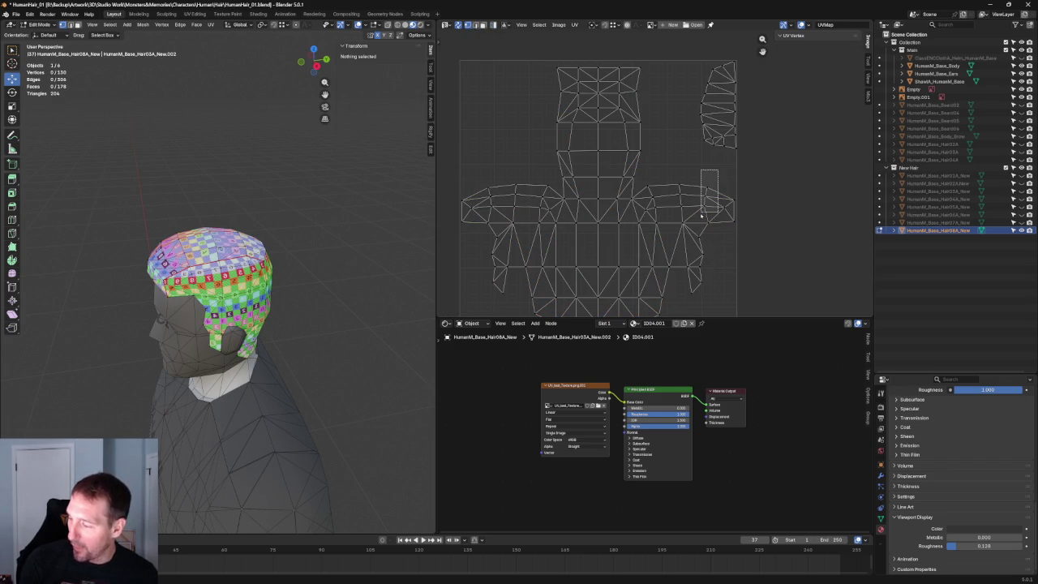
Align the left flap's outer column of UV vertices into a straight line.
left_click_drag(703, 211, 663, 200)
left_click_drag(505, 167, 482, 218)
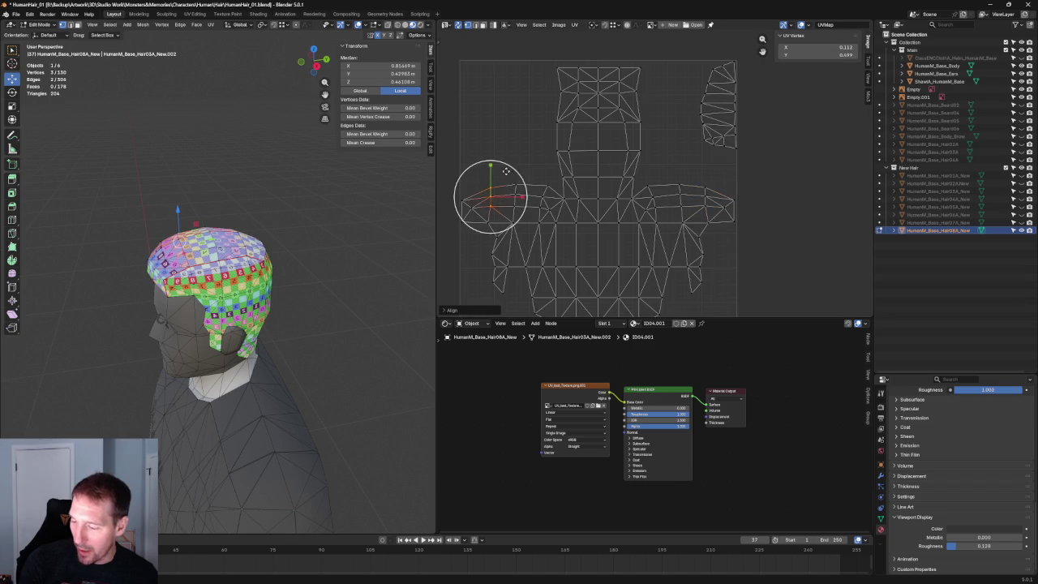
middle_click_drag(202, 183, 243, 210)
scroll(276, 241, "up", 3)
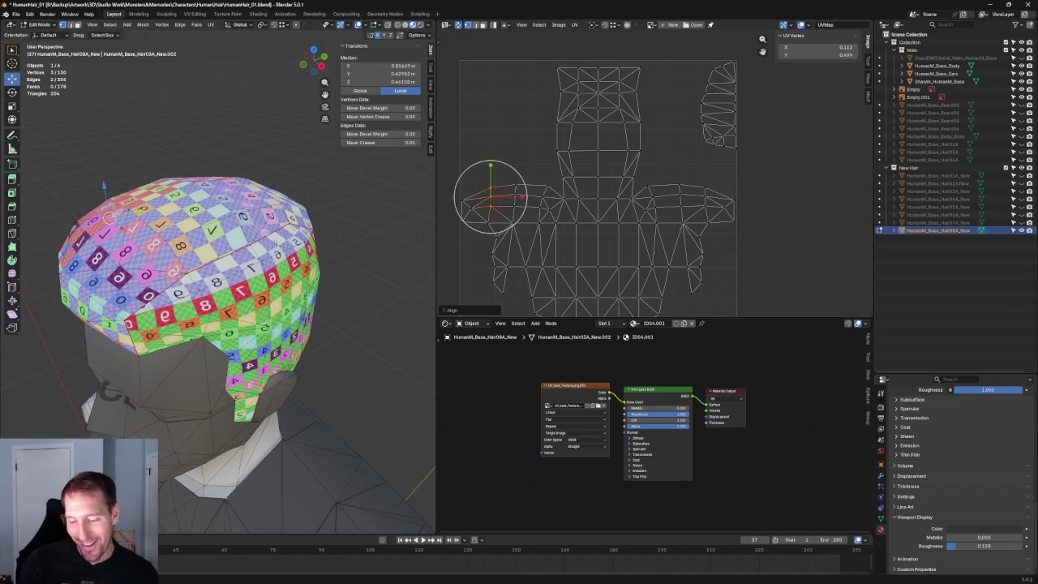
left_click(523, 131)
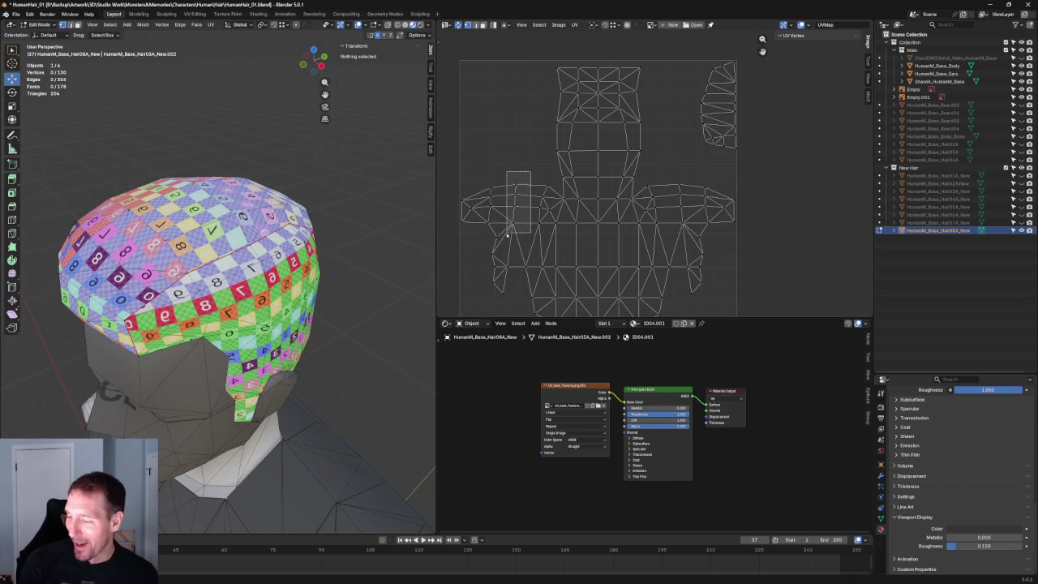
left_click_drag(495, 180, 535, 229)
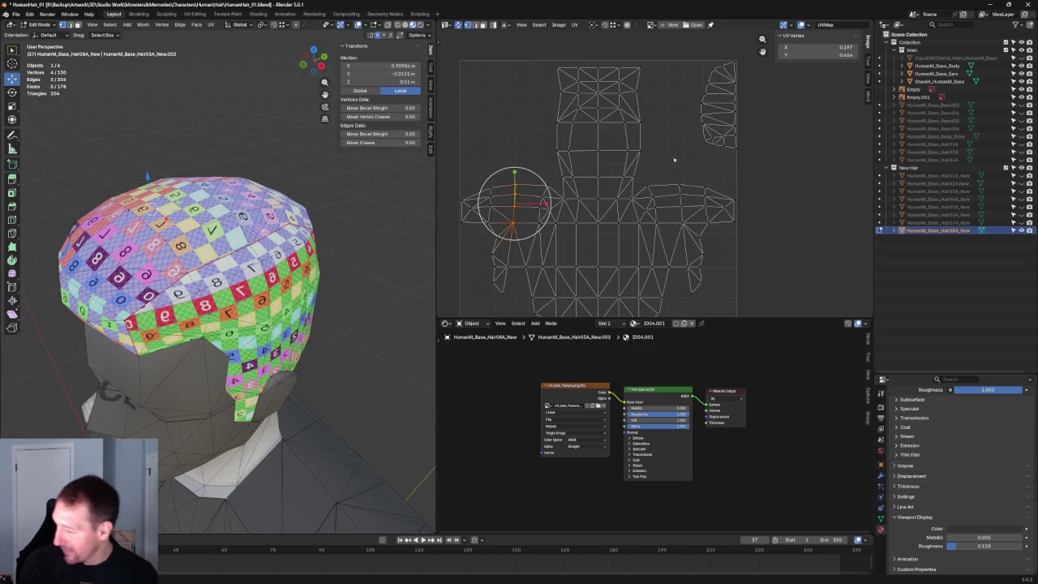
key("shift+w")
Align the small island's lower UV vertices into a straight row.
left_click_drag(685, 163, 672, 241)
key("alt+a")
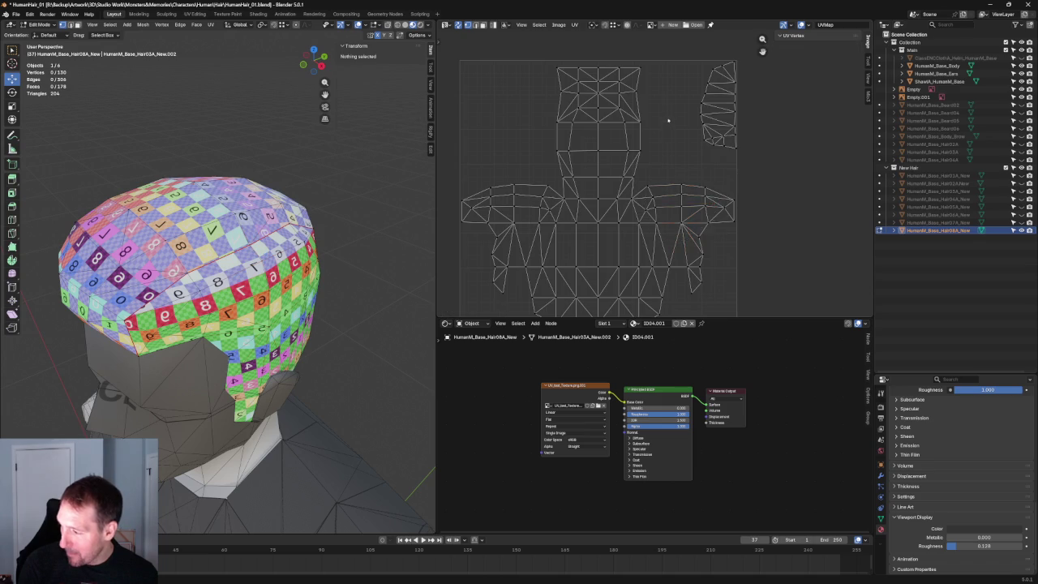
scroll(689, 175, "down", 3)
scroll(730, 178, "up", 3)
scroll(747, 178, "up", 5)
left_click_drag(766, 170, 623, 207)
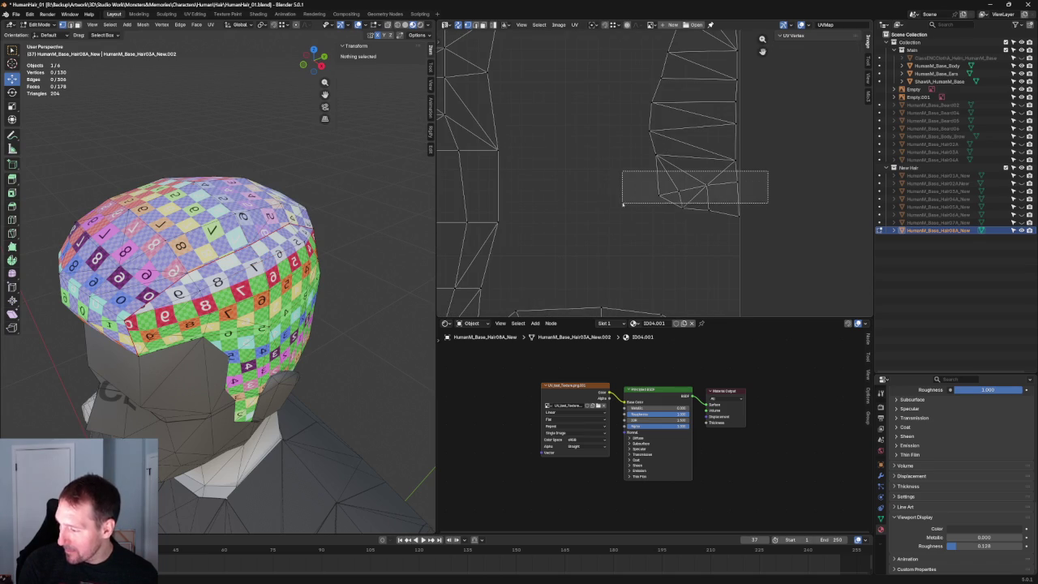
key("shift+w")
Re-unwrap the small island's selected lower corner.
mouse_move(600, 162)
left_mouse_down()
mouse_move(746, 147)
mouse_move(635, 168)
left_mouse_up()
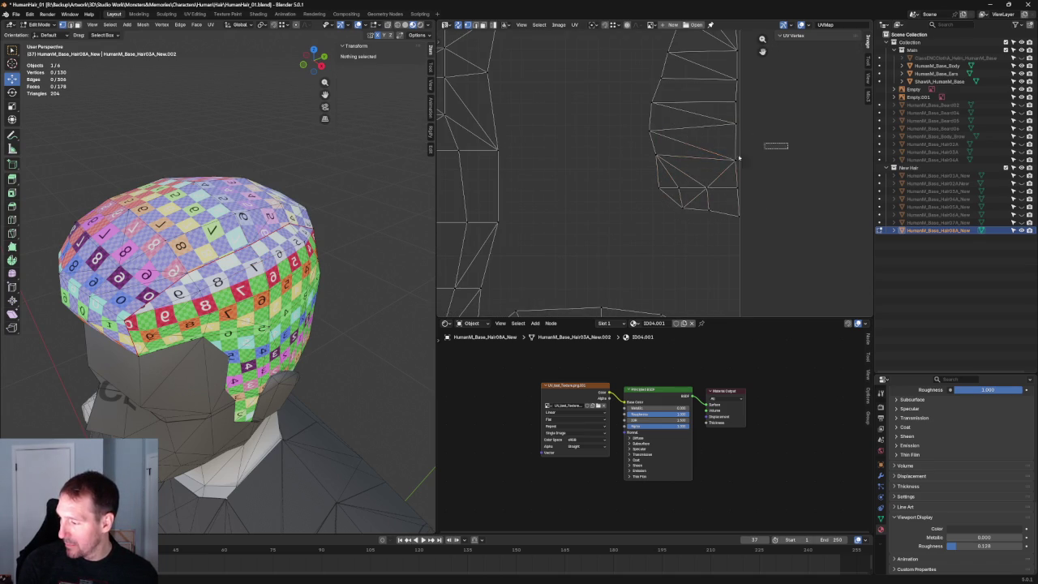
left_click_drag(788, 143, 619, 175)
left_click_drag(778, 117, 603, 139)
left_click_drag(789, 65, 647, 165)
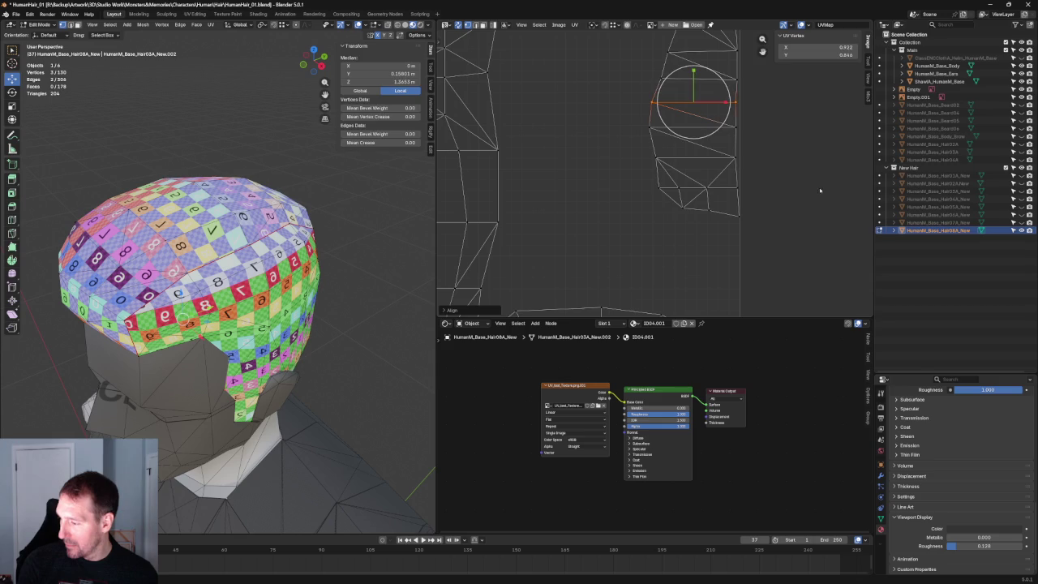
left_click_drag(779, 190, 658, 228)
key("u")
left_click(657, 217)
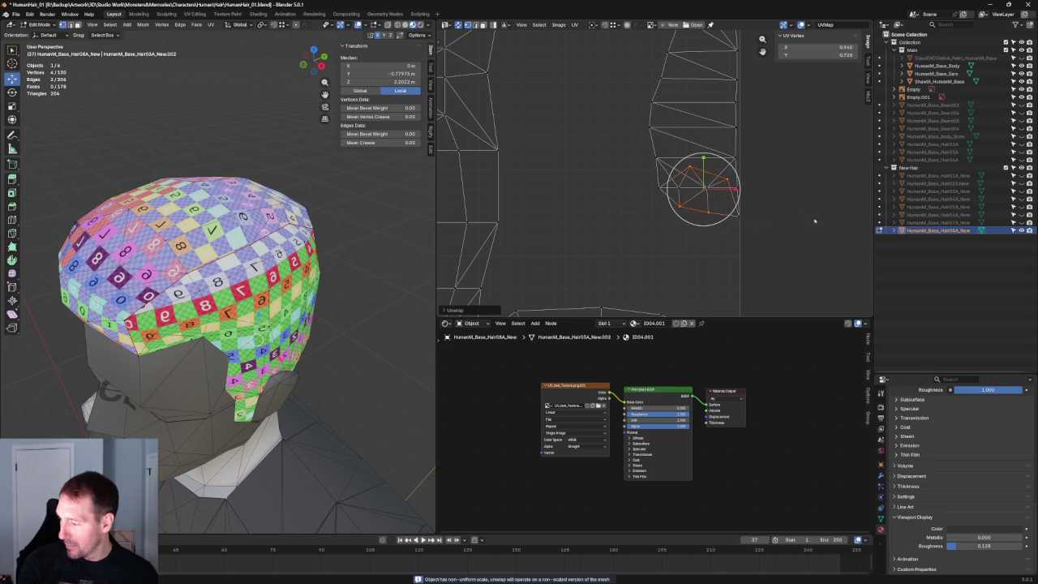
Lower a side-strip UV vertex to V 0.607 and frame the whole UV layout.
left_click(695, 209)
left_click(700, 196)
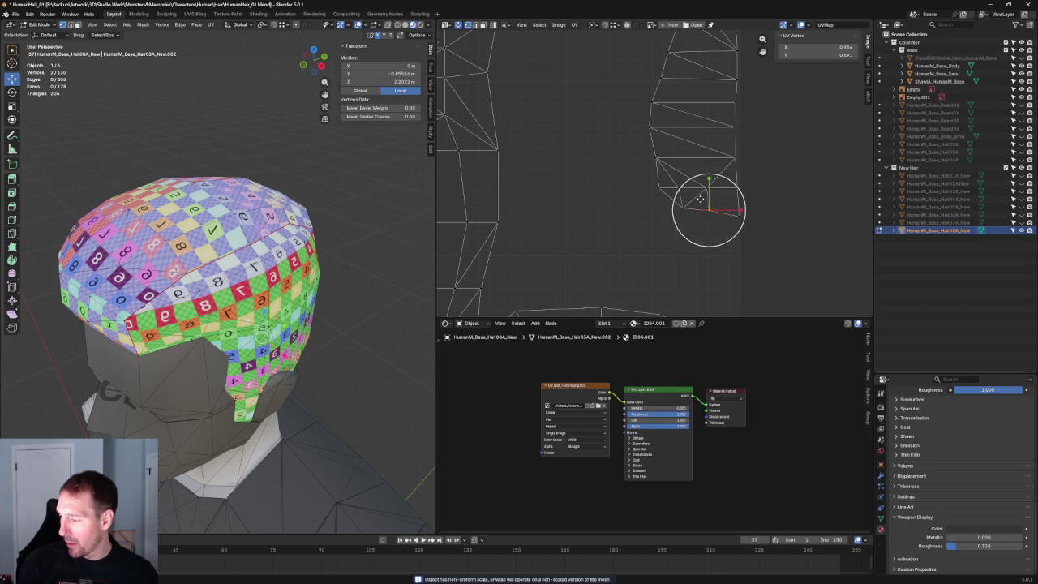
left_click_drag(739, 211, 744, 196)
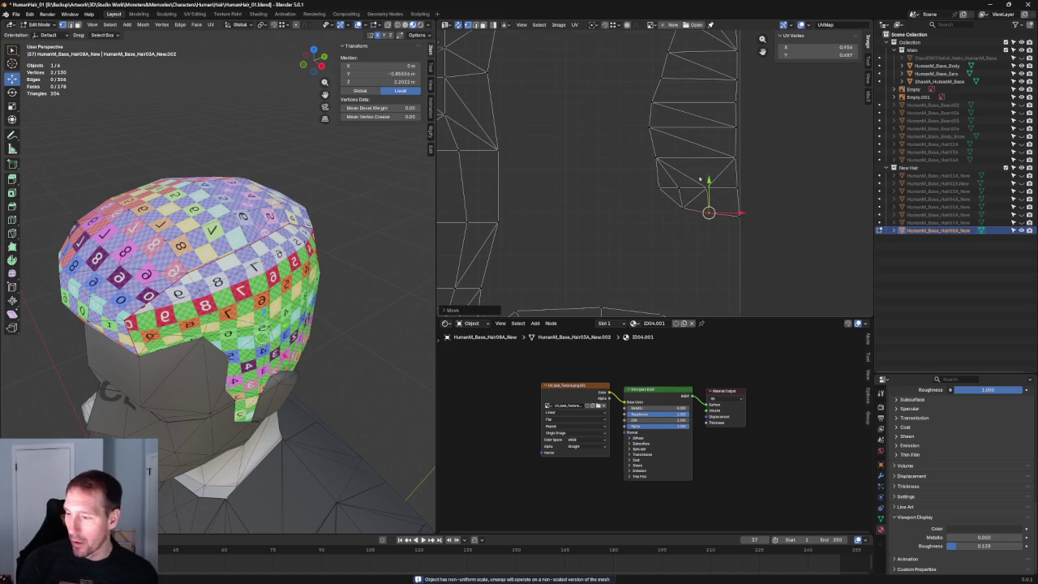
key("Home")
mouse_move(268, 219)
middle_mouse_down()
mouse_move(330, 223)
mouse_move(359, 211)
mouse_move(346, 255)
mouse_move(293, 205)
mouse_move(308, 242)
middle_mouse_up()
left_click(348, 246)
scroll(340, 257, "down", 4)
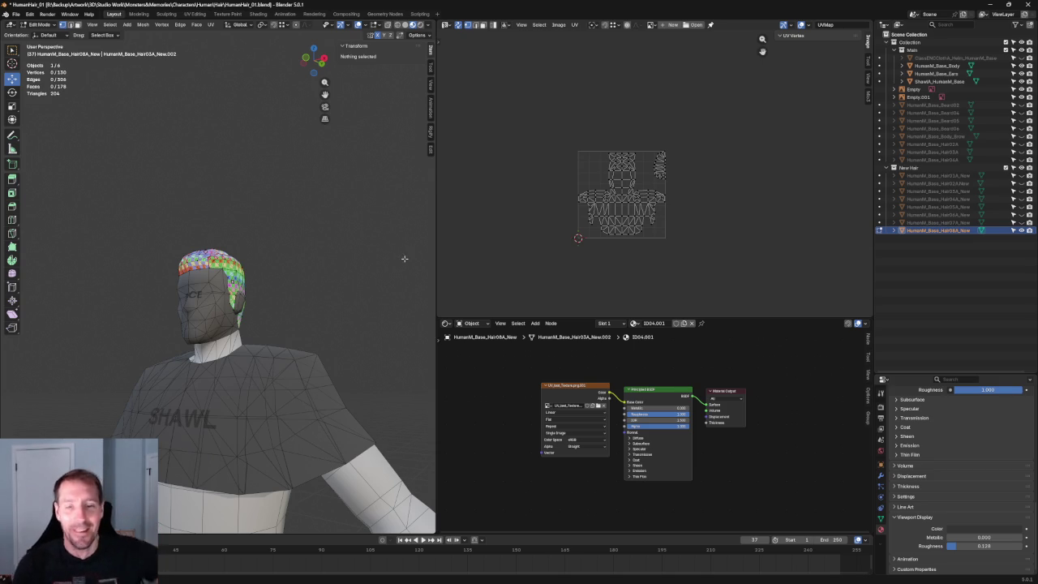
Switch to Front Orthographic view and zoom to frame the character.
scroll(673, 188, "up", 3)
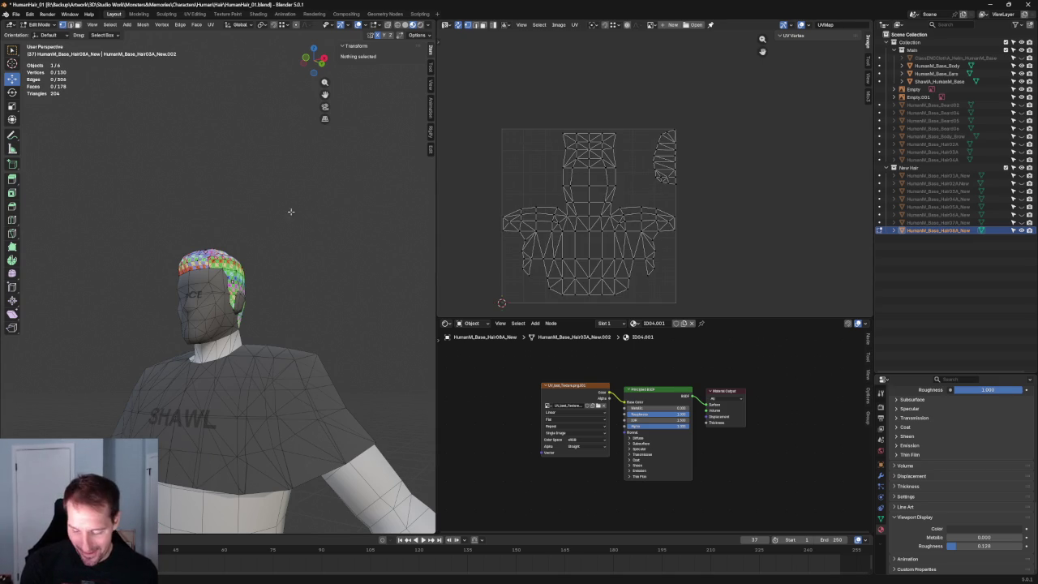
key("KP_1")
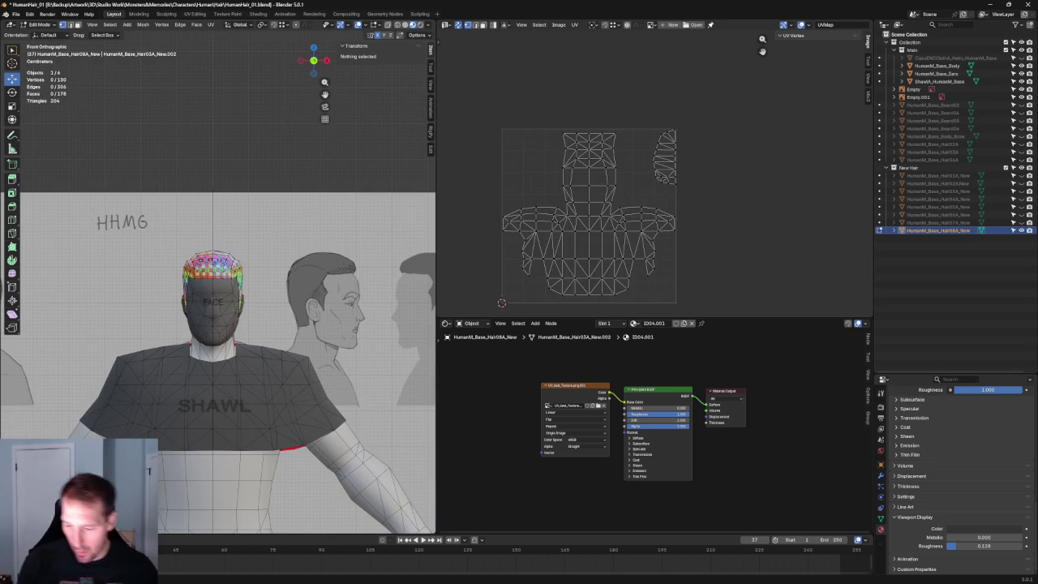
scroll(363, 348, "down", 3)
scroll(244, 324, "down", 2)
scroll(169, 304, "up", 1)
scroll(169, 304, "up", 3)
scroll(169, 305, "up", 1)
scroll(163, 292, "up", 2)
scroll(156, 283, "up", 2)
scroll(152, 276, "up", 1)
scroll(151, 276, "down", 2, "ctrl")
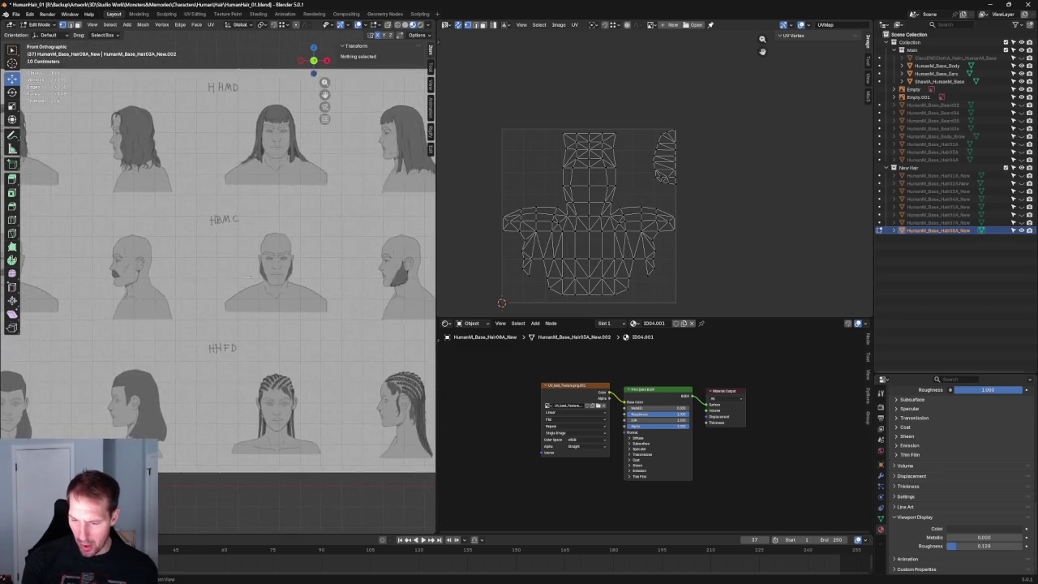
scroll(153, 277, "down", 2, "ctrl")
scroll(154, 279, "down", 2, "ctrl")
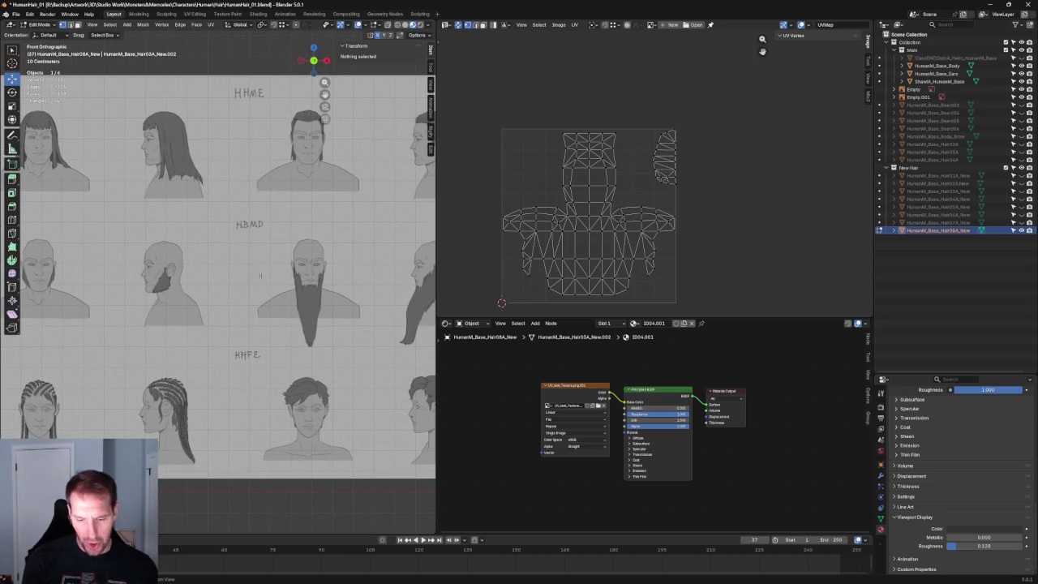
scroll(255, 277, "down", 2, "ctrl")
scroll(187, 279, "down", 1, "ctrl")
scroll(177, 280, "down", 3)
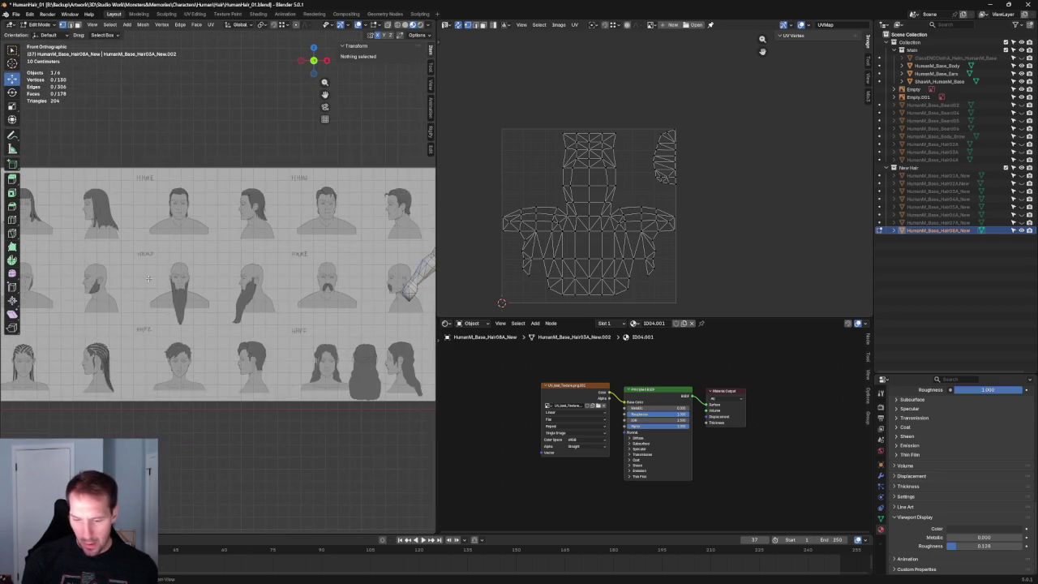
scroll(177, 280, "up", 2, "ctrl")
scroll(195, 288, "up", 2, "ctrl")
scroll(219, 300, "up", 2, "ctrl")
scroll(246, 312, "up", 4)
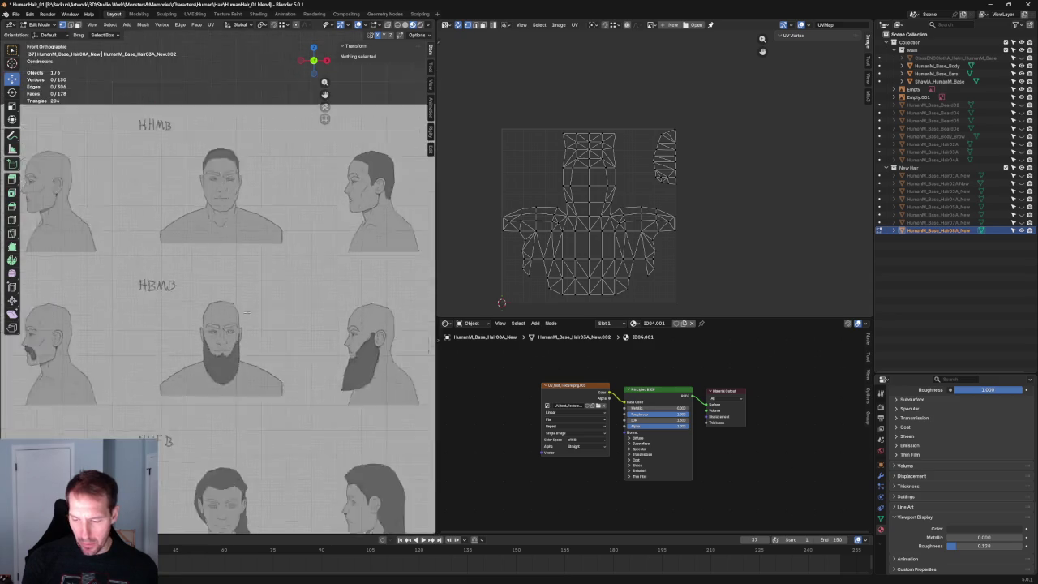
scroll(247, 312, "down", 4)
scroll(239, 296, "up", 2)
scroll(233, 282, "up", 2)
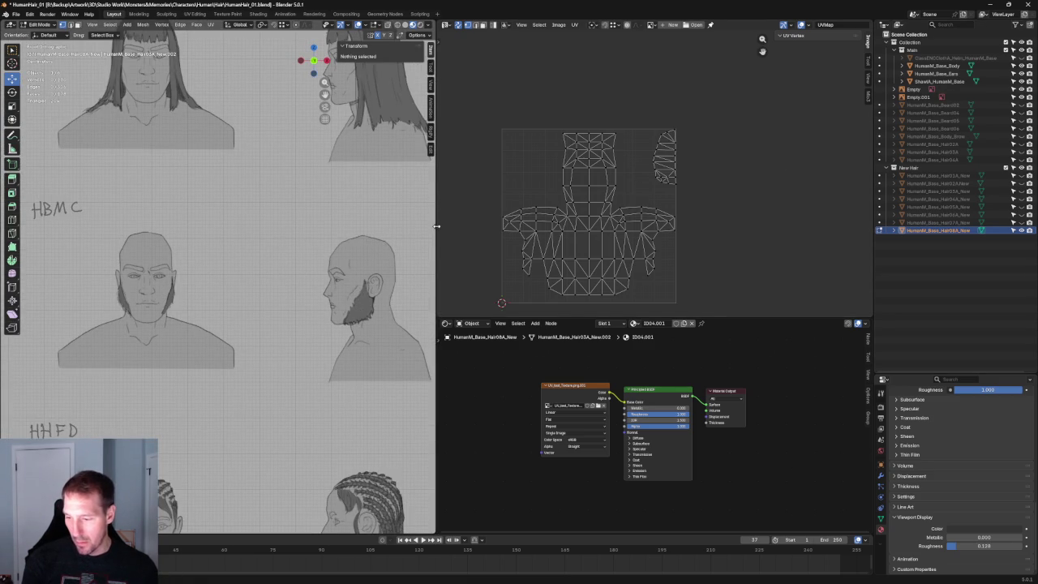
Widen the 3D viewport, return to Object Mode and select the hair reference sheet.
left_click_drag(437, 226, 655, 226)
scroll(454, 243, "down", 5)
scroll(452, 246, "up", 2)
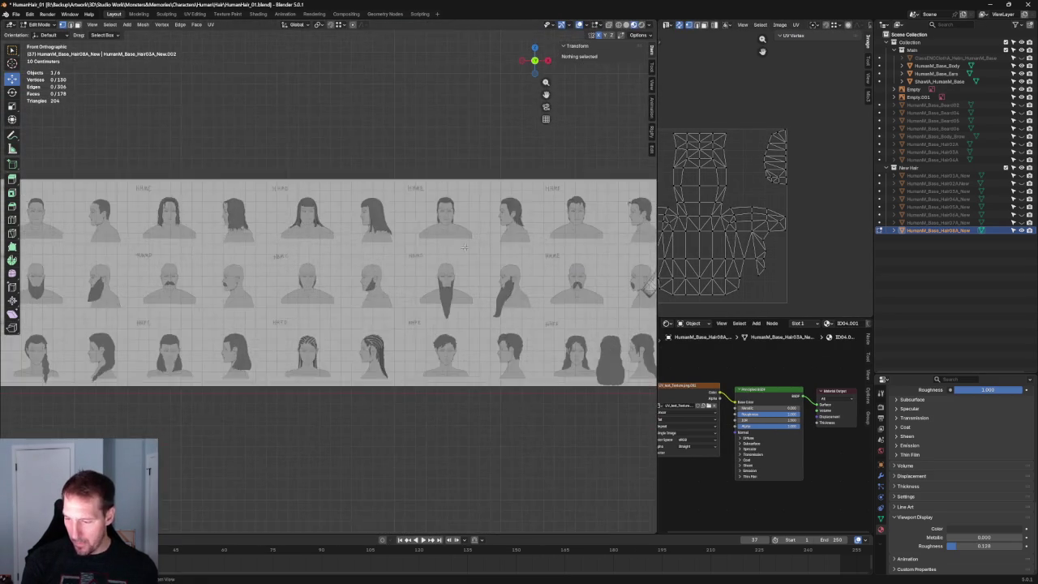
scroll(451, 245, "down", 2)
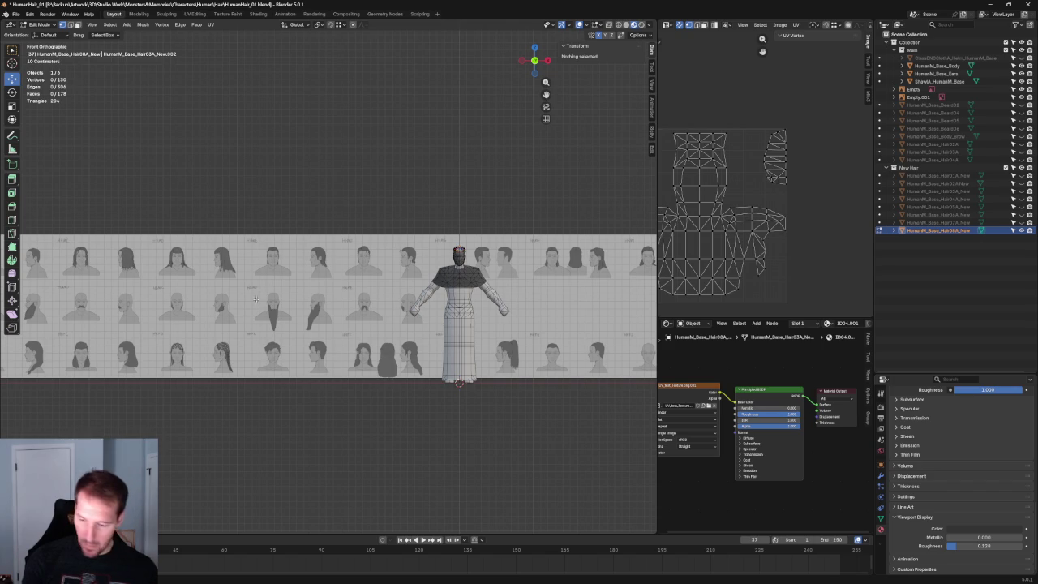
key("Tab")
left_click(515, 275)
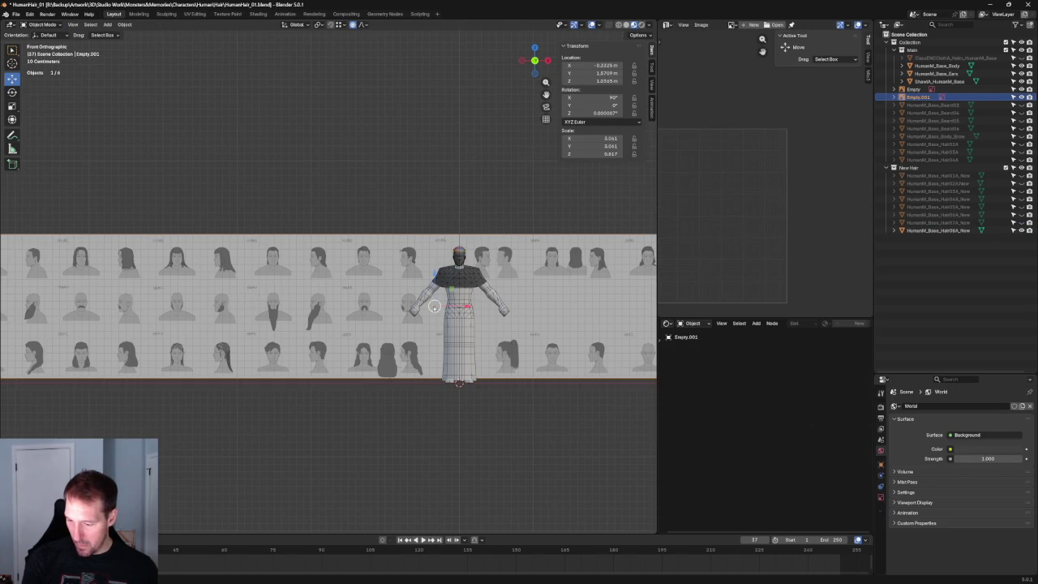
Slide the front hair reference sheet (Empty.001) aside to a new position.
key("g")
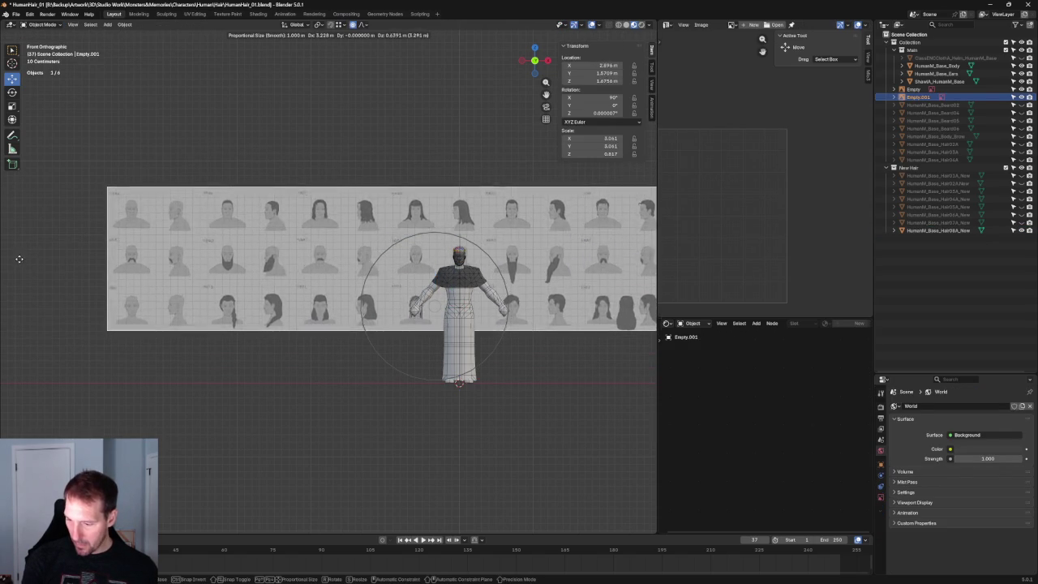
left_click(61, 259)
scroll(76, 264, "down", 4)
Select the second reference image (Empty), isolate it in local view and begin turning it about Z.
key("shift+space")
key("s")
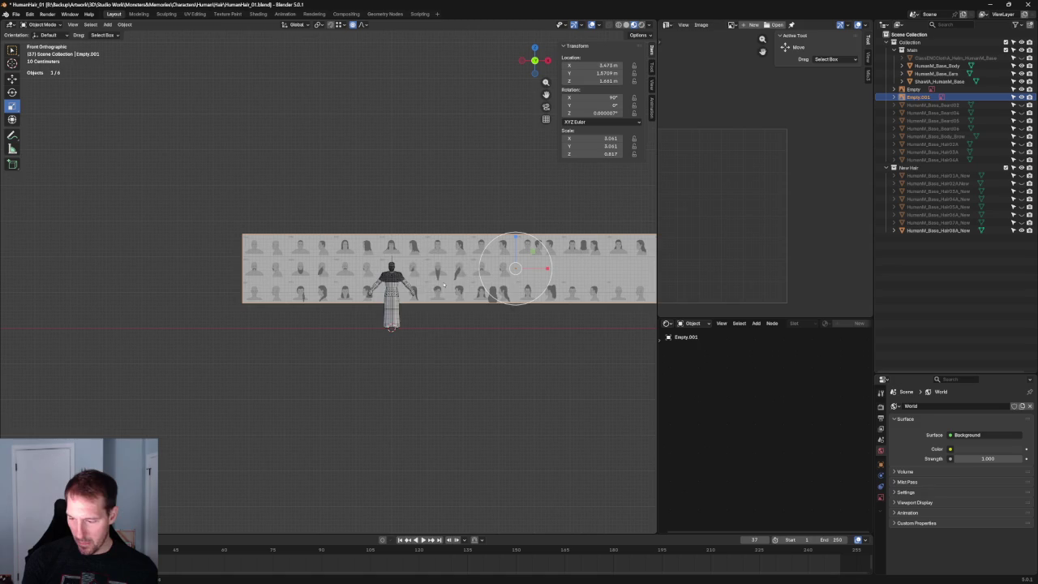
key("grave")
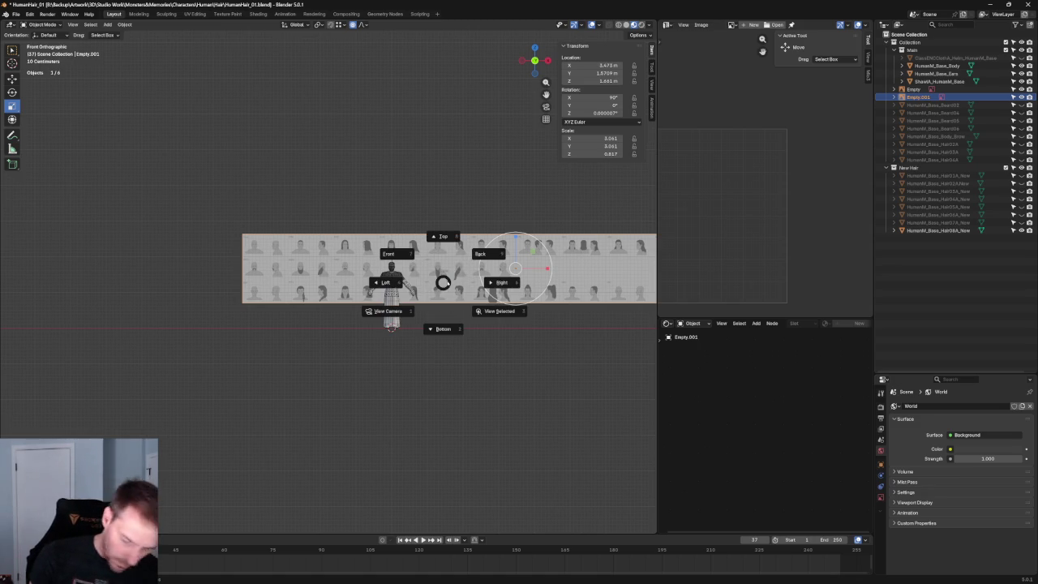
left_click(387, 282)
left_click(396, 228)
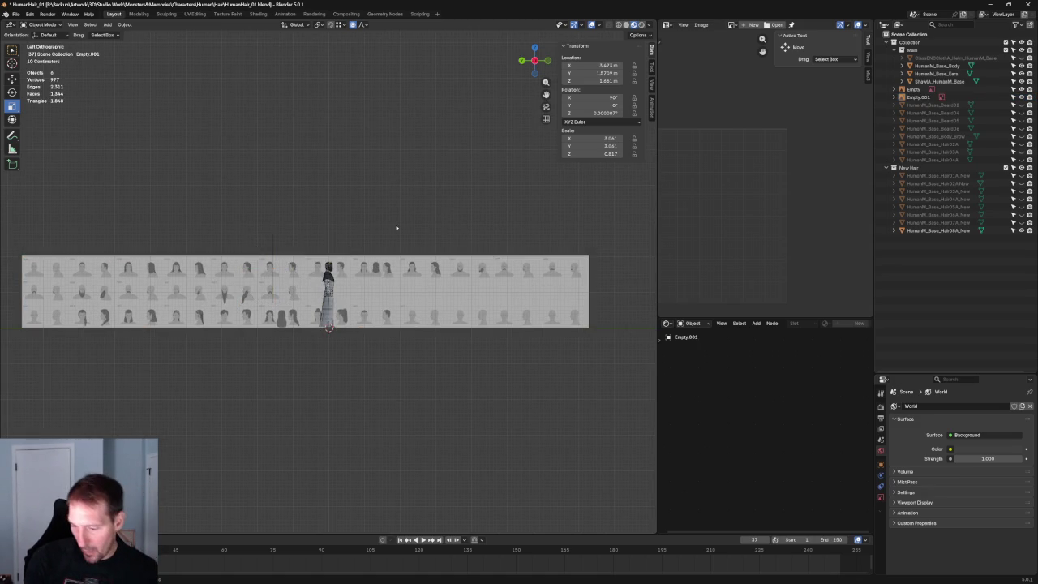
left_click(407, 295)
key("KP_Divide")
mouse_move(401, 232)
middle_mouse_down()
mouse_move(301, 317)
mouse_move(288, 259)
mouse_move(398, 270)
middle_mouse_up()
left_click_drag(353, 322, 387, 302)
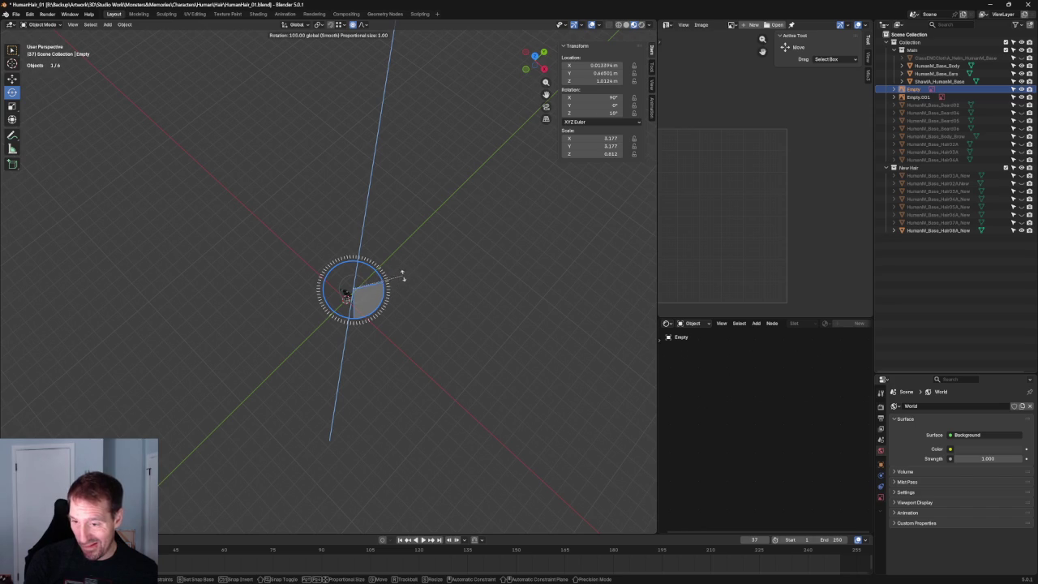
left_click_drag(397, 288, 403, 292)
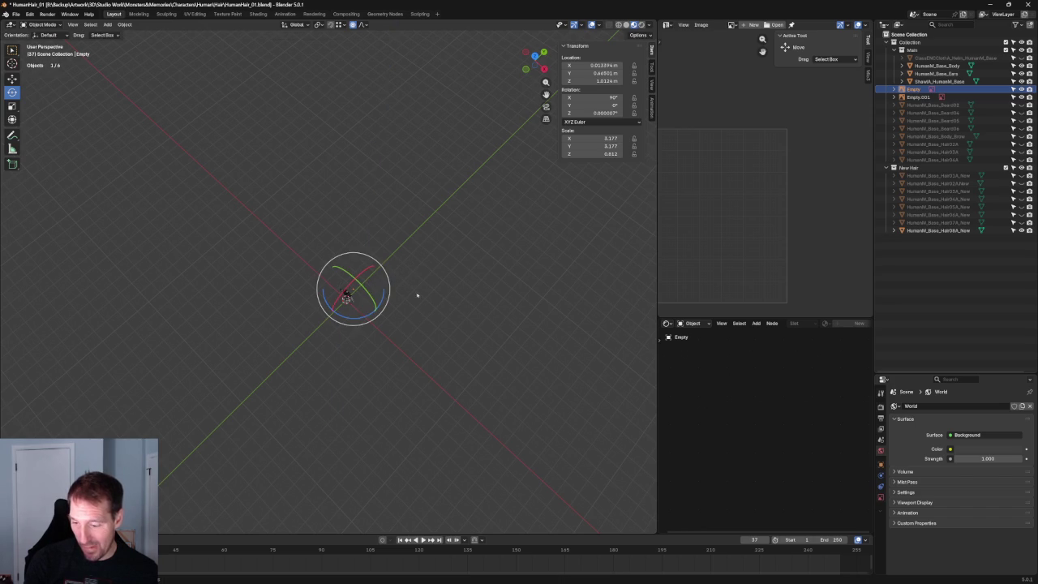
Leave local view and rotate the reference image to 90° on Z using the rotate gizmo.
key("KP_Divide")
key("KP_1")
key("KP_3")
left_click_drag(368, 295, 468, 298)
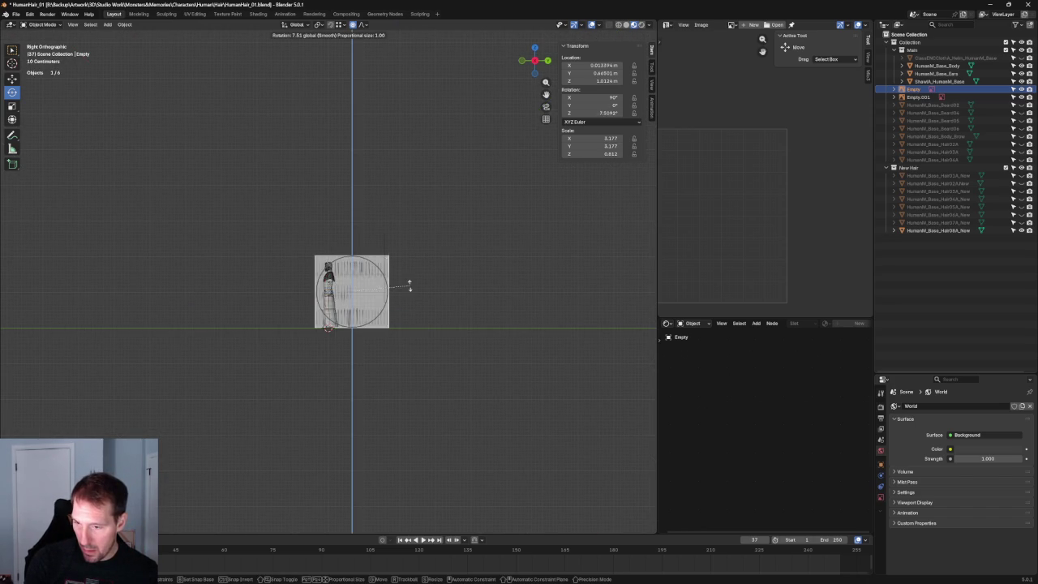
left_click_drag(550, 299, 560, 308)
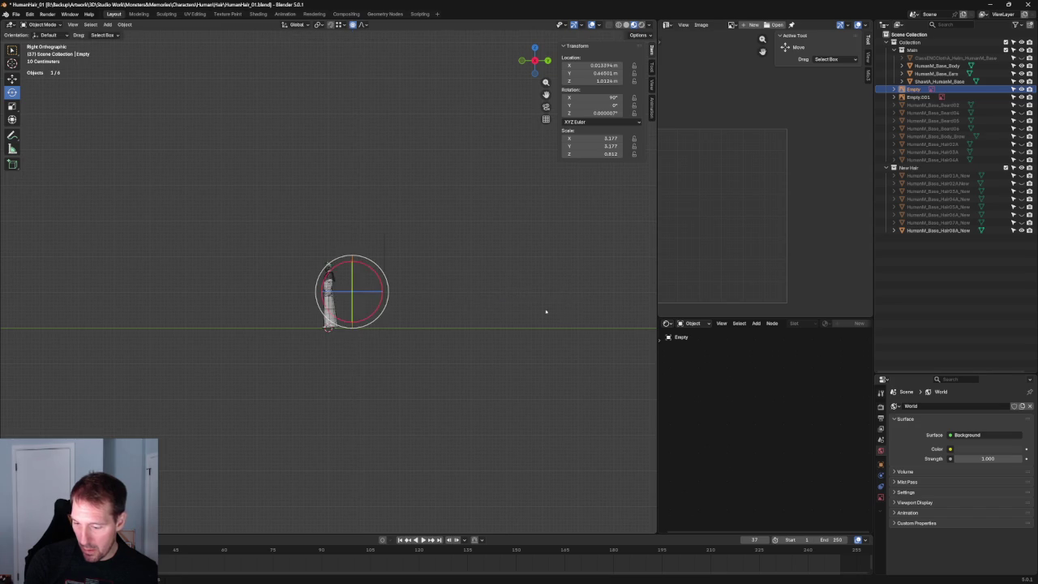
middle_click_drag(560, 308, 367, 366)
left_click_drag(367, 365, 412, 331)
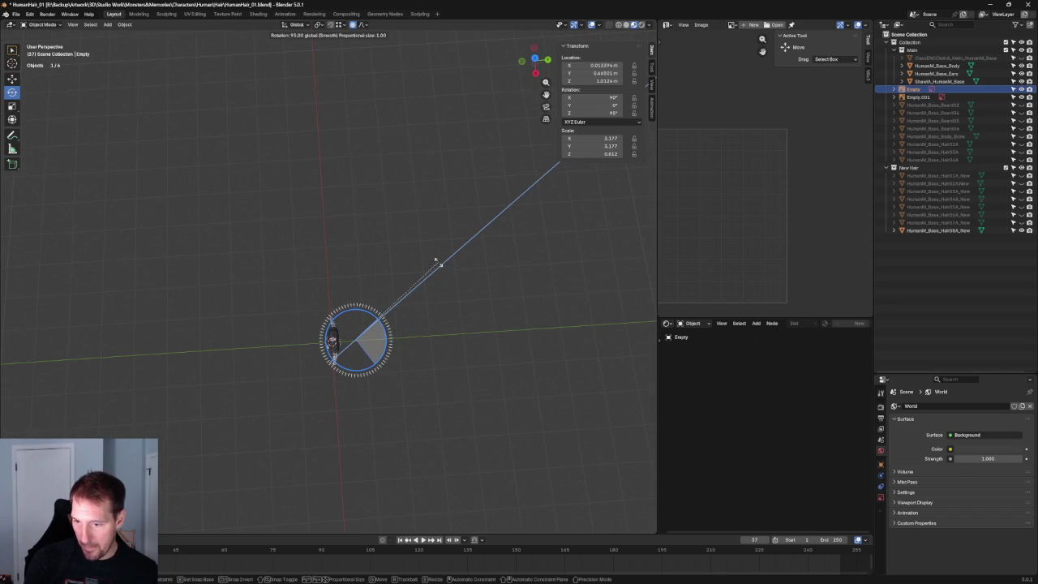
left_click_drag(440, 278, 440, 297)
middle_click_drag(440, 297, 473, 349)
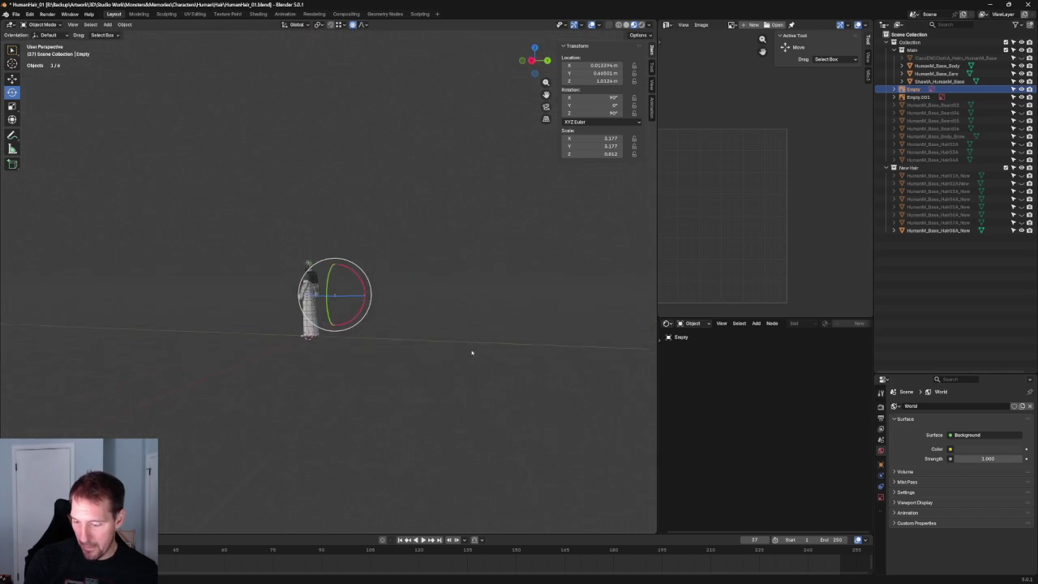
In Right Orthographic view, start sliding the side reference image sideways along Y.
key("shift+space")
key("s")
key("grave")
left_click(520, 344)
scroll(391, 282, "up", 6)
scroll(391, 281, "up", 1)
key("shift+space")
key("g")
scroll(398, 313, "down", 3)
scroll(398, 314, "up", 2)
scroll(399, 316, "down", 2)
key("g")
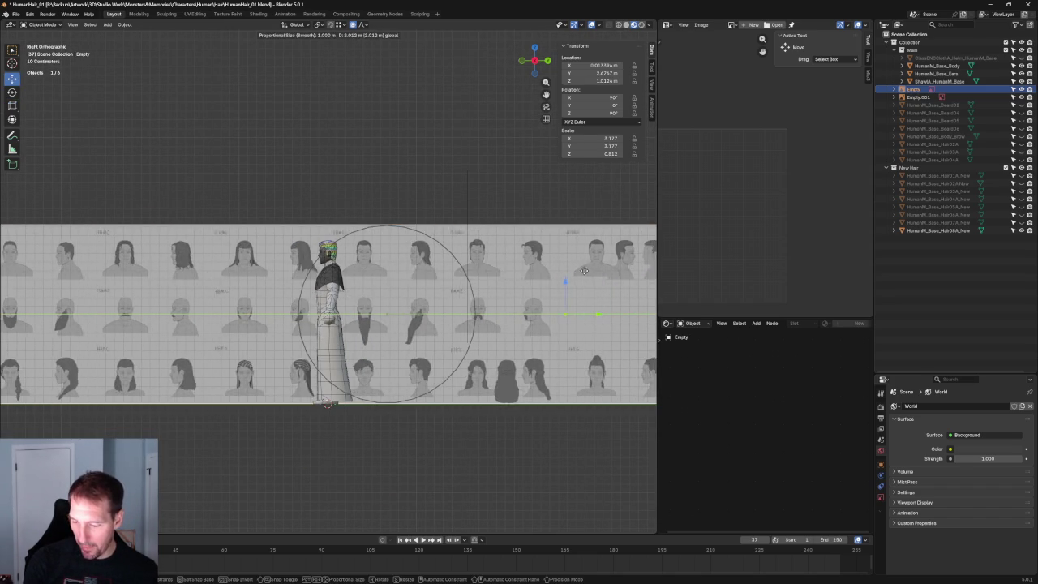
Place the side reference image freely, switch the character to wireframe, and nudge the image again.
key("y")
key("y")
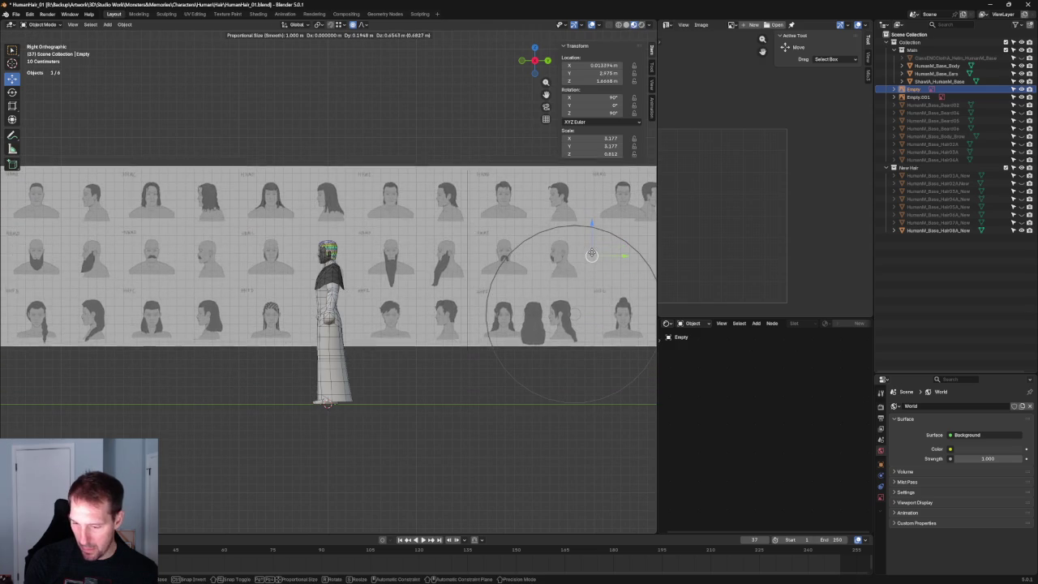
left_click(592, 251)
left_click(620, 25)
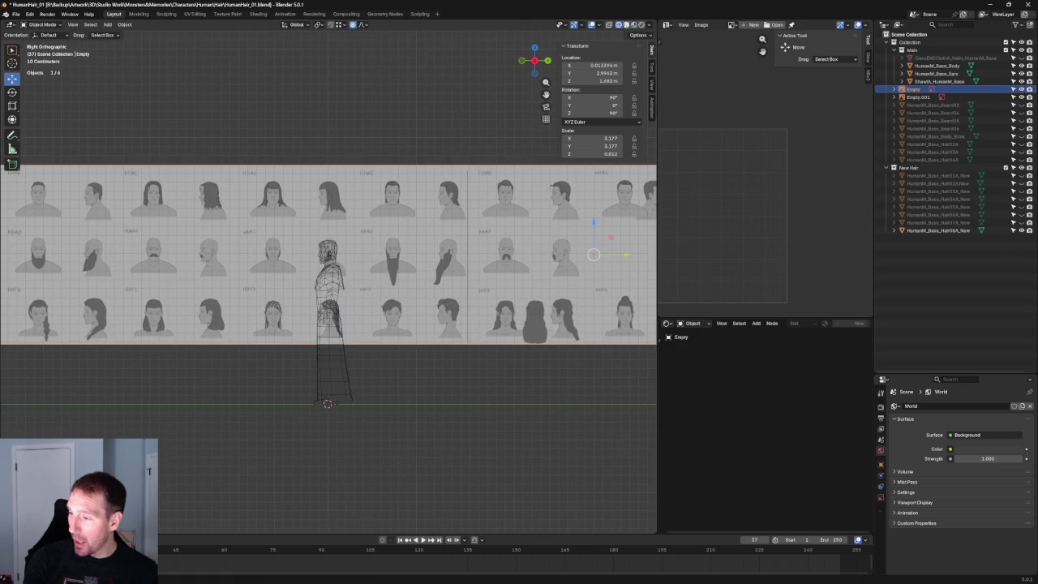
scroll(632, 308, "up", 4)
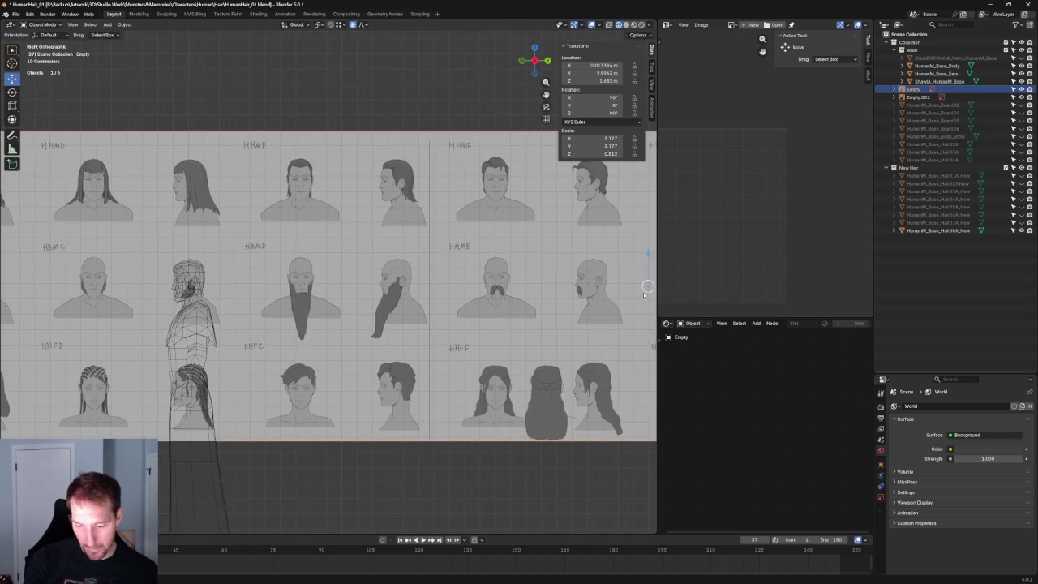
key("g")
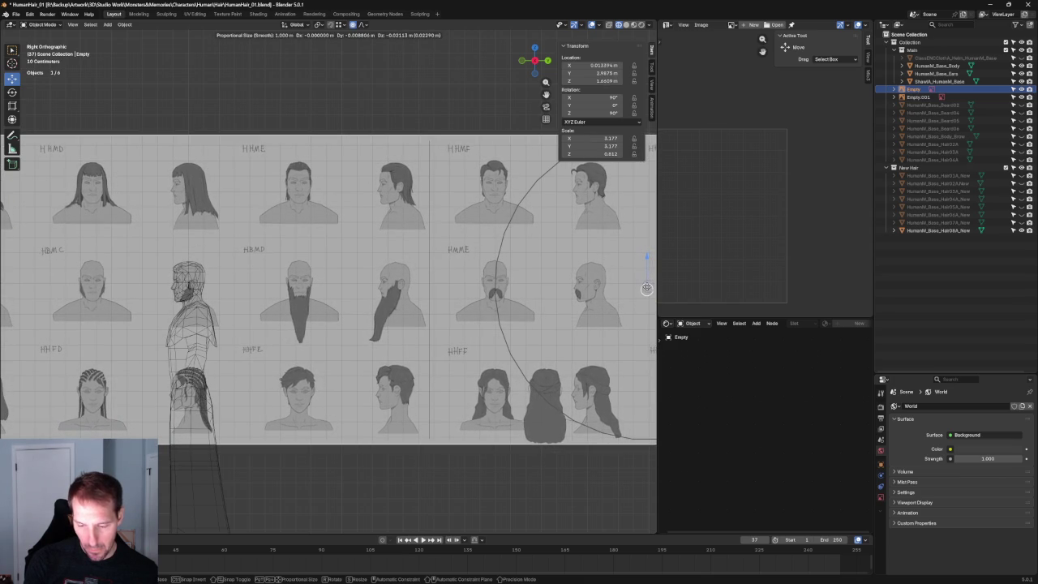
left_click(646, 288)
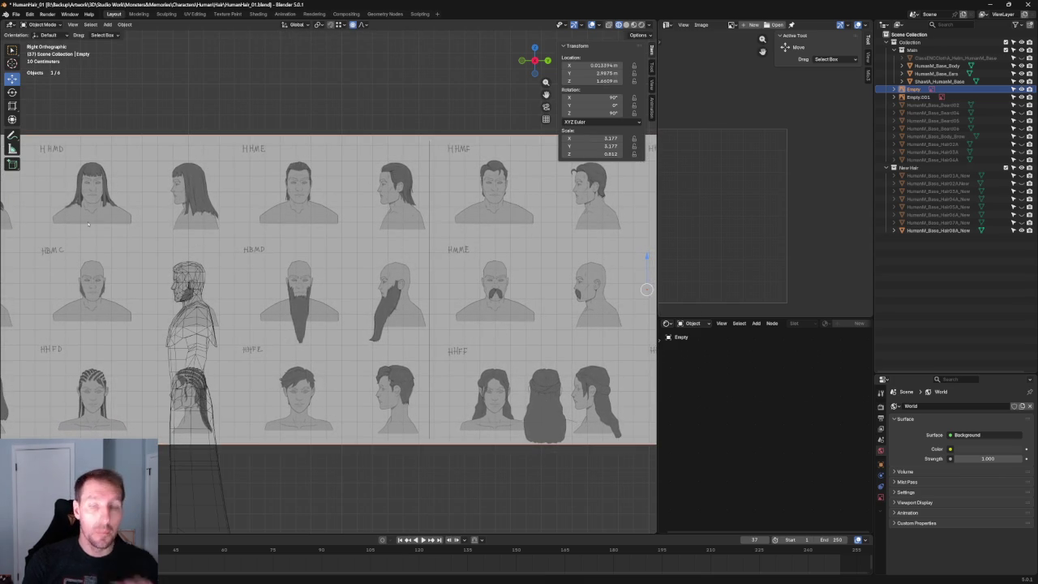
Select the front hair reference sheet and inspect it in a perspective view.
scroll(194, 308, "up", 4)
mouse_move(194, 308)
middle_mouse_down("shift")
mouse_move(369, 220)
mouse_move(325, 252)
mouse_move(295, 193)
middle_mouse_up("shift")
scroll(325, 253, "down", 5)
scroll(296, 192, "up", 3)
scroll(344, 299, "up", 3)
left_click(460, 278)
scroll(460, 278, "down", 3)
scroll(422, 268, "down", 3)
scroll(386, 260, "down", 2)
mouse_move(386, 259)
middle_mouse_down()
mouse_move(382, 281)
mouse_move(464, 208)
mouse_move(419, 260)
mouse_move(378, 254)
mouse_move(373, 272)
mouse_move(462, 286)
middle_mouse_up()
Slide the side reference image along X, then frame it in front view.
left_click(382, 281)
left_click(375, 276)
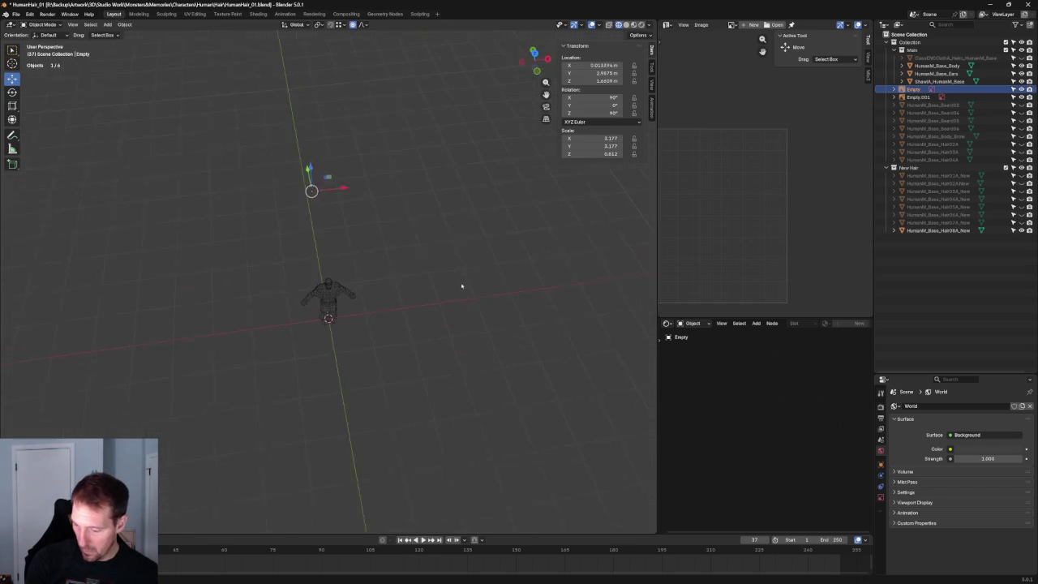
left_click_drag(342, 196, 286, 194)
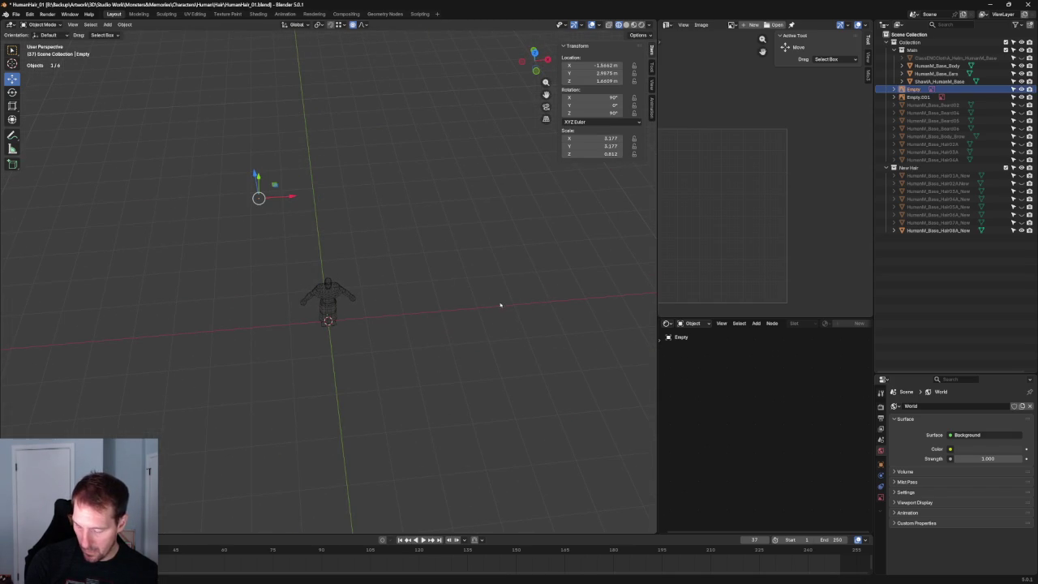
key("KP_Decimal")
key("KP_1")
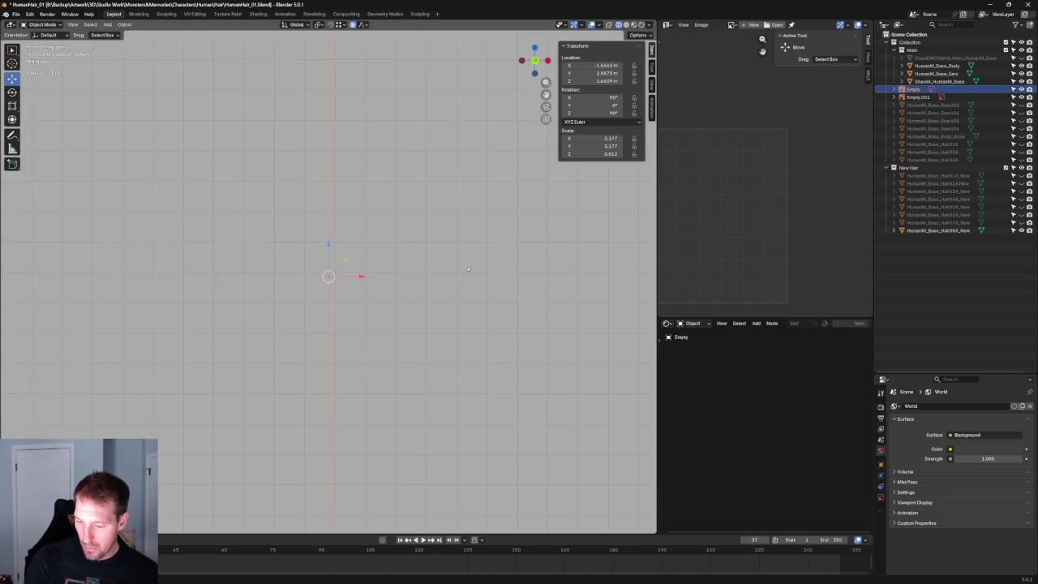
scroll(389, 266, "down", 5)
Select the hair reference sheet empty, frame it, and nudge it slightly right.
left_click(281, 190)
key("KP_Decimal")
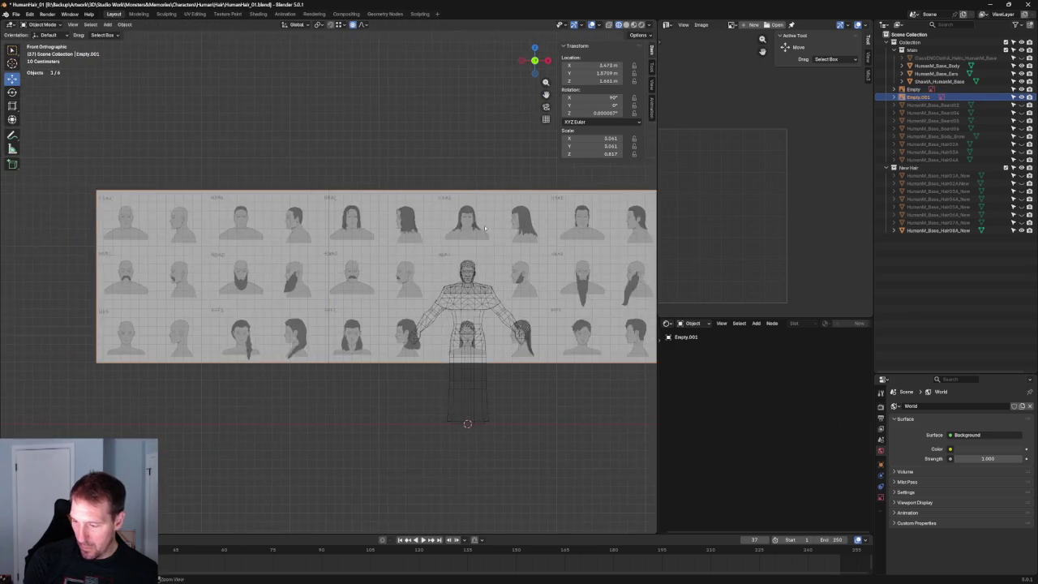
scroll(424, 200, "down", 5)
scroll(378, 254, "up", 4)
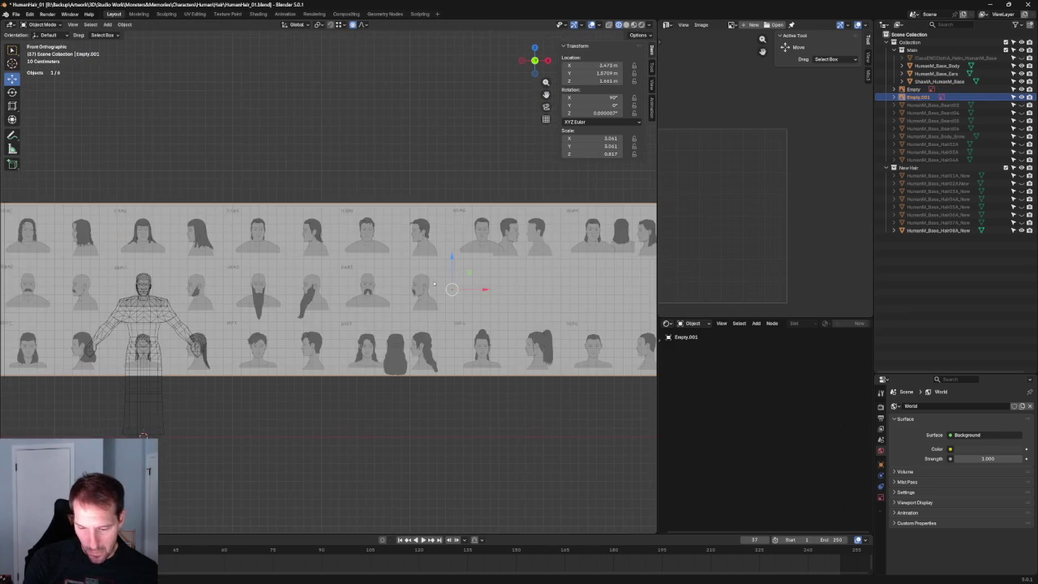
scroll(435, 279, "up", 1)
left_click_drag(477, 292, 480, 290)
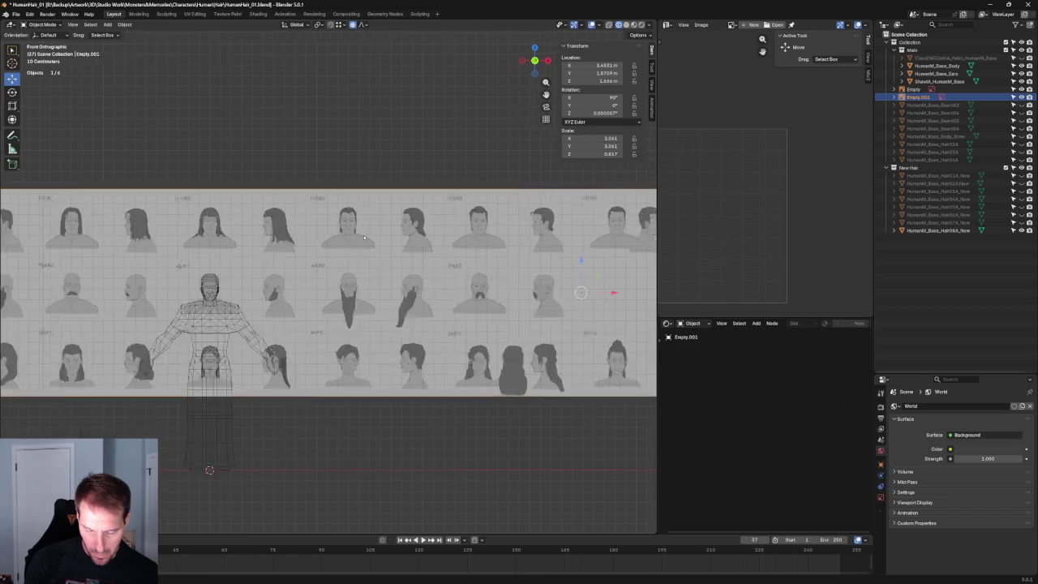
Shift the sheet down and sideways until the character sits under the HBMC beard column.
scroll(285, 280, "up", 4)
scroll(285, 281, "up", 4)
scroll(285, 280, "down", 5)
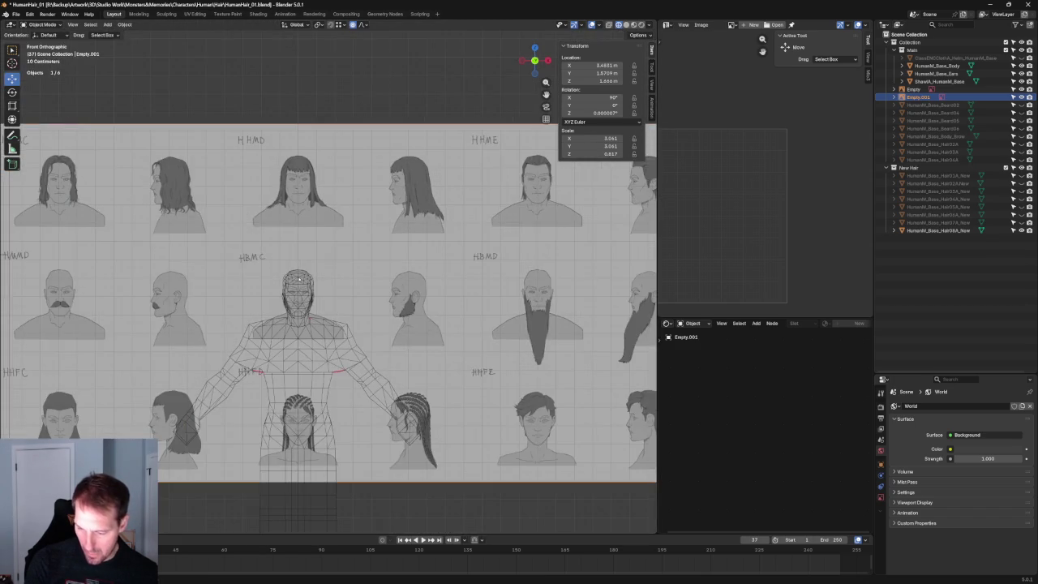
scroll(285, 280, "down", 3)
scroll(559, 263, "up", 2)
left_click_drag(551, 245, 553, 249)
left_click_drag(583, 283, 583, 279)
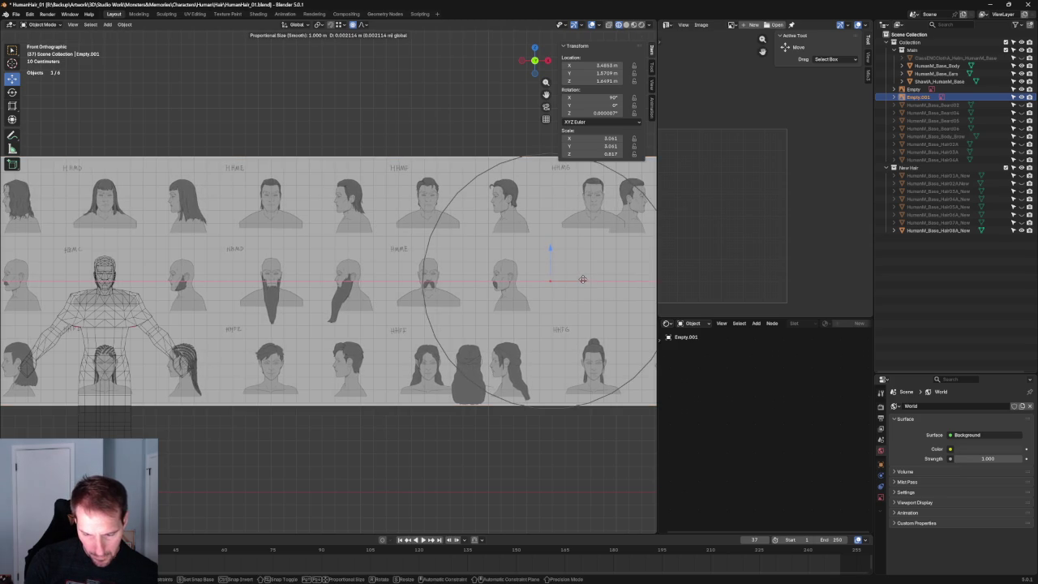
left_click(582, 280)
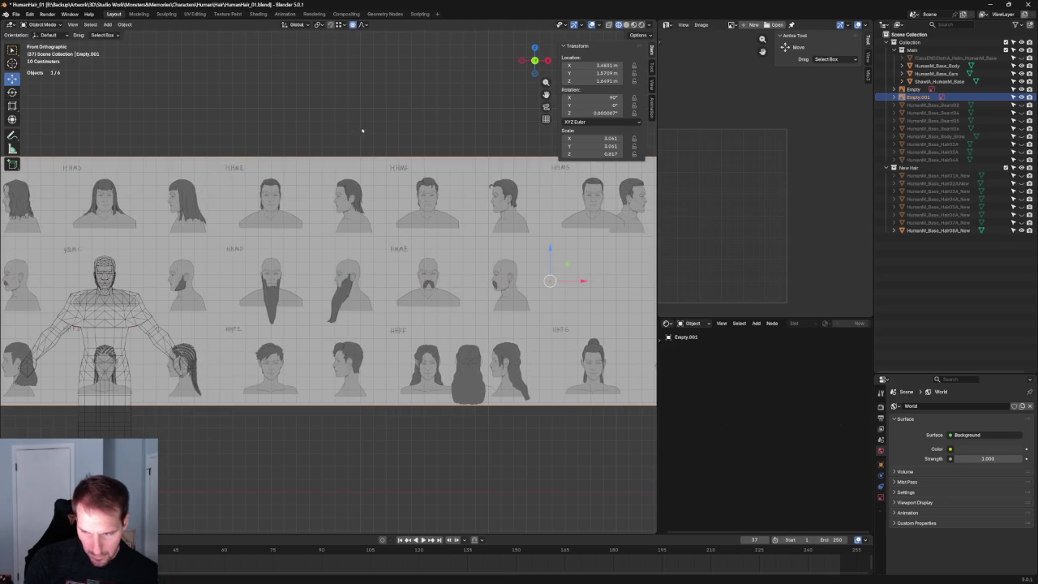
left_click(313, 116)
scroll(213, 217, "down", 3)
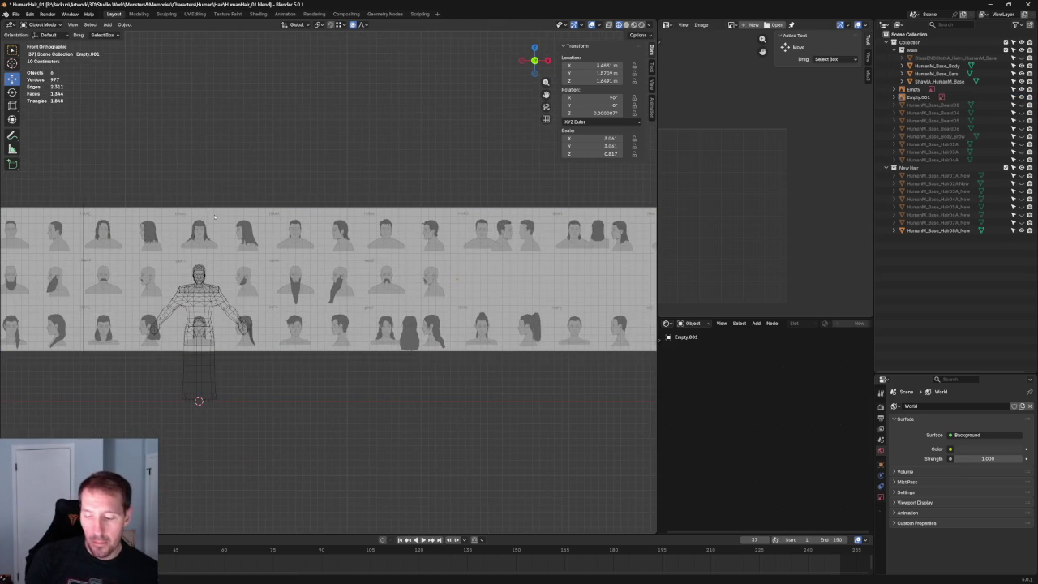
middle_click_drag(215, 219, 305, 219, "shift")
scroll(305, 244, "up", 5)
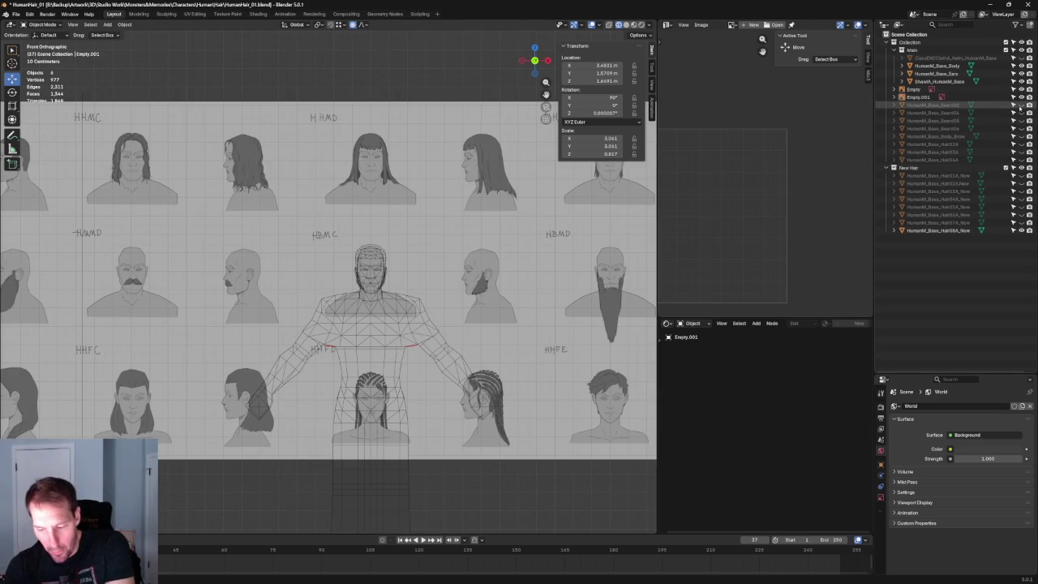
Hide Beard01, Beard04 and one more beard object in the Outliner.
left_click(1022, 105)
left_click(1021, 113)
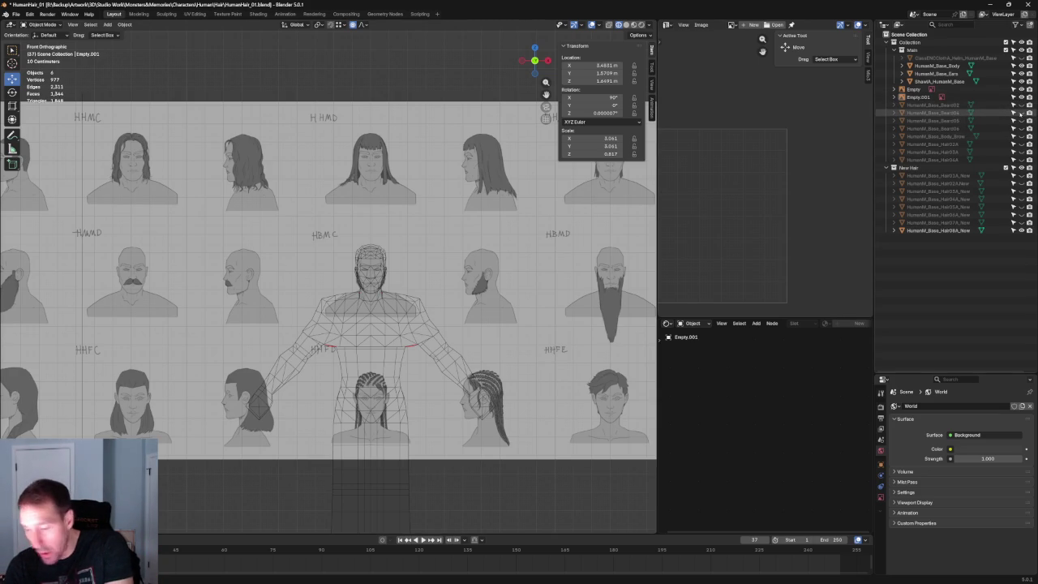
left_click(1021, 113)
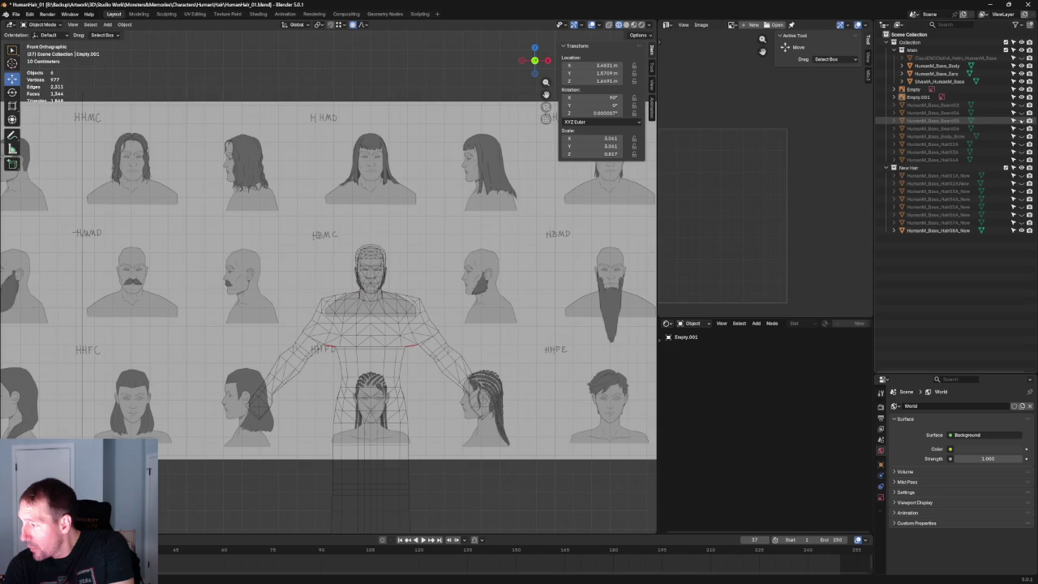
left_click(1021, 128)
scroll(407, 288, "up", 5)
scroll(487, 283, "up", 3)
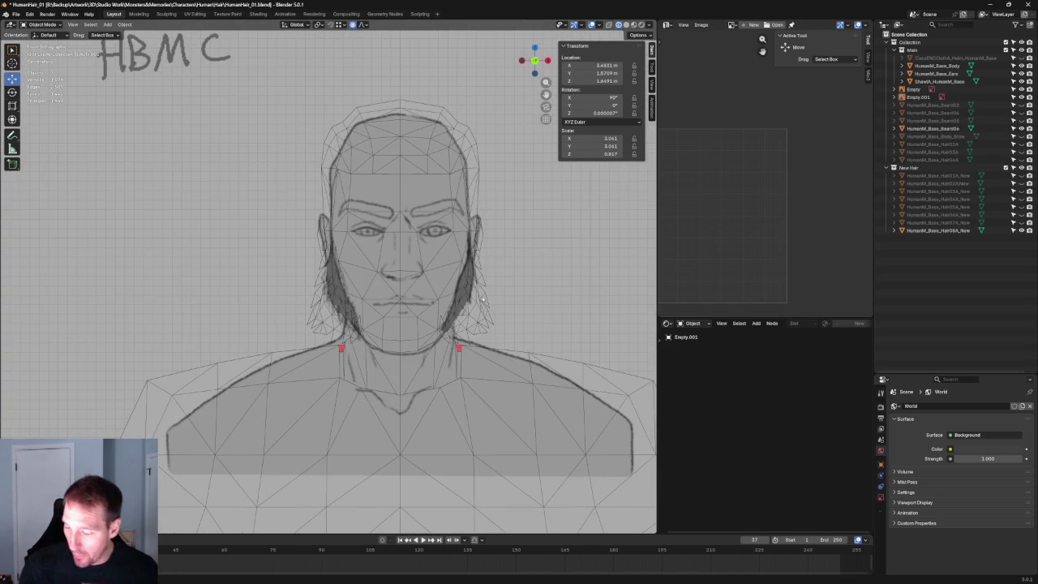
scroll(492, 310, "up", 2)
scroll(515, 273, "down", 3)
scroll(513, 301, "down", 2)
scroll(513, 301, "up", 2)
Select and frame Beard06 in front view, then make New Hair the active collection.
left_click(497, 284)
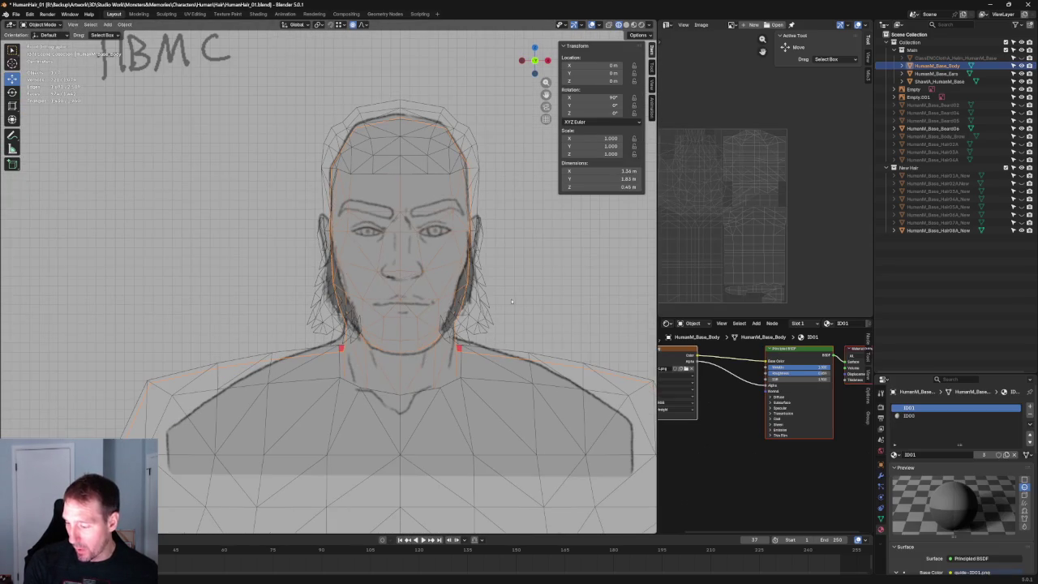
left_click(479, 304)
middle_click_drag(479, 304, 340, 316)
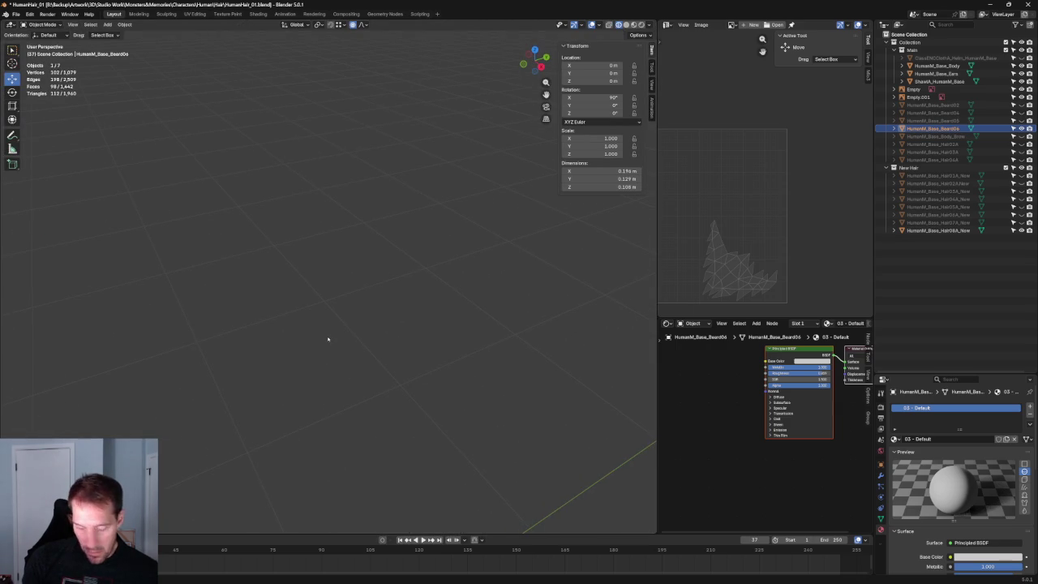
key("KP_Decimal")
scroll(332, 338, "down", 5)
mouse_move(332, 338)
middle_mouse_down()
mouse_move(463, 257)
mouse_move(534, 294)
mouse_move(439, 325)
mouse_move(232, 338)
mouse_move(132, 362)
mouse_move(413, 321)
middle_mouse_up()
key("KP_1")
scroll(413, 322, "down", 3)
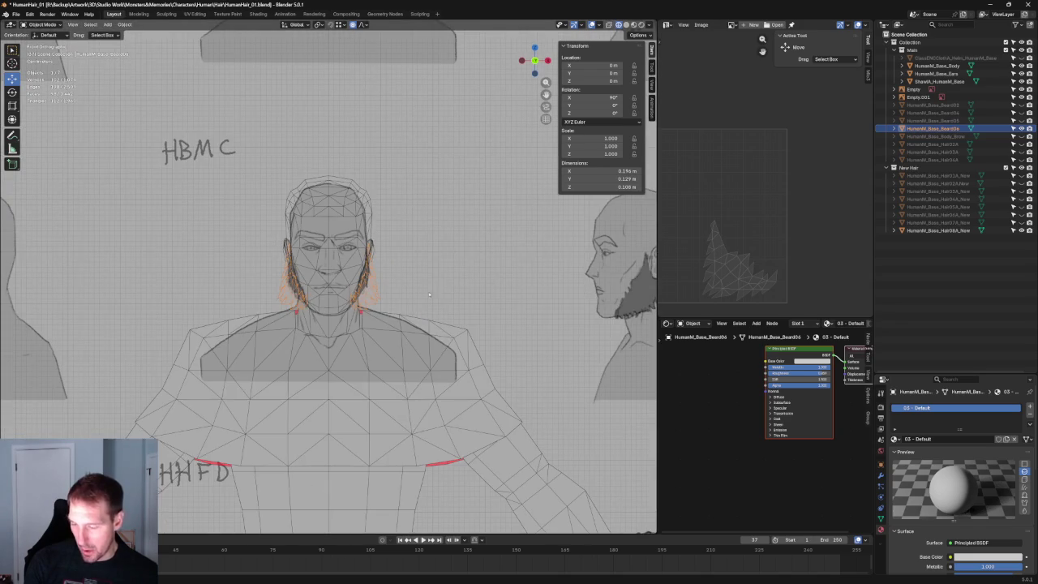
left_click(909, 167)
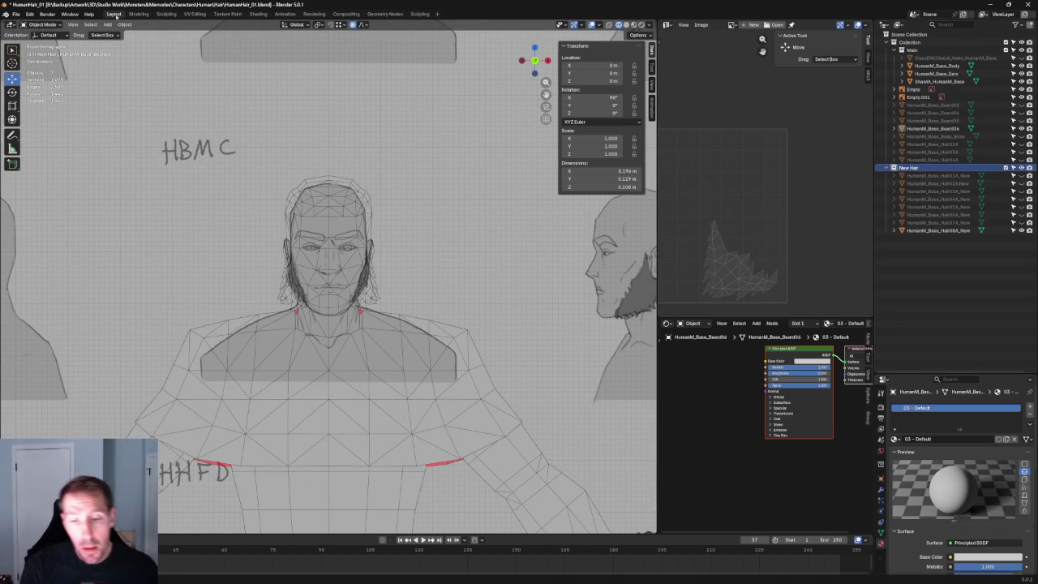
Add a mesh plane and rename it HumanM_Base_Beard06_New.
left_click(125, 24)
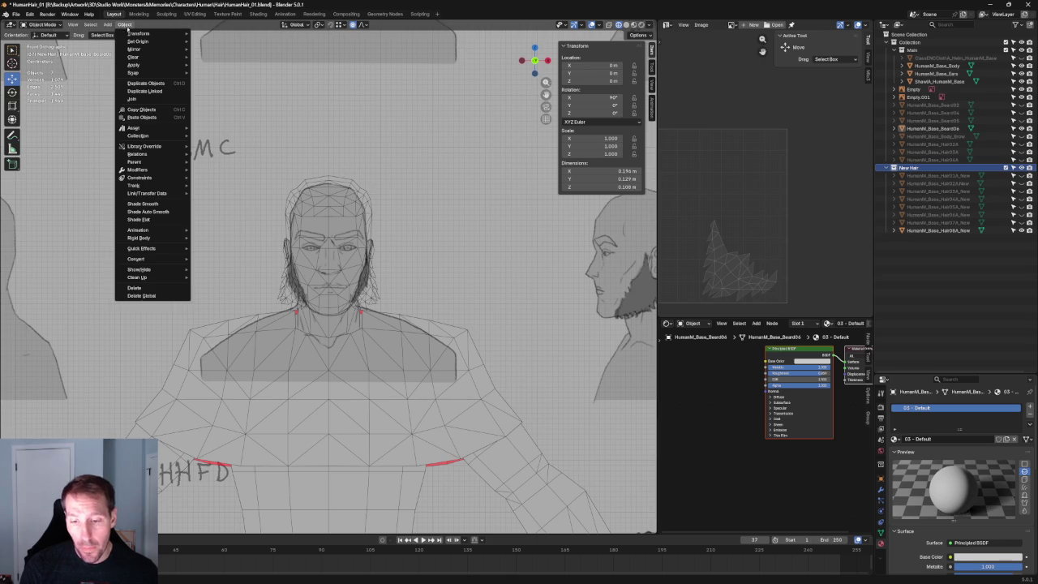
left_click(183, 33)
type("HumanM")
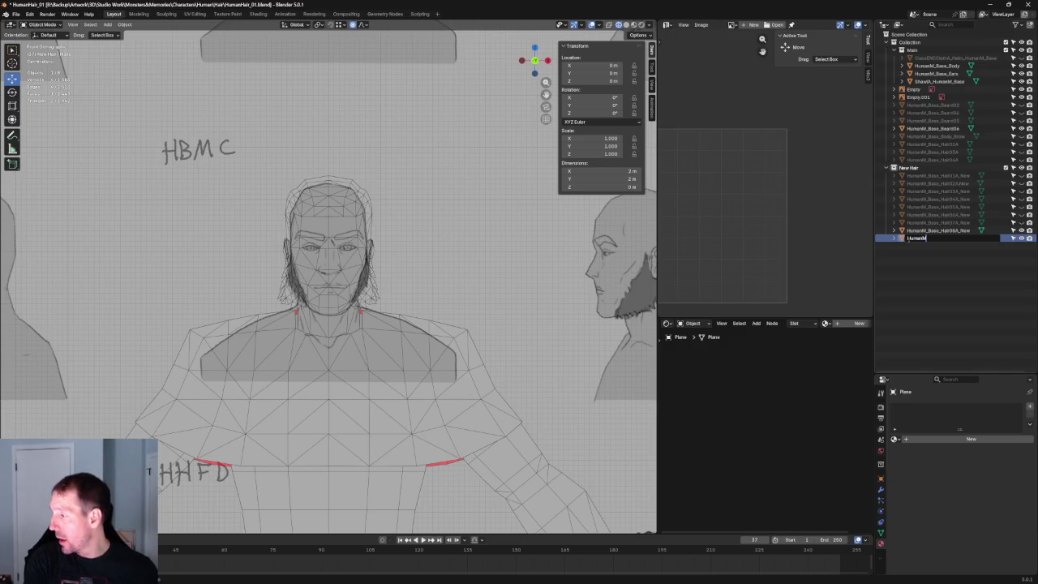
type("_Base")
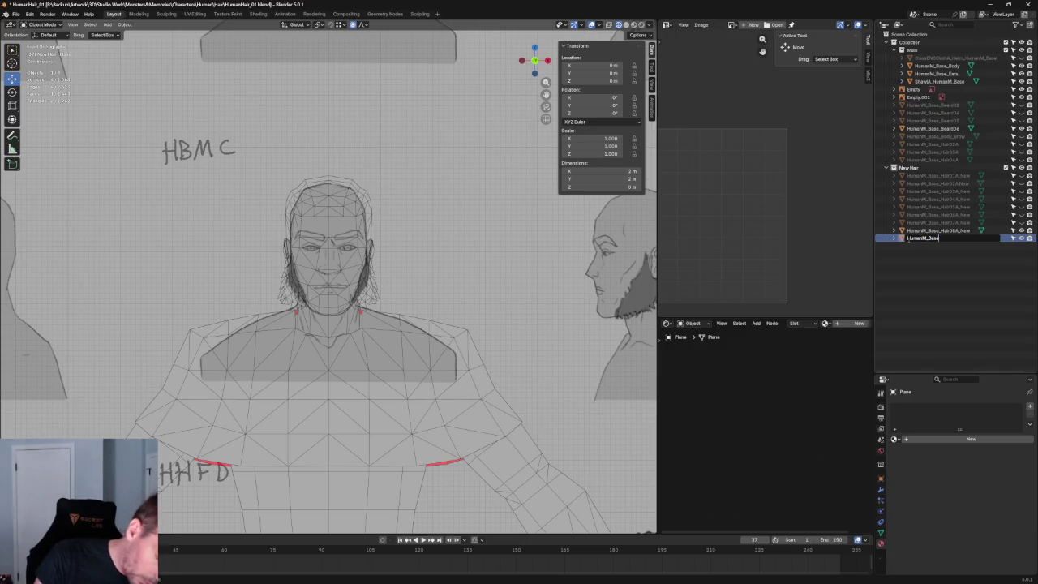
type("_Beard")
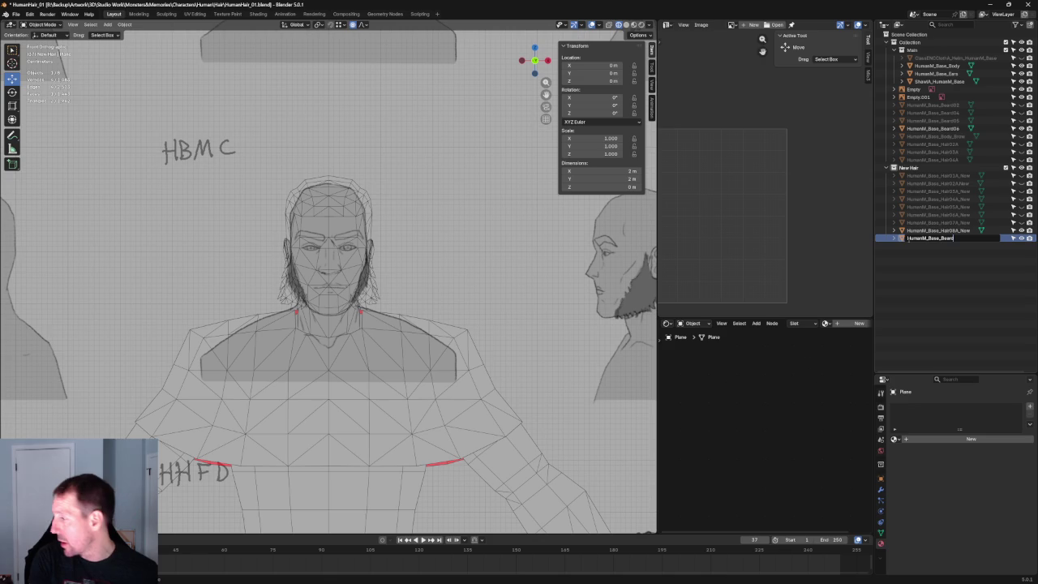
type("06_")
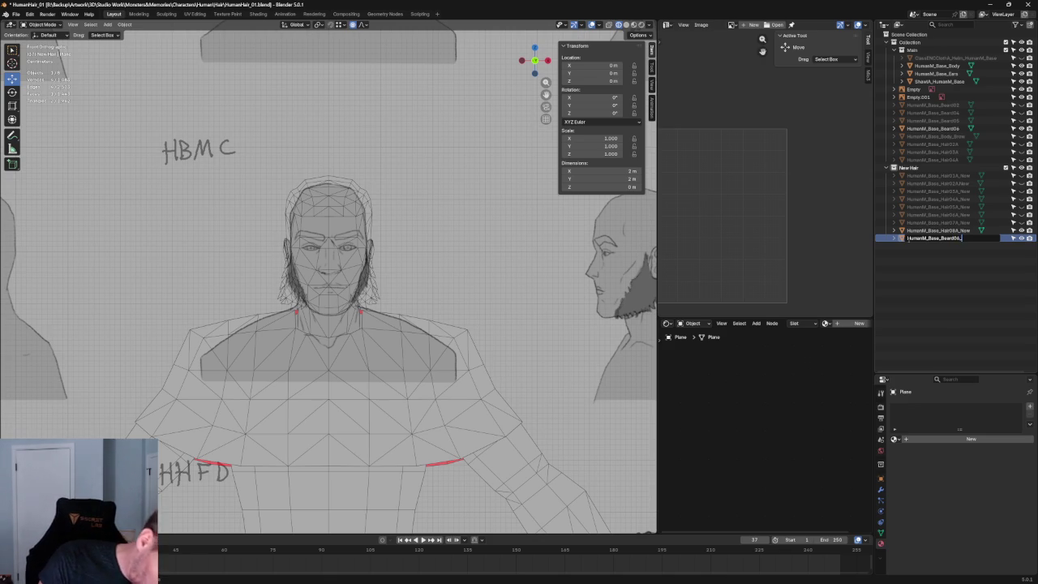
type("New")
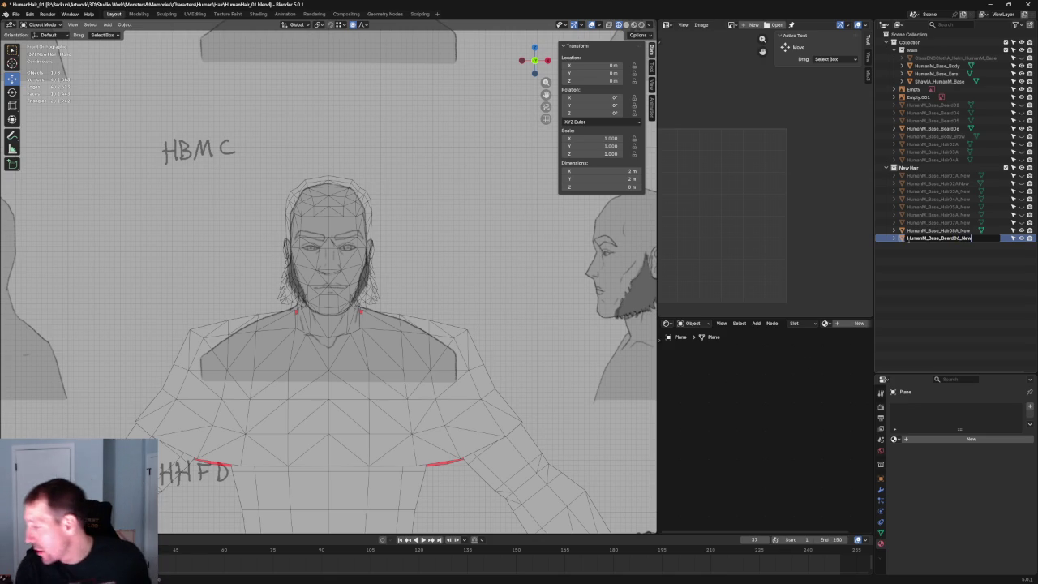
key("Return")
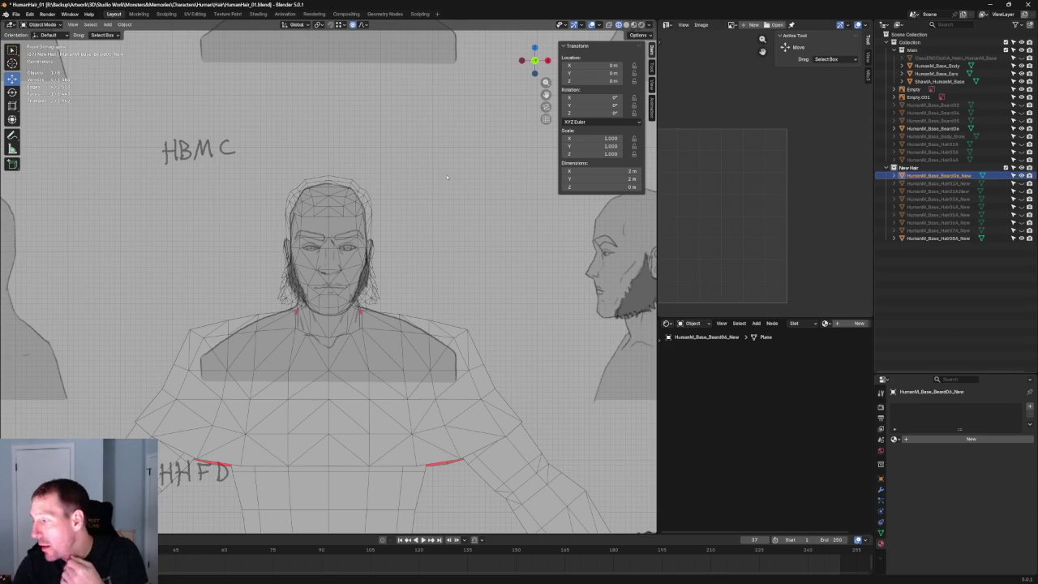
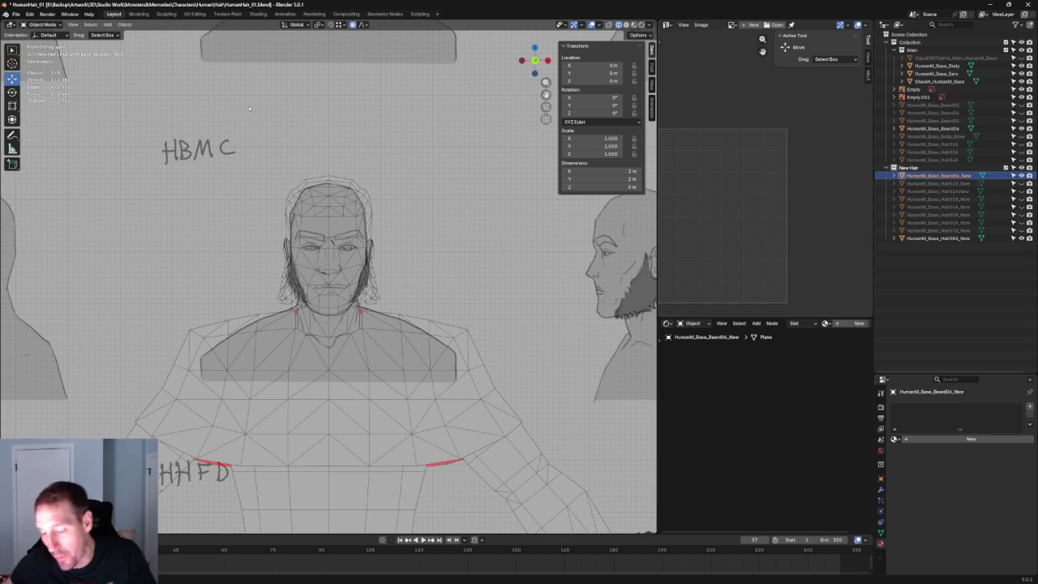
Orbit around the scene and check the Hair08A_New object's transform properties.
scroll(297, 167, "down", 8)
middle_click_drag(297, 167, 366, 328)
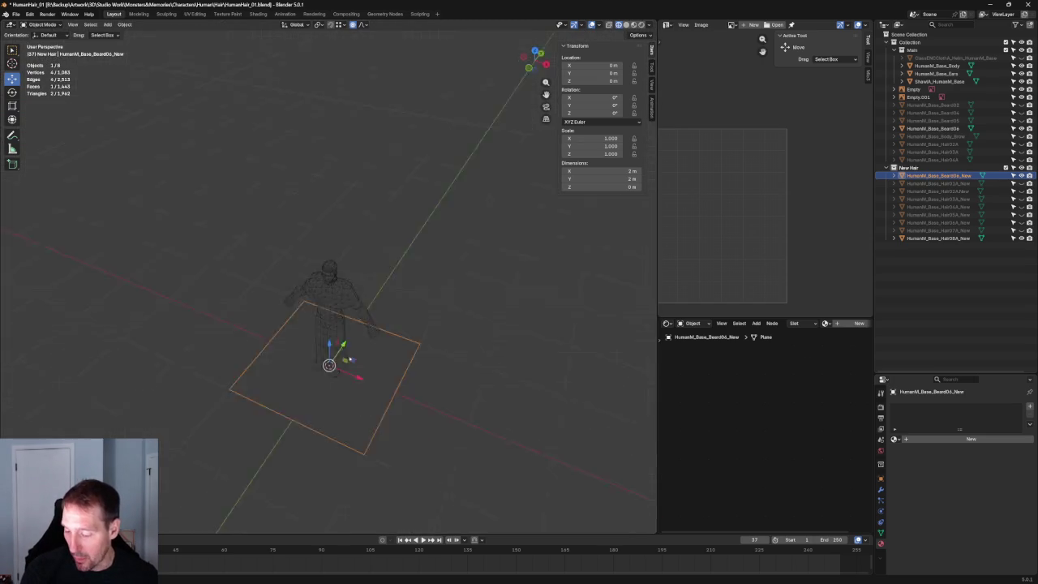
middle_click_drag(334, 397, 473, 375)
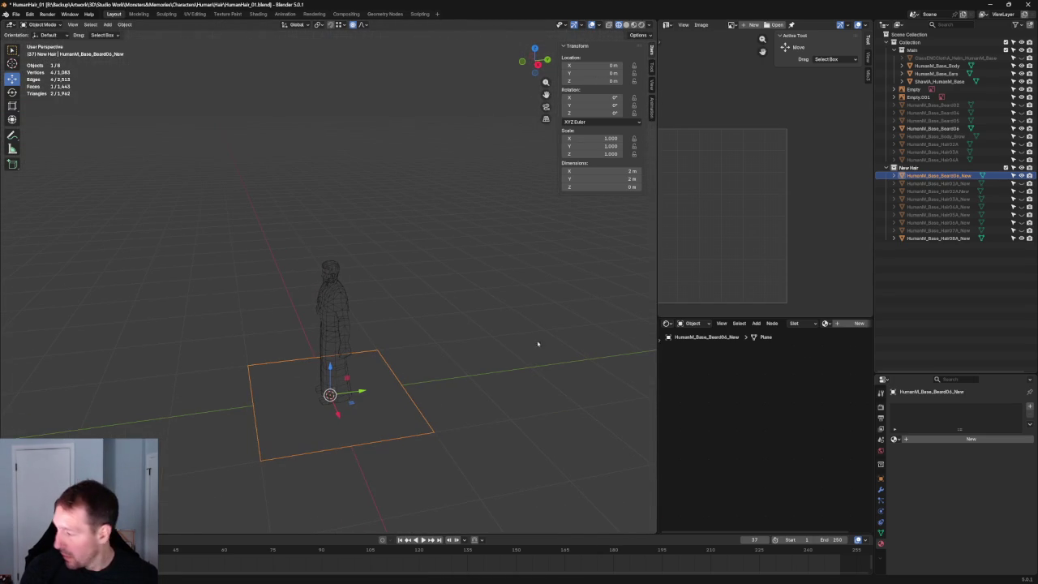
left_click(938, 238)
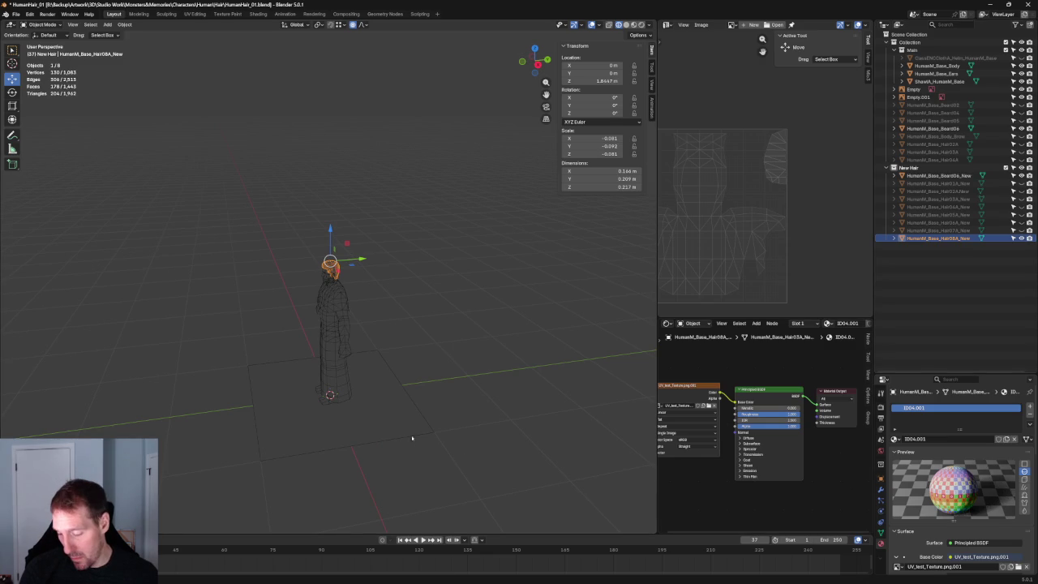
left_click(395, 425)
left_click_drag(333, 379, 324, 267)
right_click(324, 270)
left_click(910, 238)
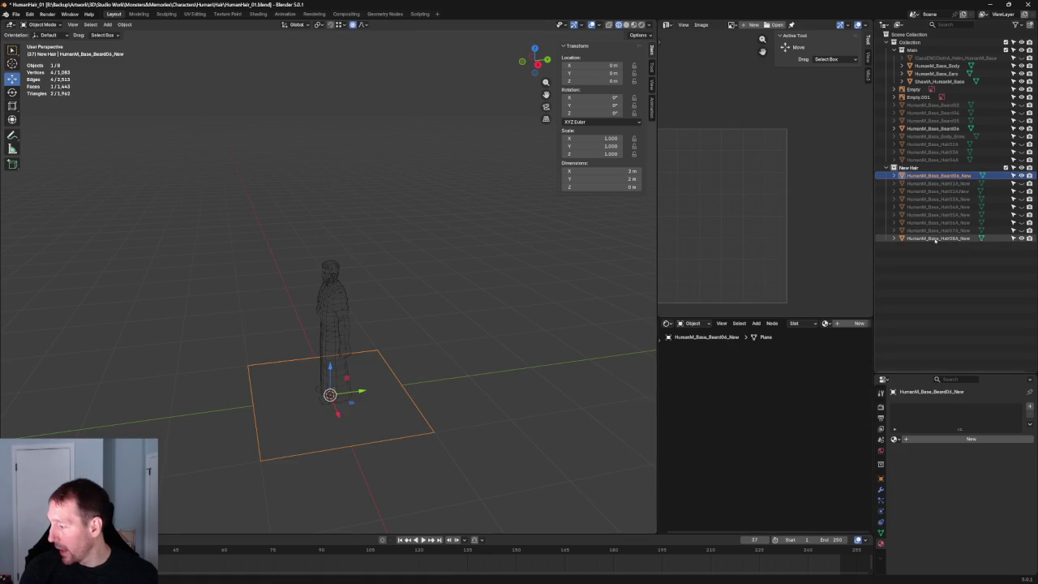
left_click(902, 238)
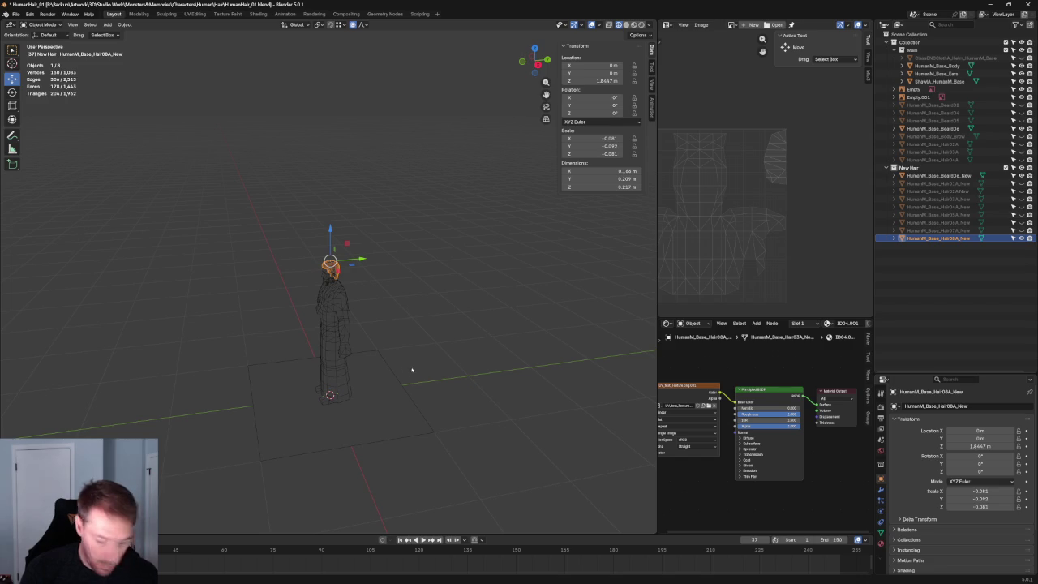
Raise HumanM_Base_Beard06_New to head height, about Z 1.92 m, viewed from the front.
left_click(373, 401)
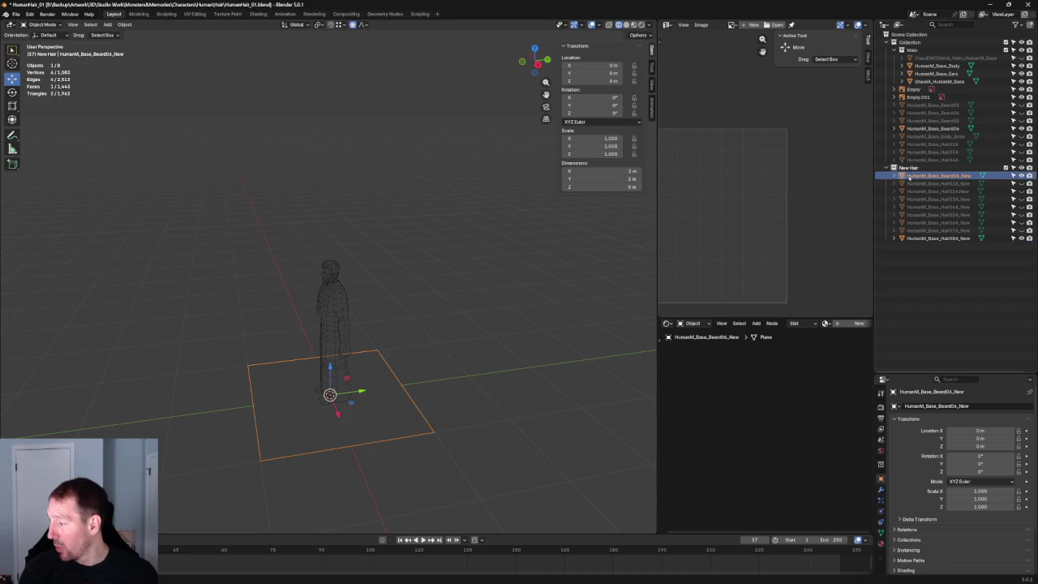
left_click(895, 175)
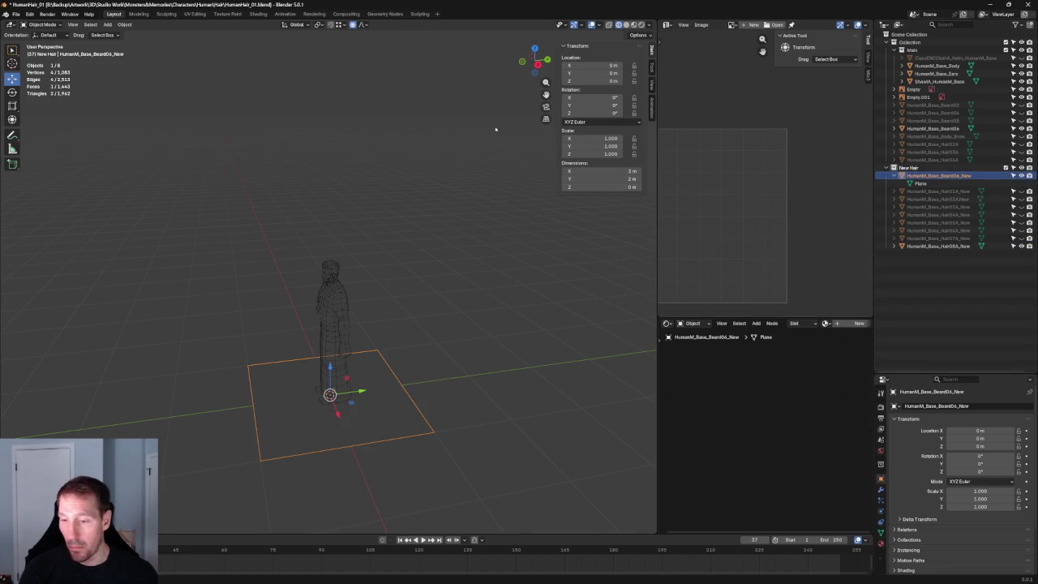
left_click_drag(329, 370, 341, 235)
key("KP_1")
scroll(361, 202, "up", 3)
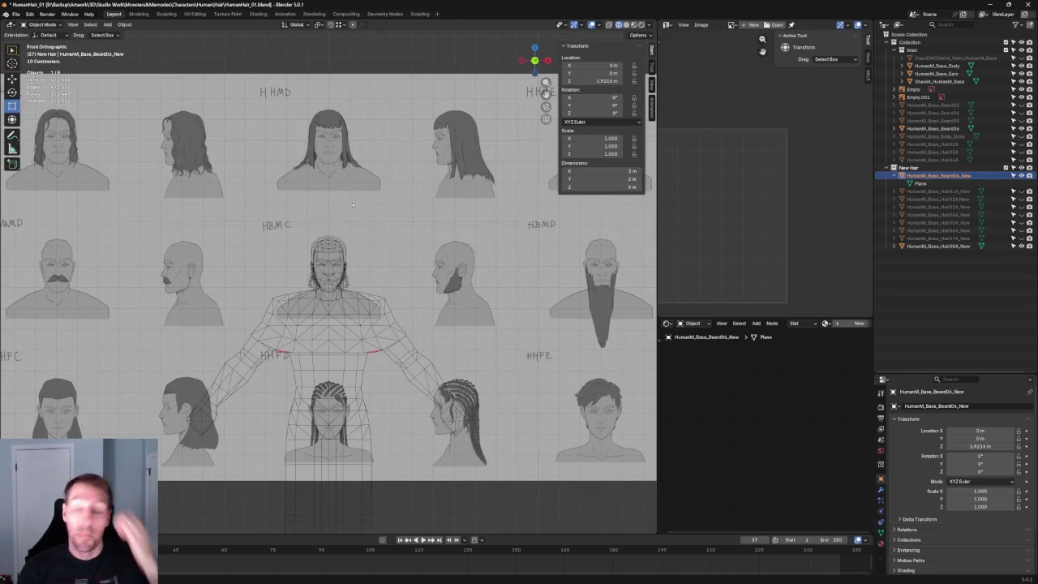
Rotate the beard plane 90° upright and shrink it to a small card, about 0.053 scale.
scroll(367, 220, "down", 5)
key("KP_3")
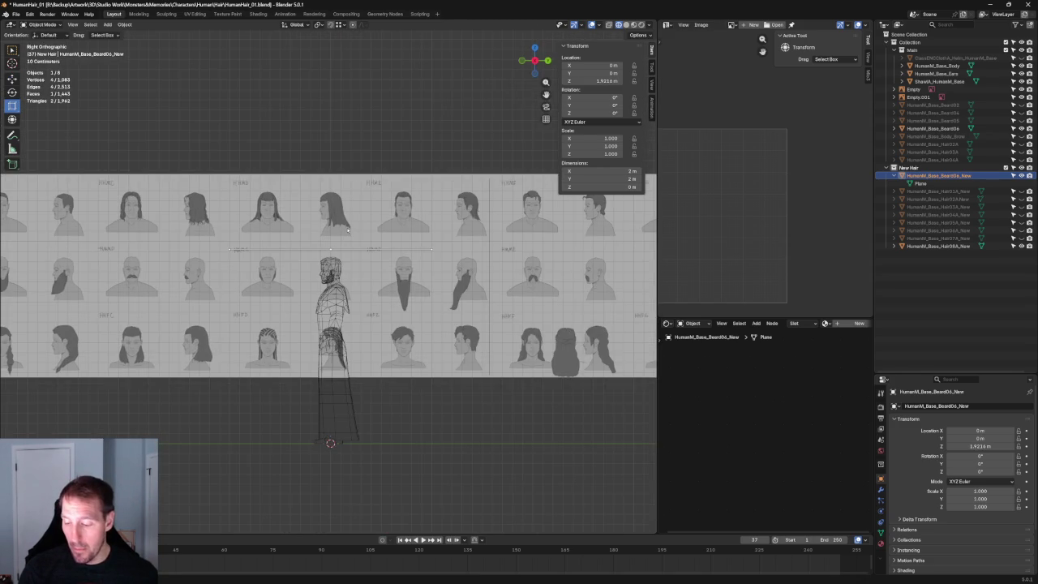
key("r")
left_click_drag(362, 244, 315, 203)
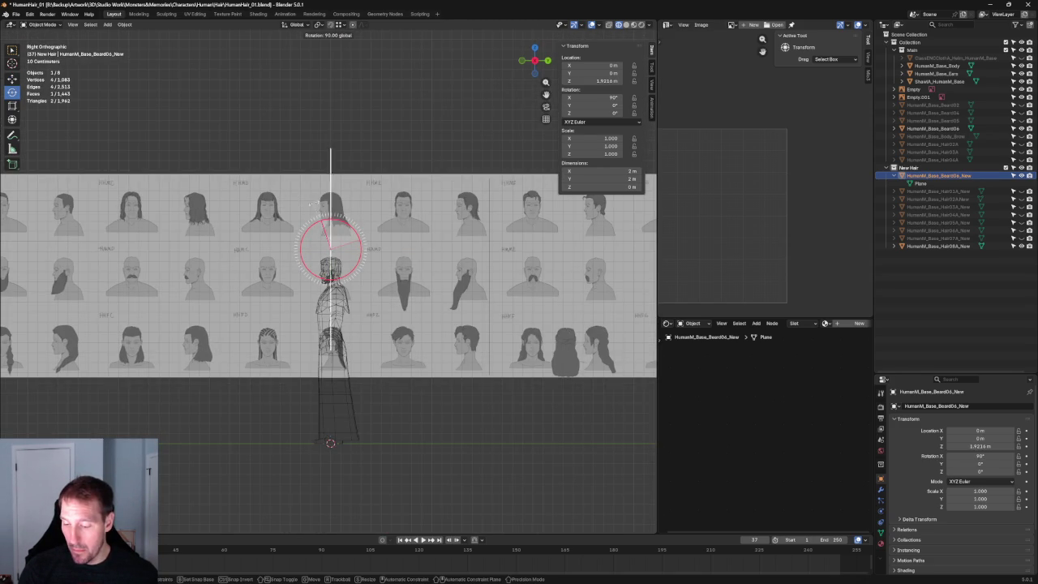
key("grave")
left_click(418, 239)
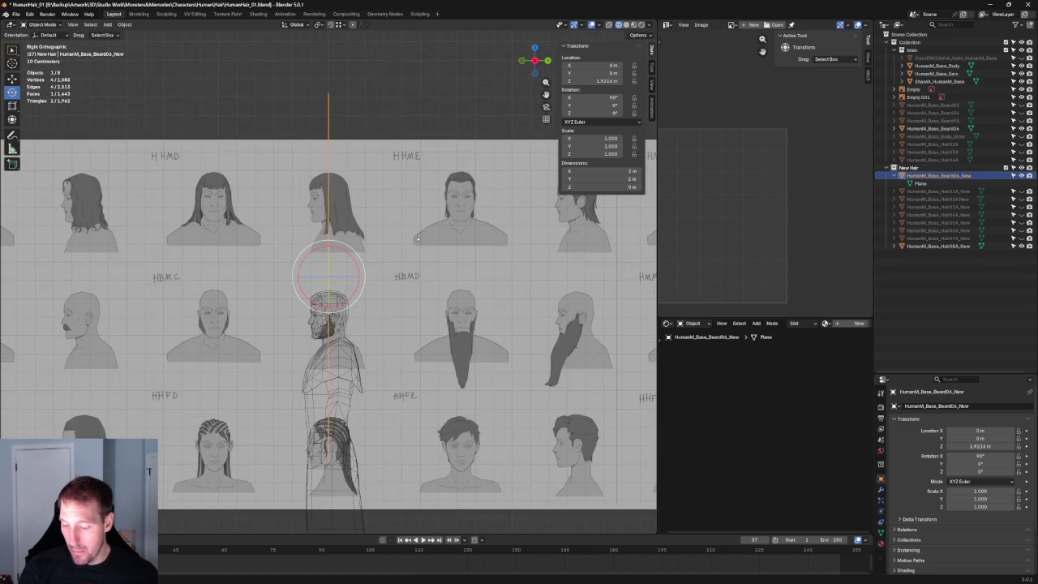
key("s")
mouse_move(365, 274)
left_mouse_down()
mouse_move(329, 276)
mouse_move(357, 320)
left_mouse_up()
left_click(329, 275)
Move the card beside the ear and jaw, around X 0.108 m, Z 1.455 m.
key("g")
scroll(357, 321, "up", 5)
key("KP_3")
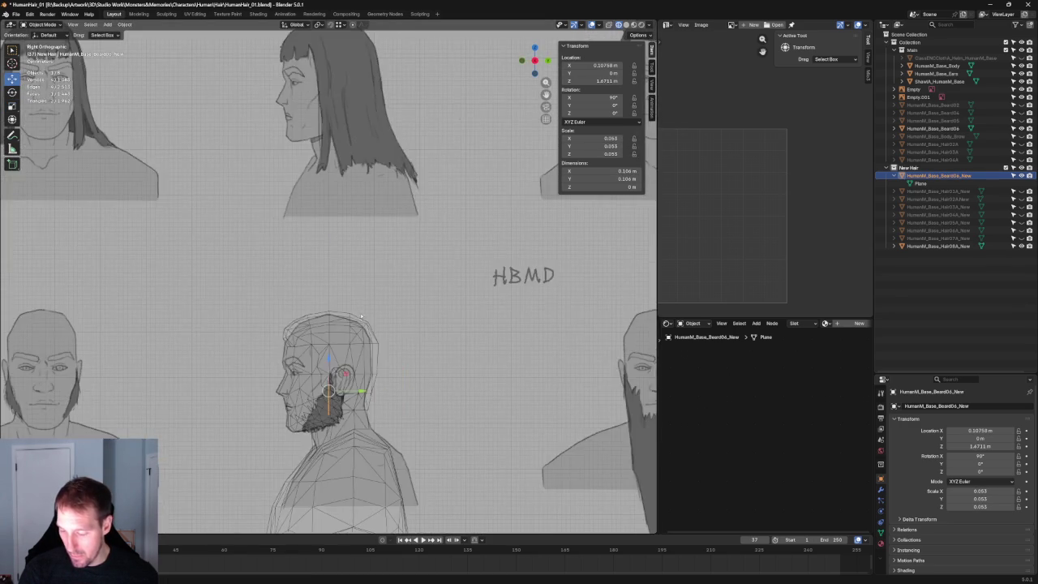
scroll(365, 243, "up", 3)
scroll(365, 243, "up", 4)
key("g")
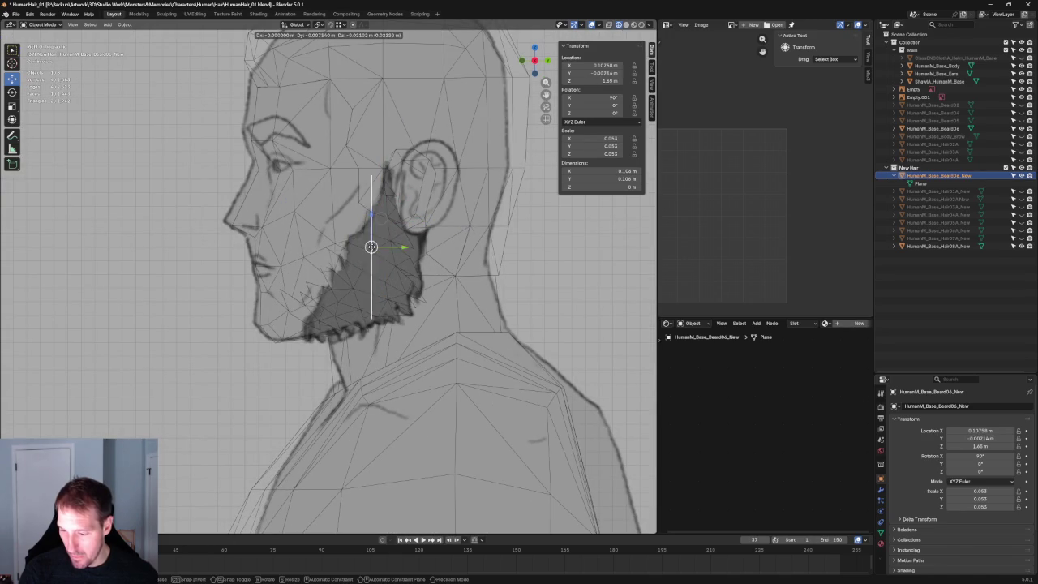
left_click(359, 239)
scroll(360, 244, "down", 5)
middle_click_drag(360, 248, 442, 258)
key("KP_1")
scroll(406, 252, "up", 1)
scroll(349, 251, "up", 3)
middle_click_drag(335, 245, 364, 293, "shift")
scroll(347, 273, "down", 1)
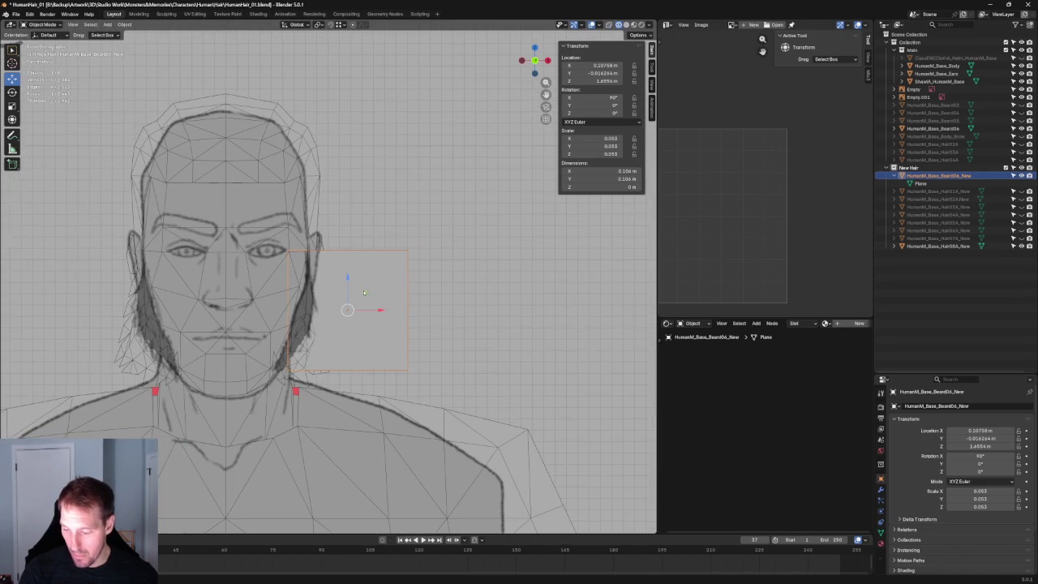
key("Tab")
Move the card's top corner beside the ear and its bottom edge left along X.
left_click(408, 251)
key("g")
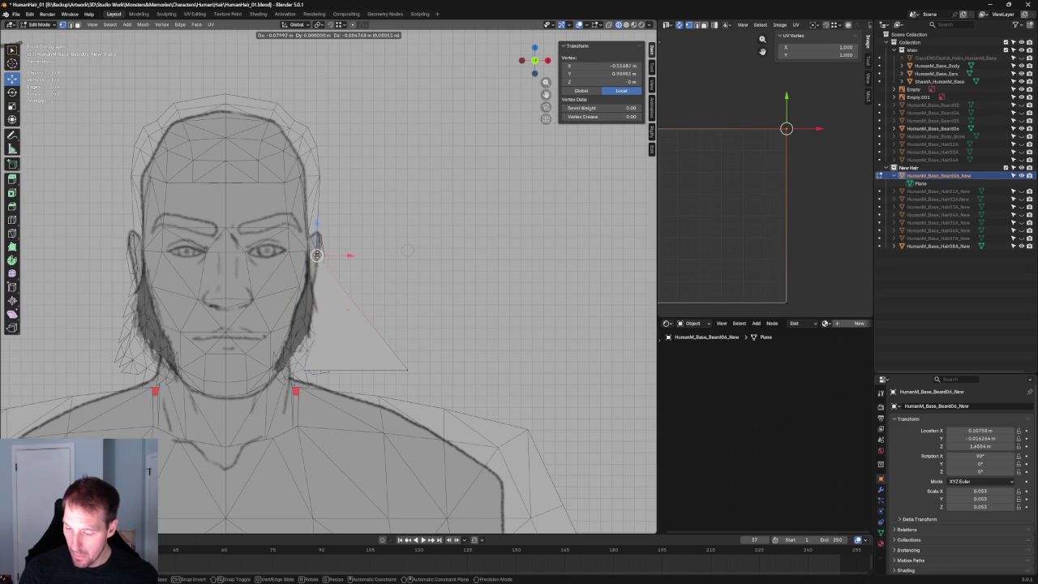
left_click(343, 276)
left_click(405, 370)
key("g")
key("x")
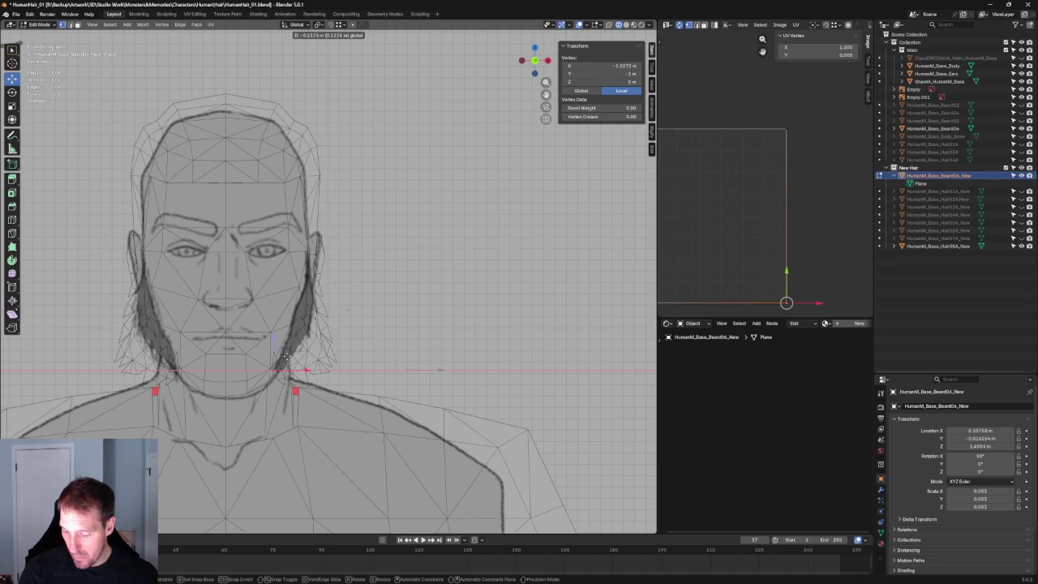
left_click(340, 322)
key("g")
key("x")
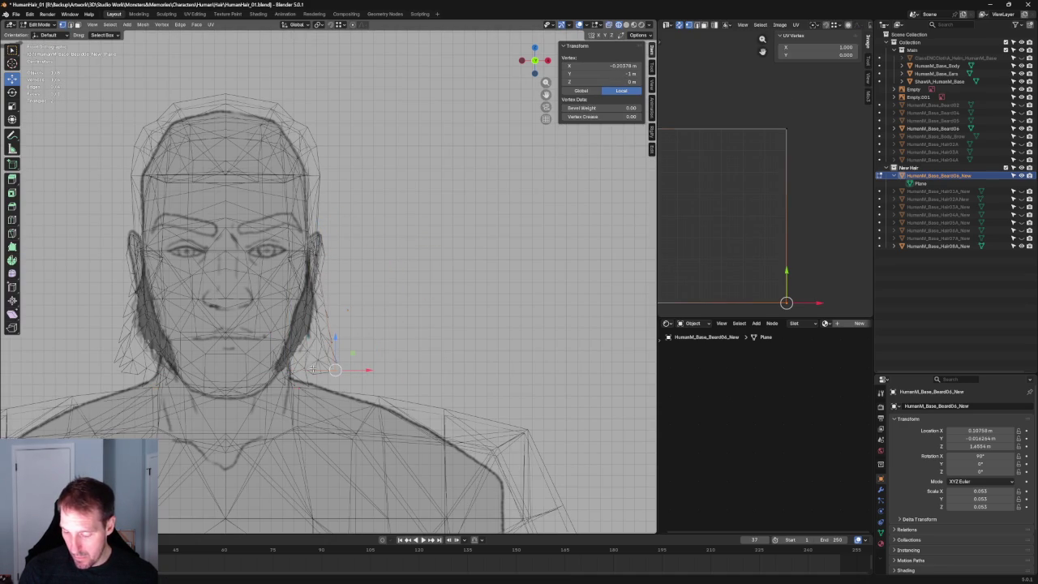
left_click(294, 367)
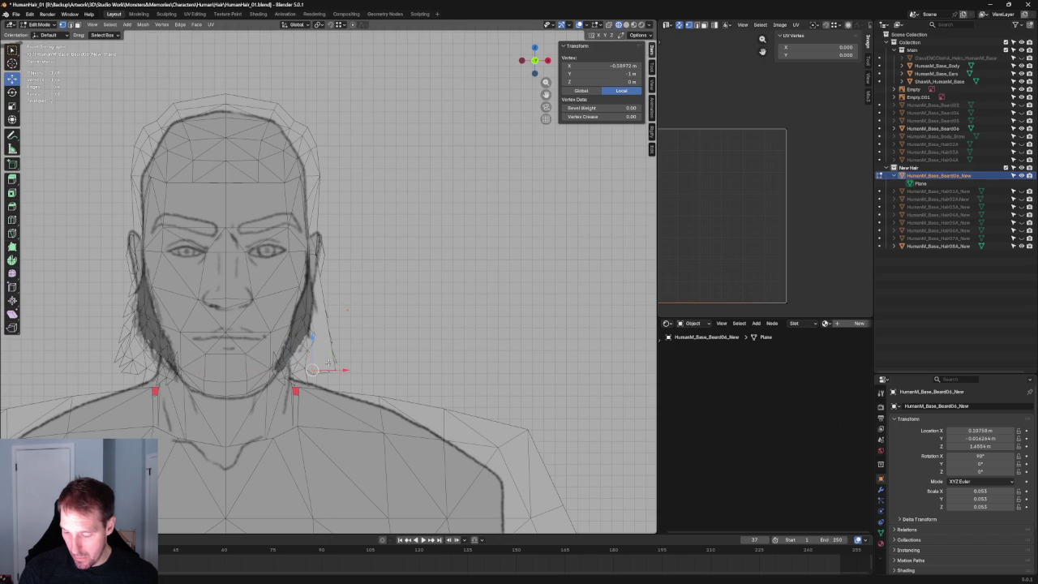
left_click(325, 366, "shift")
key("g")
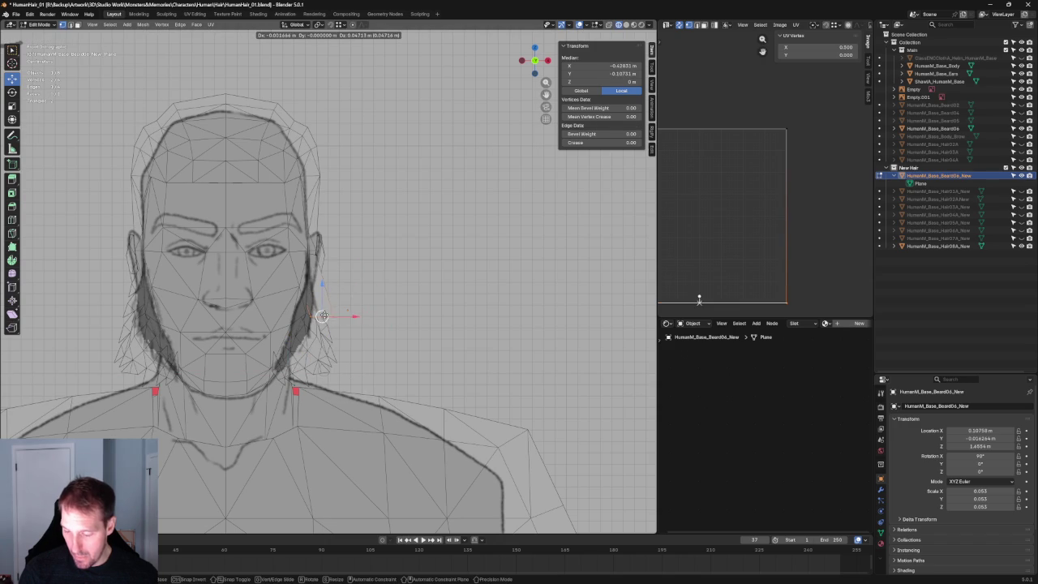
left_click(328, 311)
Nudge the corner vertex near the ear along X and check the card from the side.
left_click(307, 258)
scroll(306, 243, "up", 4)
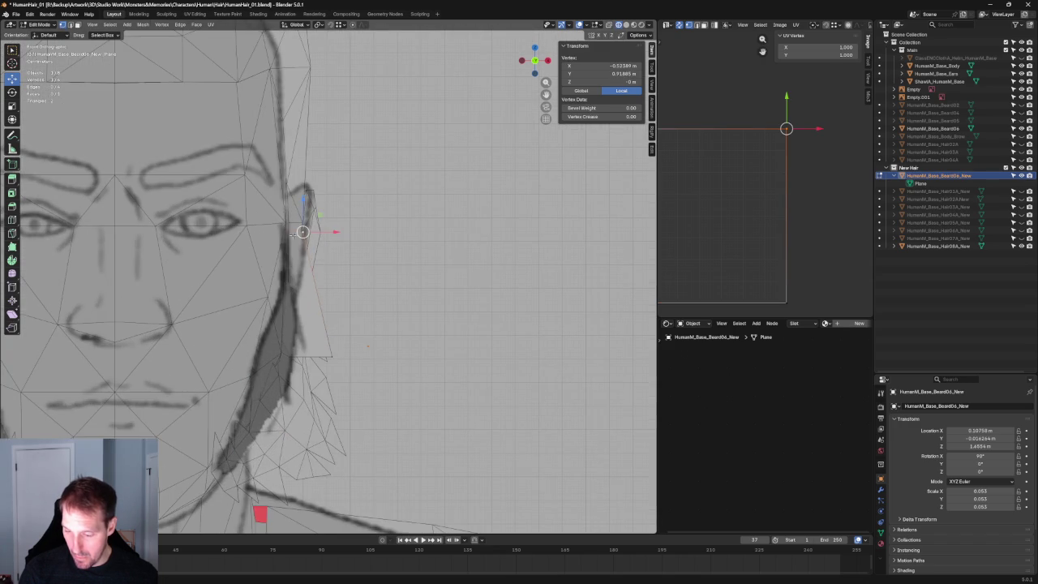
key("g")
key("x")
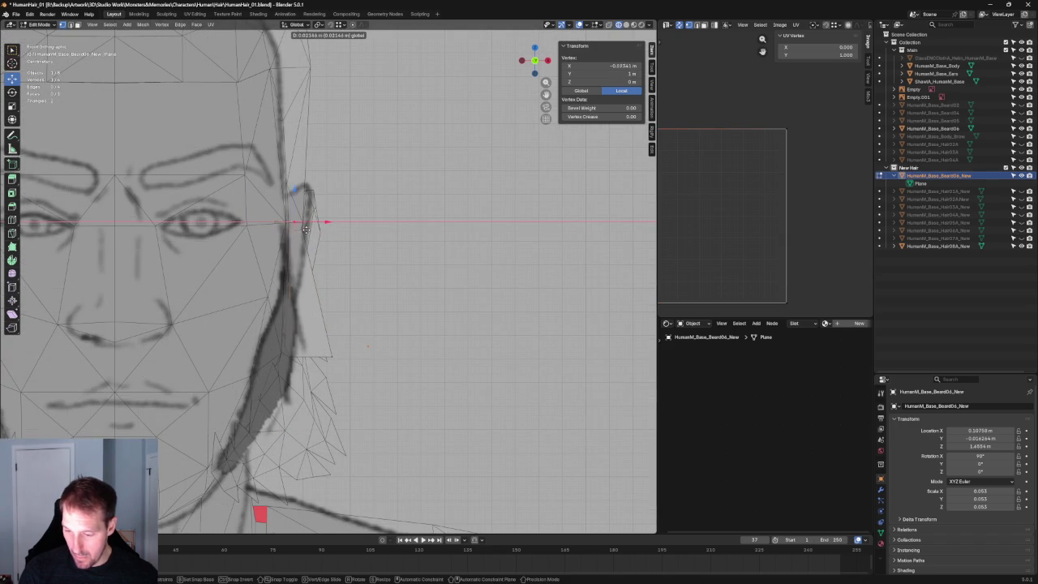
left_click(302, 231)
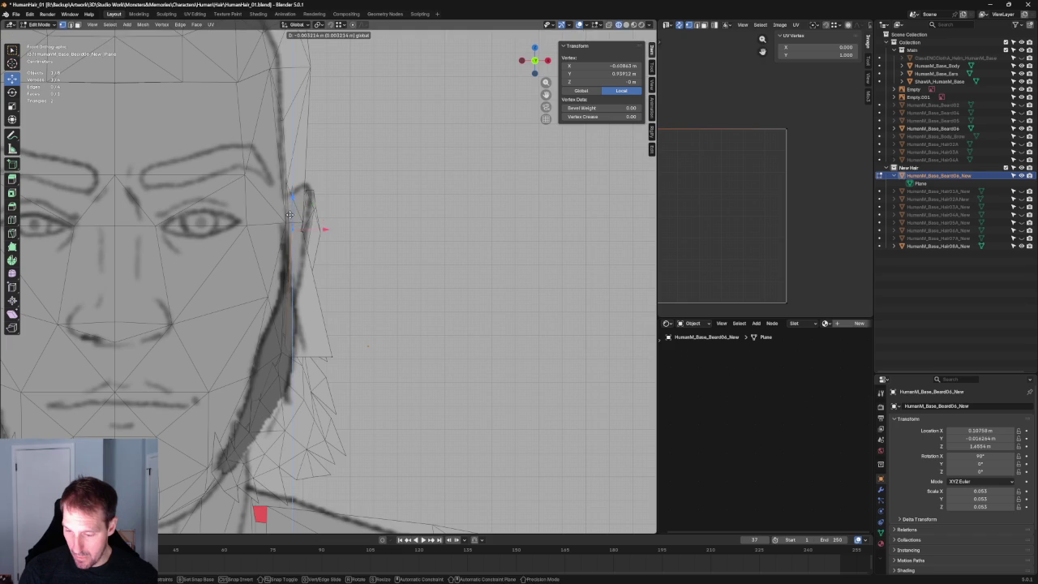
scroll(290, 217, "down", 3)
middle_click_drag(357, 276, 275, 278)
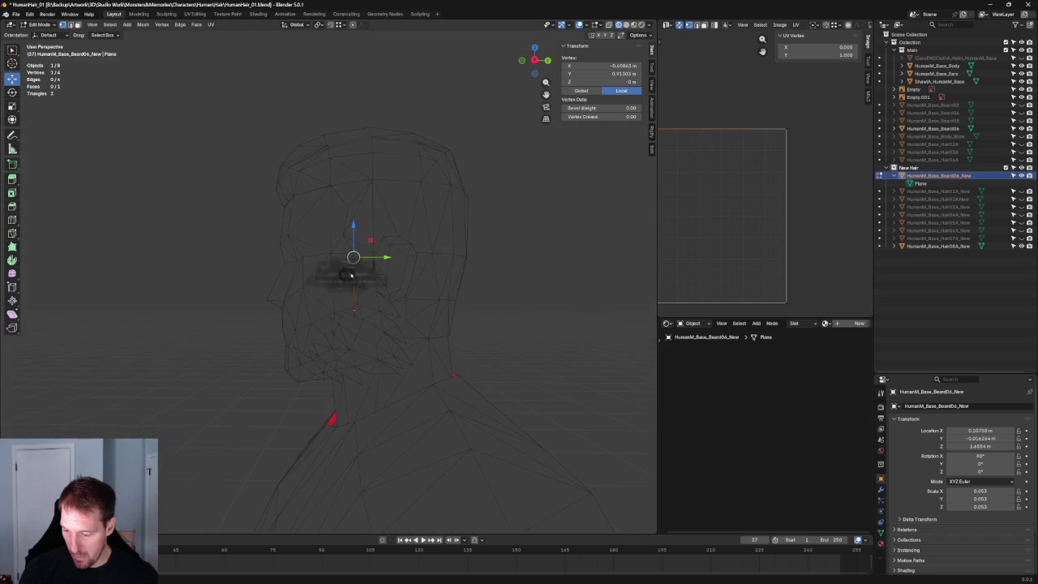
key("KP_3")
scroll(371, 269, "up", 5)
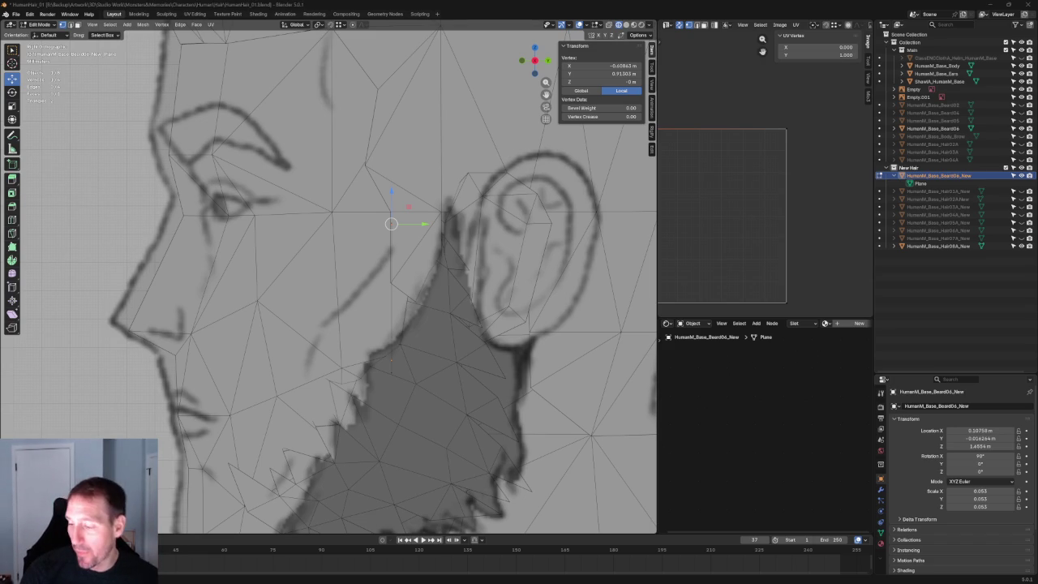
In front view, reposition a vertex beside the jaw, keeping it off Y, then add another vertex.
scroll(422, 393, "down", 5)
key("KP_1")
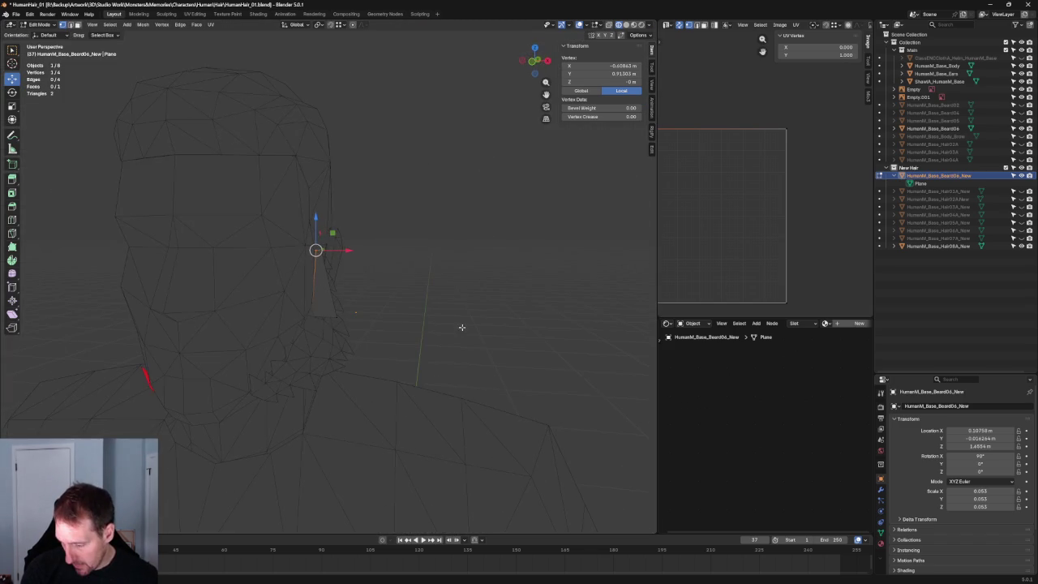
scroll(297, 349, "up", 2)
scroll(296, 349, "up", 2)
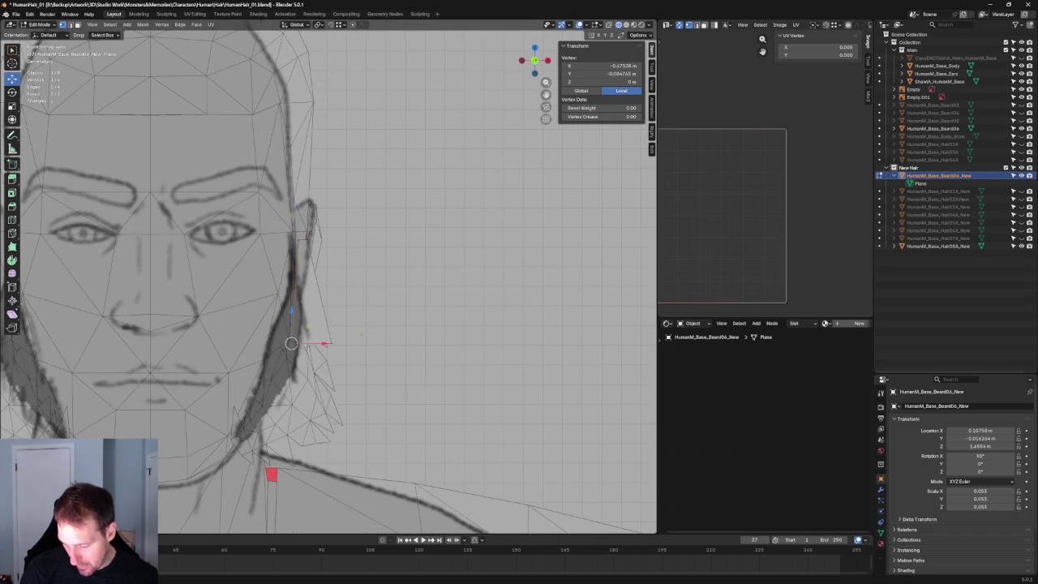
key("g")
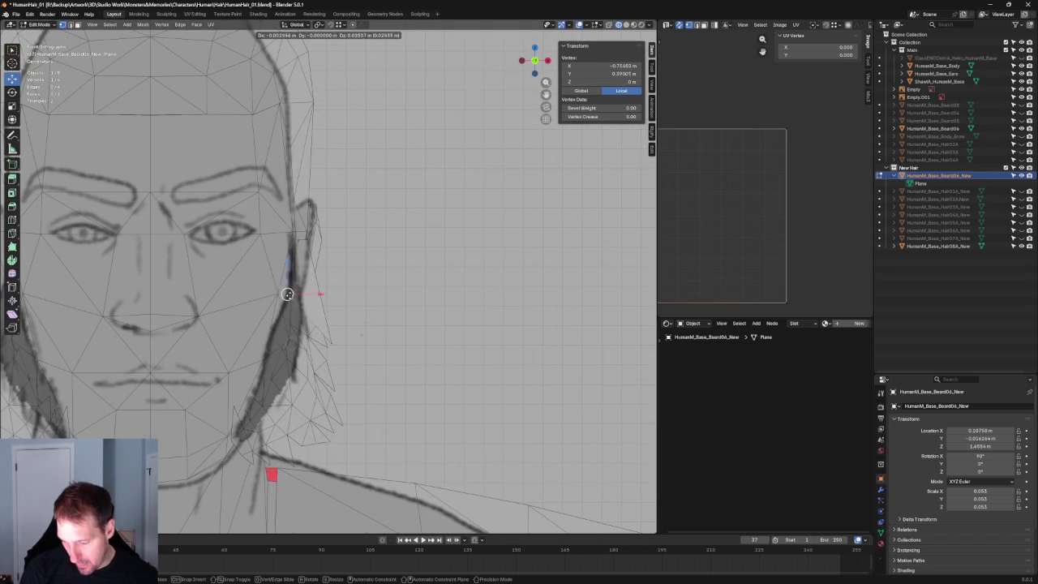
key("shift+y")
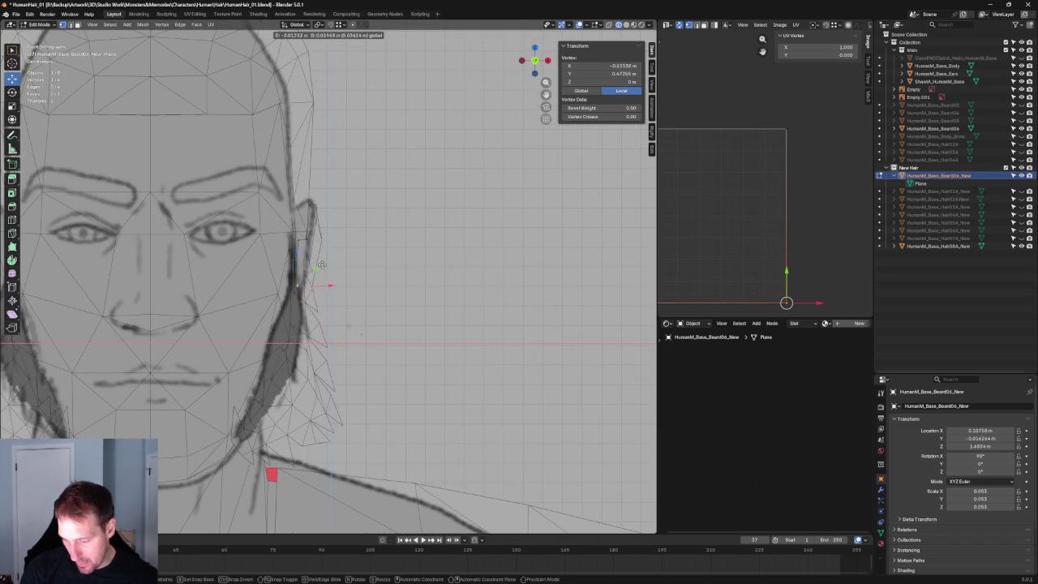
left_click(334, 282)
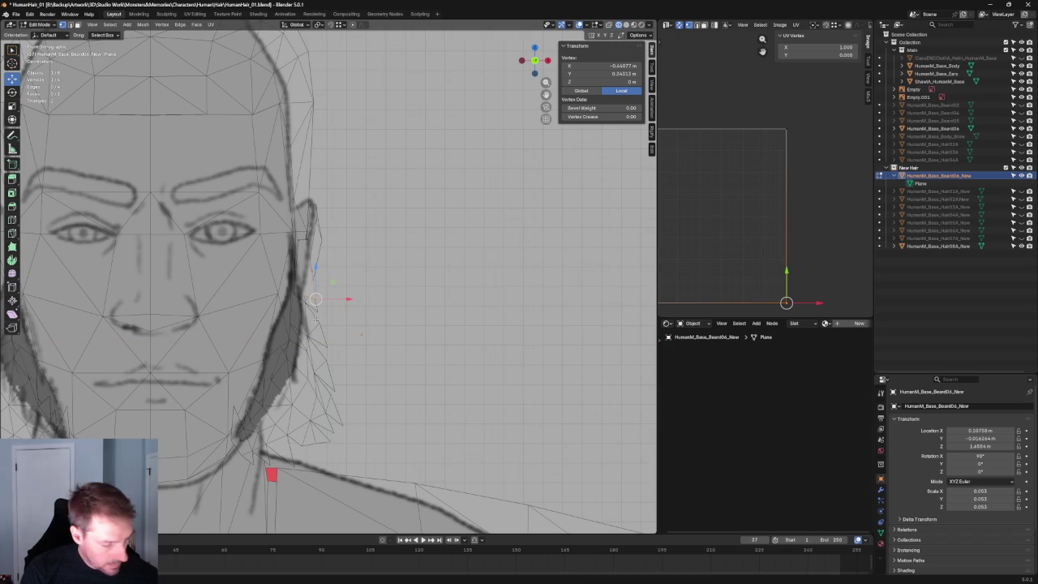
left_click(310, 294, "shift")
scroll(311, 294, "down", 4)
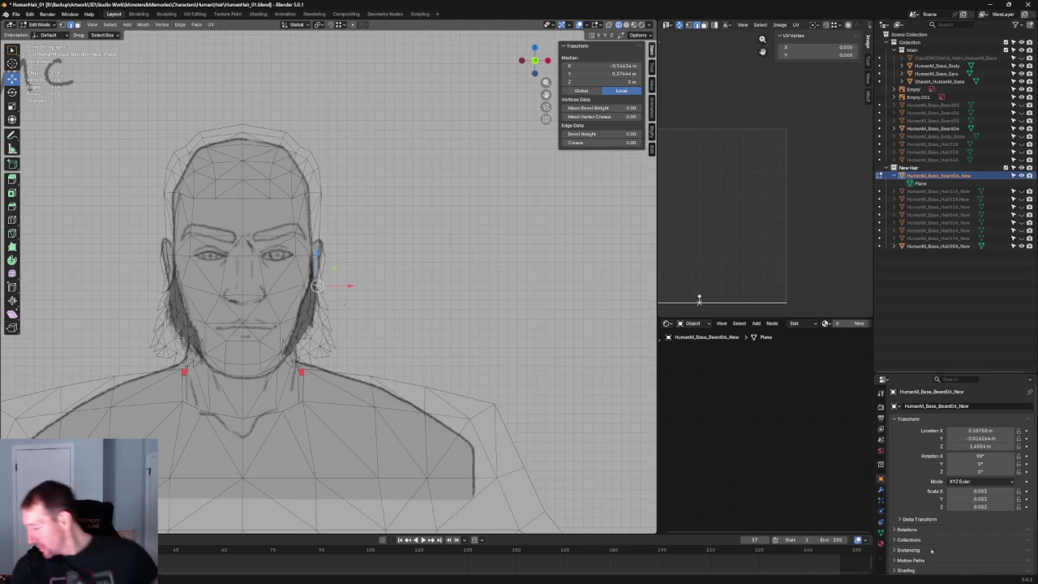
Add a Mirror modifier to the beard card.
left_click(881, 490)
key("shift+a")
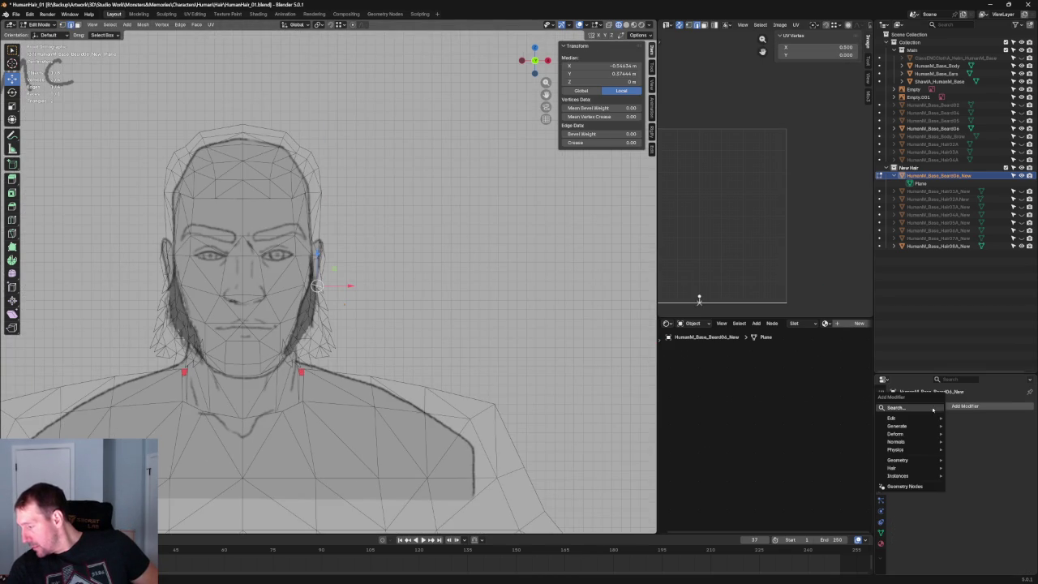
left_click(938, 410)
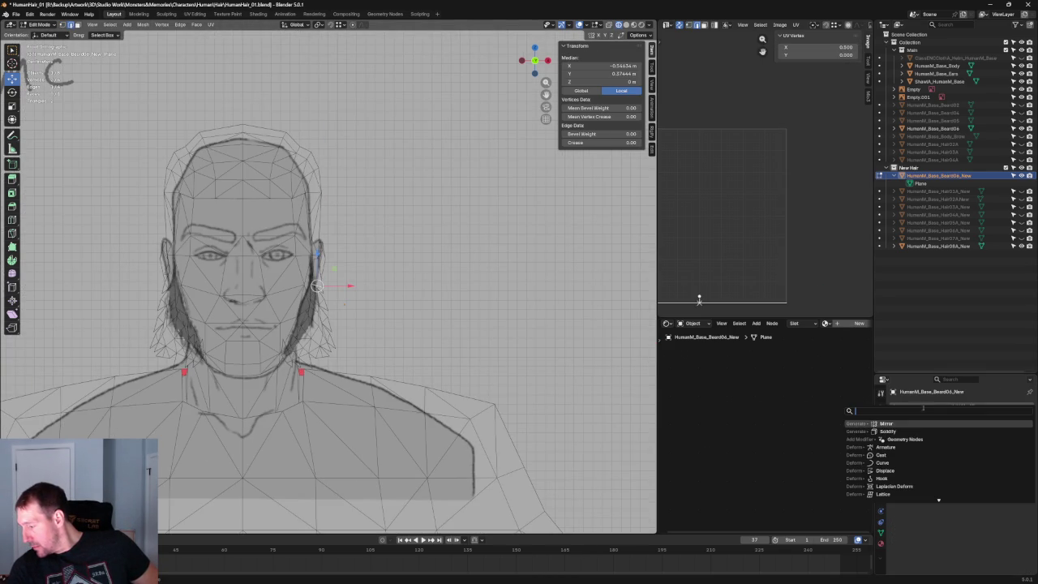
key("Return")
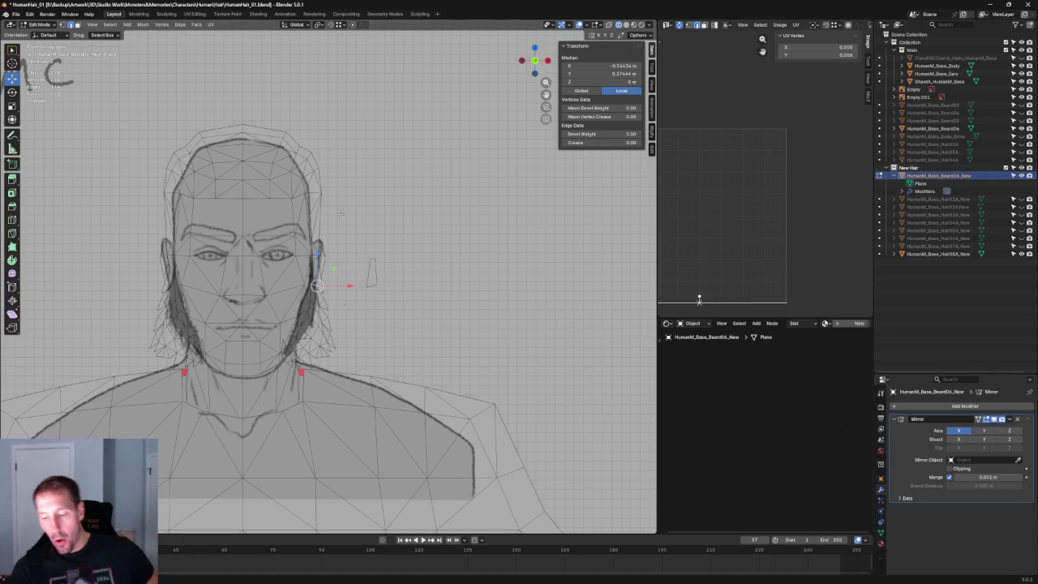
scroll(421, 285, "down", 4)
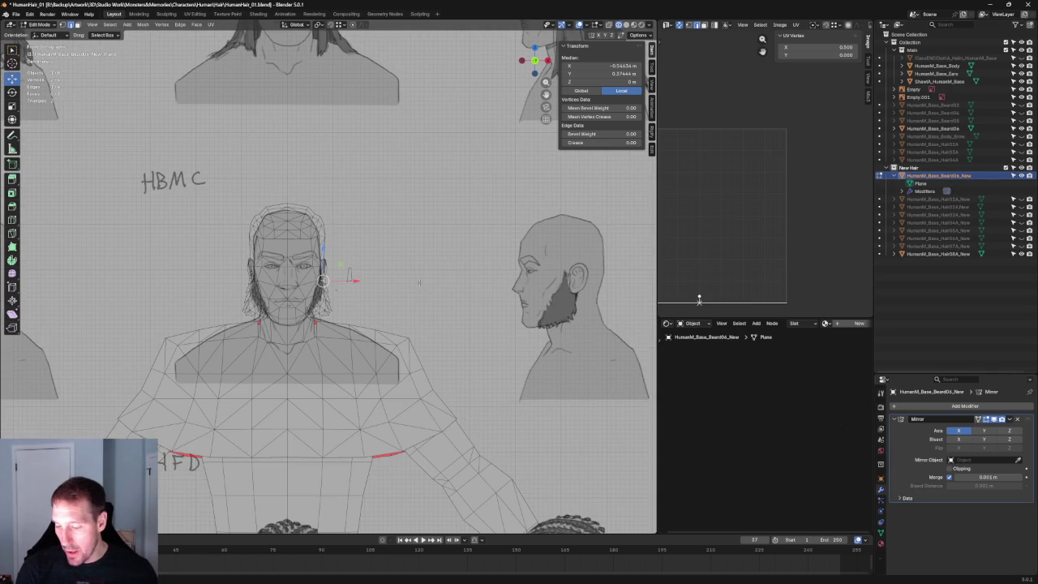
Deselect all vertices, delete the Mirror modifier and return to Object Mode.
key("alt+a")
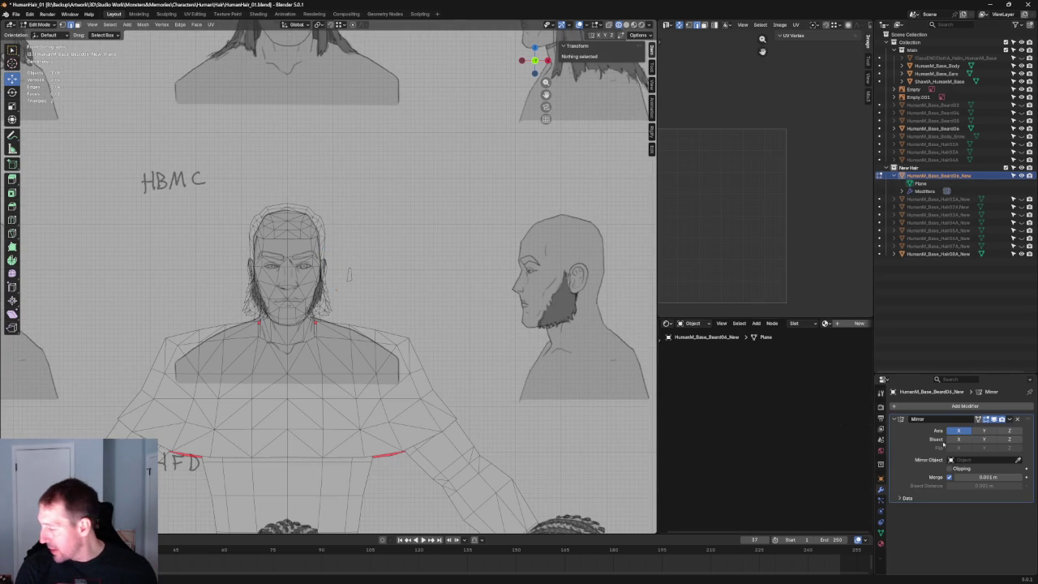
left_click(1017, 419)
scroll(325, 270, "up", 2)
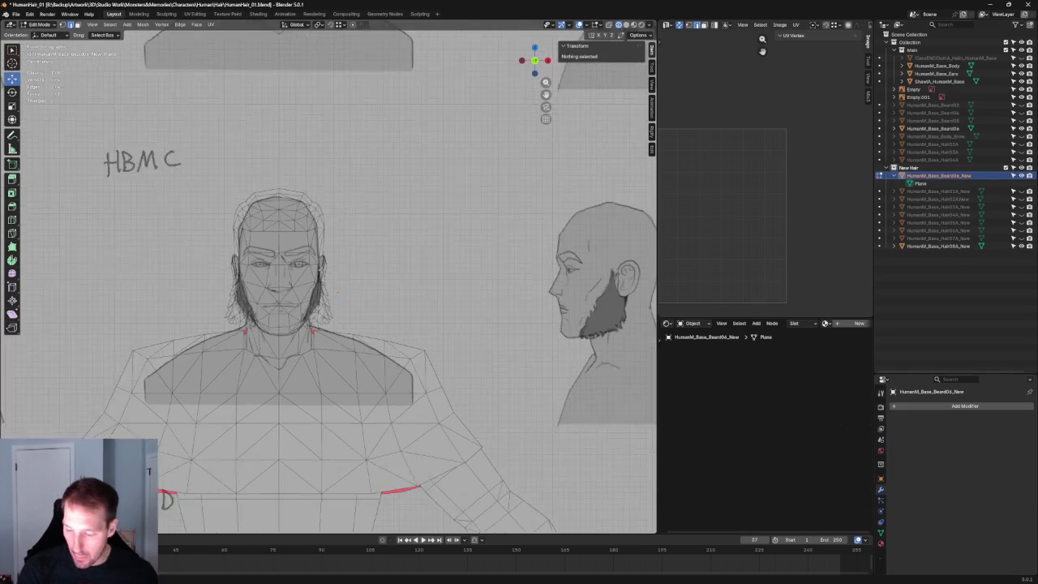
scroll(326, 270, "up", 2)
key("Tab")
scroll(317, 283, "down", 3)
scroll(331, 272, "down", 4)
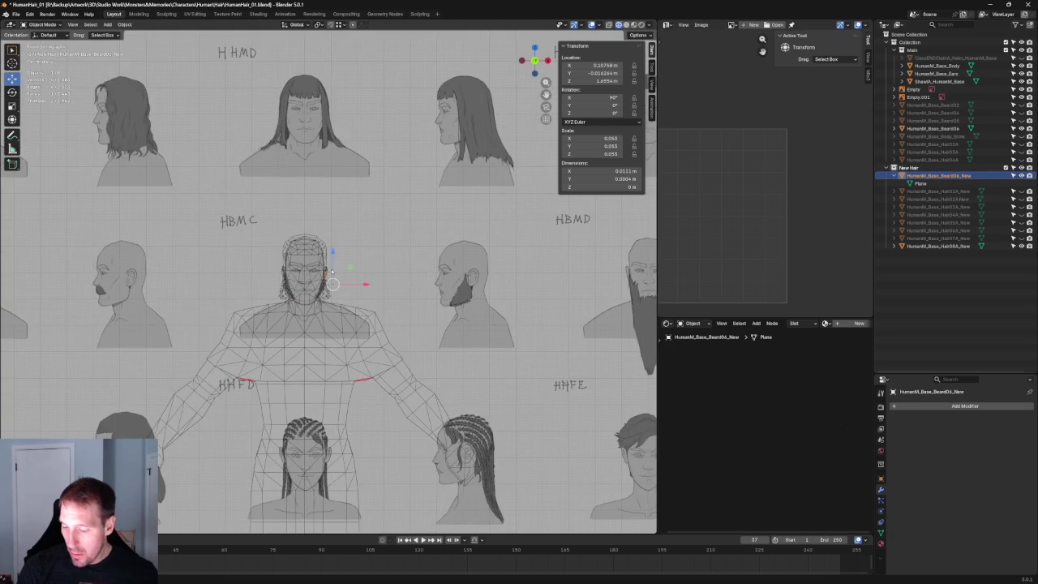
middle_click_drag(373, 260, 364, 184, "shift")
scroll(364, 184, "up", 2)
scroll(364, 184, "down", 3)
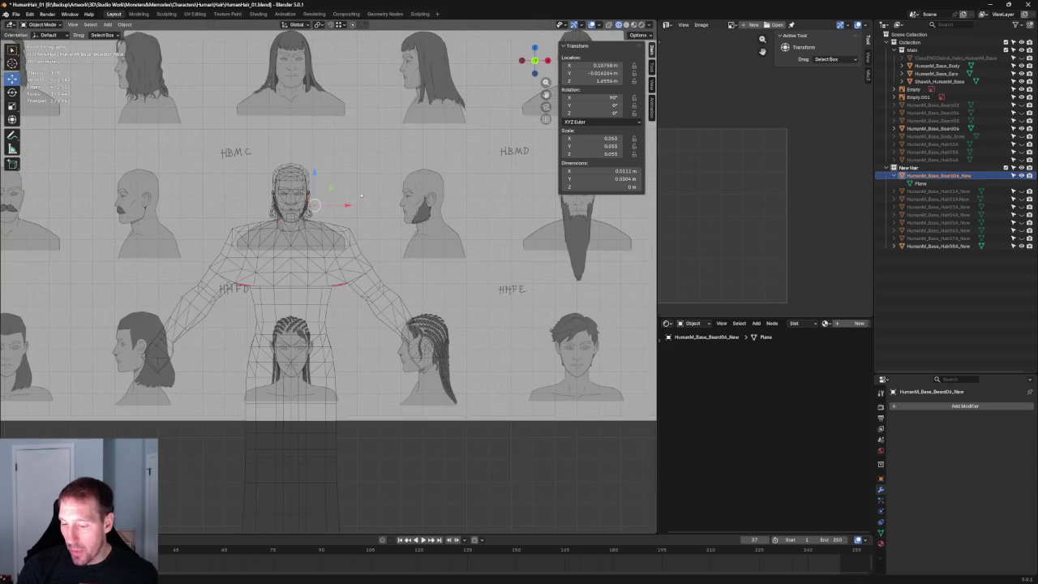
scroll(365, 200, "down", 2)
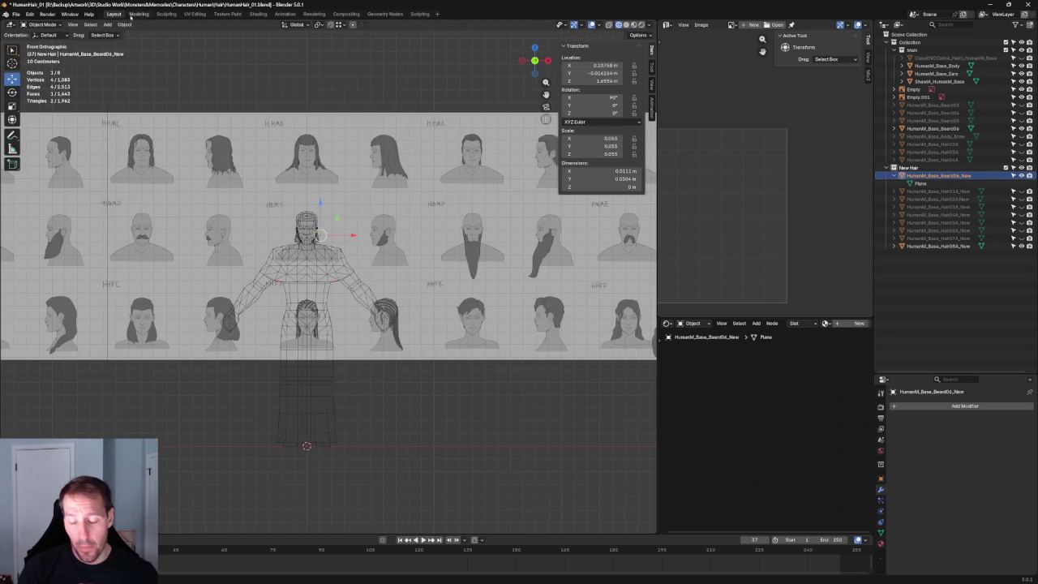
left_click(123, 24)
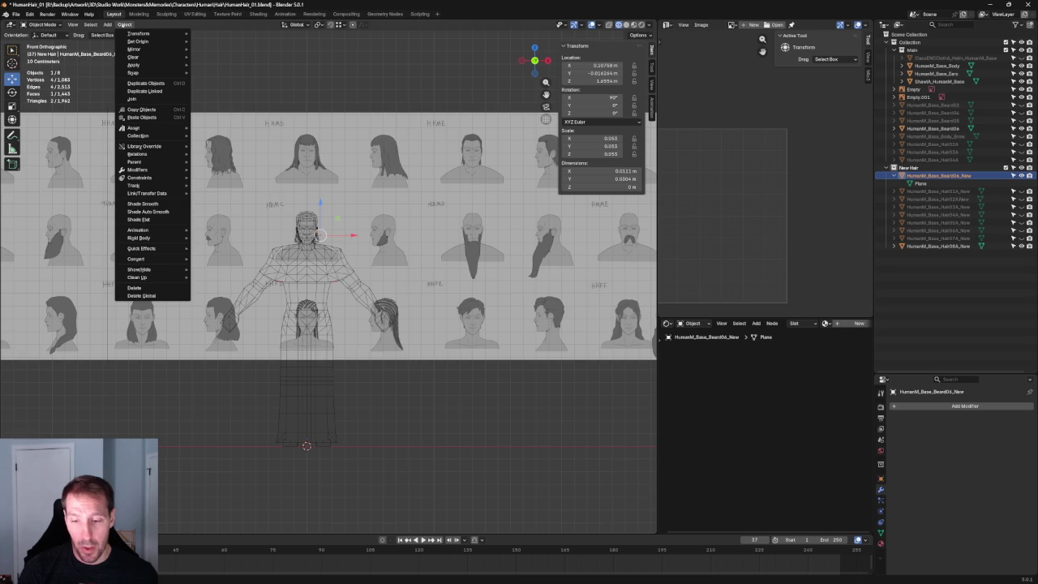
mouse_move(138, 42)
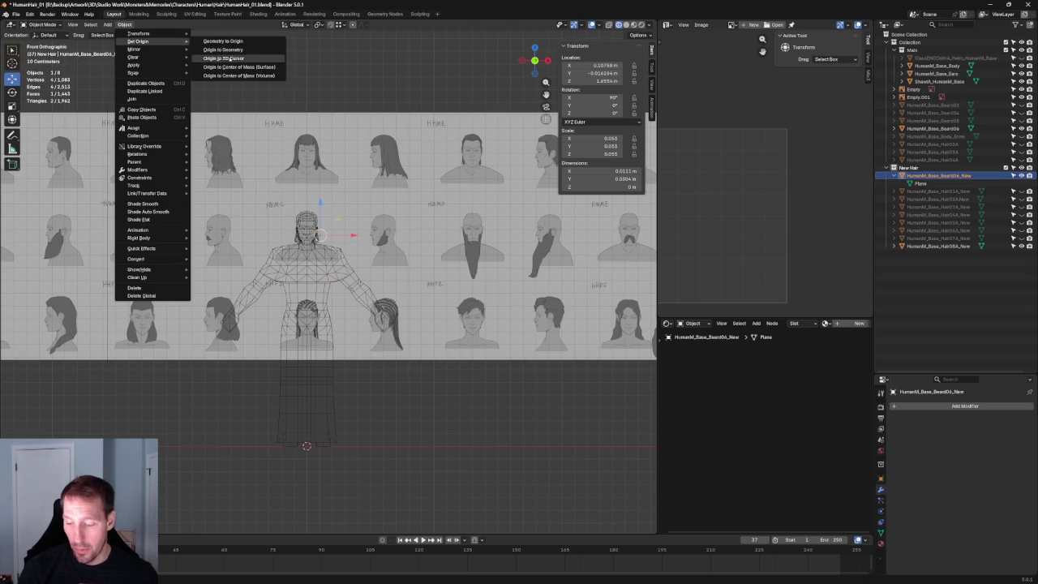
Set the beard card's origin to the 3D cursor and add a Mirror modifier to HumanM_Base_Beard06_New.
left_click(230, 58)
key("KP_Decimal")
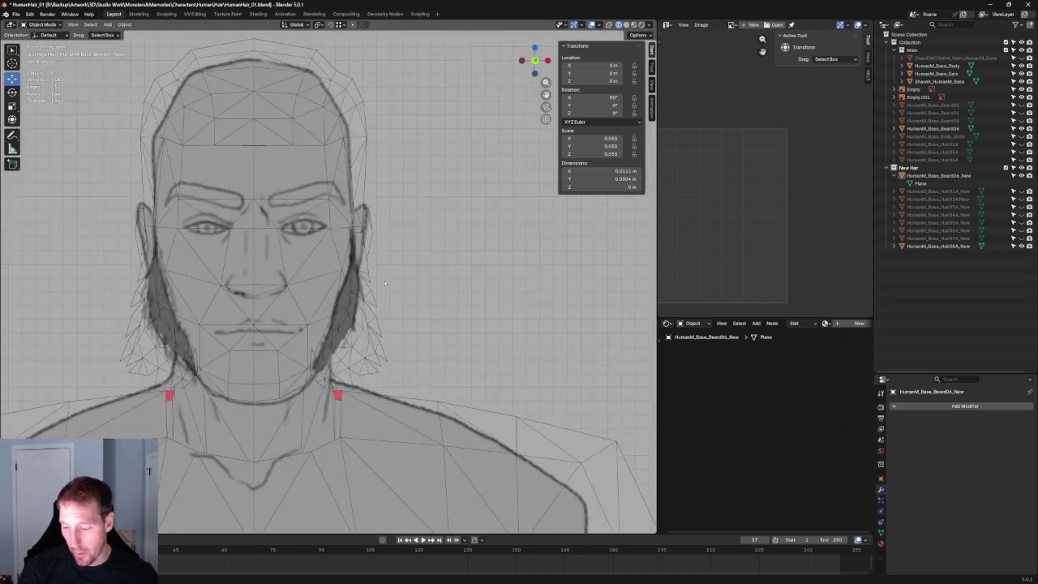
scroll(386, 283, "up", 2)
left_click(938, 175)
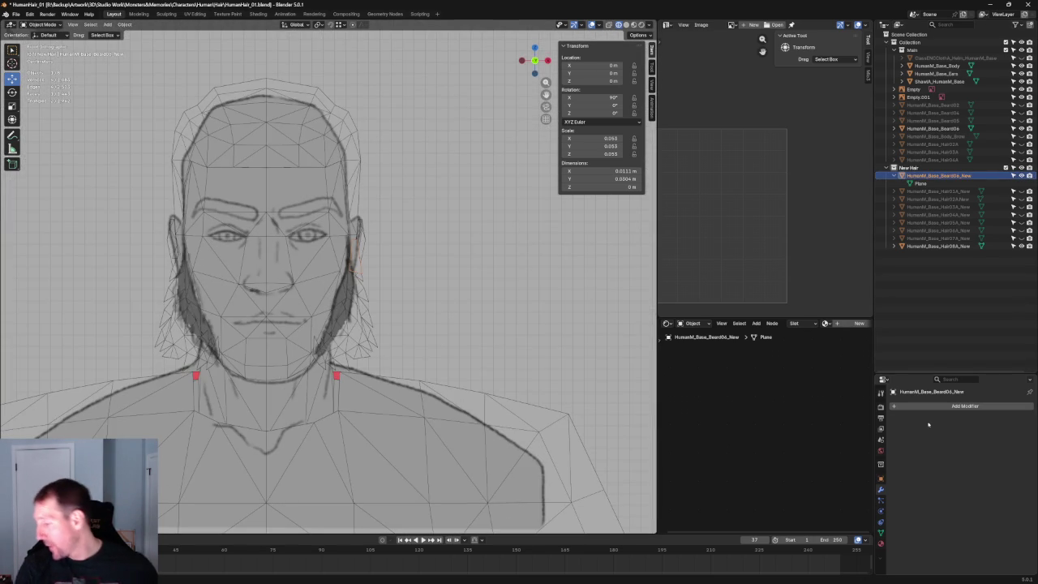
left_click(941, 406)
key("space")
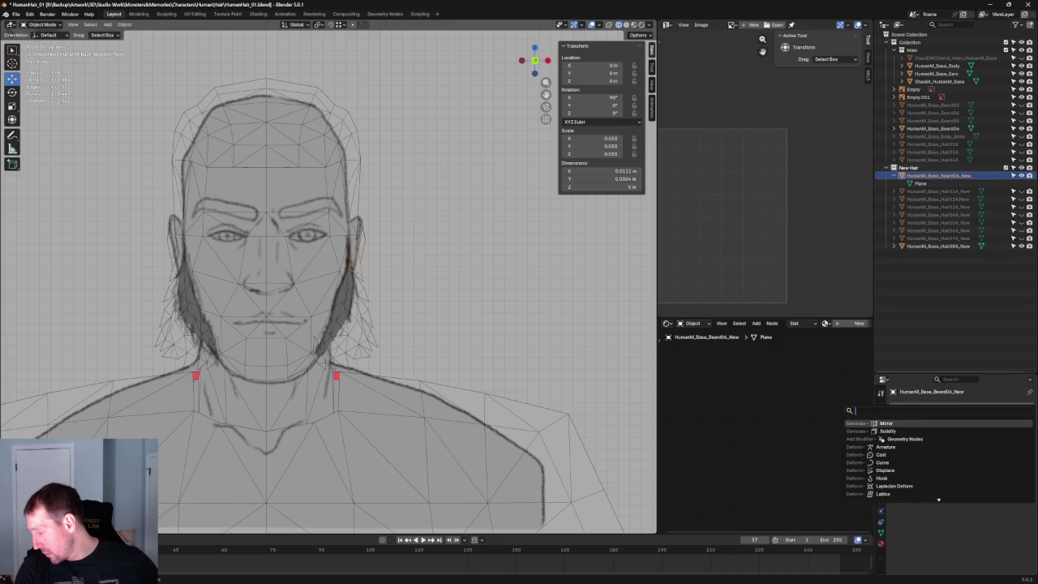
key("Return")
In Edit Mode, move the whole card beside the jaw.
scroll(423, 228, "up", 4)
middle_click_drag(423, 228, 320, 228, "shift")
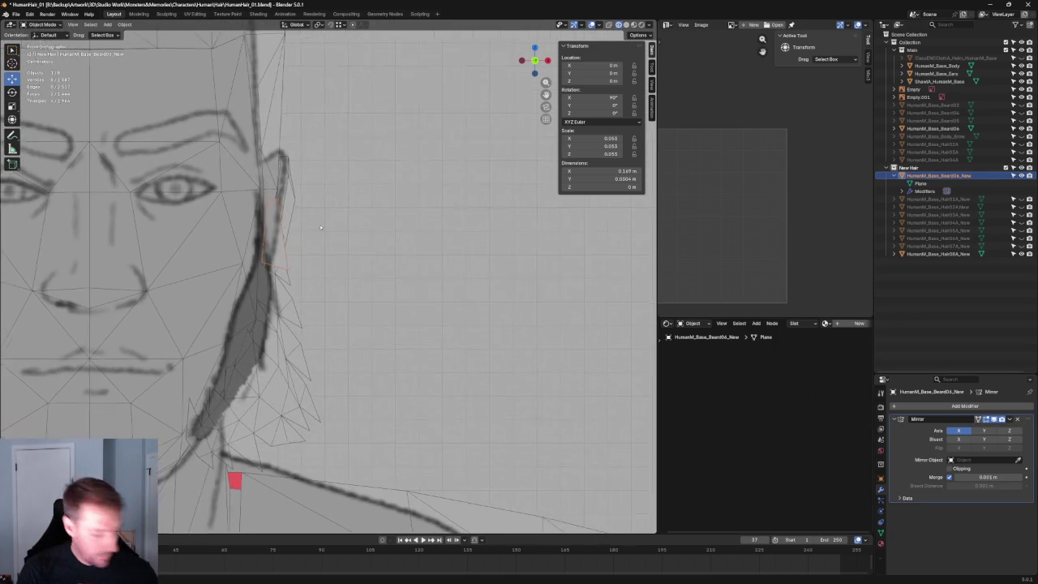
scroll(321, 228, "down", 2)
key("Tab")
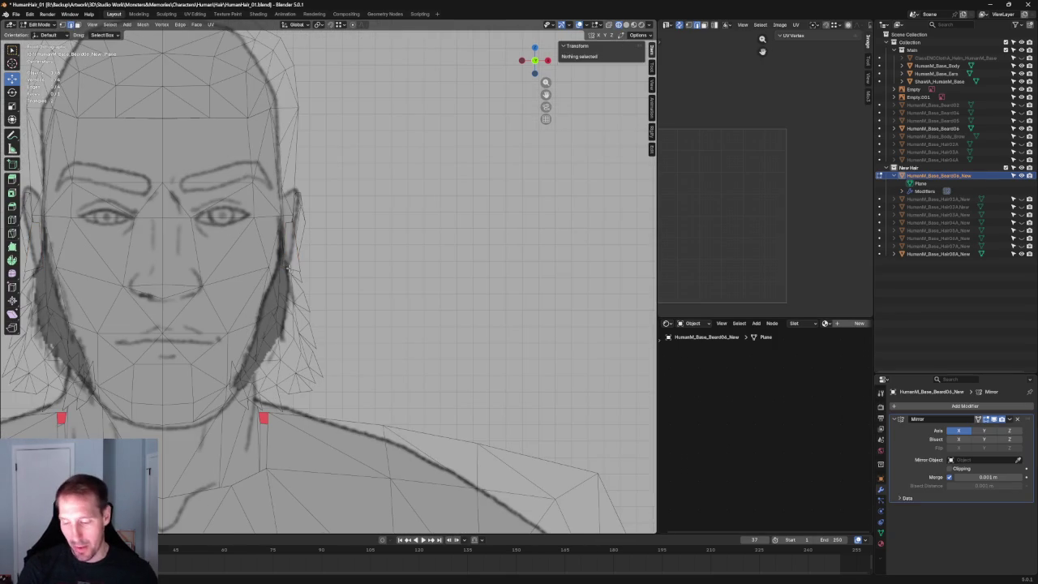
key("a")
key("g")
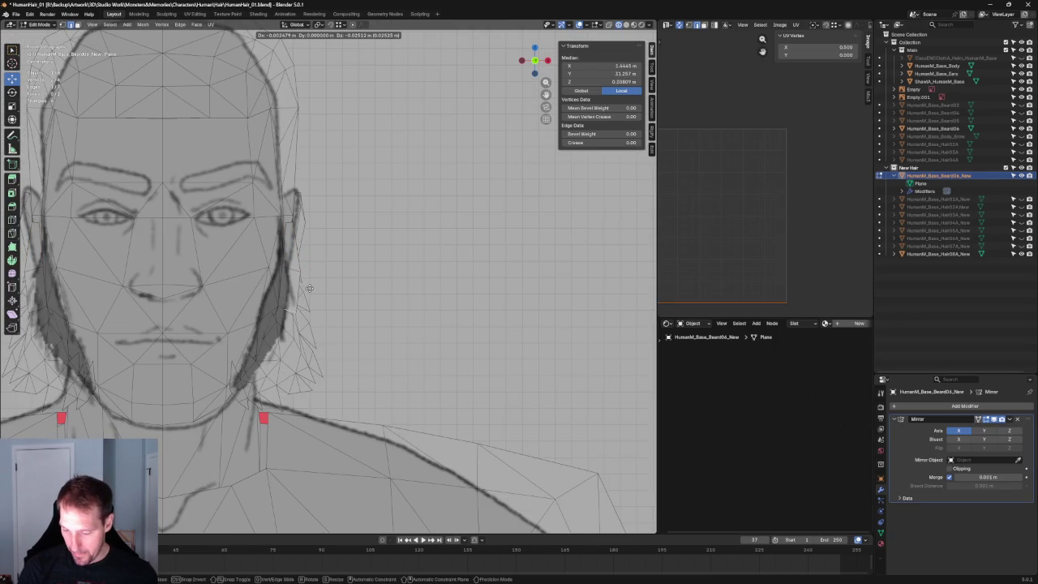
left_click(310, 291)
Move one card vertex, then slide it along a single axis in right side view.
scroll(309, 286, "up", 3)
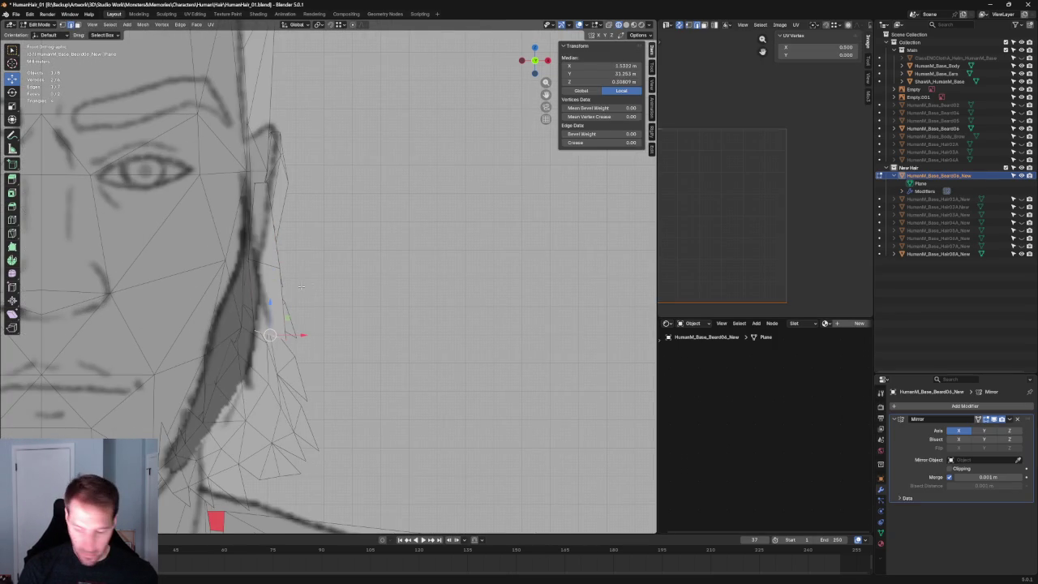
left_click(280, 264)
key("g")
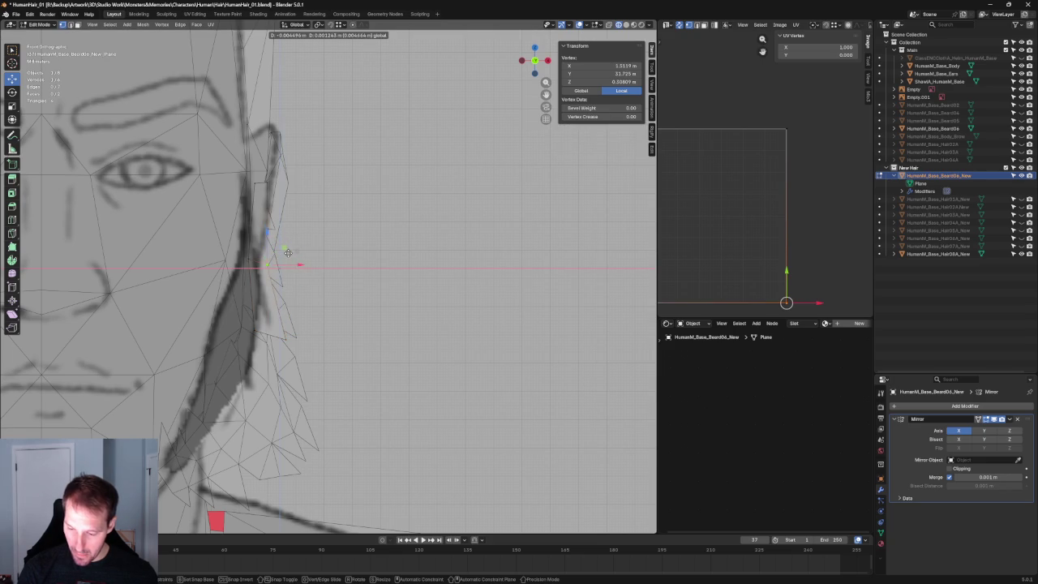
left_click(296, 250)
scroll(296, 250, "down", 5)
key("KP_3")
scroll(387, 269, "up", 4)
left_click_drag(387, 269, 447, 272)
left_click(429, 274)
Line the vertex up in side view, nudge it along X, and raise a second vertex.
middle_click_drag(430, 274, 358, 231)
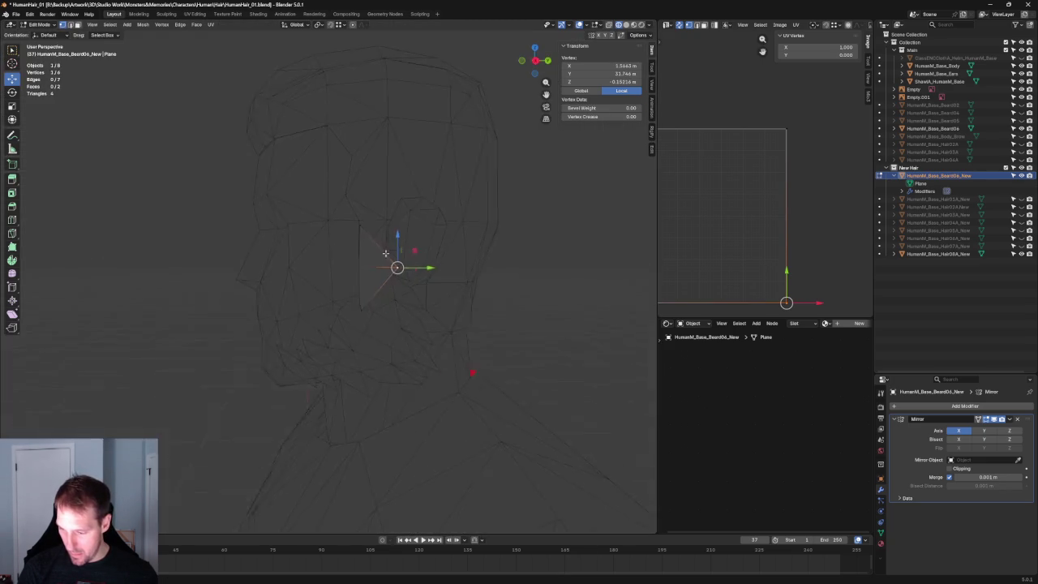
key("ctrl+z")
key("KP_3")
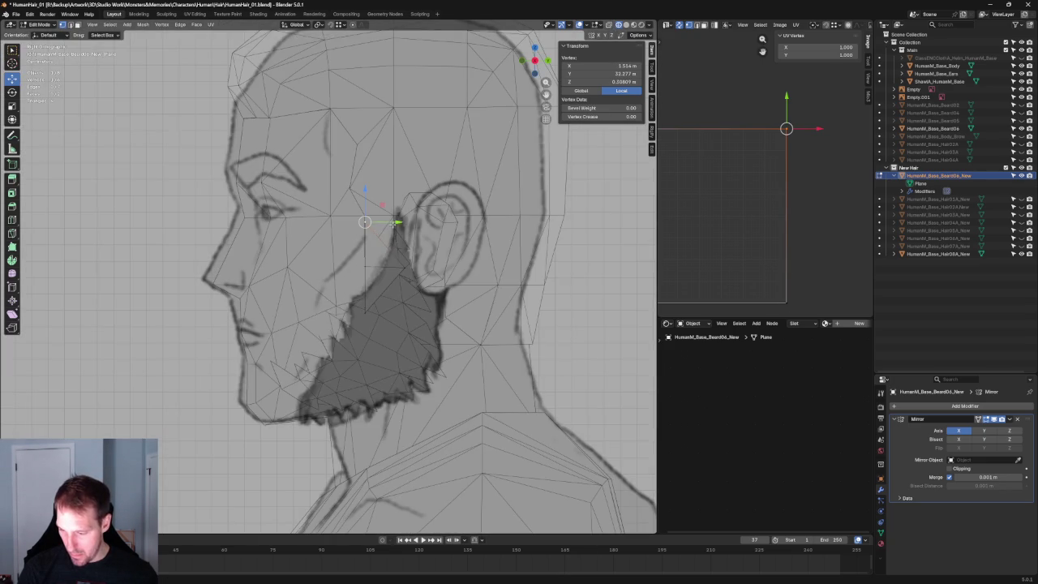
left_click_drag(397, 223, 431, 222)
left_click(422, 222)
middle_click_drag(422, 221, 454, 232)
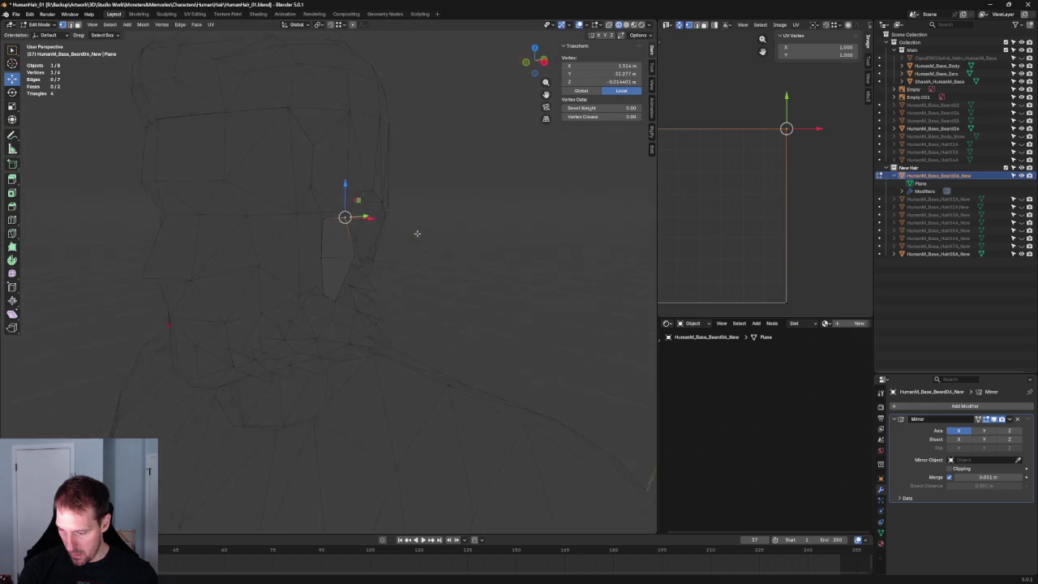
left_click_drag(322, 219, 339, 234)
left_click_drag(295, 199, 293, 204)
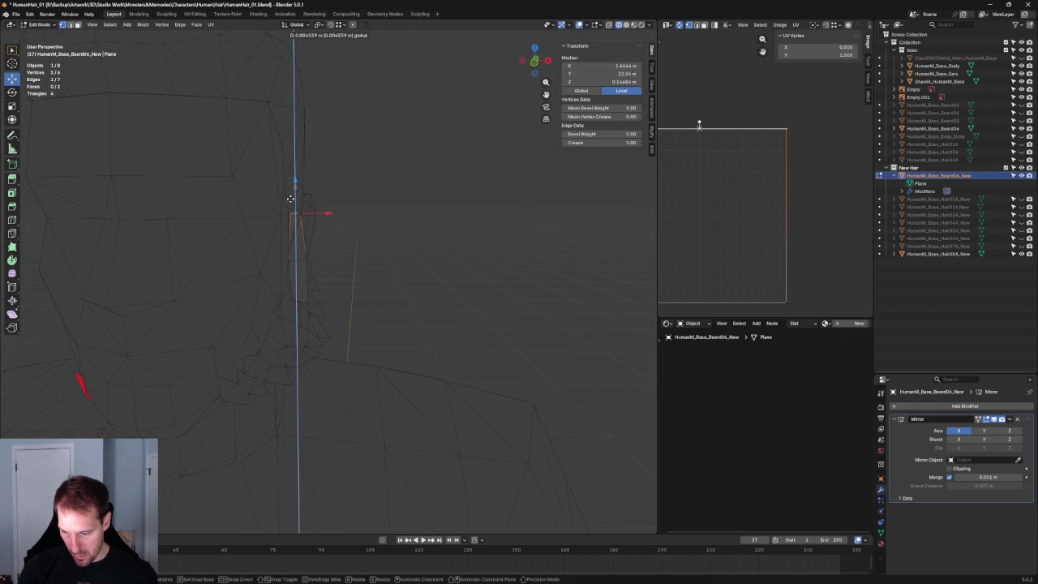
left_click(290, 199)
Select the vertex near the ear and slide it slightly along X in front view.
middle_click_drag(302, 214, 309, 219)
key("KP_3")
scroll(381, 211, "up", 3)
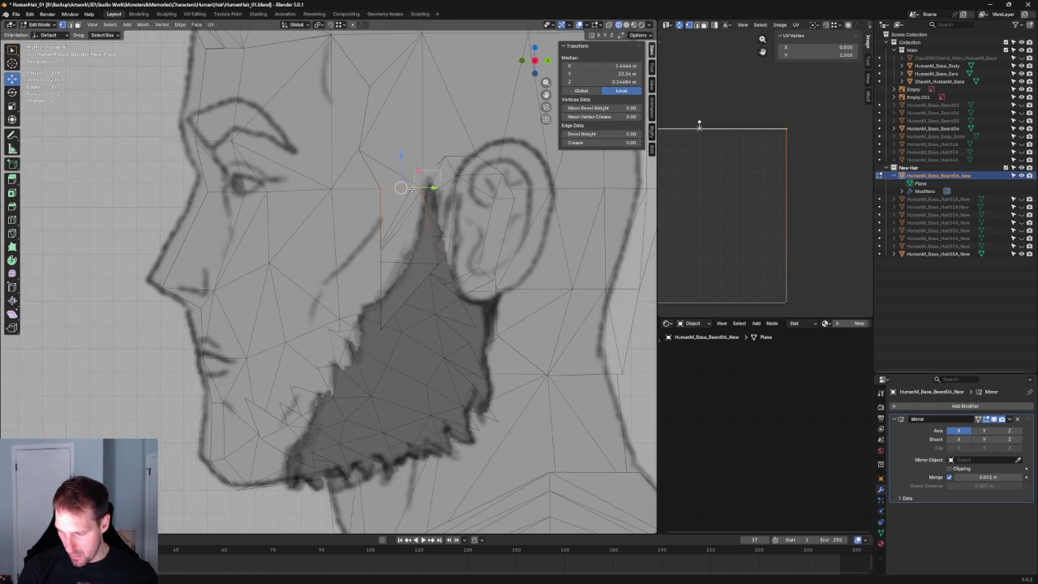
left_click(418, 185)
left_click(404, 273, "shift")
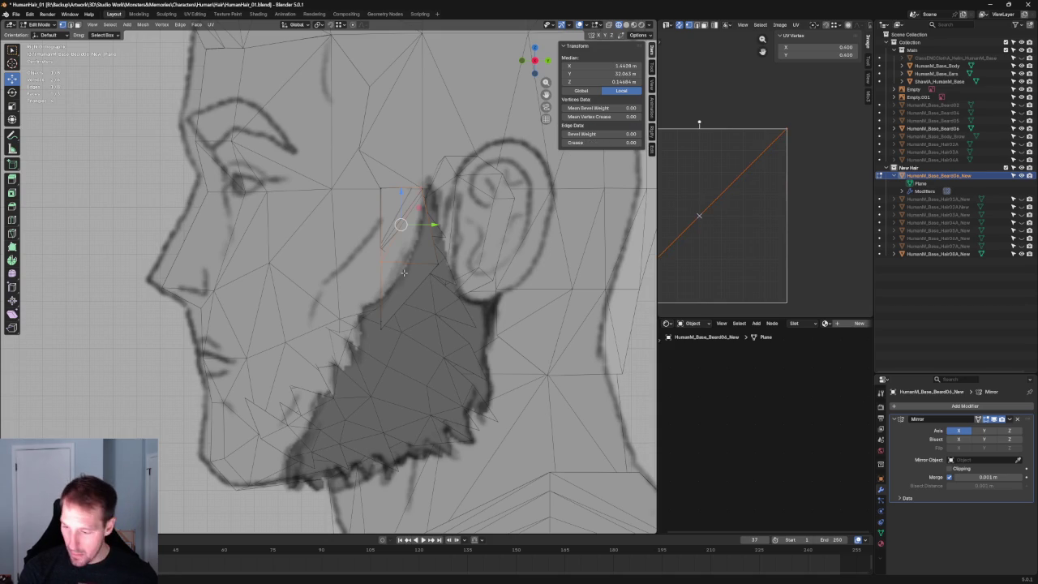
key("alt+a")
left_click(436, 264)
key("KP_1")
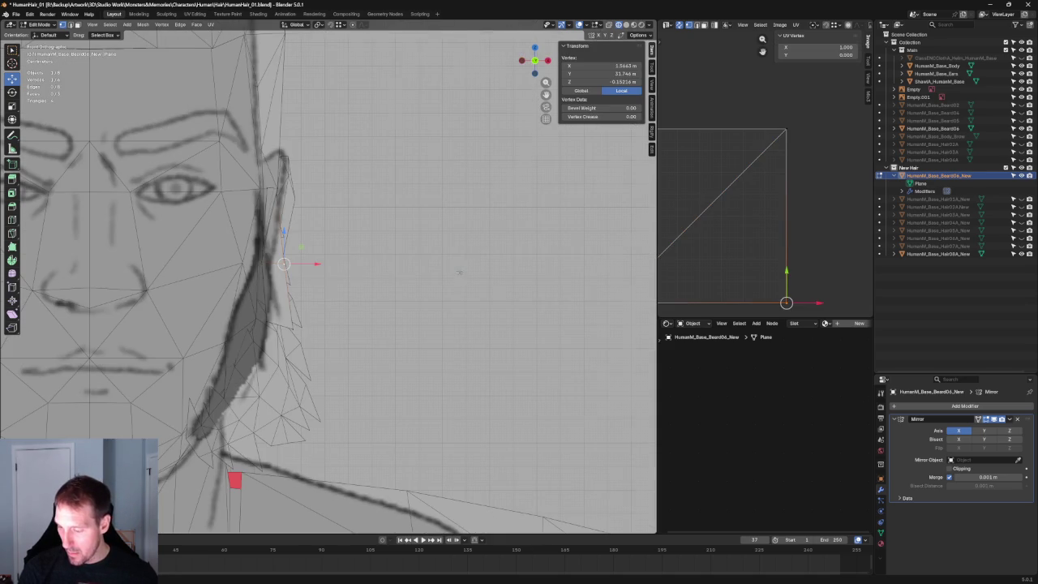
left_click_drag(315, 264, 306, 260)
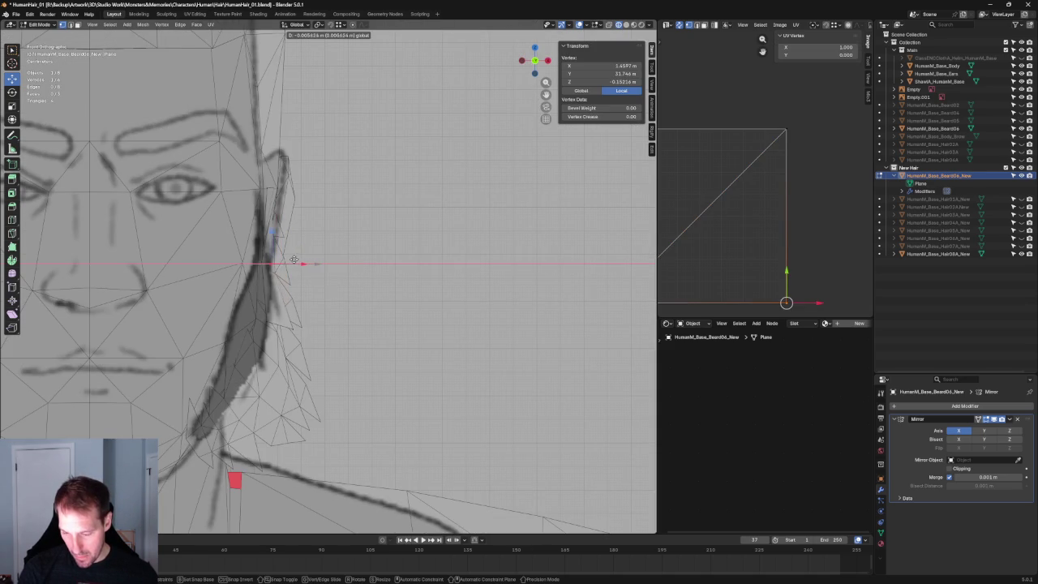
left_click(286, 290)
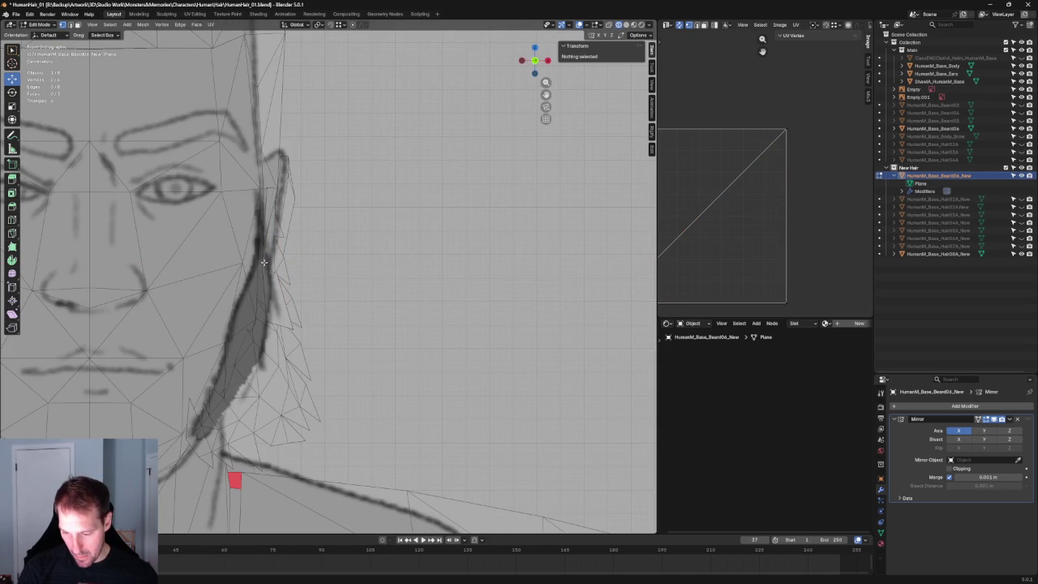
Move the card's top vertex along Y toward the ear and scale the top edge flat vertically.
left_click(266, 264)
key("KP_3")
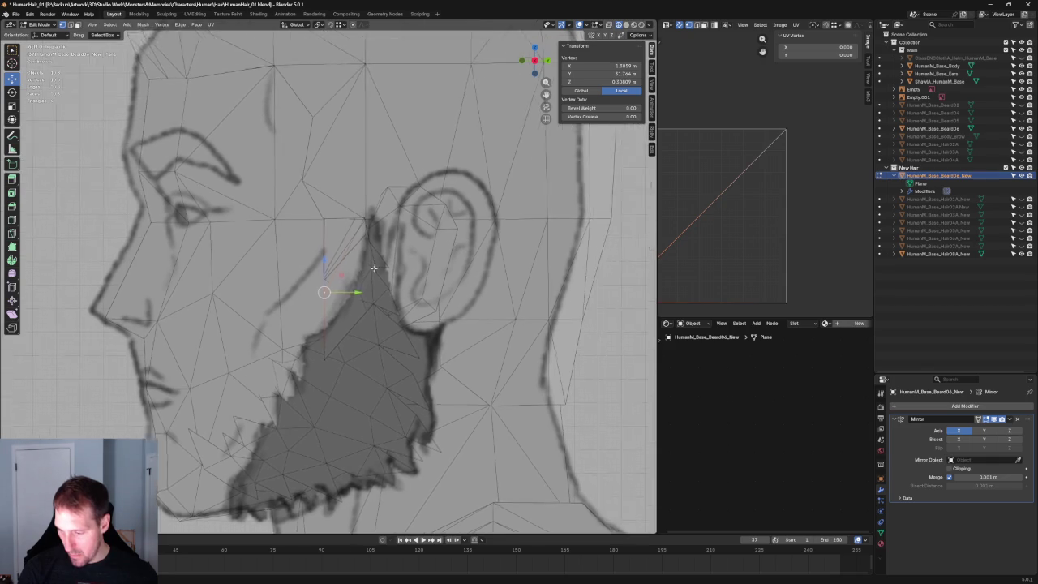
scroll(374, 268, "up", 2)
left_click_drag(352, 301, 350, 301)
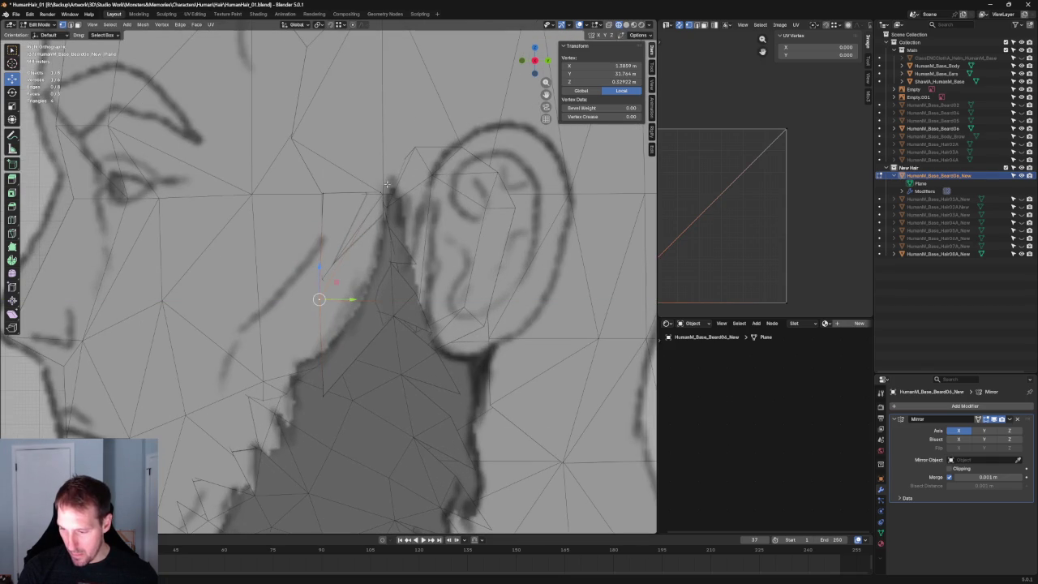
left_click(352, 192)
key("shift+space")
key("s")
mouse_move(352, 166)
left_mouse_down()
mouse_move(352, 223)
mouse_move(352, 173)
left_mouse_up()
key("shift+space")
key("g")
Move a sideburn vertex along Y, then along X against the head.
left_click(394, 302)
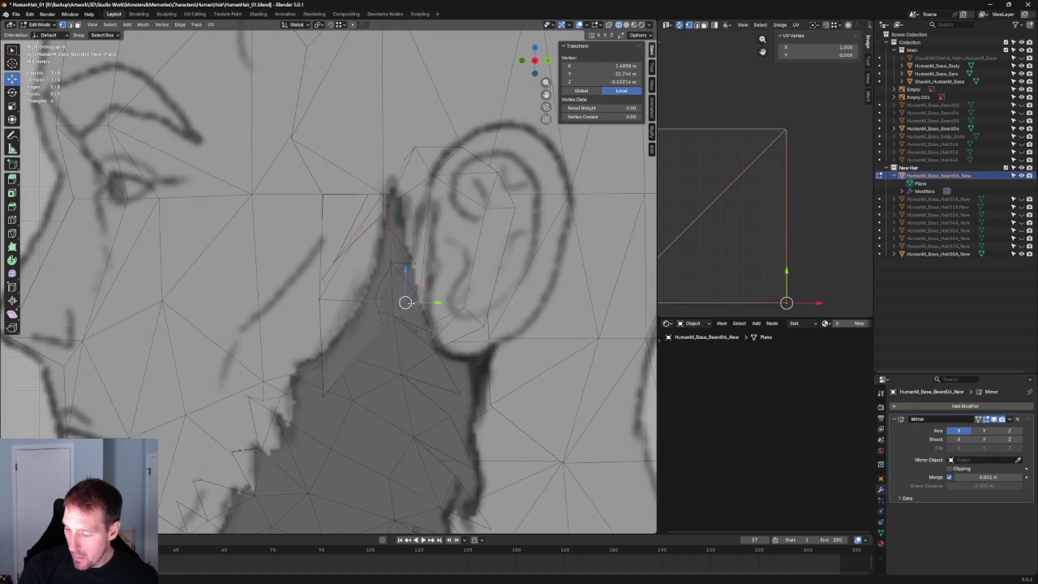
left_click_drag(422, 303, 423, 301)
scroll(423, 302, "down", 4)
middle_click_drag(402, 297, 490, 302)
key("g")
key("x")
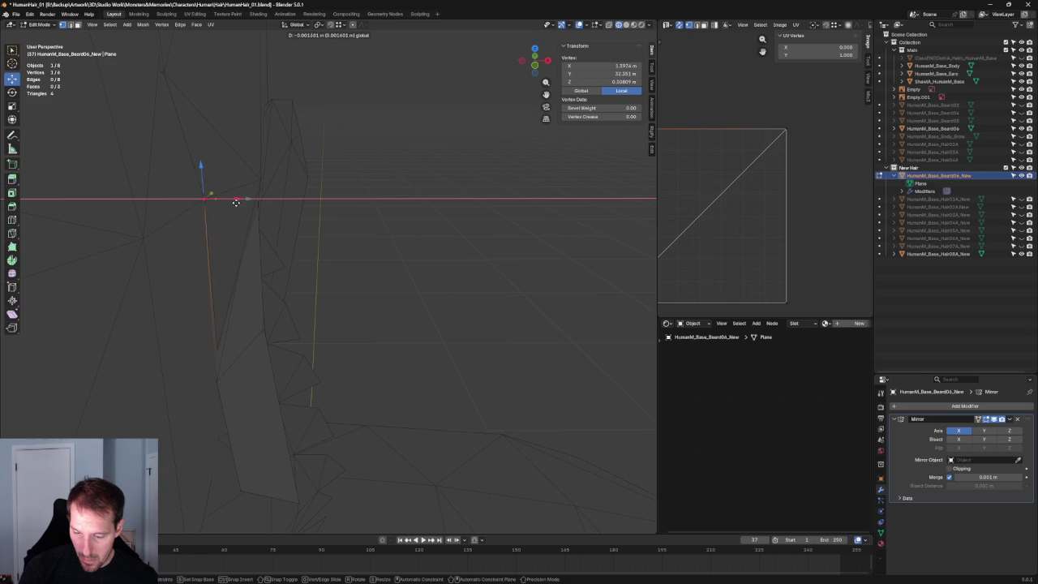
left_click(235, 201)
mouse_move(262, 235)
middle_mouse_down()
mouse_move(352, 274)
mouse_move(241, 283)
mouse_move(411, 221)
middle_mouse_up()
Move two more plane vertices near the ear along the X axis.
left_click(390, 231)
key("g")
key("x")
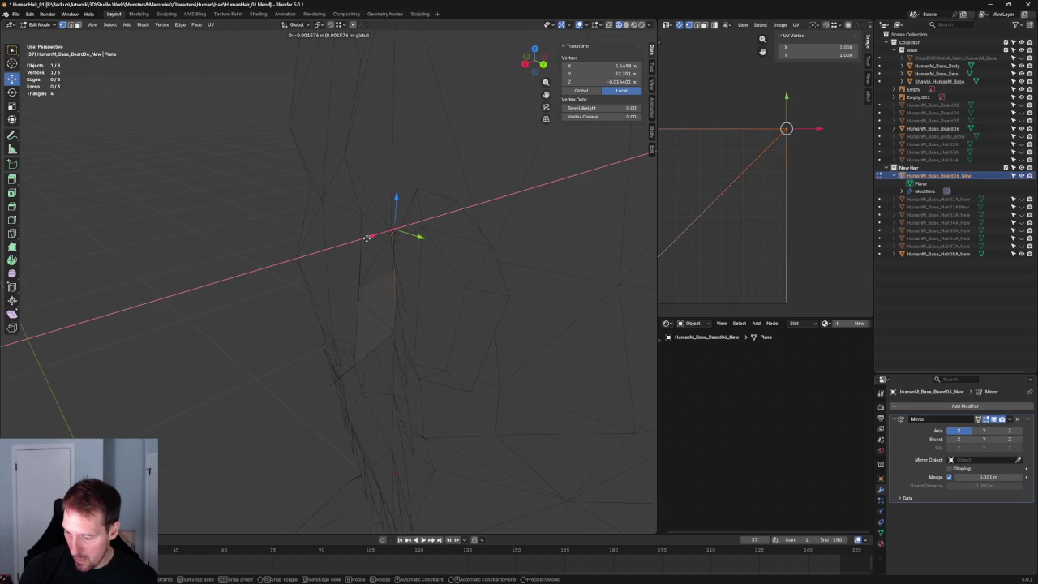
left_click(365, 238)
scroll(365, 238, "up", 3)
mouse_move(365, 238)
middle_mouse_down()
mouse_move(405, 269)
mouse_move(360, 292)
middle_mouse_up()
left_click(386, 308)
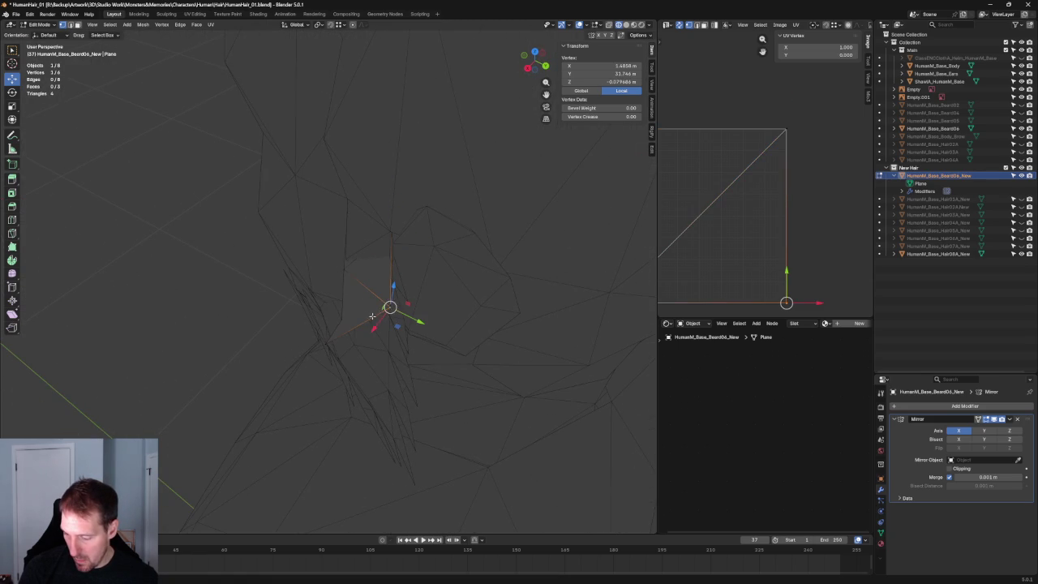
key("g")
key("x")
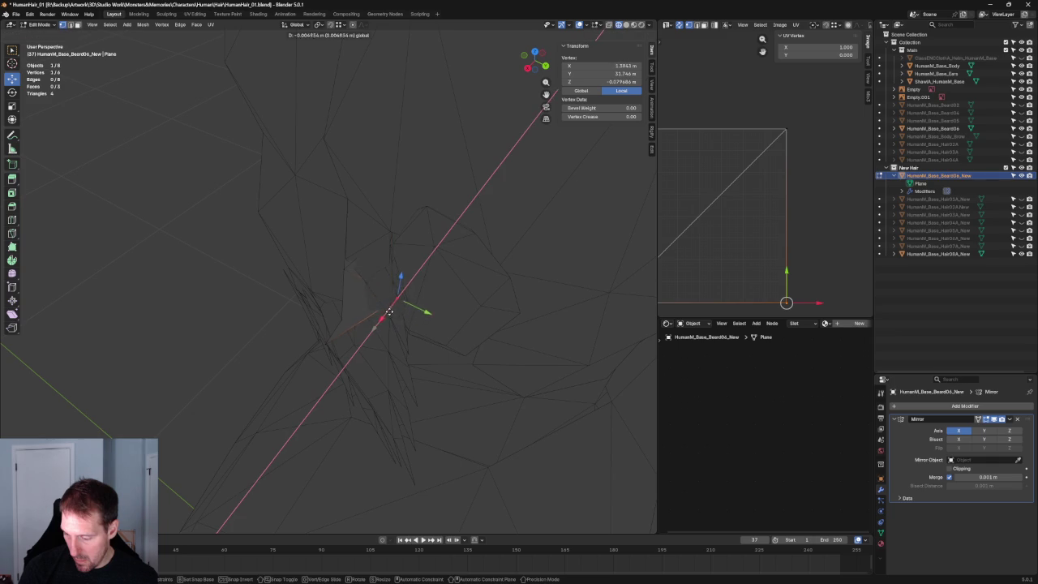
left_click(390, 310)
In front view, move the selected vertex vertically along Z, then switch to solid shading.
middle_click_drag(389, 311, 332, 316)
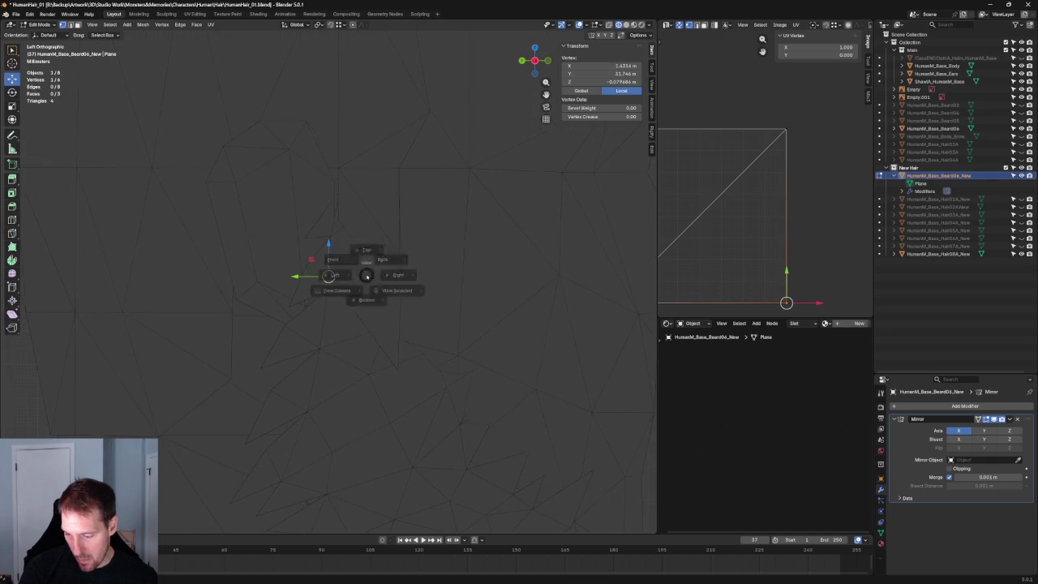
key("KP_1")
scroll(328, 272, "up", 4)
key("g")
key("z")
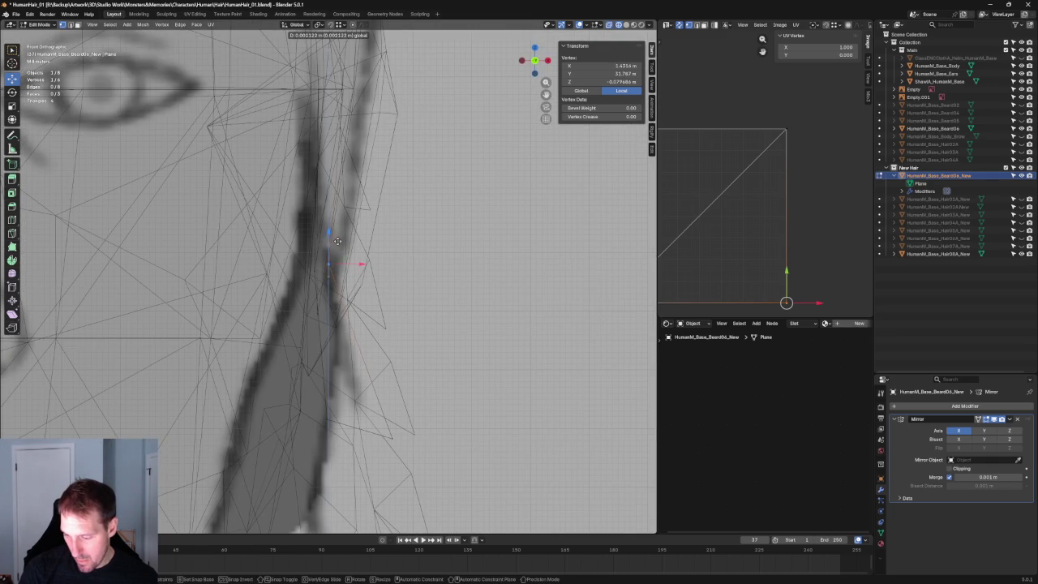
left_click(340, 246)
scroll(339, 246, "down", 5)
mouse_move(339, 251)
middle_mouse_down()
mouse_move(344, 269)
mouse_move(357, 261)
middle_mouse_up()
key("shift+z")
Hide the old spiky beard mesh and slide a vertex toward the ear in side view.
scroll(357, 261, "up", 4)
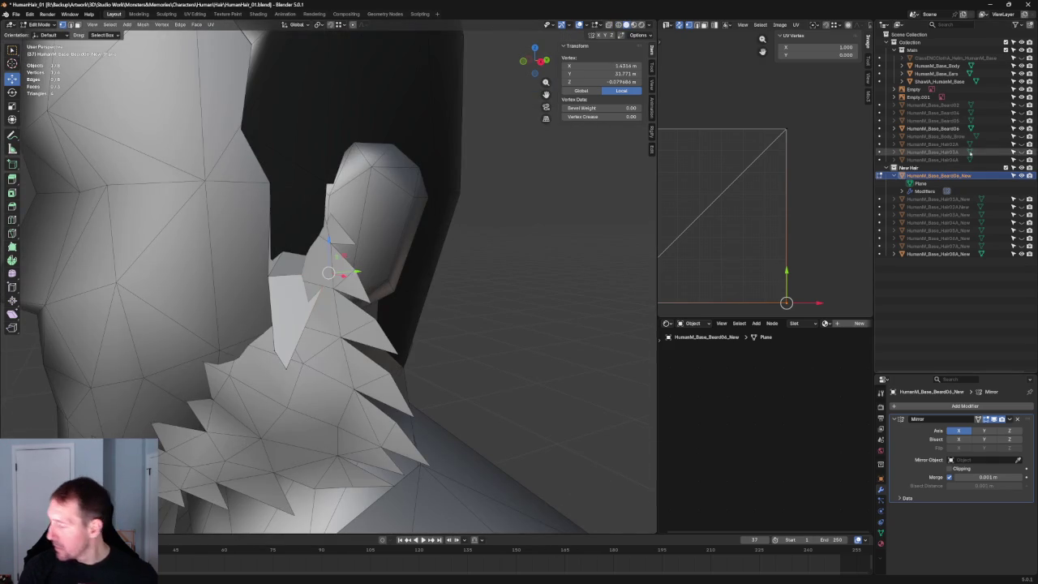
left_click(1021, 128)
mouse_move(396, 272)
middle_mouse_down()
mouse_move(426, 232)
mouse_move(426, 273)
middle_mouse_up()
key("KP_3")
key("shift+space")
key("s")
scroll(345, 258, "up", 4)
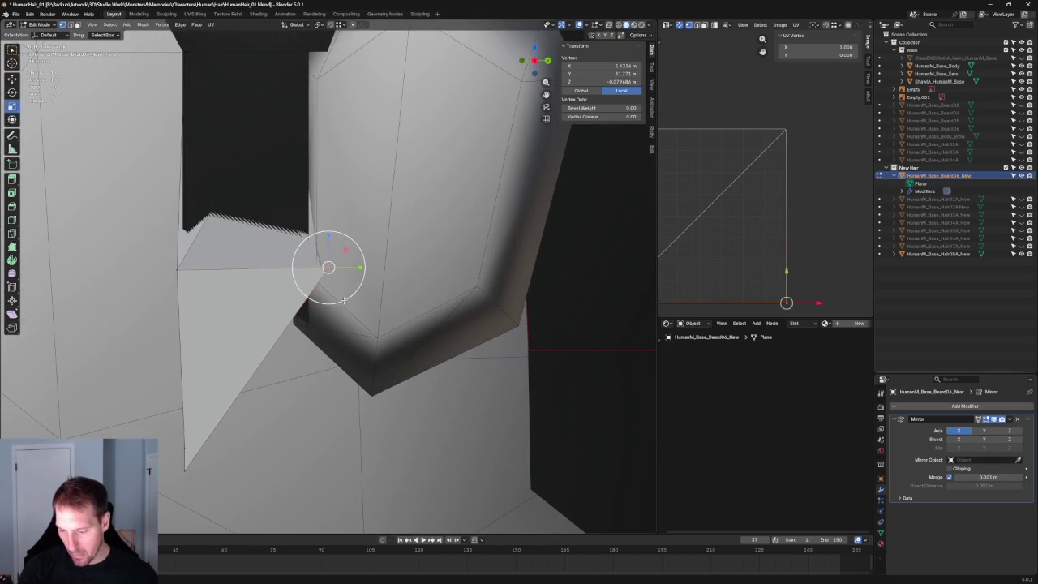
left_click_drag(350, 267, 331, 270)
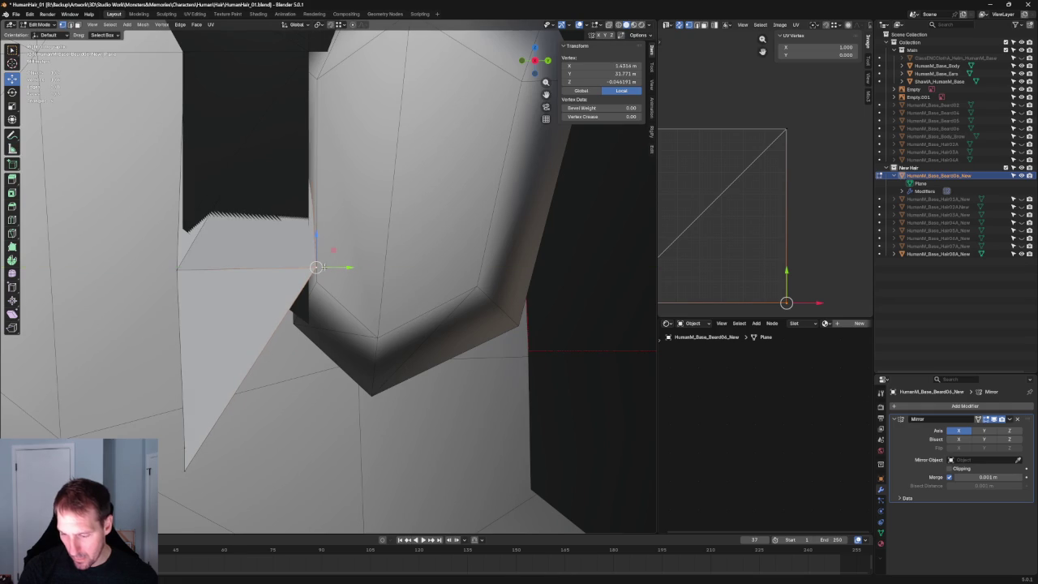
Push the ear vertex along X until it sits against the side of the head.
left_click(179, 268, "shift")
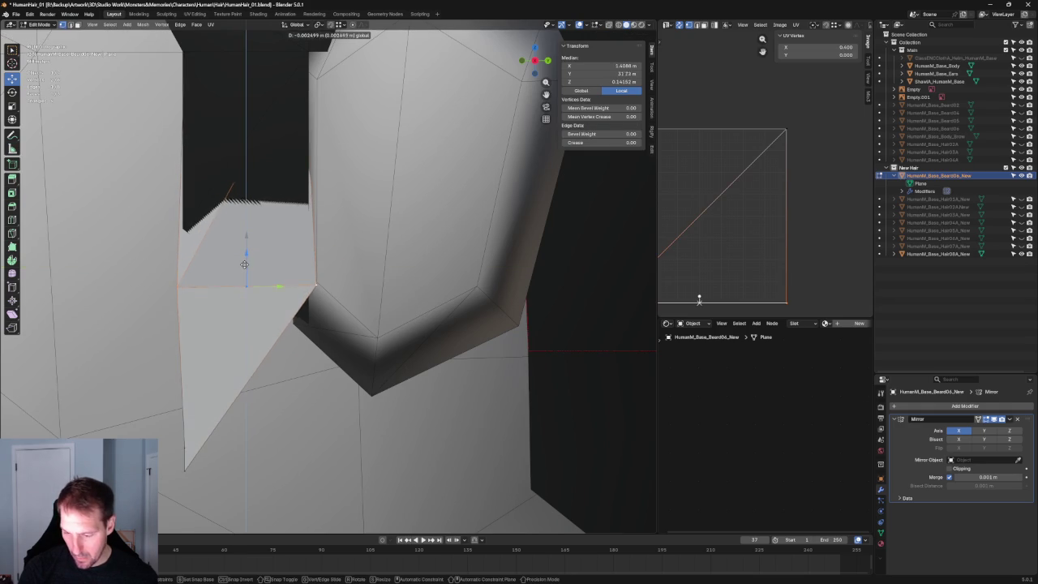
middle_click_drag(245, 251, 365, 310)
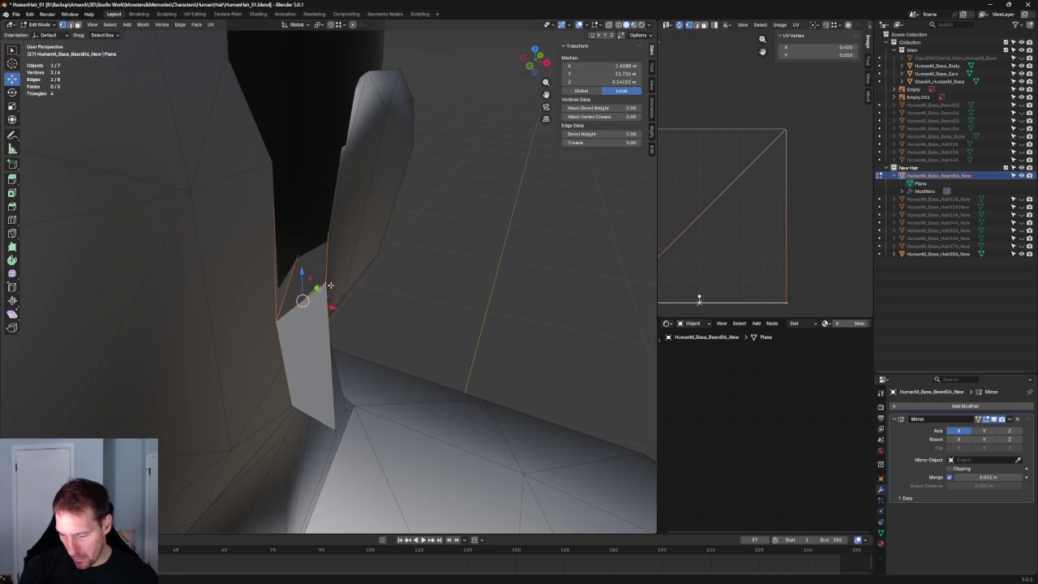
left_click(331, 286)
key("g")
key("x")
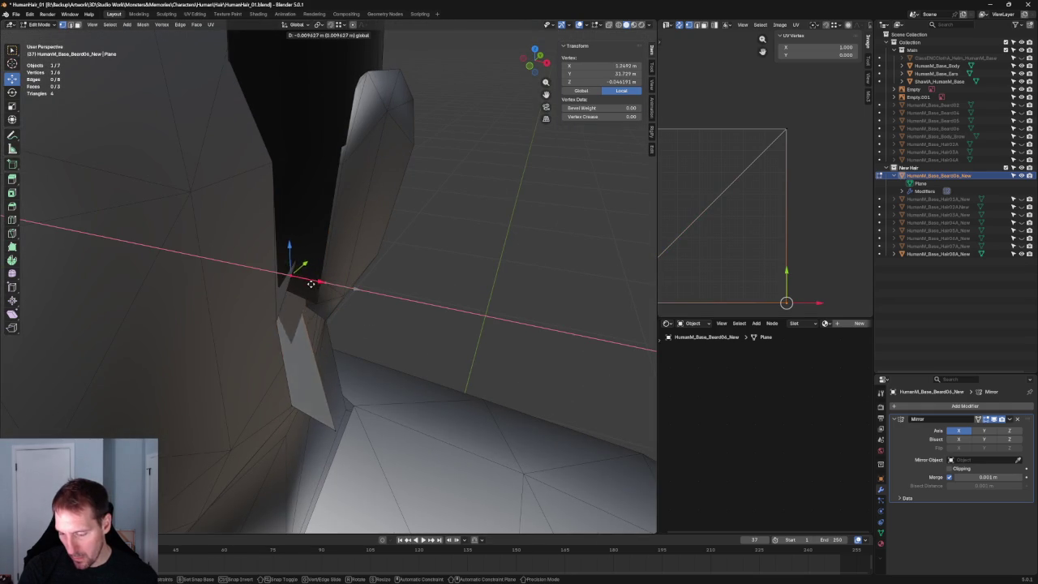
left_click(333, 288)
mouse_move(333, 288)
middle_mouse_down()
mouse_move(329, 233)
mouse_move(304, 286)
mouse_move(394, 252)
middle_mouse_up()
key("g")
key("x")
left_click(320, 286)
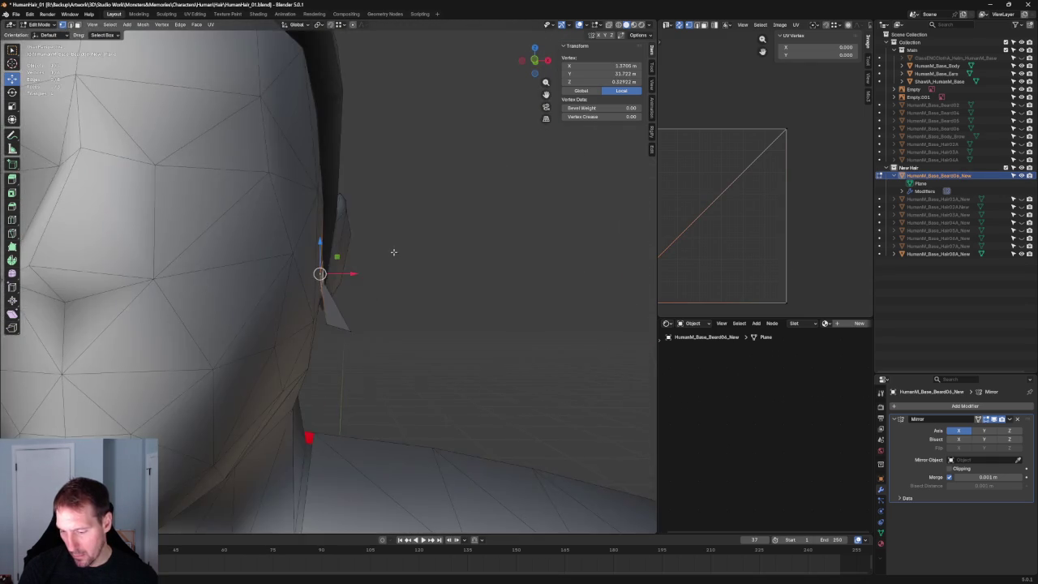
Turn on X-ray in front view and move the selected vertex with Z excluded.
key("KP_7")
scroll(391, 317, "down", 3)
scroll(377, 325, "down", 4)
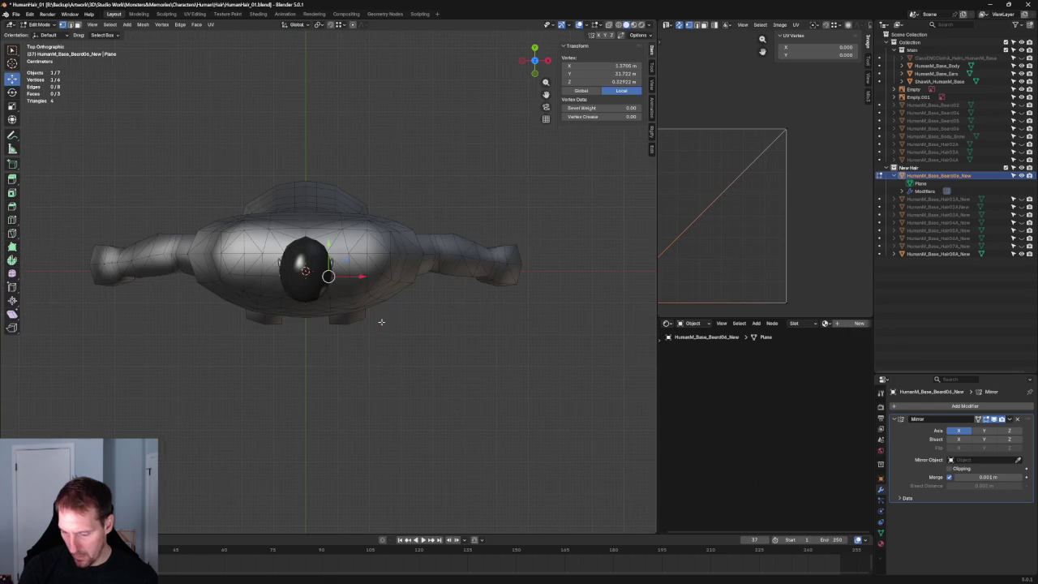
key("KP_1")
key("alt+z")
scroll(373, 326, "up", 6)
scroll(370, 330, "up", 3)
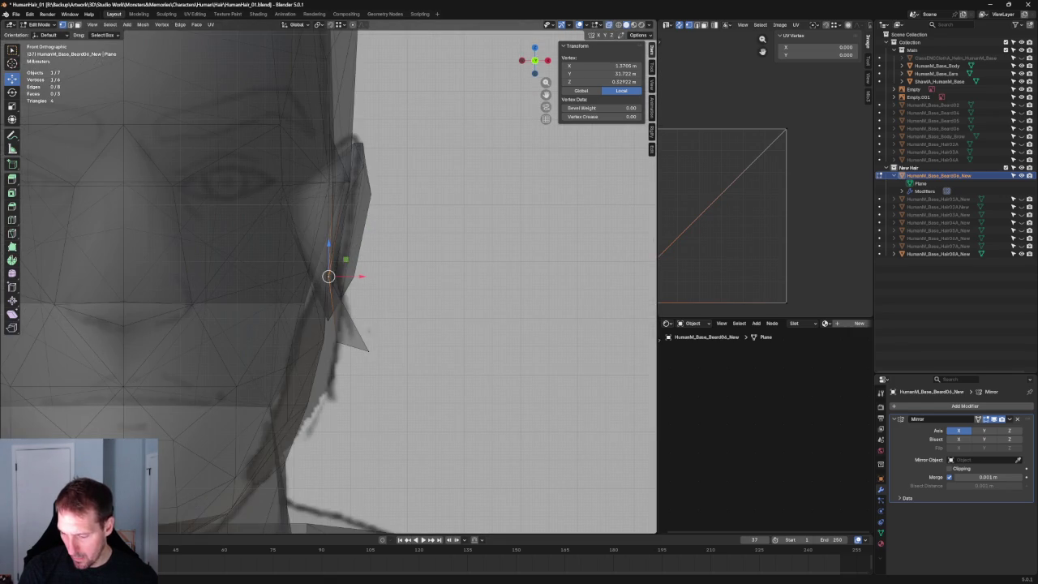
key("g")
key("shift+z")
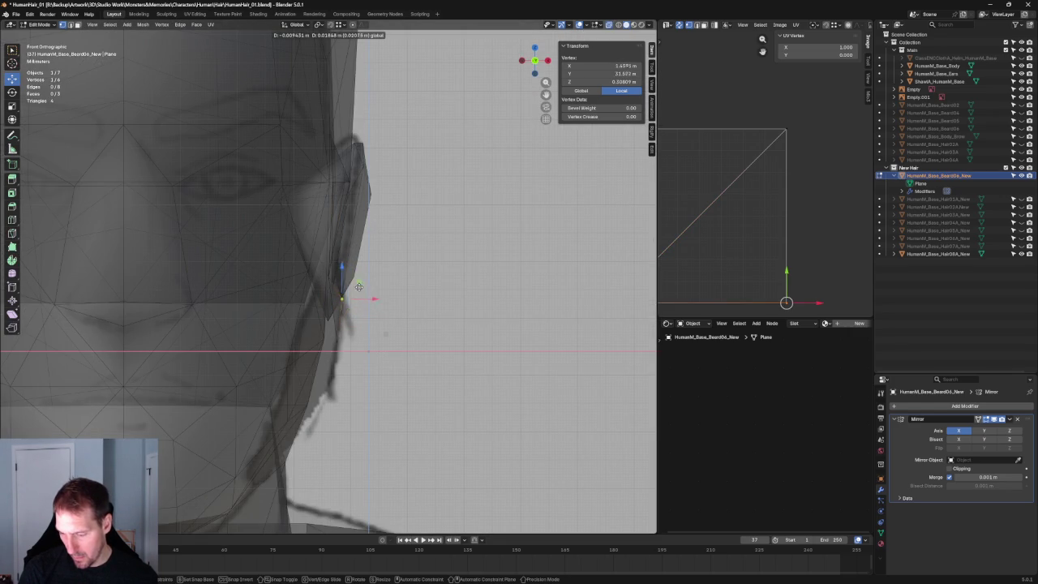
left_click(359, 287)
Move the ear vertex along Y, then pull a lower vertex down to the jaw line.
middle_click_drag(359, 287, 304, 294)
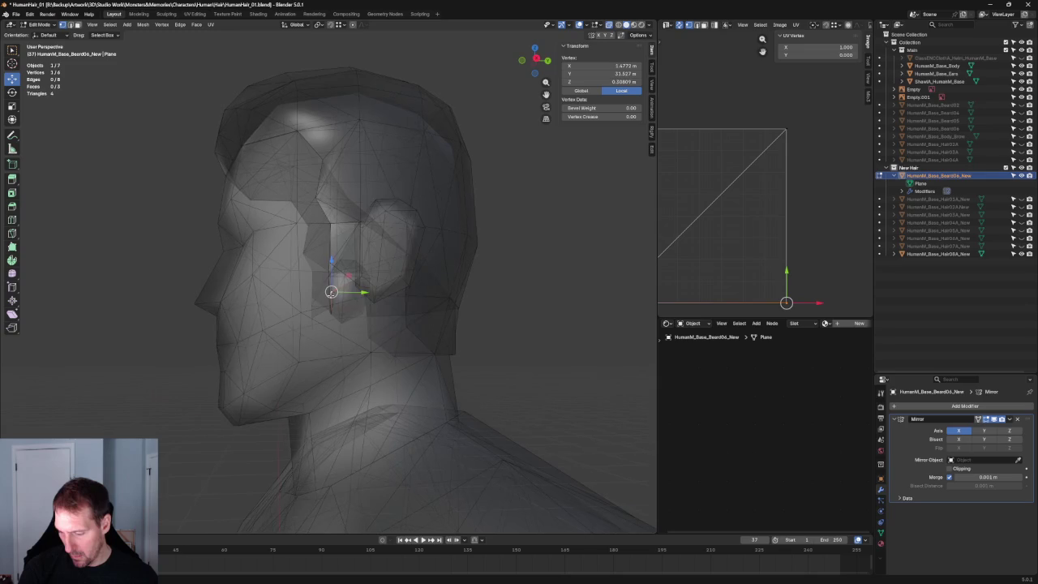
scroll(304, 294, "up", 2)
key("g")
key("y")
left_click(334, 289)
key("KP_1")
scroll(334, 288, "up", 3)
scroll(334, 288, "up", 5)
key("g")
left_click(367, 364)
Place jaw vertices on the beard line, moving along X and the side of the head, then deselect all.
scroll(367, 363, "down", 3)
key("g")
key("shift+y")
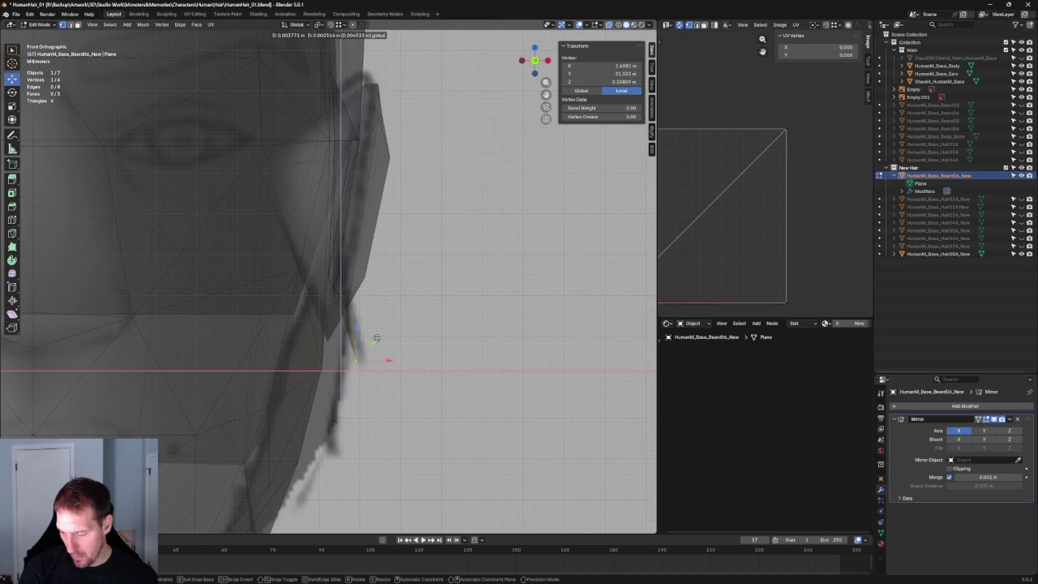
left_click(360, 342)
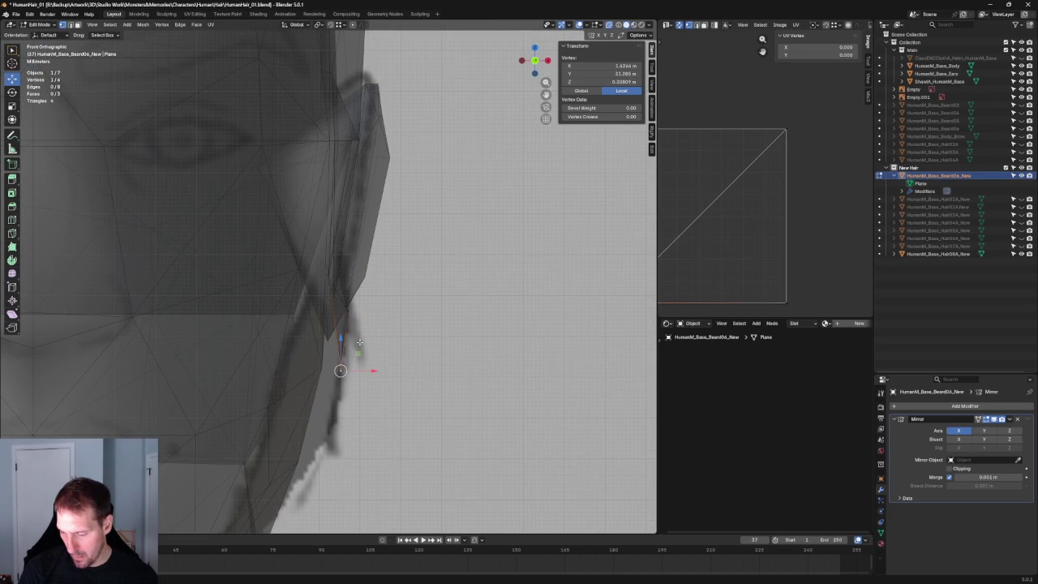
key("g")
key("x")
left_click(351, 367)
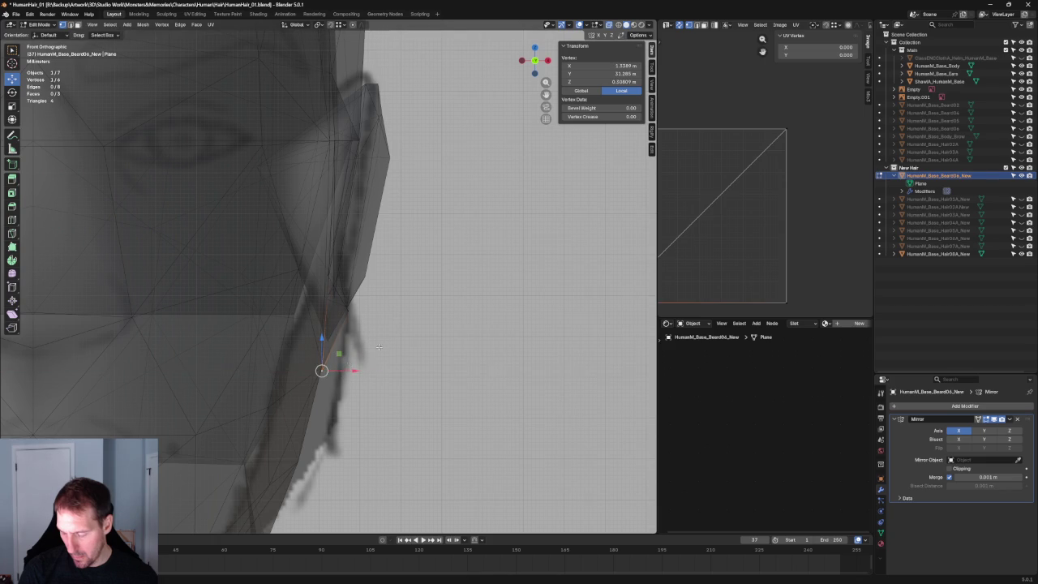
scroll(341, 341, "down", 4)
key("KP_3")
left_click_drag(357, 322, 329, 323)
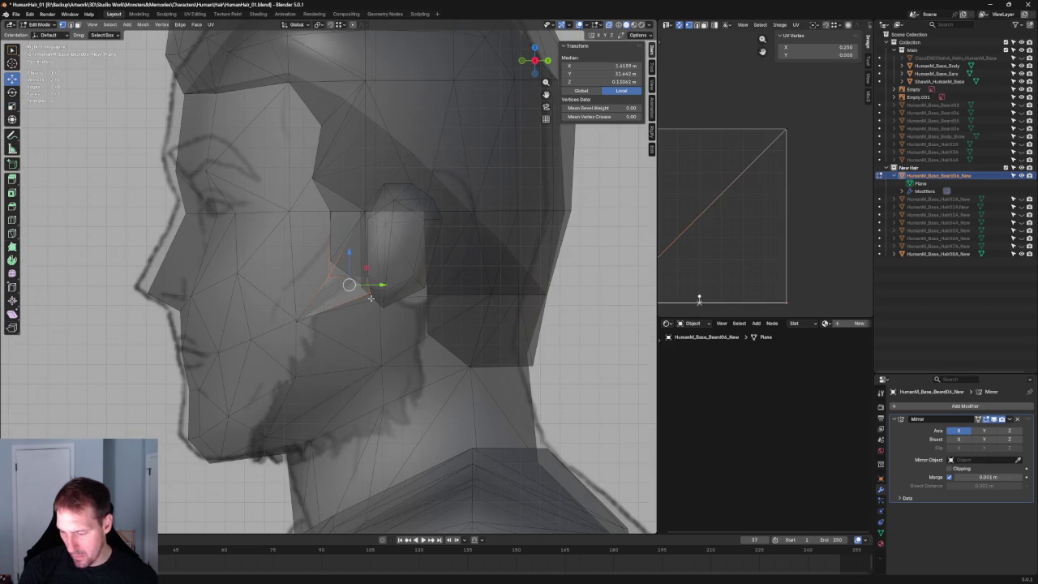
key("alt+a")
scroll(328, 299, "down", 4)
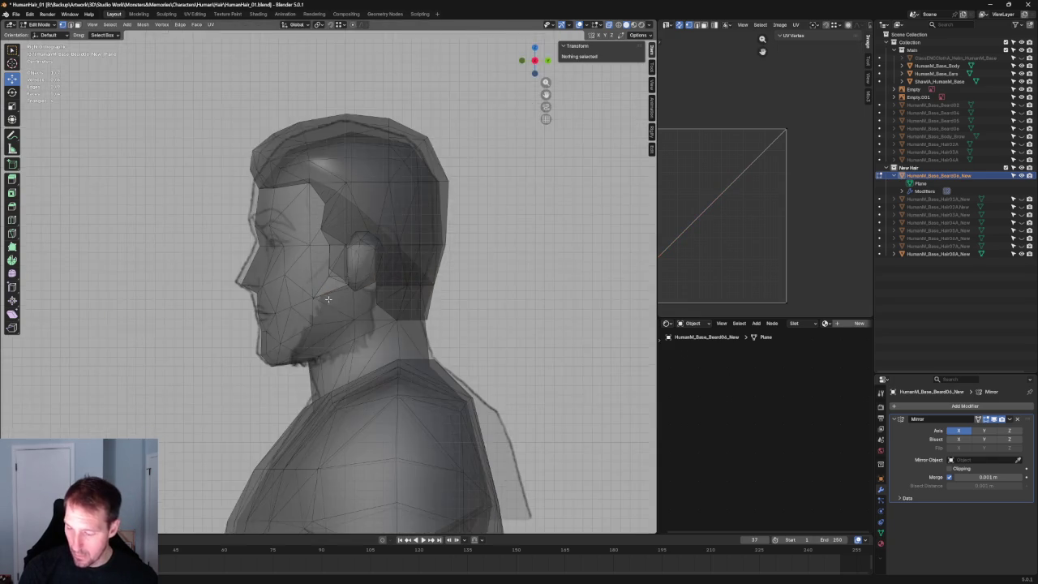
Inspect the head in front and right-side orthographic views to locate the sideburn vertex under the ear.
middle_click_drag(328, 299, 413, 308)
key("grave")
left_click(362, 298)
key("KP_1")
scroll(343, 304, "down", 5)
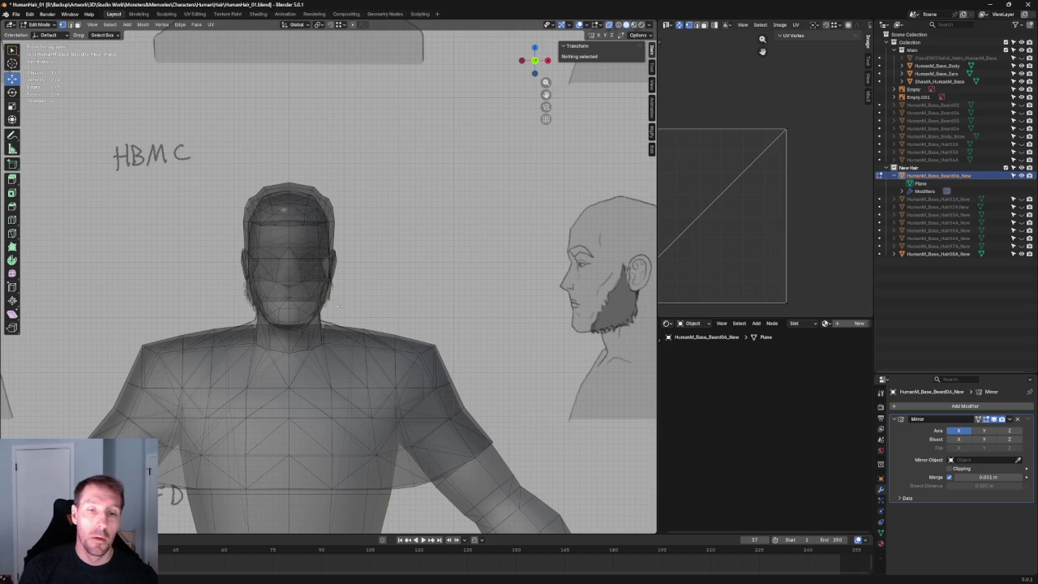
scroll(350, 295, "up", 3)
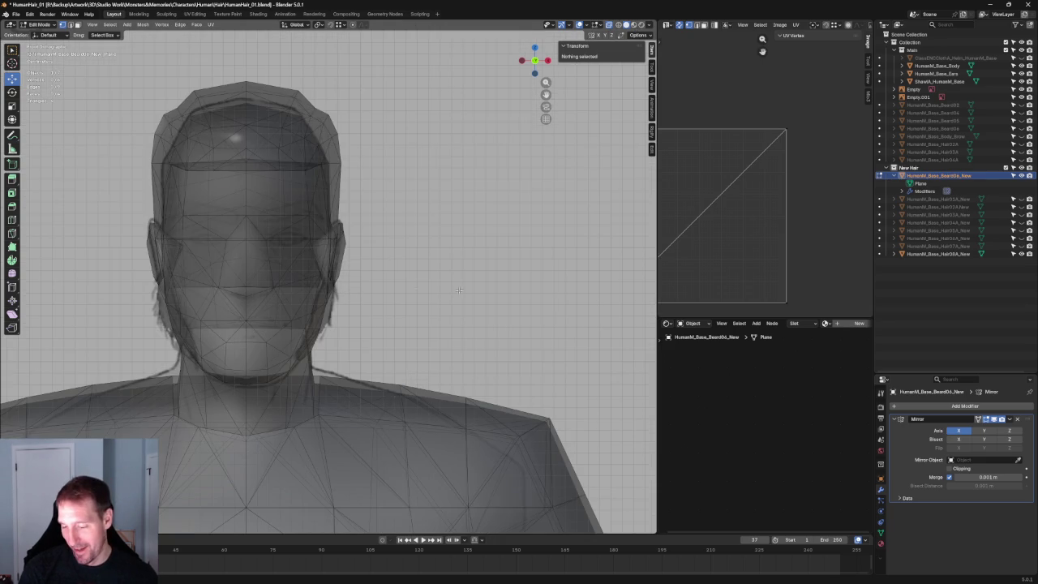
key("KP_3")
scroll(376, 316, "up", 2)
scroll(375, 317, "up", 2)
scroll(375, 317, "up", 2)
scroll(377, 315, "down", 4)
scroll(377, 314, "up", 4)
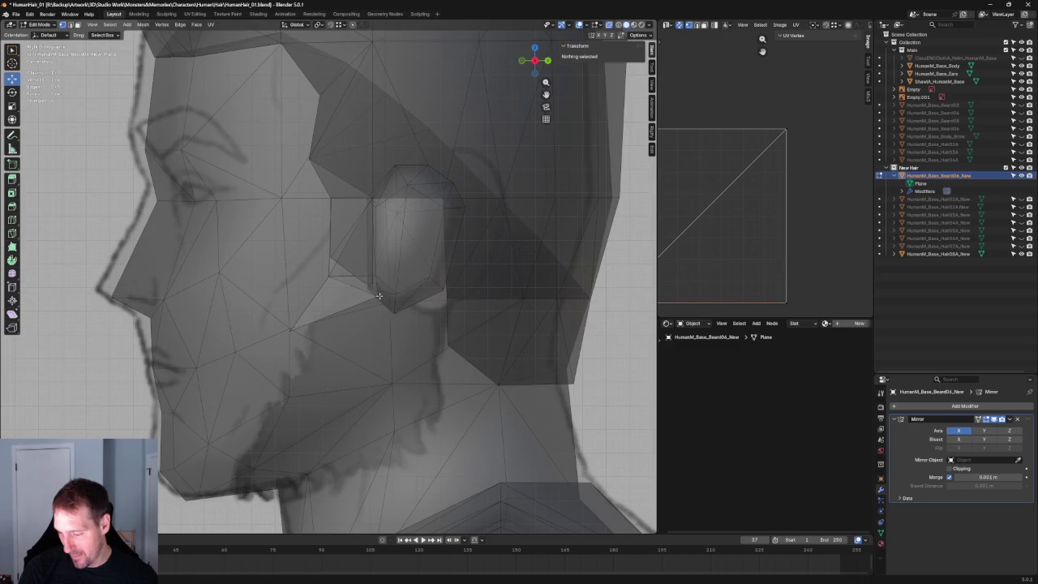
Slide the vertex under the ear along X to 1.5941 m, then enable X-ray.
left_click(379, 296)
key("g")
key("KP_1")
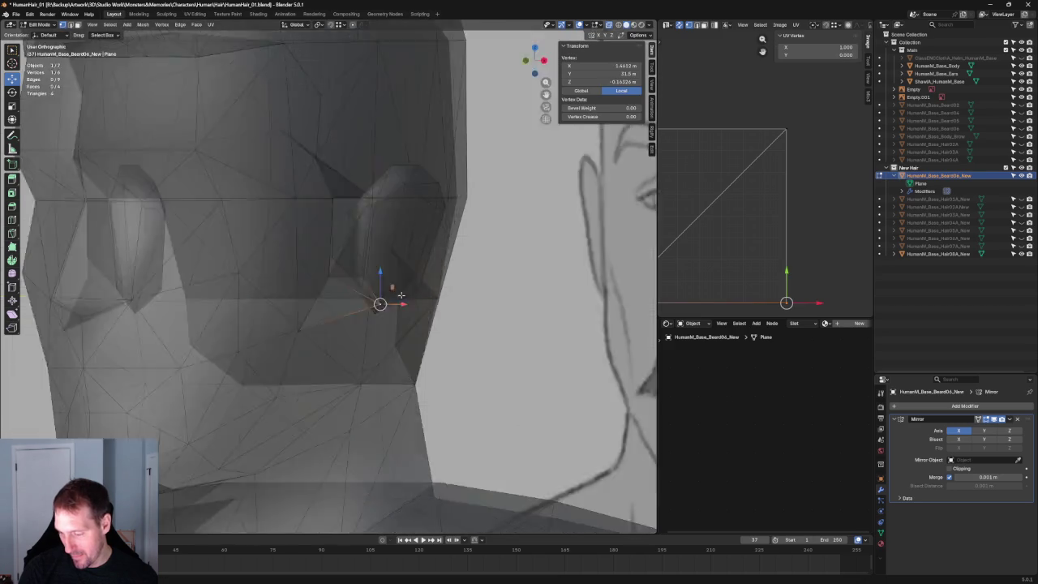
key("x")
left_click(369, 303)
scroll(369, 303, "down", 2)
mouse_move(369, 302)
middle_mouse_down()
mouse_move(289, 278)
mouse_move(379, 294)
mouse_move(359, 290)
middle_mouse_up()
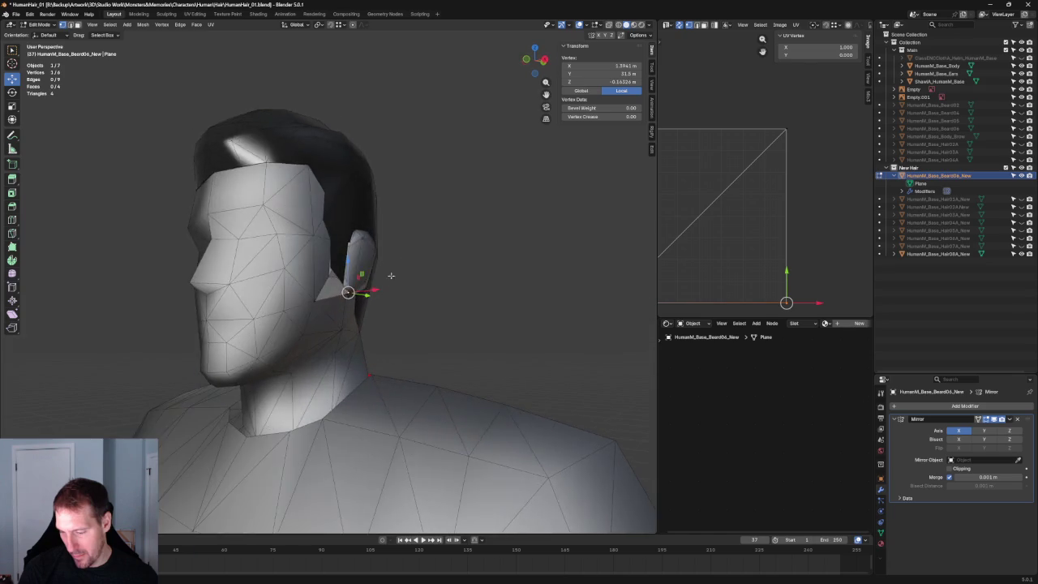
key("alt+z")
Select the whole sideburn plane and shade its faces smooth from the Mesh menu.
key("l")
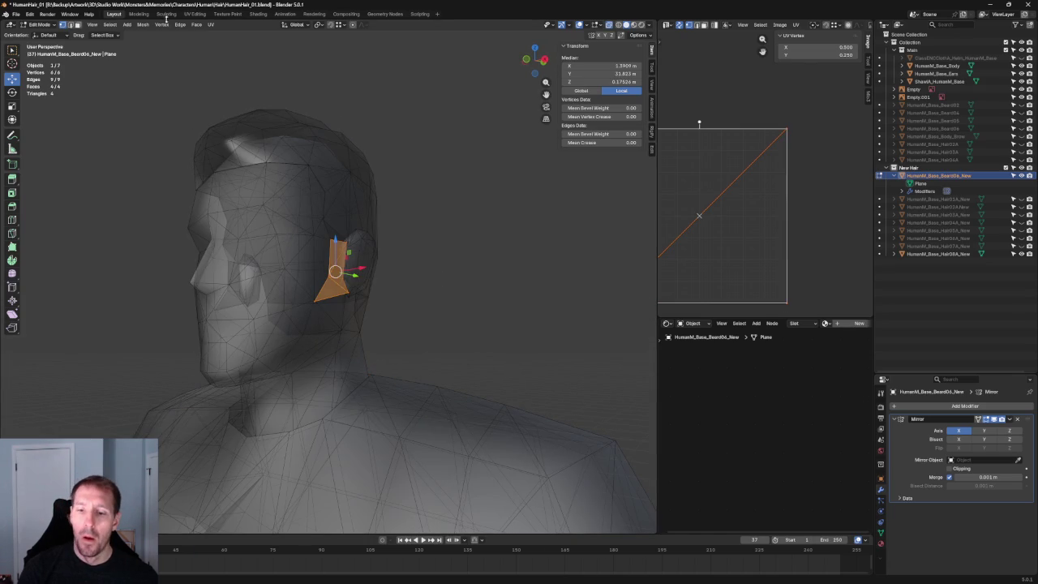
left_click(141, 25)
mouse_move(163, 167)
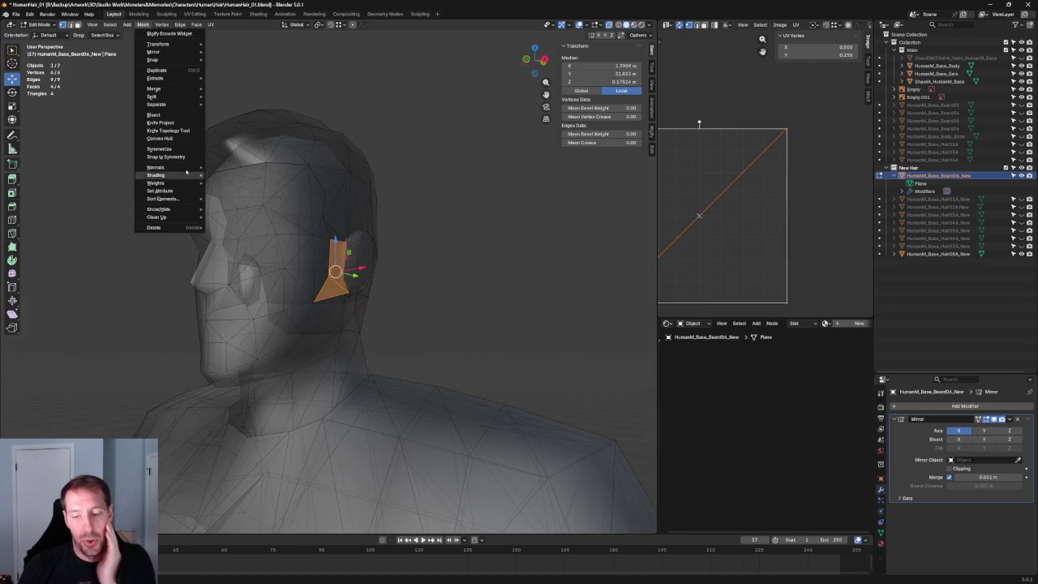
left_click(233, 266)
left_click(142, 25)
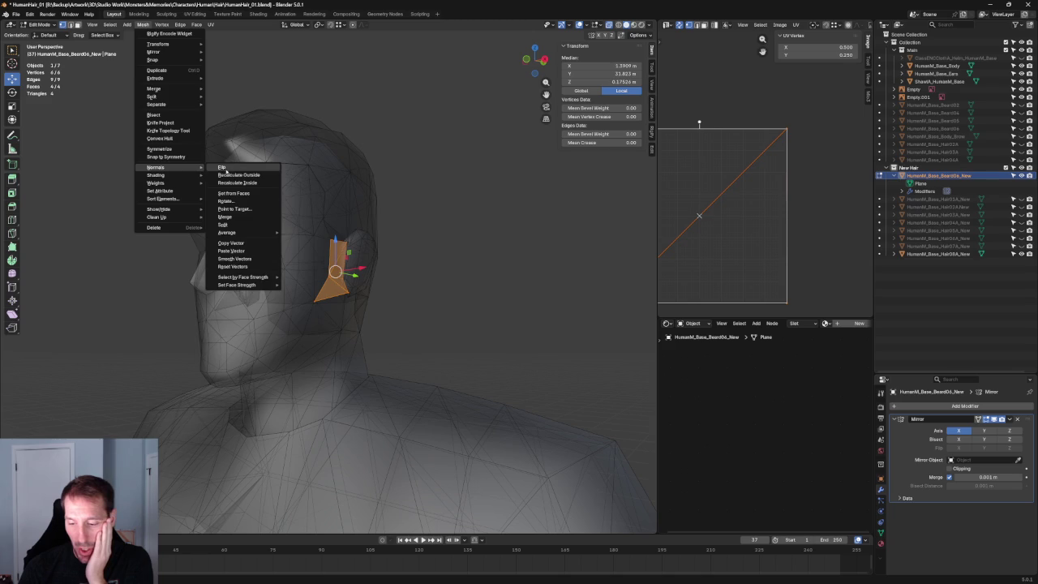
key("Escape")
left_click(141, 24)
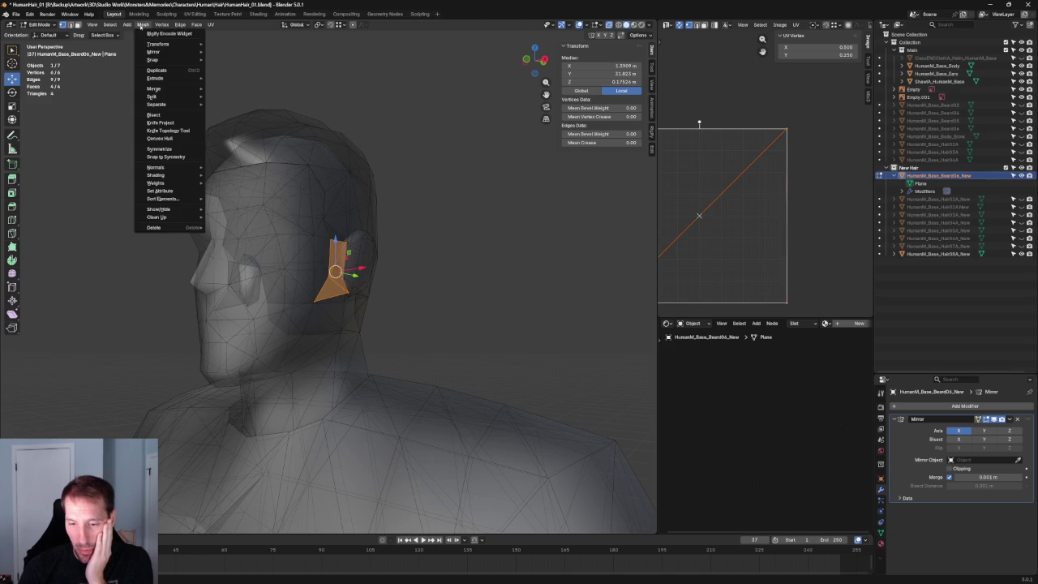
mouse_move(156, 175)
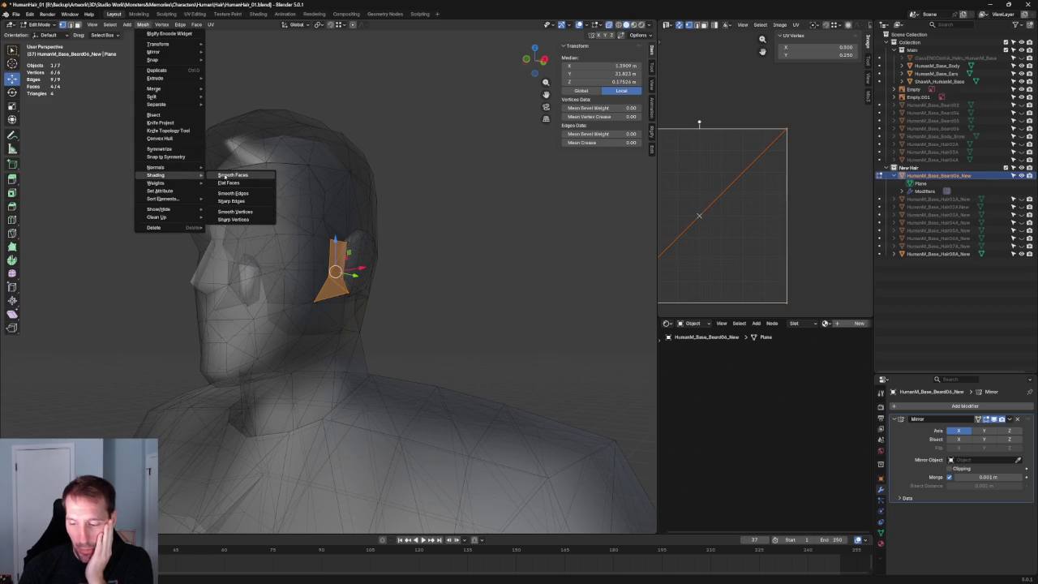
left_click(224, 176)
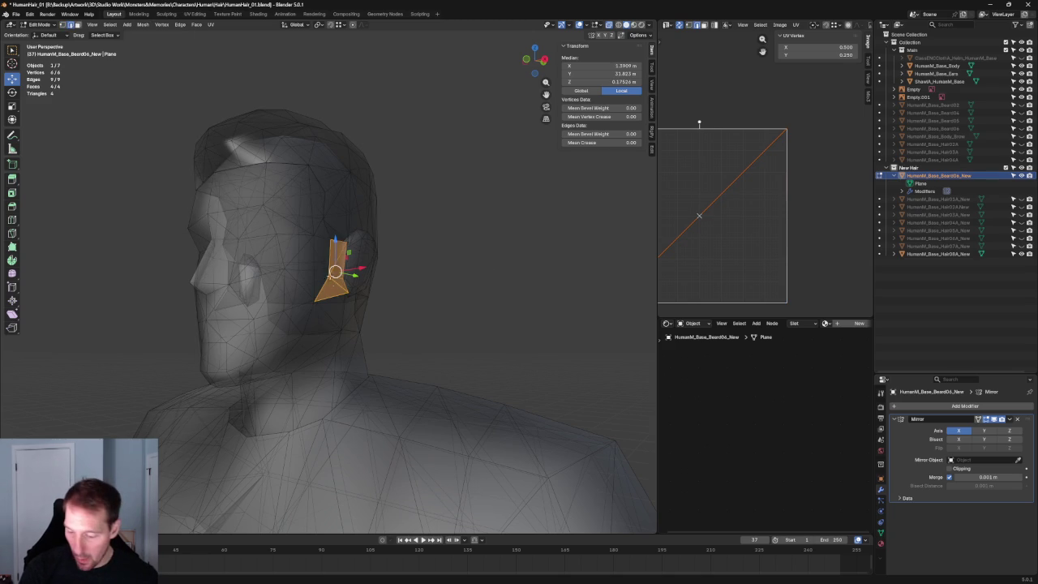
Select the card's lower vertex beside the ear in front view, leaving it in place, with X-ray on.
left_click(340, 297)
key("KP_1")
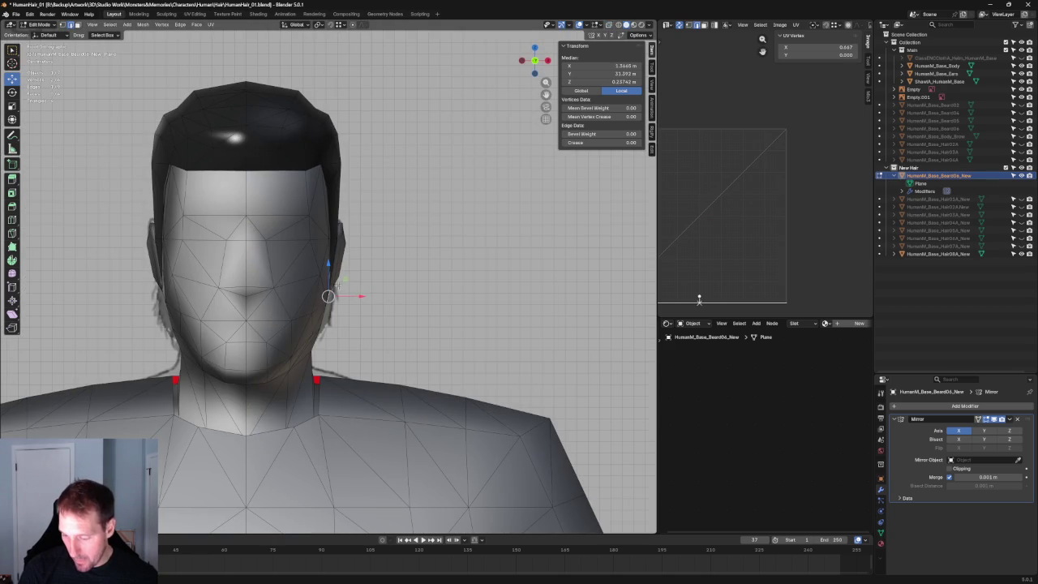
key("g")
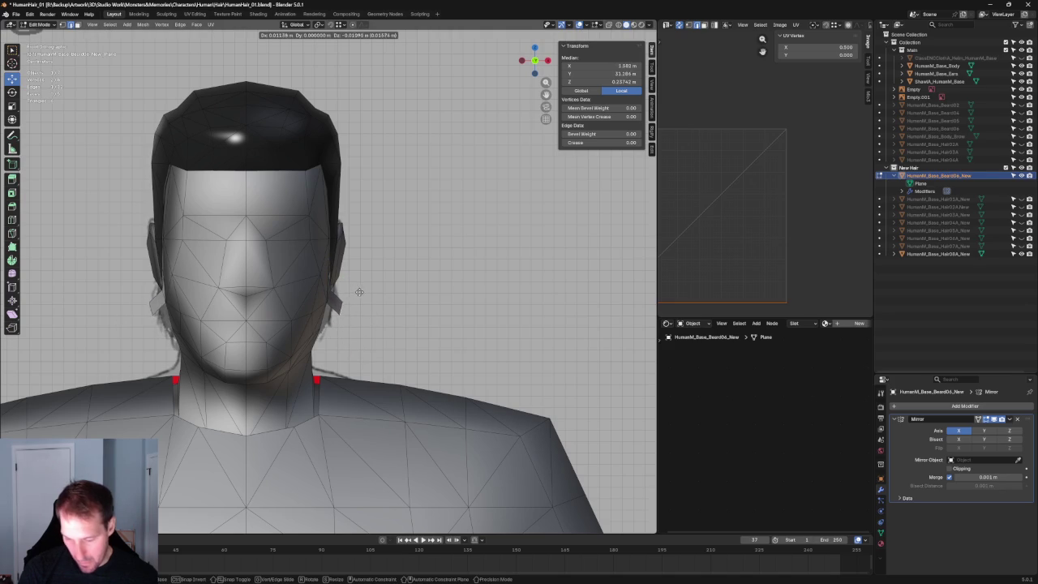
key("Escape")
key("alt+z")
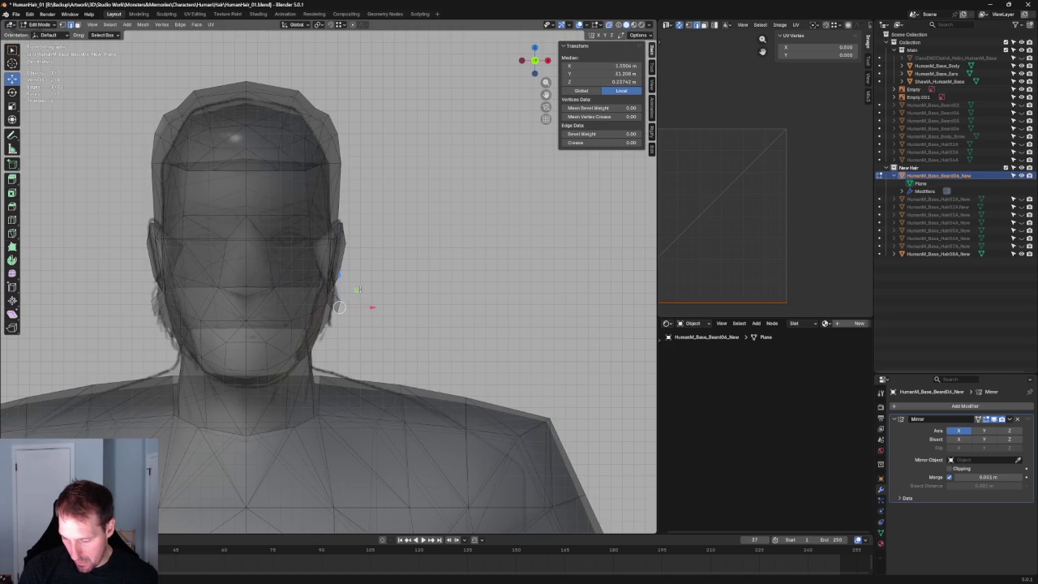
Extrude a new strip down from the lower vertex and reveal the HumanM_Base_Beard06 reference hair.
key("e")
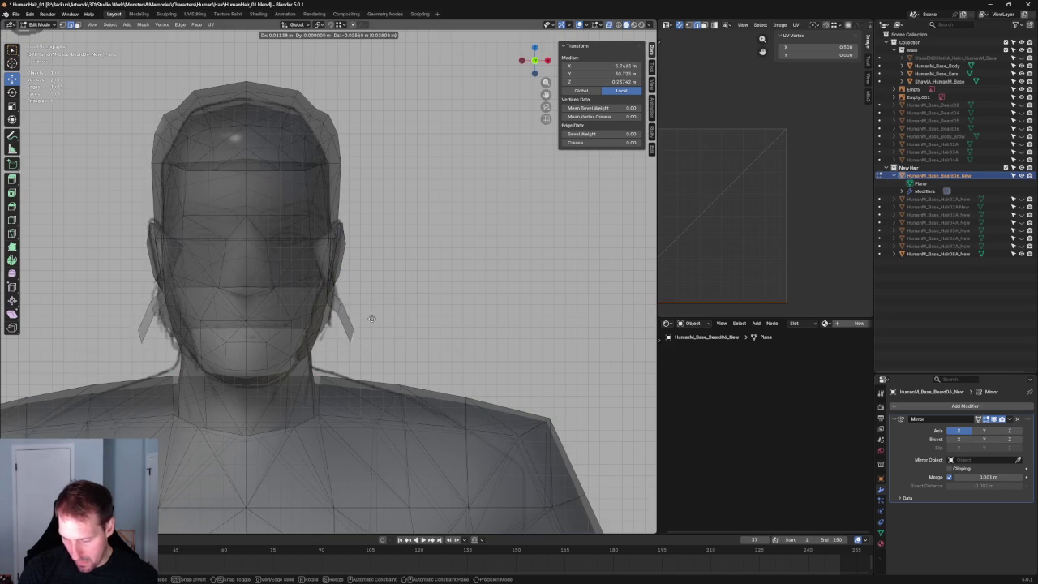
left_click(377, 309)
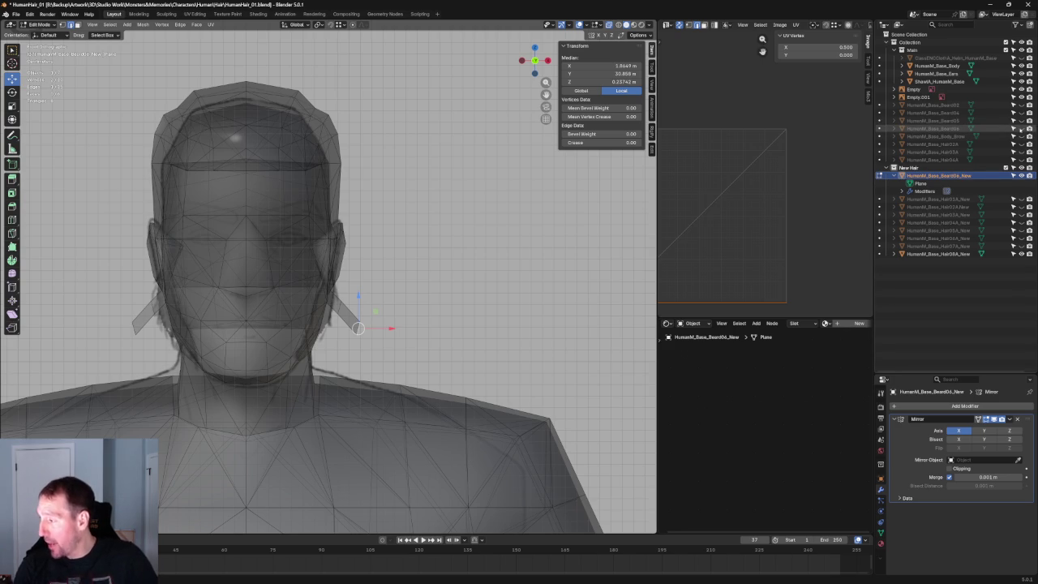
left_click(1021, 128)
scroll(388, 345, "up", 2)
scroll(389, 345, "up", 1)
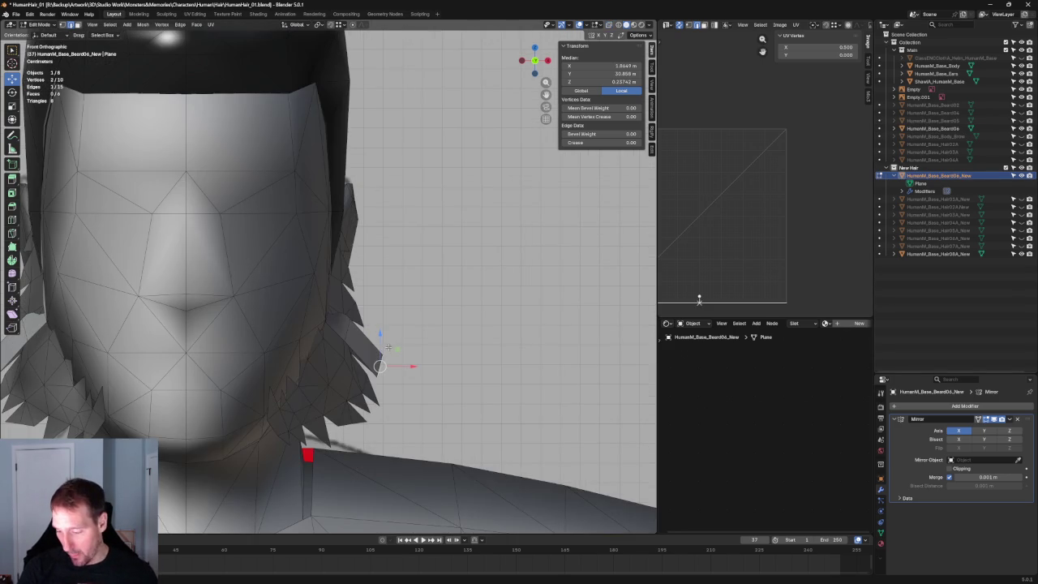
left_click_drag(399, 348, 401, 352)
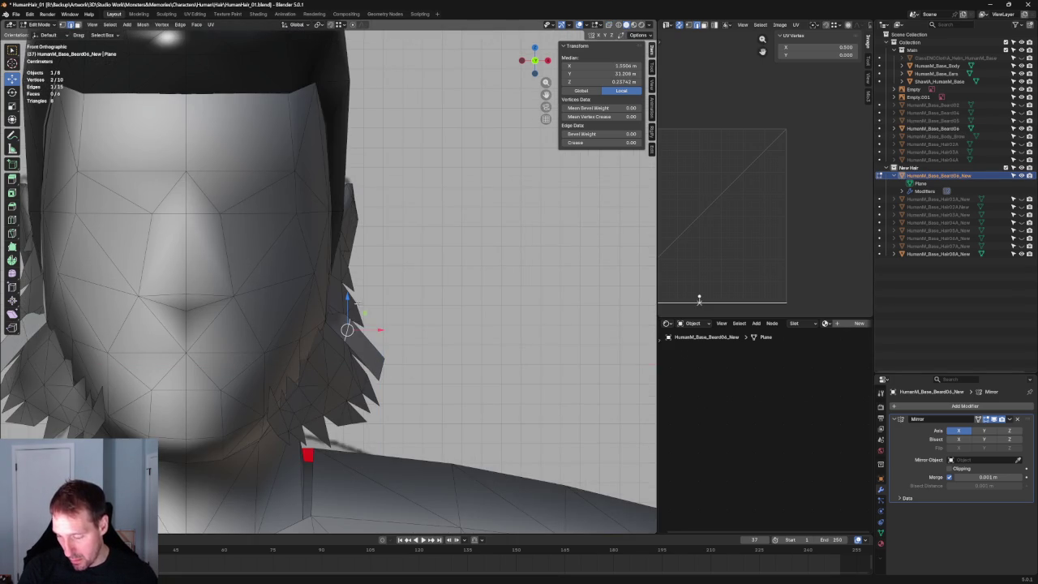
In side view, pull the extruded strip's end forward along the jaw toward the chin.
middle_click_drag(355, 308, 336, 352)
key("KP_3")
scroll(349, 256, "up", 3)
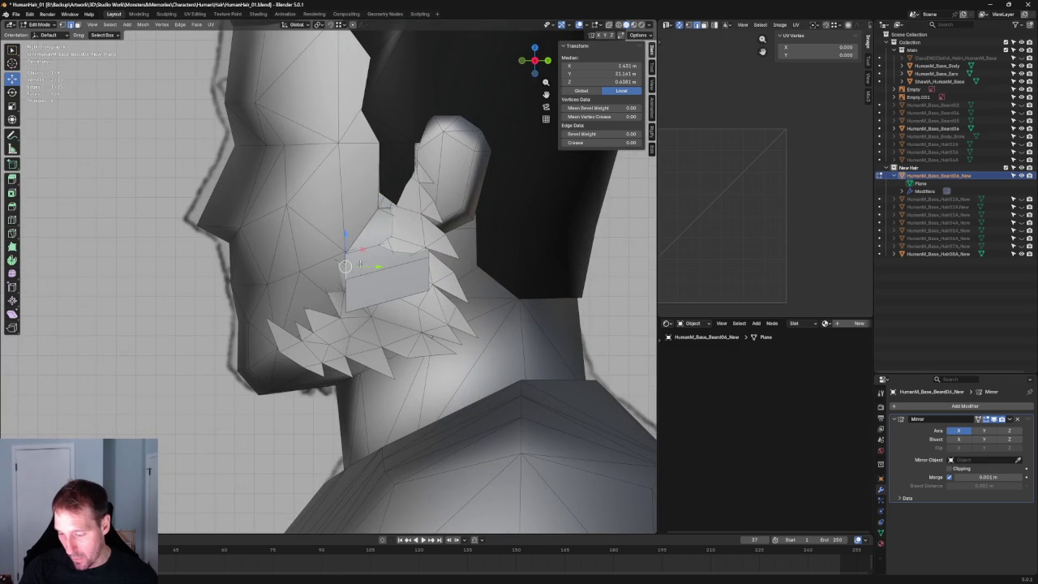
mouse_move(361, 256)
left_mouse_down()
mouse_move(313, 267)
mouse_move(350, 302)
left_mouse_up()
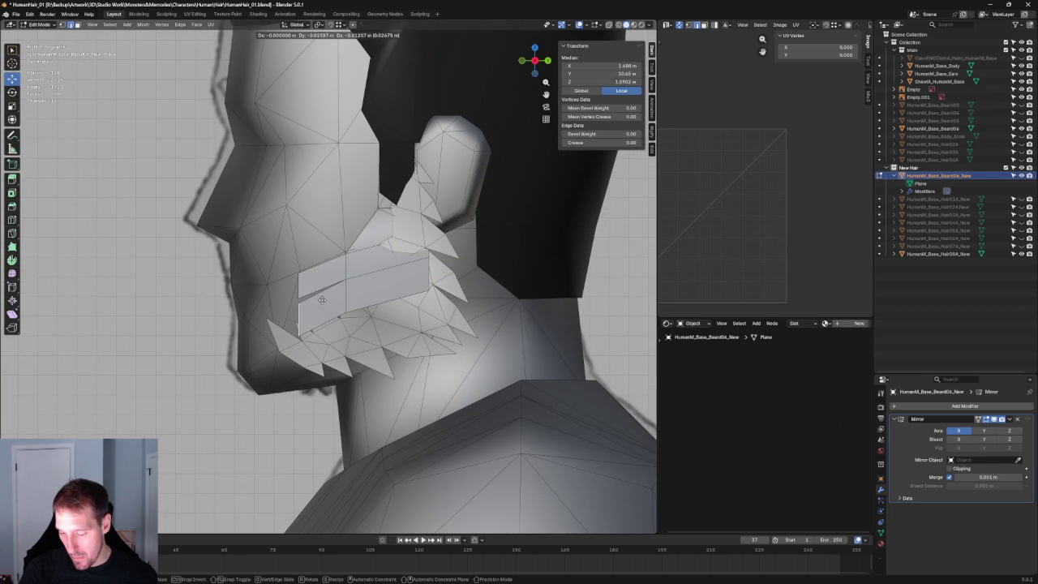
middle_click_drag(350, 302, 451, 333)
In front view, slide the strip's corner vertex along X toward the jaw.
key("grave")
left_click(408, 276)
scroll(374, 307, "up", 4)
scroll(374, 308, "up", 2)
left_click_drag(336, 325, 337, 325)
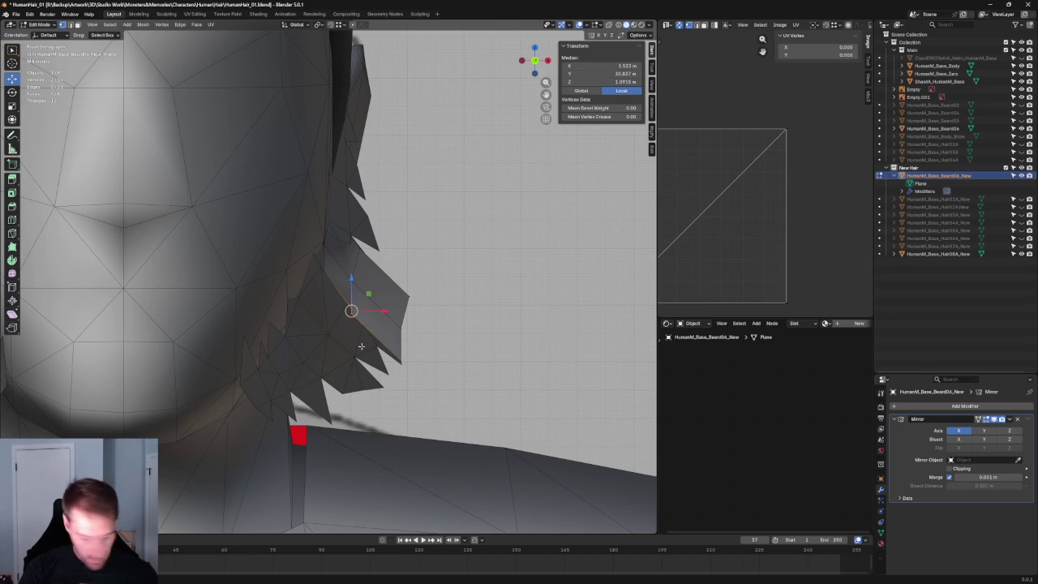
left_click(365, 322)
key("g")
key("x")
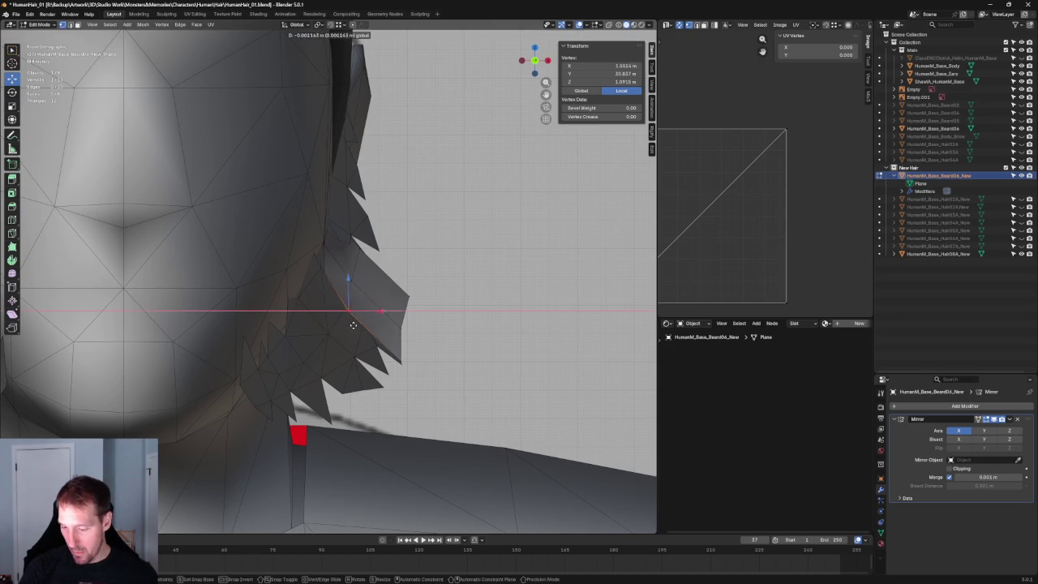
key("shift+y")
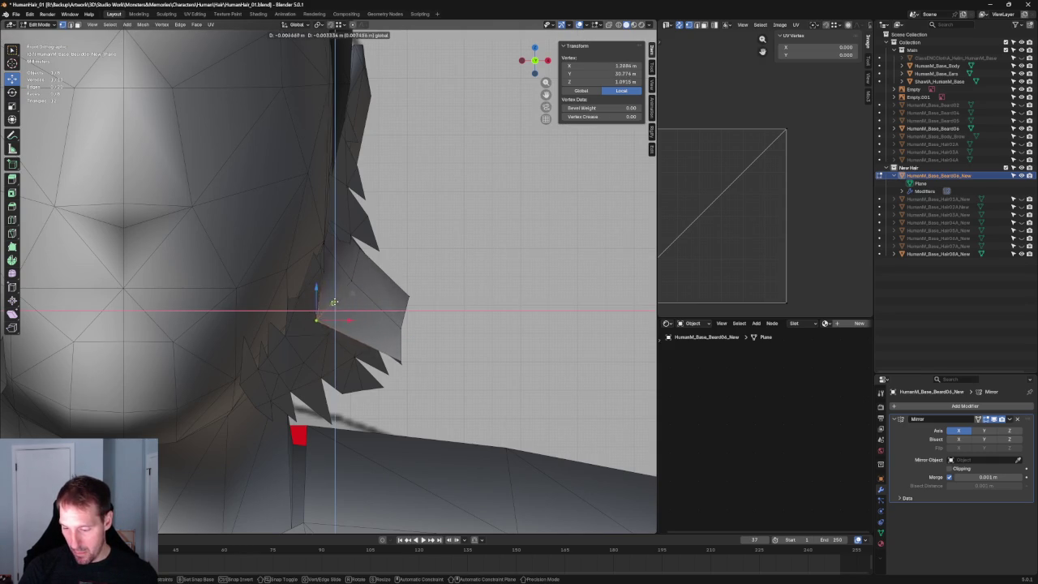
left_click(311, 313)
Tuck that vertex against the jaw at X 1.3397 m, Z 0.64206 m, hugging the cheek.
middle_click_drag(311, 313, 315, 303)
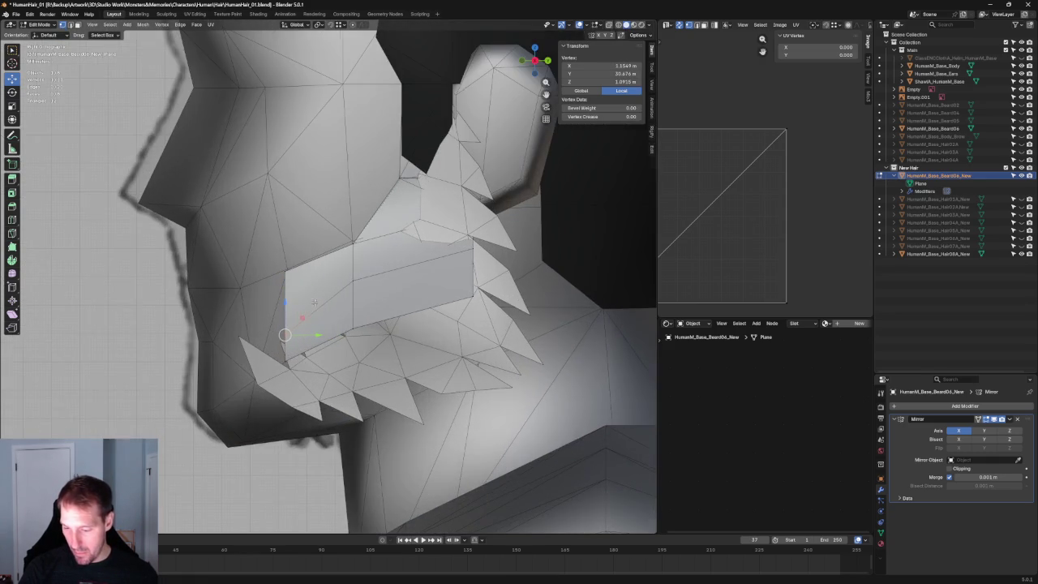
middle_click_drag(284, 272, 391, 99)
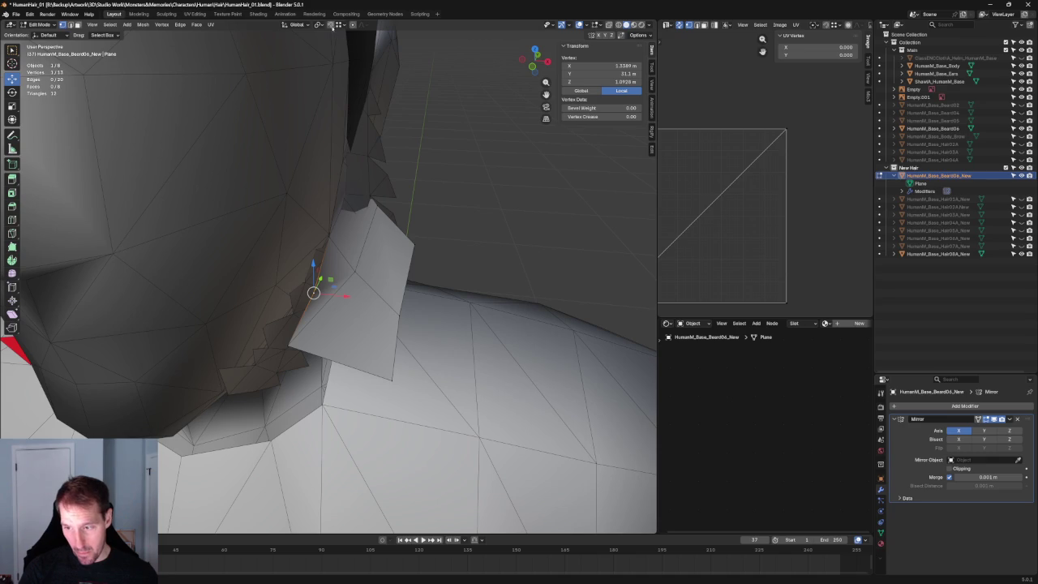
key("g")
left_click(280, 285)
mouse_move(280, 285)
middle_mouse_down()
mouse_move(461, 261)
mouse_move(328, 247)
mouse_move(349, 235)
mouse_move(329, 257)
mouse_move(331, 241)
mouse_move(324, 248)
mouse_move(375, 349)
middle_mouse_up()
scroll(328, 248, "up", 4)
scroll(353, 241, "down", 2)
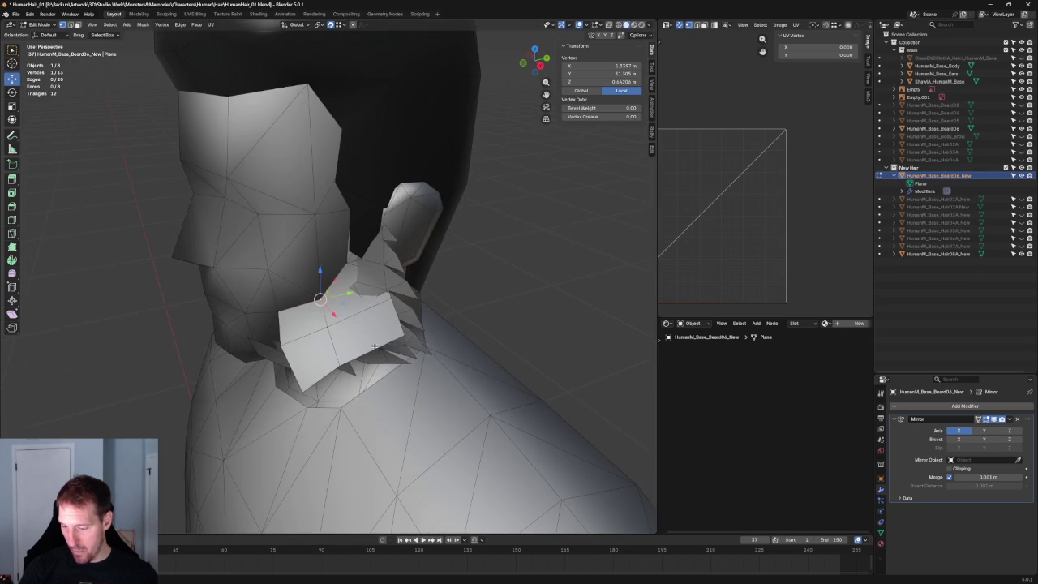
In front X-ray view, slide the selected card vertex inward along X.
key("KP_1")
key("alt+z")
scroll(361, 327, "up", 3)
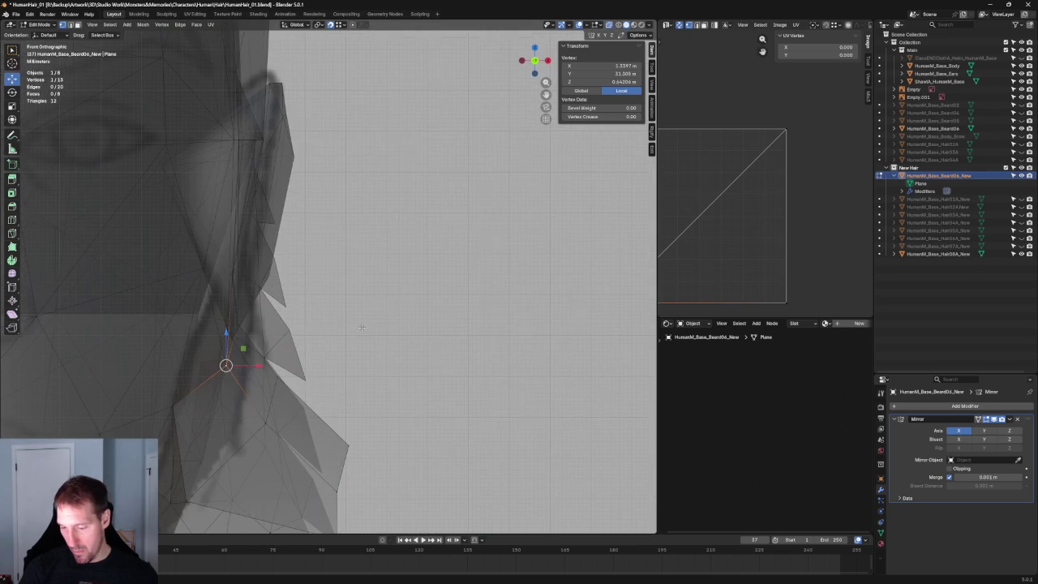
middle_click_drag(325, 203, 341, 188)
key("g")
key("x")
left_click(257, 291)
Select the card vertex beside the ear and slide it along X toward the ear.
key("alt+z")
mouse_move(257, 291)
middle_mouse_down()
mouse_move(303, 286)
mouse_move(406, 235)
middle_mouse_up()
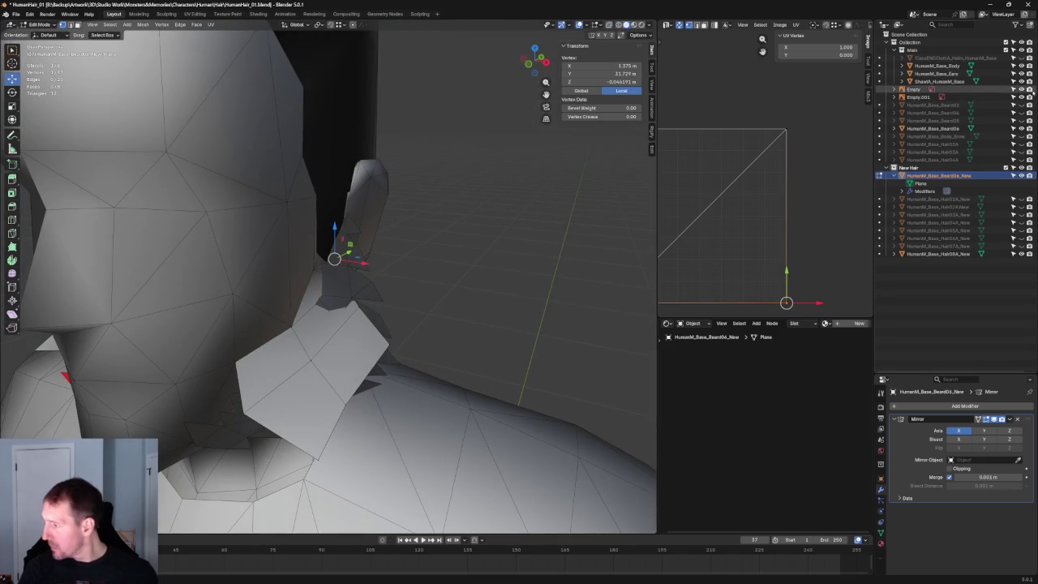
mouse_move(494, 294)
middle_mouse_down()
mouse_move(389, 230)
mouse_move(432, 295)
mouse_move(388, 277)
middle_mouse_up()
key("alt+z")
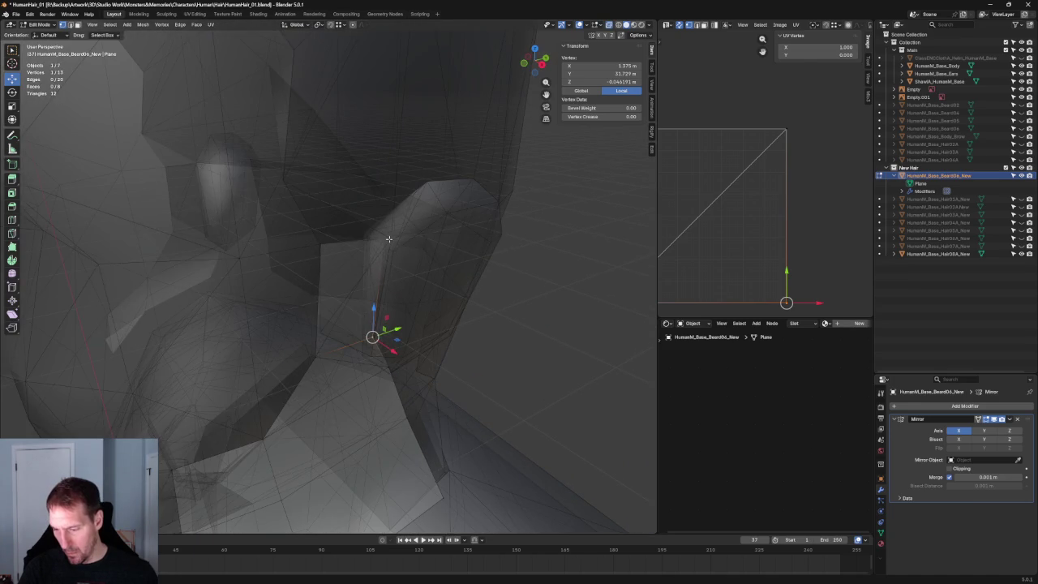
left_click(390, 241)
mouse_move(390, 241)
middle_mouse_down()
mouse_move(457, 278)
mouse_move(470, 261)
middle_mouse_up()
mouse_move(370, 222)
middle_mouse_down()
mouse_move(403, 248)
mouse_move(341, 192)
mouse_move(406, 210)
mouse_move(454, 195)
middle_mouse_up()
key("alt+z")
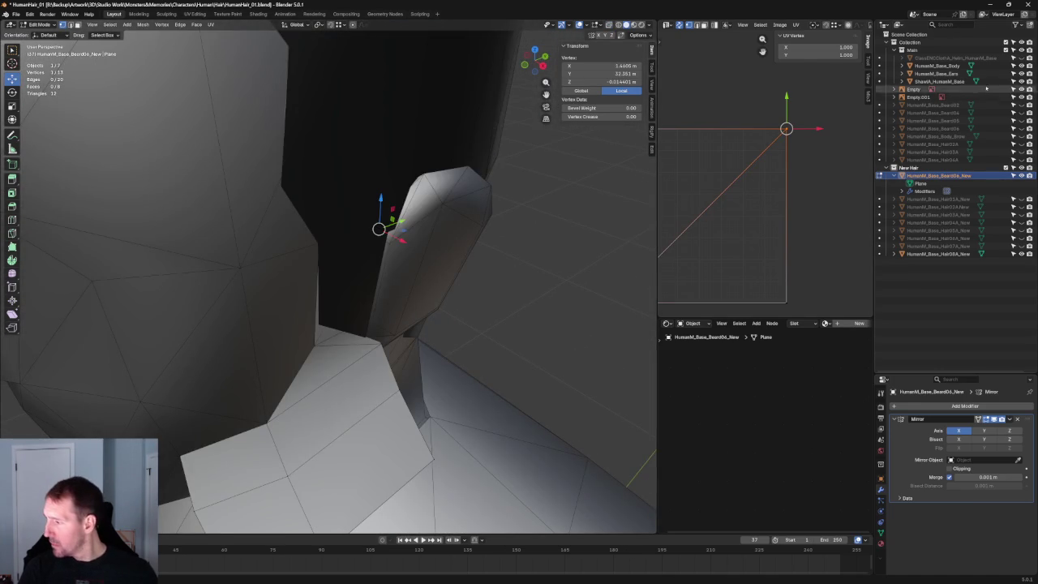
middle_click_drag(390, 210, 445, 185)
key("g")
key("x")
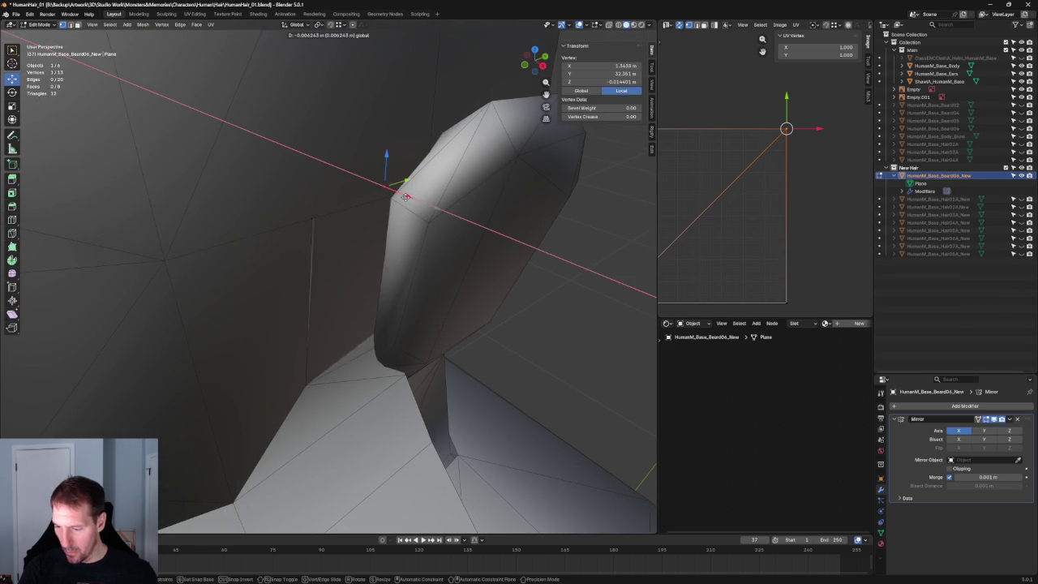
left_click(417, 214)
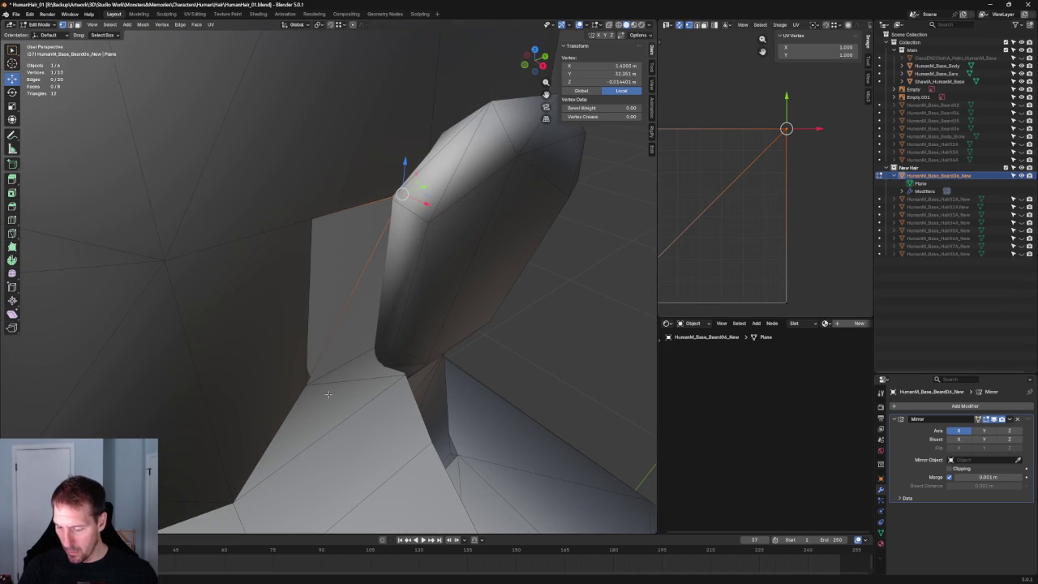
Leave the vertex at the ear's front unchanged and select another card vertex beside the ear.
left_click(303, 387)
scroll(308, 379, "down", 1)
scroll(308, 379, "down", 3)
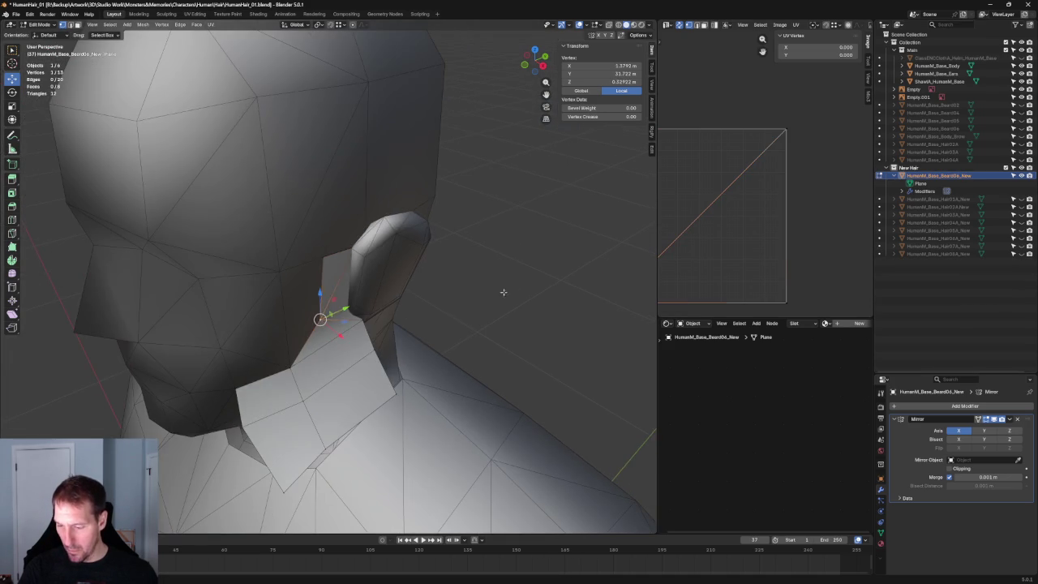
scroll(341, 249, "up", 3)
left_click(387, 216)
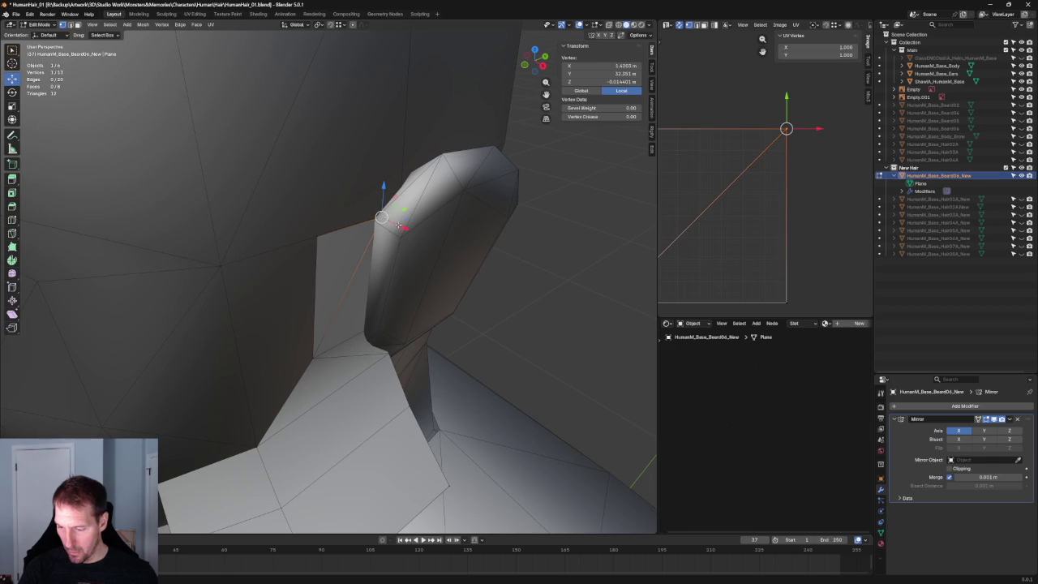
key("g")
key("x")
right_click(397, 224)
mouse_move(396, 224)
middle_mouse_down()
mouse_move(479, 267)
mouse_move(389, 260)
mouse_move(357, 243)
mouse_move(369, 233)
mouse_move(418, 254)
mouse_move(387, 246)
middle_mouse_up()
left_click(503, 264)
left_click(389, 260)
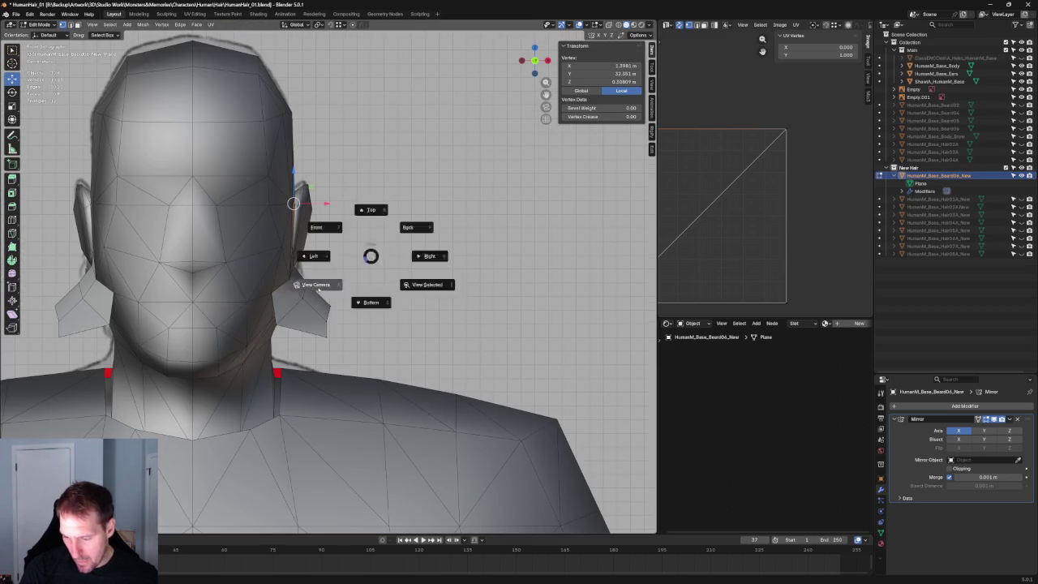
Nudge the selected ear-side vertex into place, then clear the selection and return to front view.
scroll(317, 272, "up", 3)
key("g")
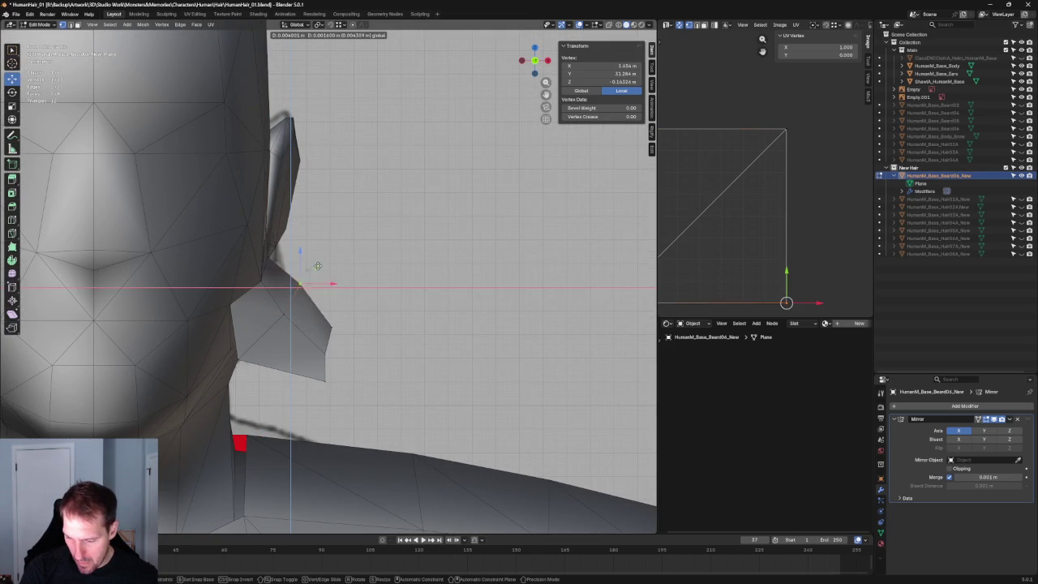
left_click(285, 283)
left_click(249, 295, "shift")
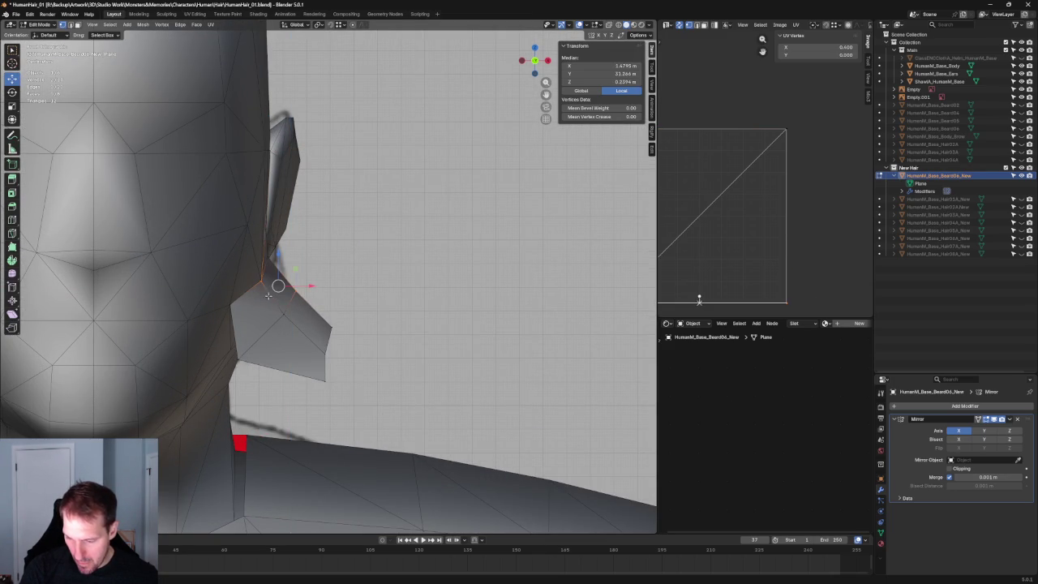
key("alt+a")
mouse_move(328, 281)
middle_mouse_down()
mouse_move(250, 260)
mouse_move(197, 305)
mouse_move(357, 301)
mouse_move(346, 291)
middle_mouse_up()
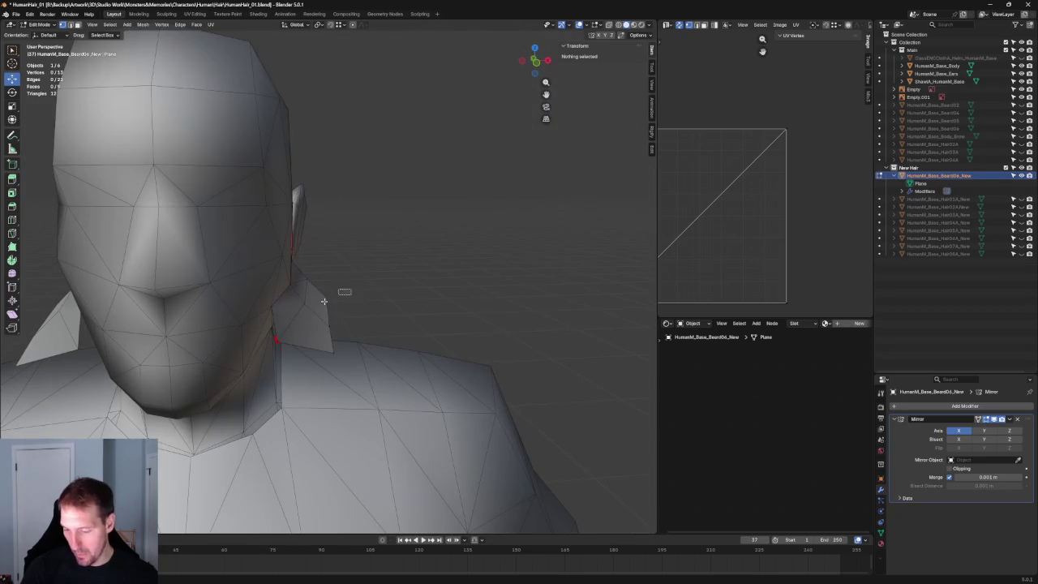
left_click(346, 291)
key("alt+a")
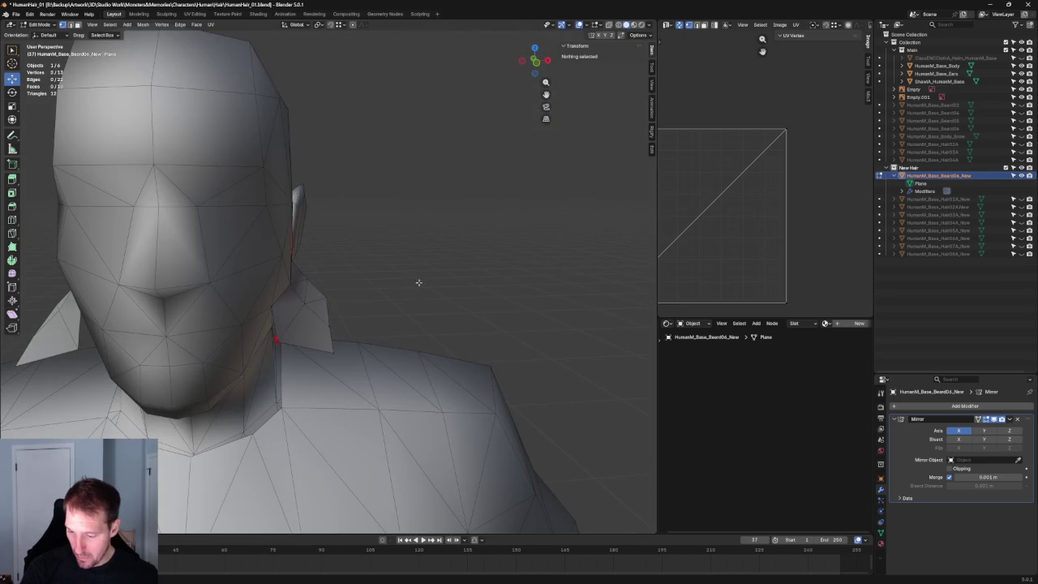
key("KP_1")
Tuck the ear-tip and ear-side vertices toward the head without changing their depth.
left_click(332, 305)
key("g")
key("shift+y")
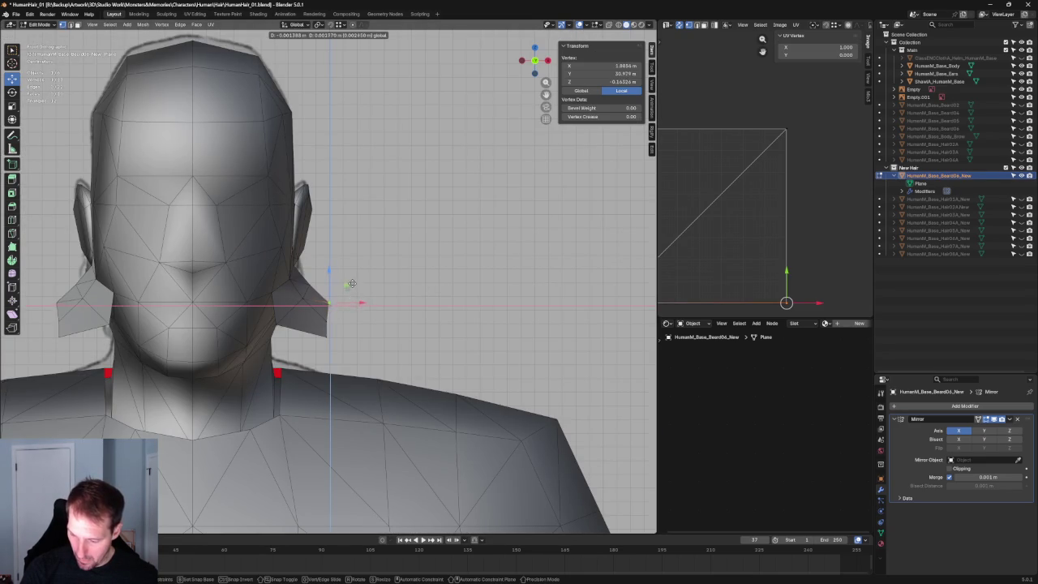
key("Escape")
key("alt+a")
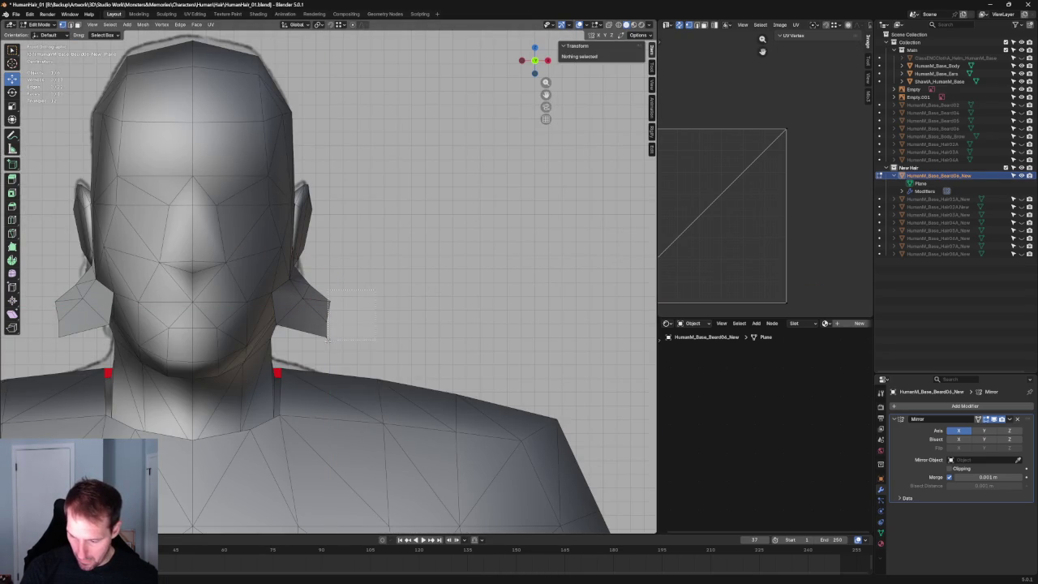
left_click_drag(327, 339, 328, 339)
key("g")
key("shift+y")
left_click(345, 276)
With X-ray on, adjust a single vertex by the ear along Y.
key("alt+z")
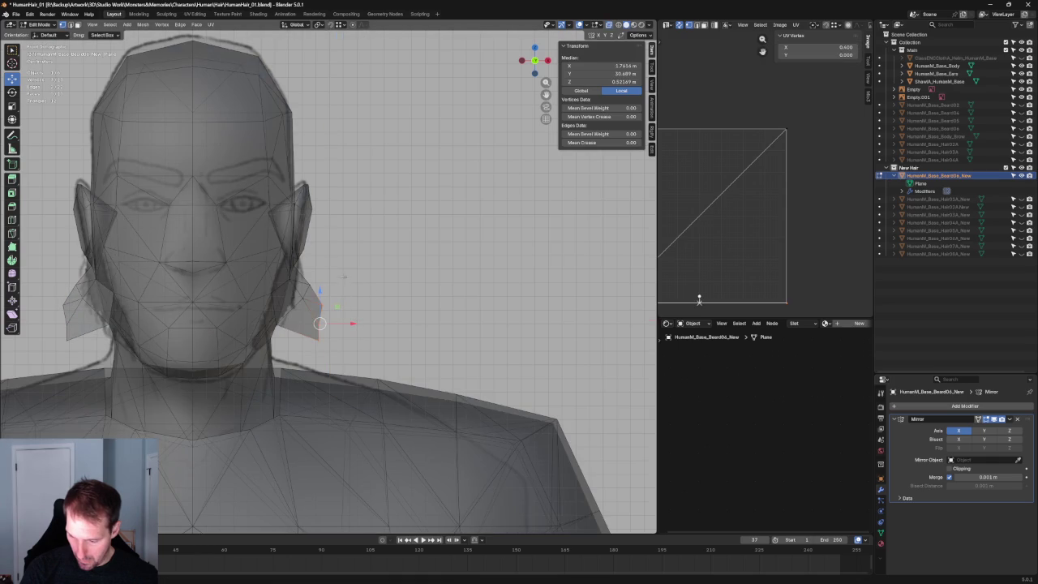
key("g")
key("x")
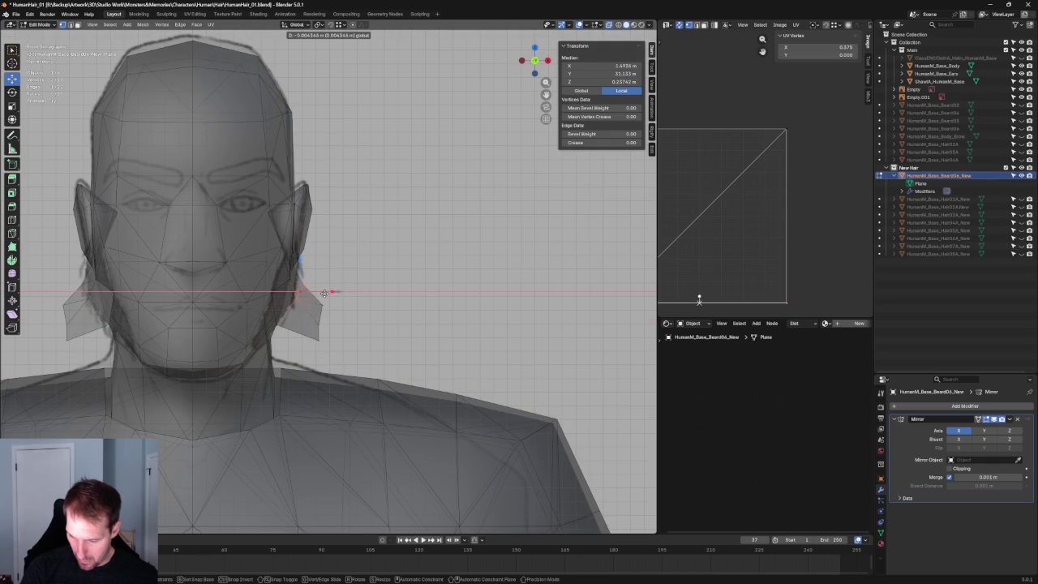
key("Escape")
key("alt+a")
left_click(306, 284)
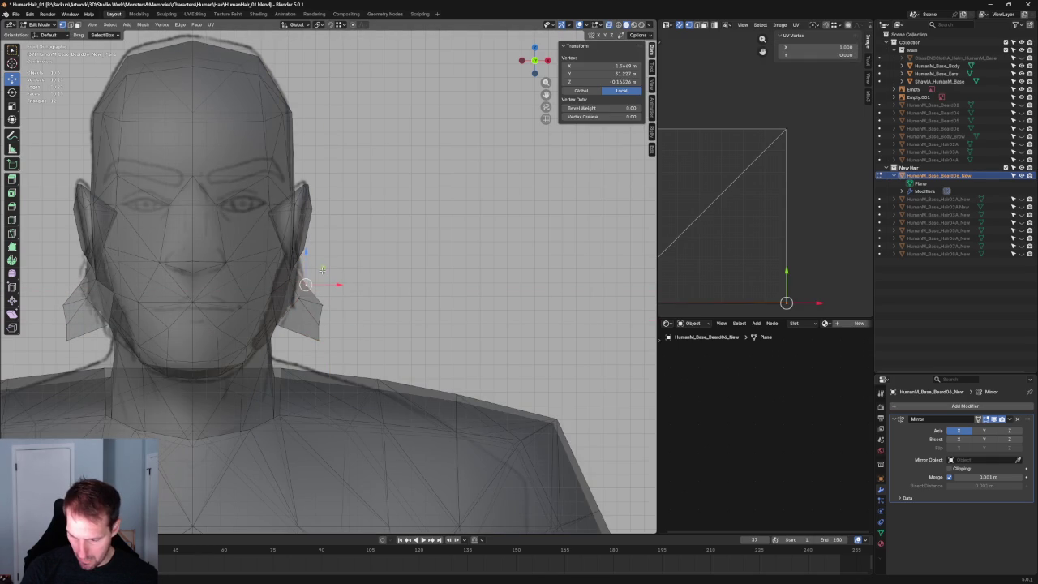
key("g")
key("y")
left_click(410, 292)
Move the lower vertex in beside the jaw to X 1.6995 m, Z 0.6381 m.
key("g")
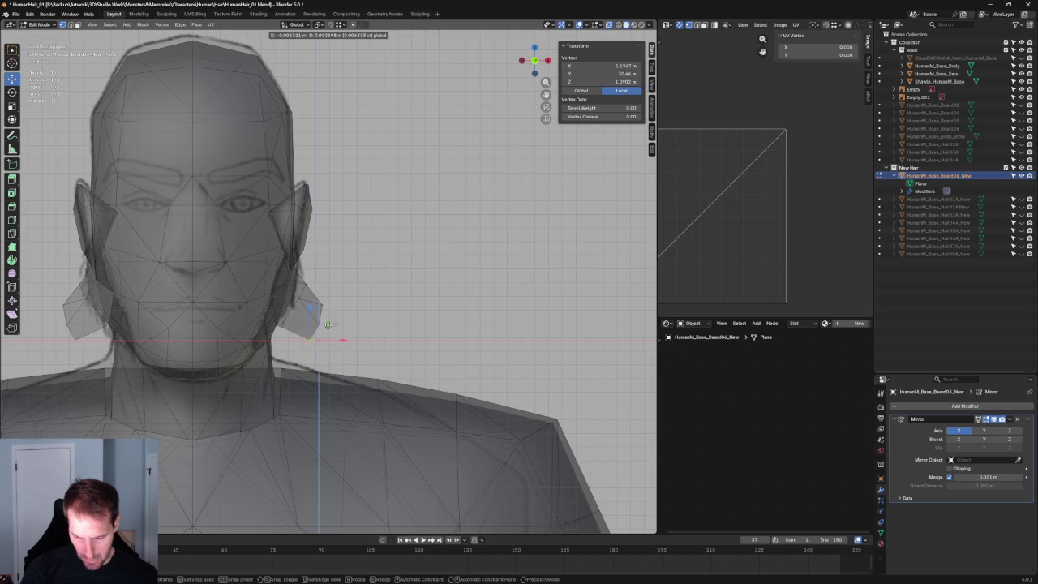
left_click(303, 354)
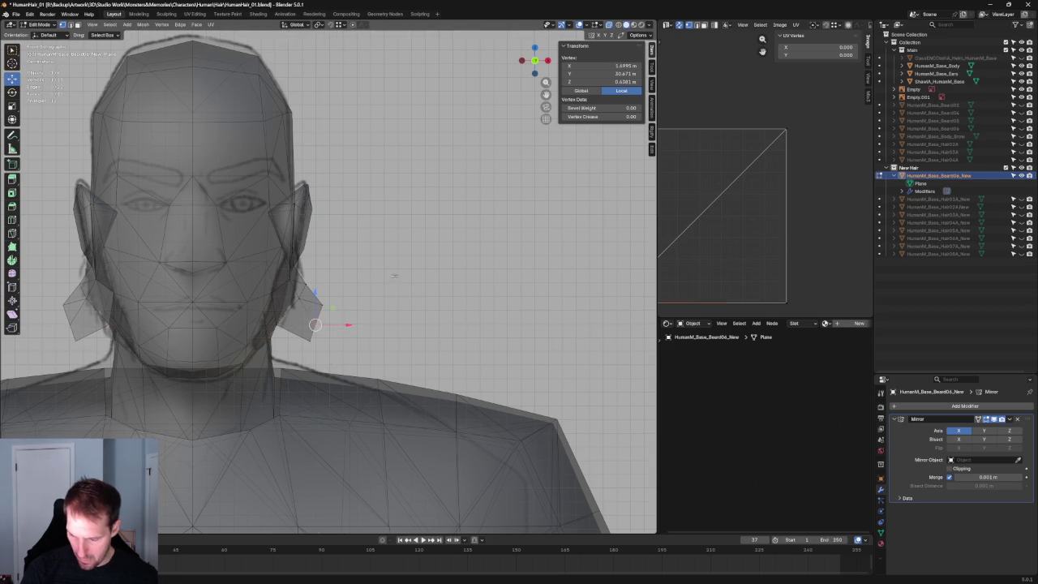
key("alt+a")
scroll(317, 330, "down", 10)
middle_click_drag(317, 330, 387, 278)
key("KP_3")
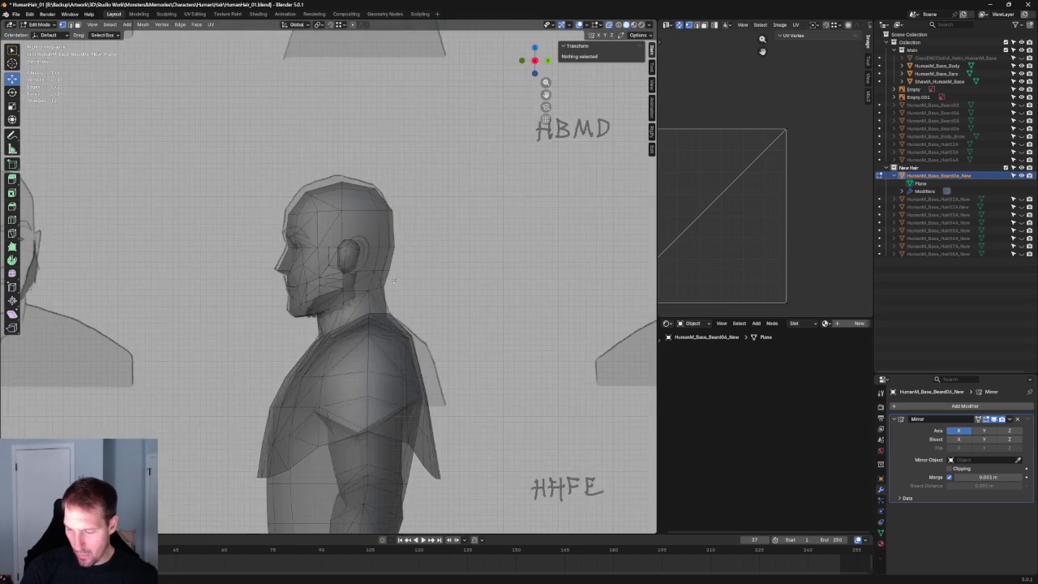
Slide the card vertex below the ear along Y toward the face.
scroll(373, 313, "up", 8)
scroll(392, 290, "up", 1)
scroll(319, 278, "up", 2)
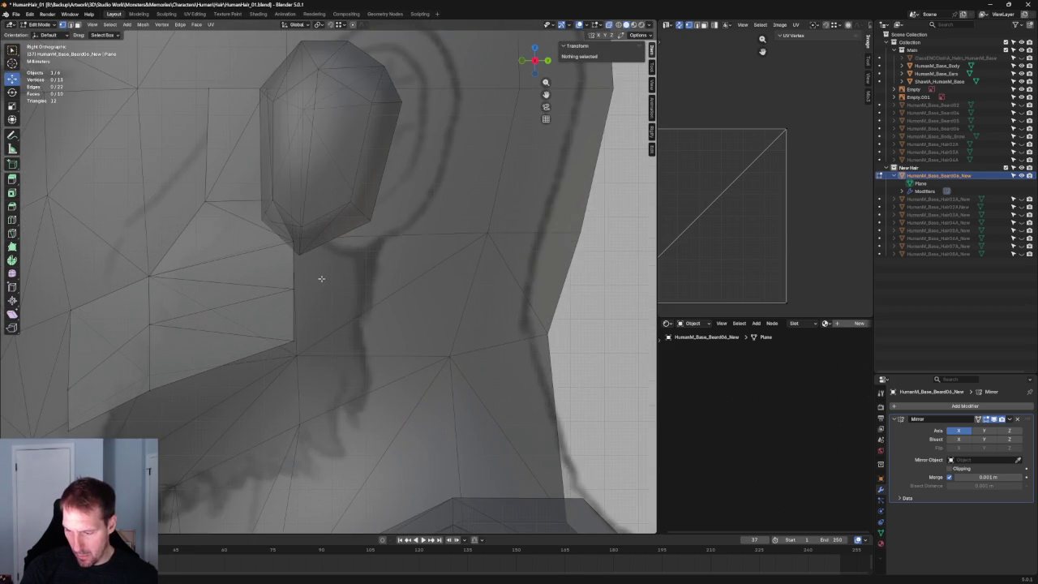
scroll(320, 278, "down", 1)
scroll(319, 278, "down", 4)
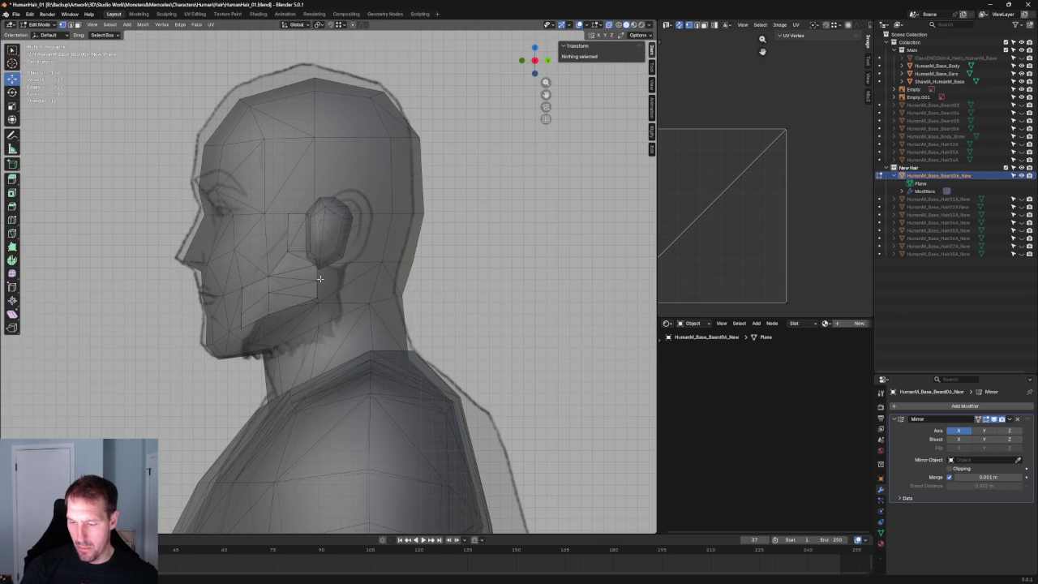
scroll(300, 319, "up", 2)
scroll(325, 284, "up", 3)
left_click(306, 306)
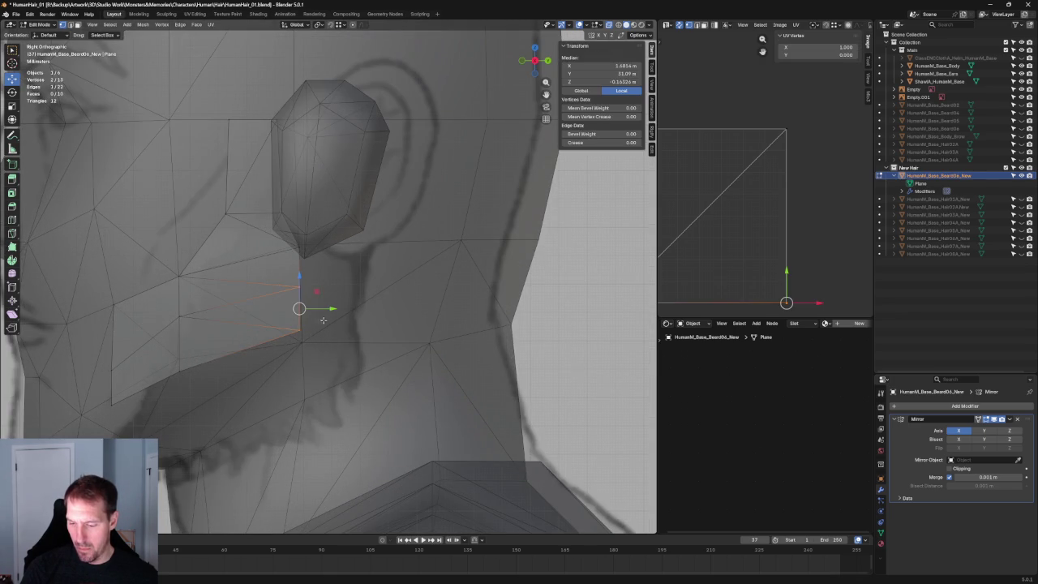
key("g")
key("y")
left_click(351, 306)
Move the card's lower vertex along Y, then deselect everything.
left_click(325, 330)
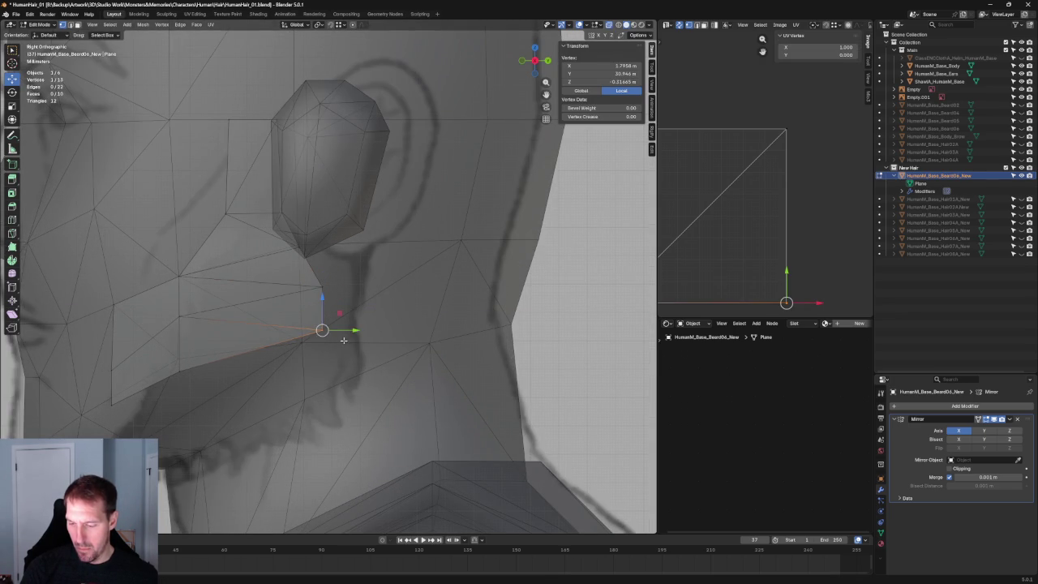
key("g")
key("y")
left_click(357, 323)
key("alt+a")
Inspect the ear vertices of the card from the front view with X-ray on.
scroll(336, 329, "down", 5)
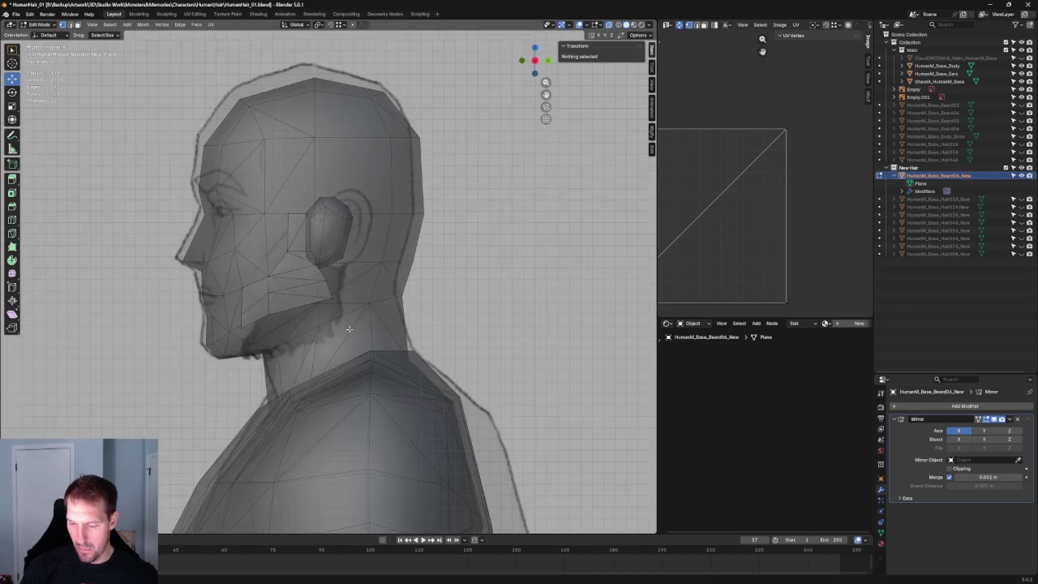
scroll(349, 308, "down", 3)
scroll(366, 280, "up", 2)
scroll(366, 280, "up", 6)
key("grave")
left_click(252, 296)
scroll(287, 336, "up", 2)
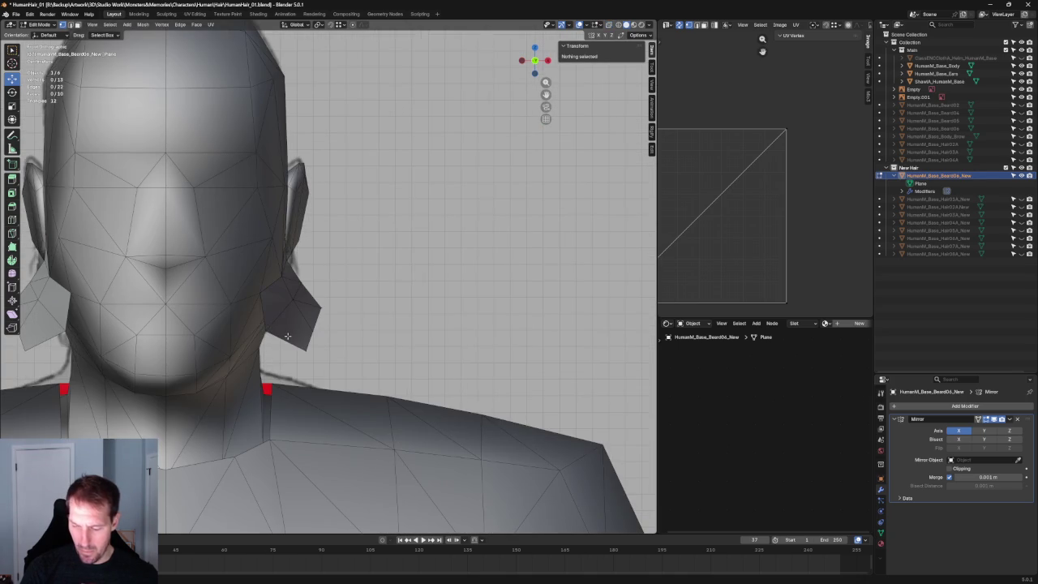
left_click(288, 336)
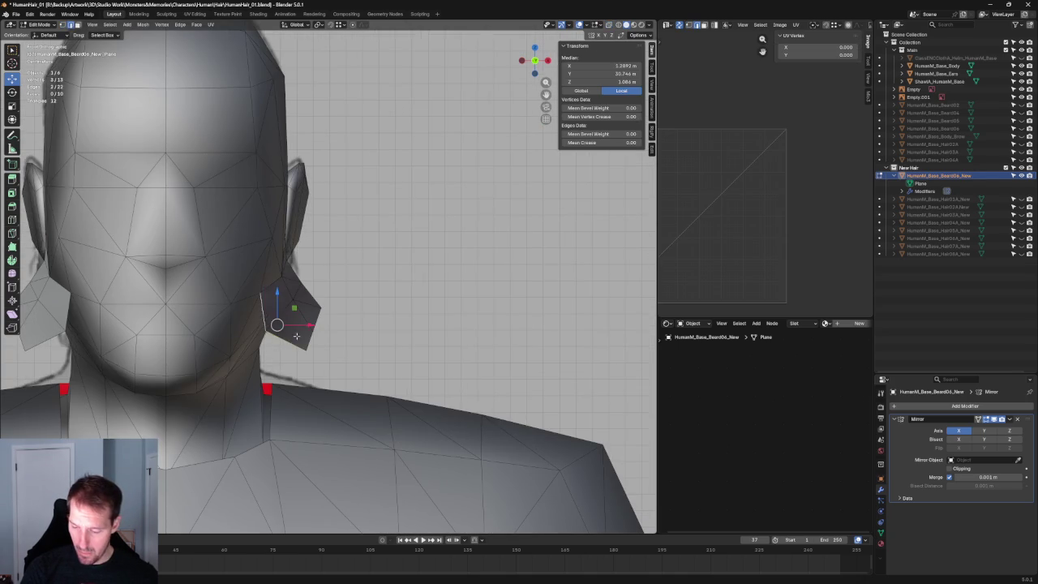
middle_click_drag(292, 337, 300, 329)
mouse_move(228, 322)
middle_mouse_down()
mouse_move(302, 351)
mouse_move(294, 357)
mouse_move(312, 326)
middle_mouse_up()
key("alt+z")
scroll(318, 323, "up", 2)
Pull the upper chin vertex back along the jaw, fine-tuning it along Y.
left_click(224, 357)
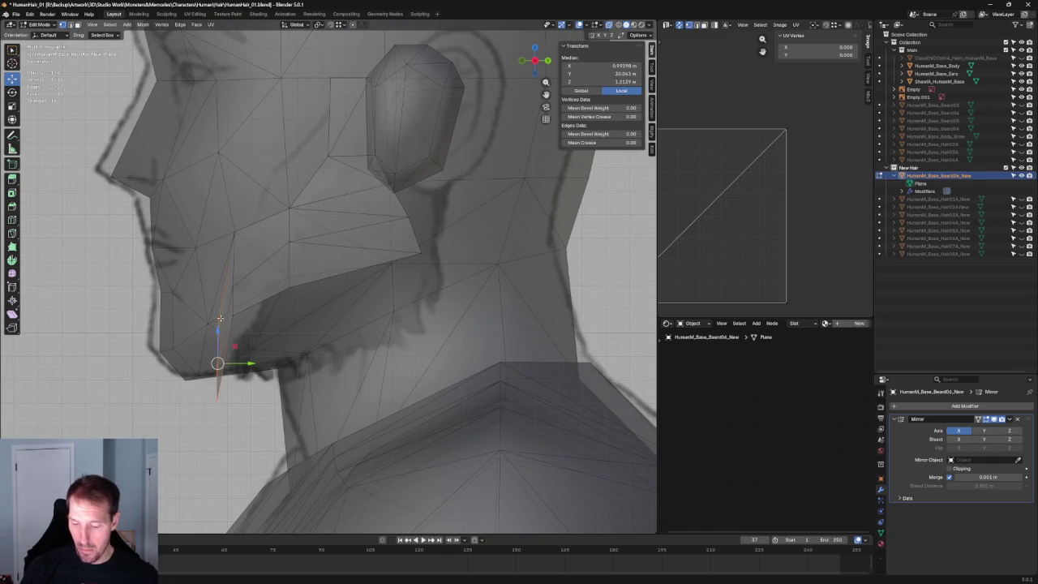
left_click(219, 317)
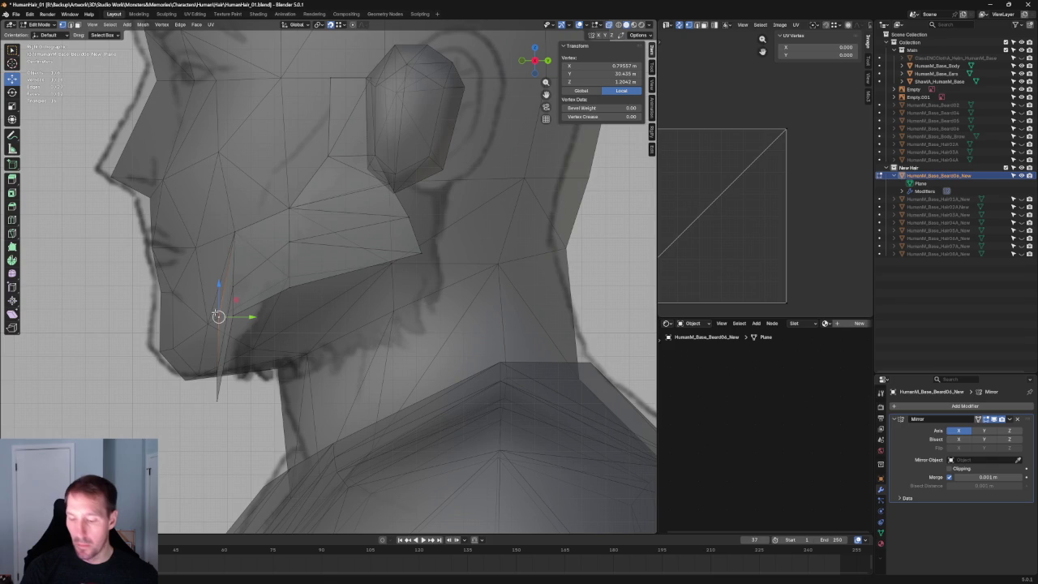
left_click_drag(219, 317, 278, 295)
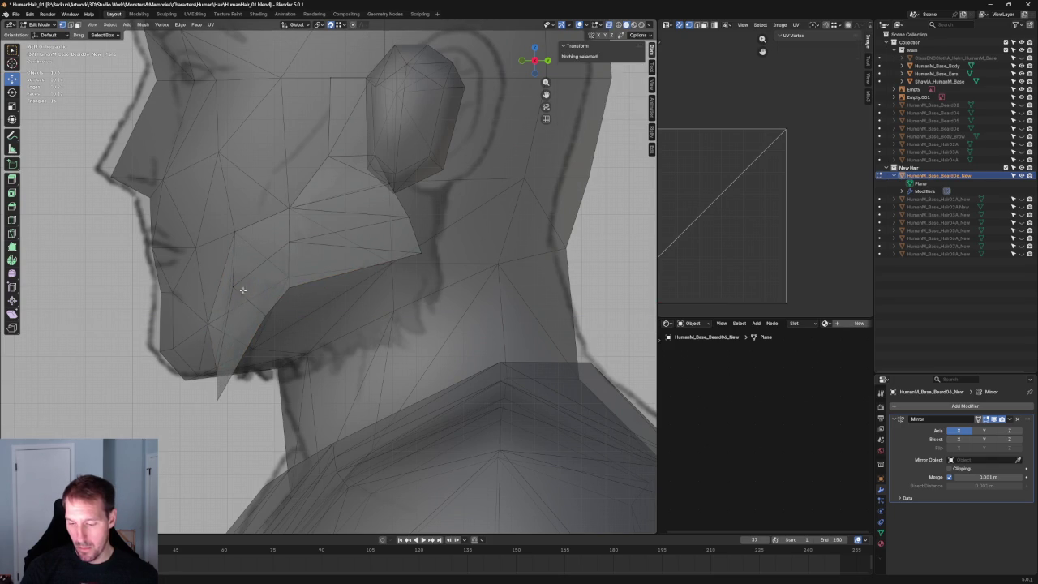
key("g")
key("y")
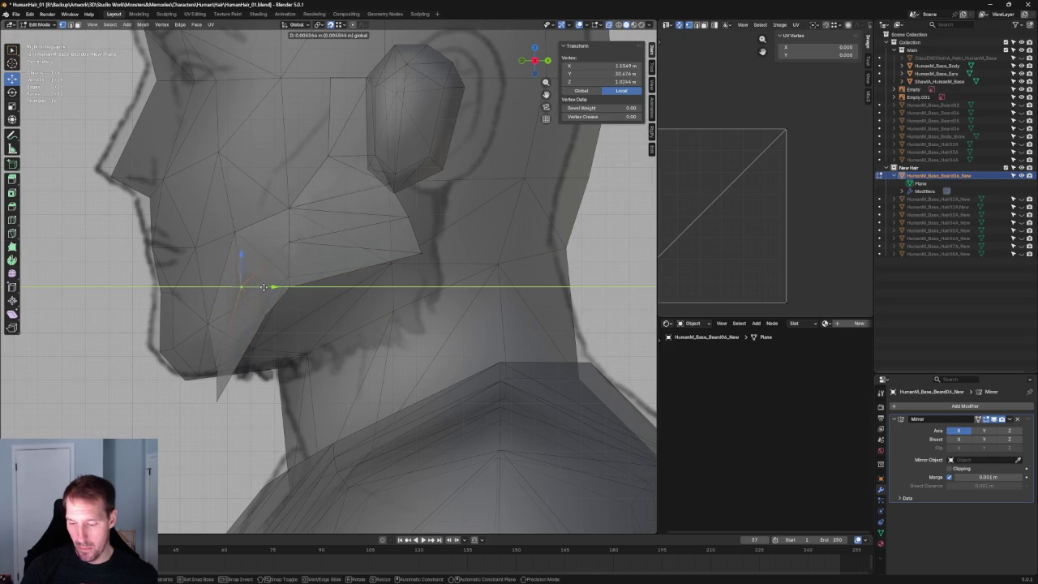
key("Return")
key("g")
key("y")
left_click(282, 288)
Move the next two jaw vertices onto the jaw surface.
left_click(233, 233)
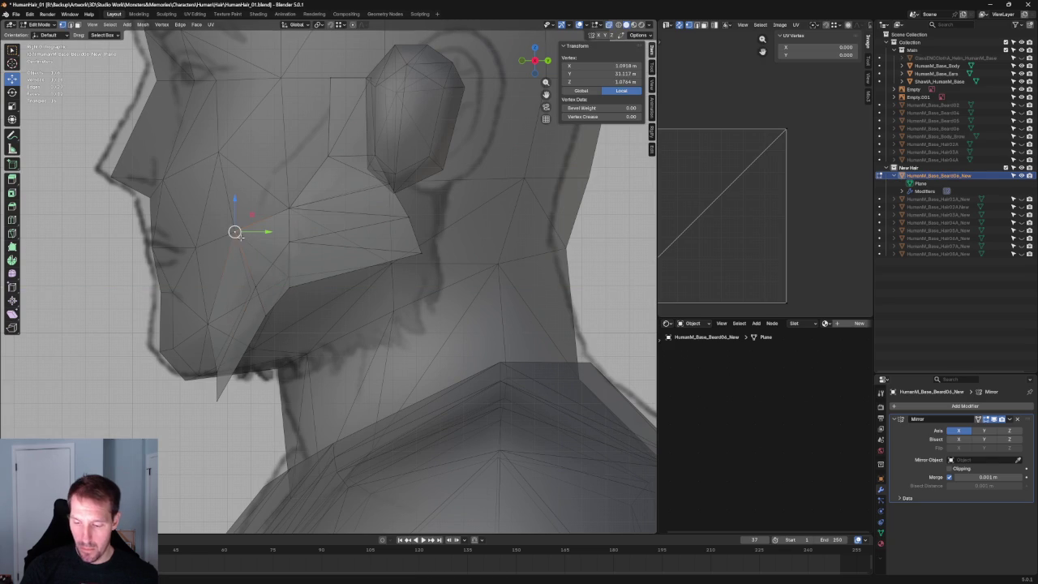
key("g")
key("shift+x")
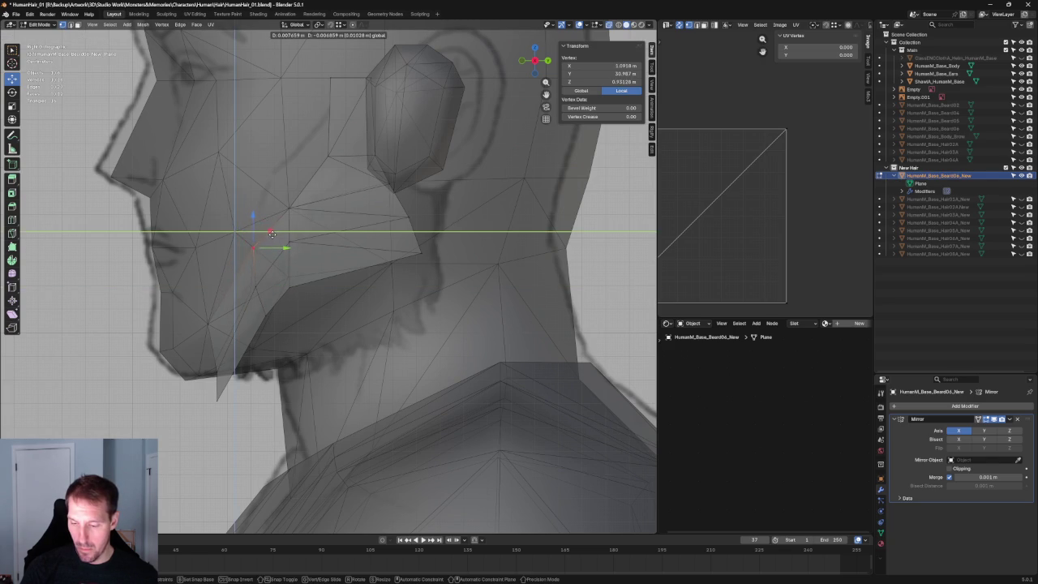
left_click(270, 238)
left_click(276, 292)
left_click(290, 262)
key("g")
key("y")
left_click(352, 265)
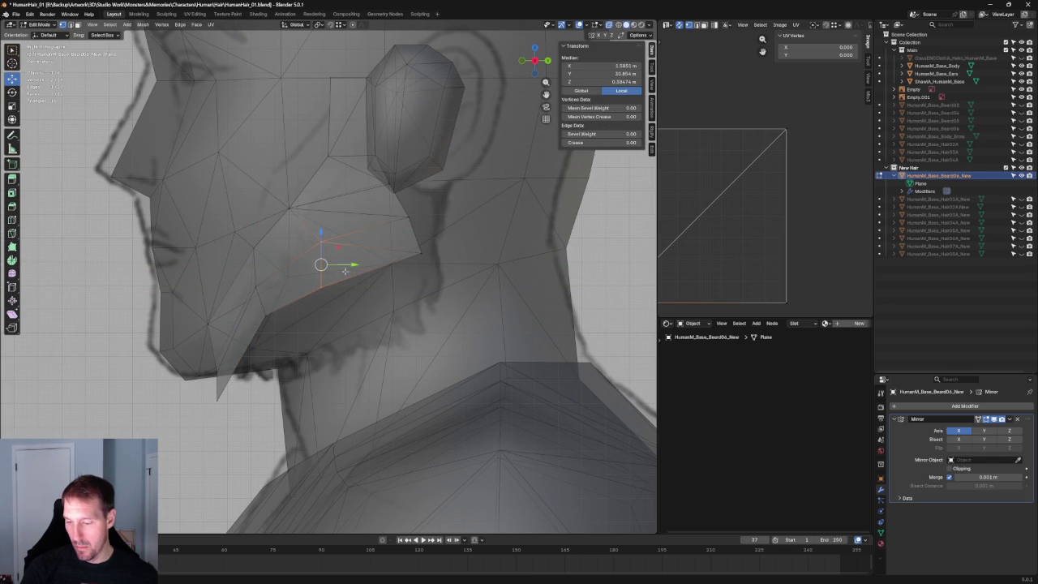
Shift two more jaw vertices into place against the jaw.
left_click(317, 303)
key("g")
key("y")
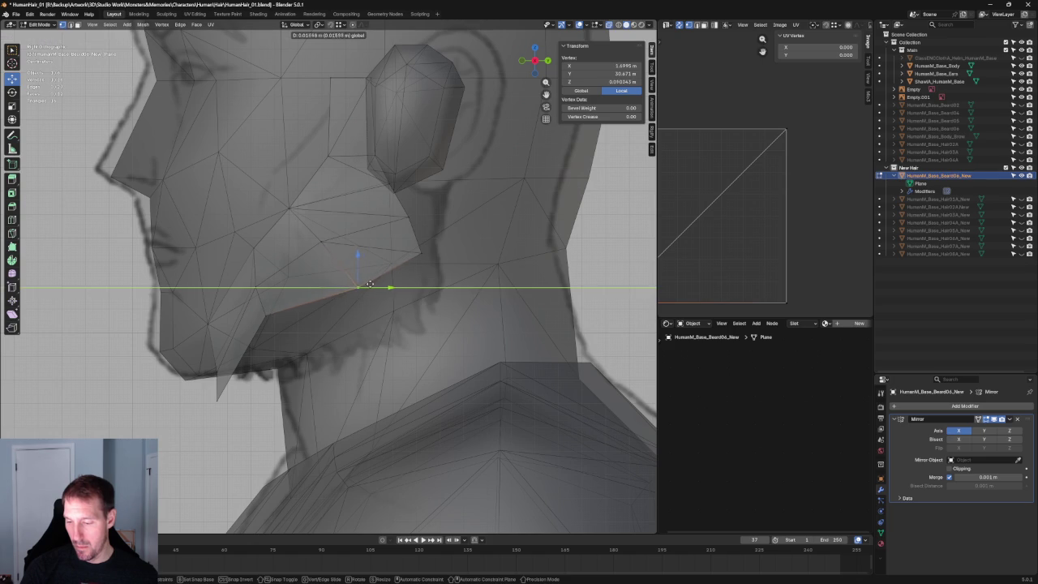
left_click(352, 287)
key("alt+a")
left_click(280, 313)
key("g")
key("shift+x")
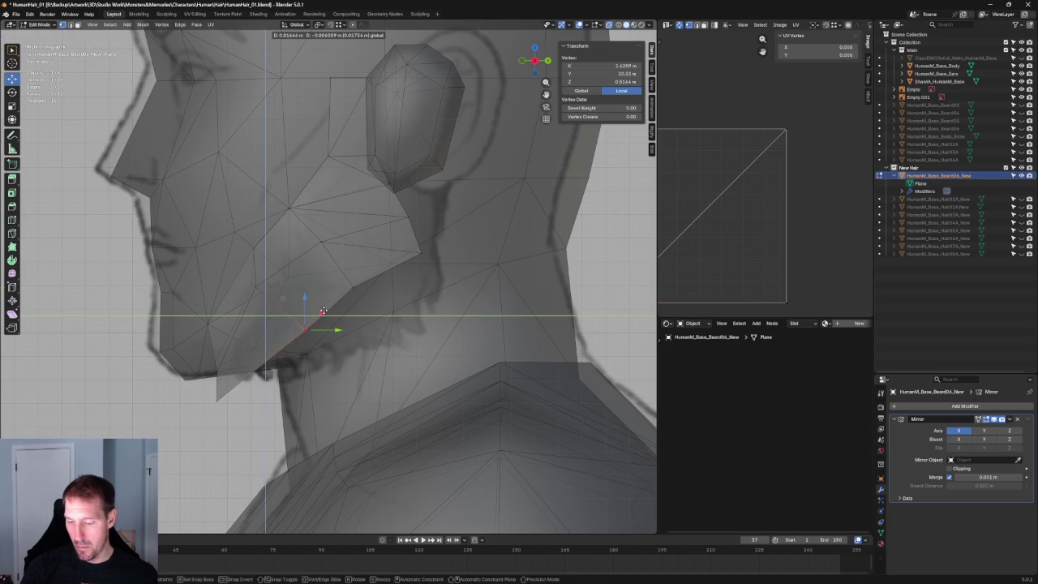
left_click(321, 310)
Adjust another jaw-line vertex along Y in two passes.
left_click(353, 287)
left_click(263, 286)
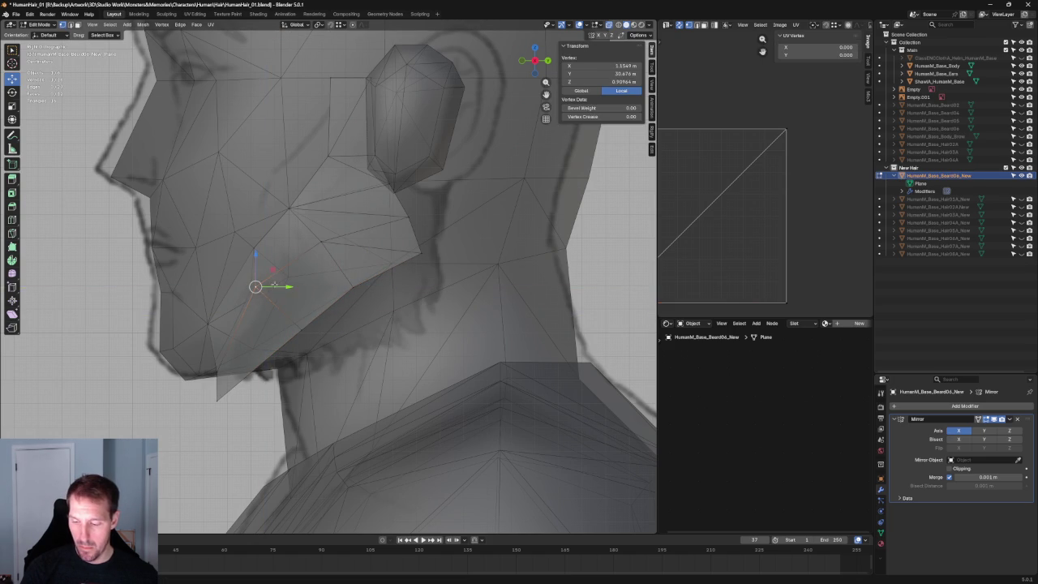
key("g")
key("y")
left_click(310, 287)
key("g")
key("y")
left_click(292, 280)
left_click(219, 322, "shift")
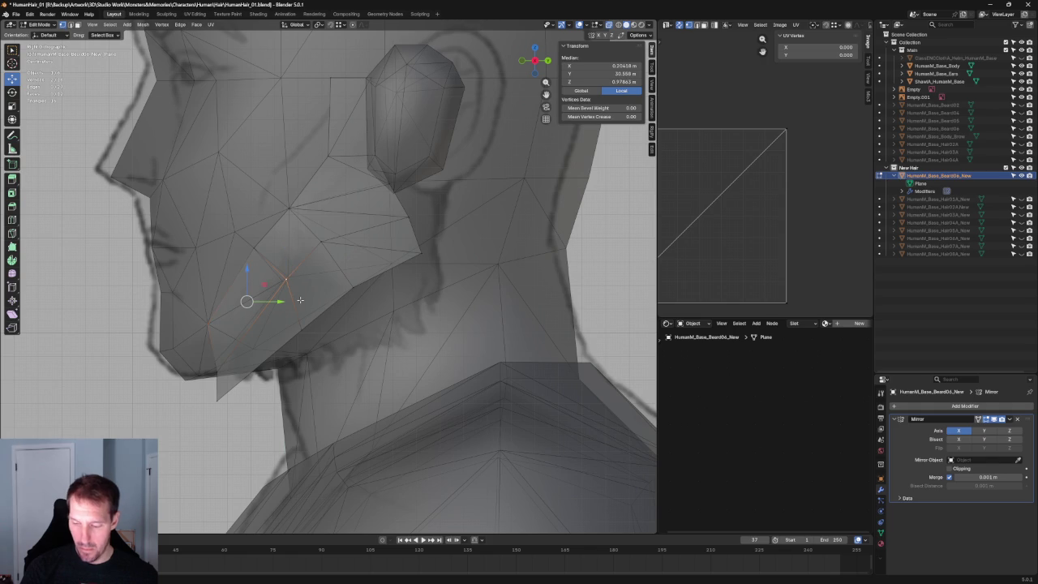
key("alt+a")
Nudge a jaw vertex along the Y axis.
left_click(291, 279)
key("g")
key("y")
left_click(290, 278)
From the front view with X-ray, move the vertex along X onto the face.
middle_click_drag(290, 278, 351, 317)
scroll(352, 316, "up", 3)
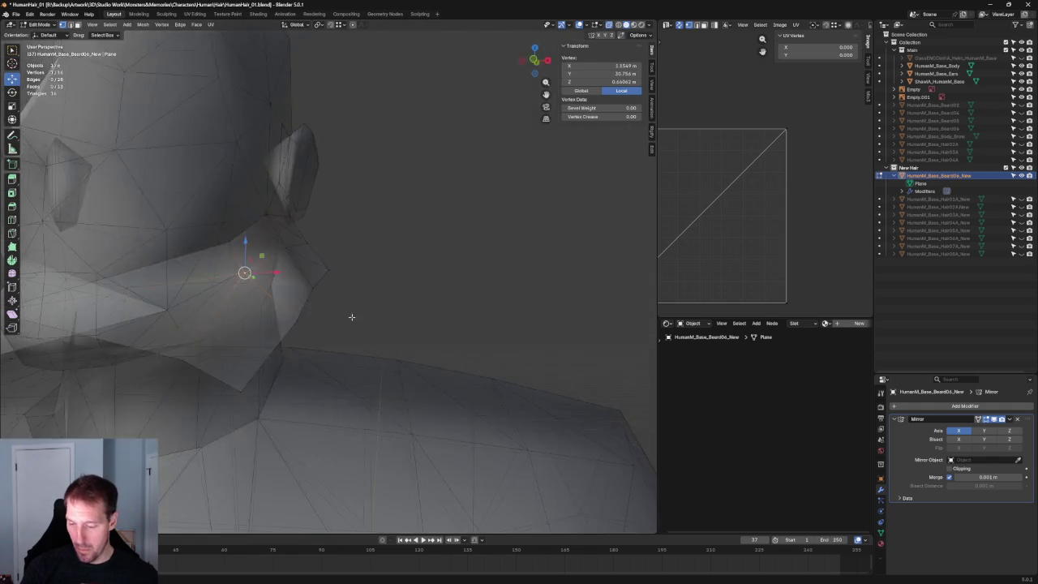
key("KP_1")
key("alt+z")
key("alt+z")
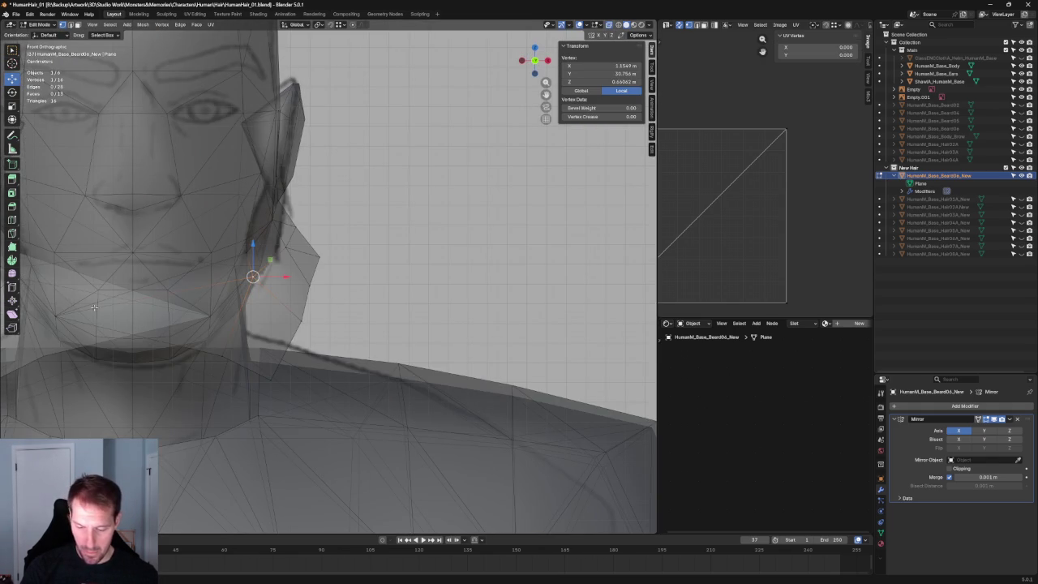
key("g")
key("x")
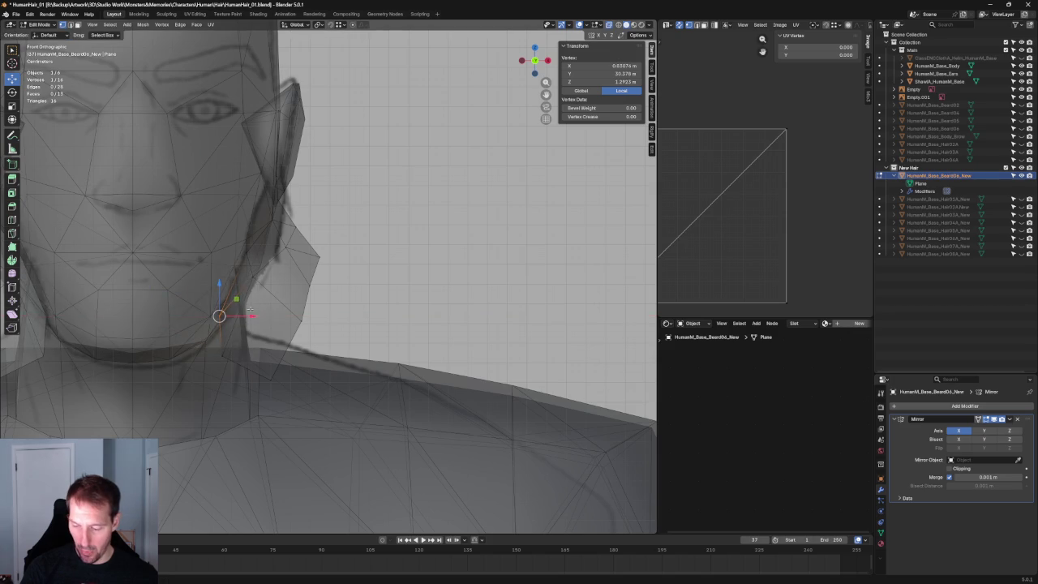
key("alt+z")
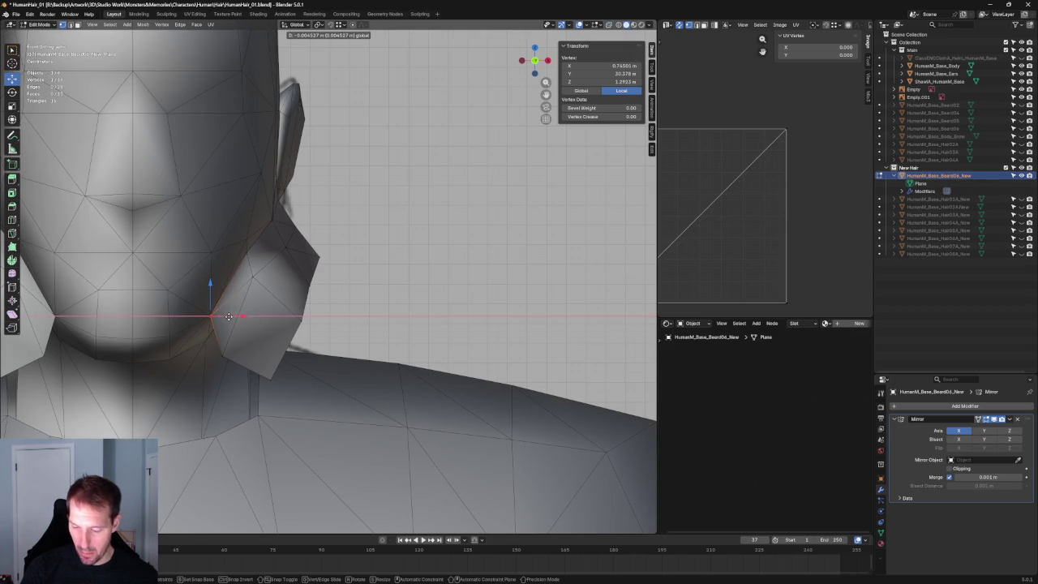
left_click(229, 316)
key("alt+a")
scroll(229, 316, "down", 3)
Pick a jaw vertex in right side view and move it along X against the cheek.
mouse_move(229, 317)
middle_mouse_down()
mouse_move(316, 347)
mouse_move(339, 275)
middle_mouse_up()
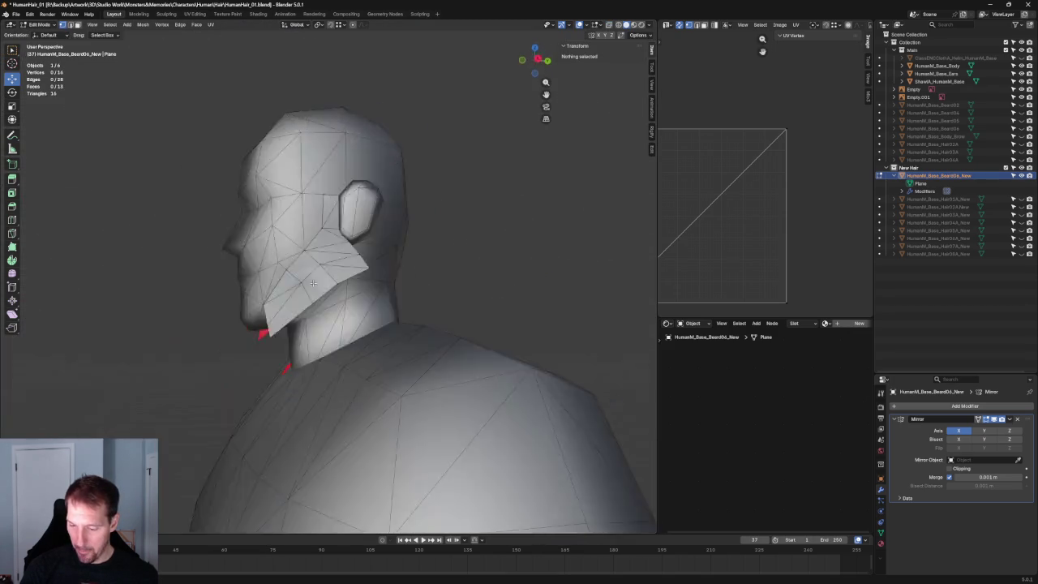
key("grave")
left_click(378, 287)
key("alt+z")
scroll(309, 319, "up", 5)
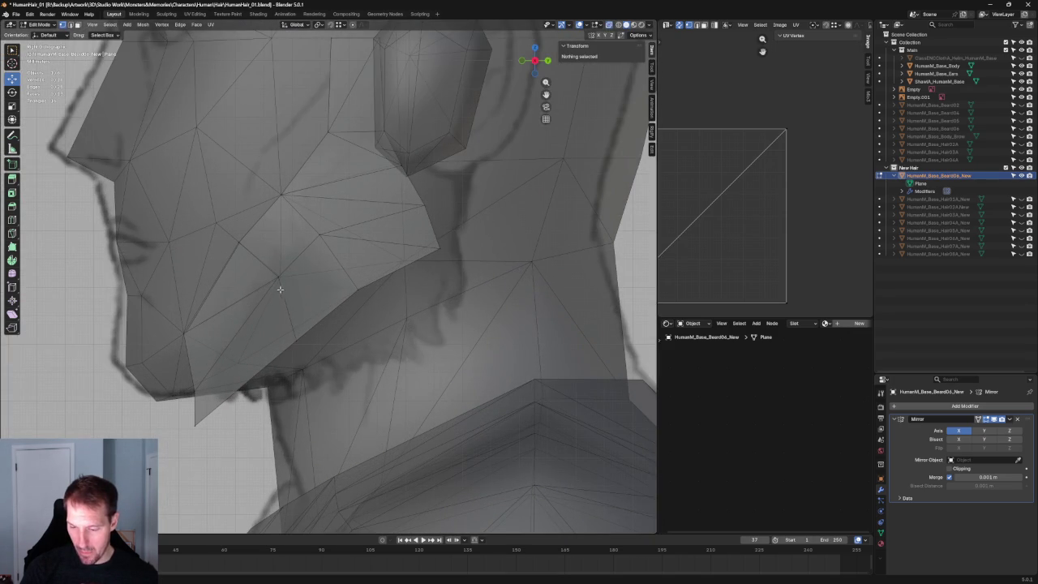
left_click(236, 241)
key("alt+z")
mouse_move(255, 249)
middle_mouse_down()
mouse_move(374, 271)
mouse_move(220, 278)
middle_mouse_up()
key("KP_1")
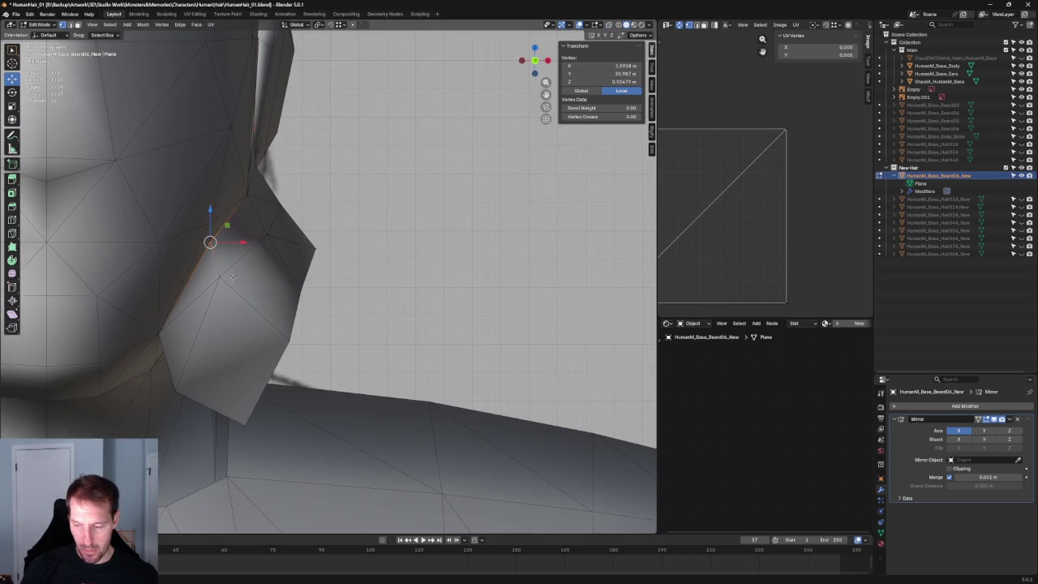
key("g")
key("x")
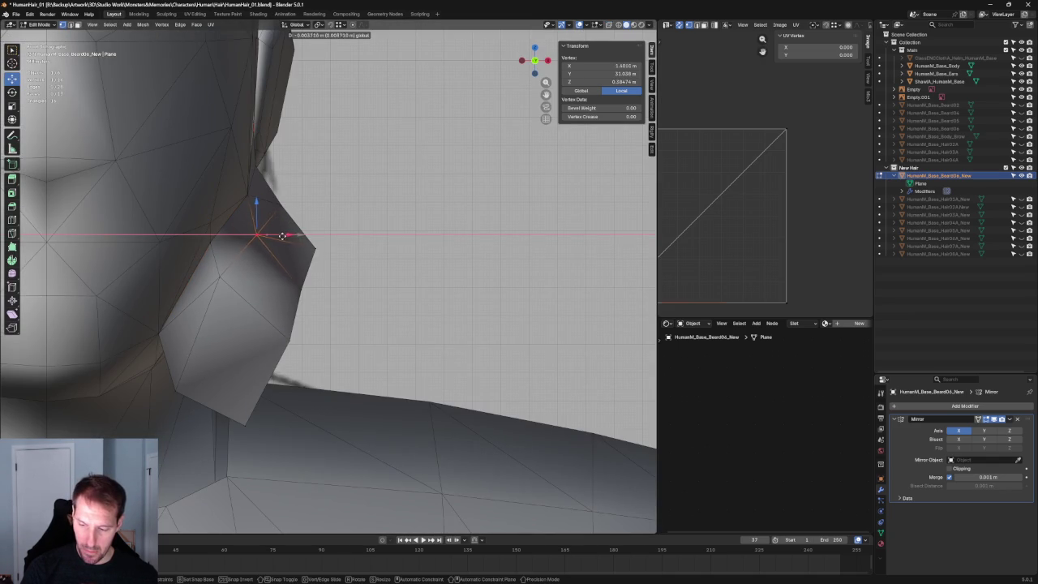
left_click(254, 270)
Move two more card vertices along X onto the face surface.
left_click(222, 276)
key("alt+z")
key("g")
key("x")
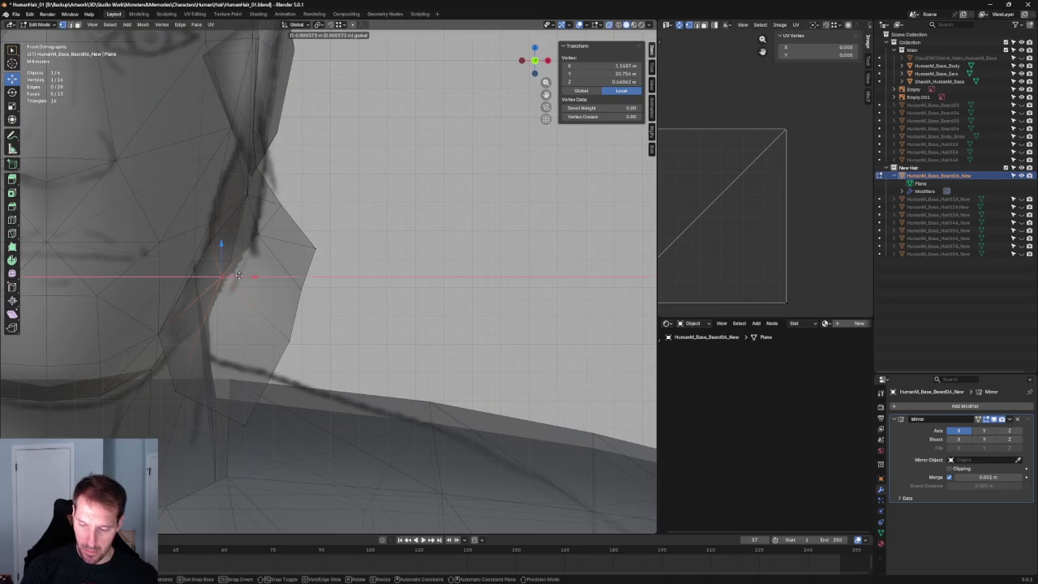
left_click(236, 276)
left_click(261, 237)
key("g")
key("x")
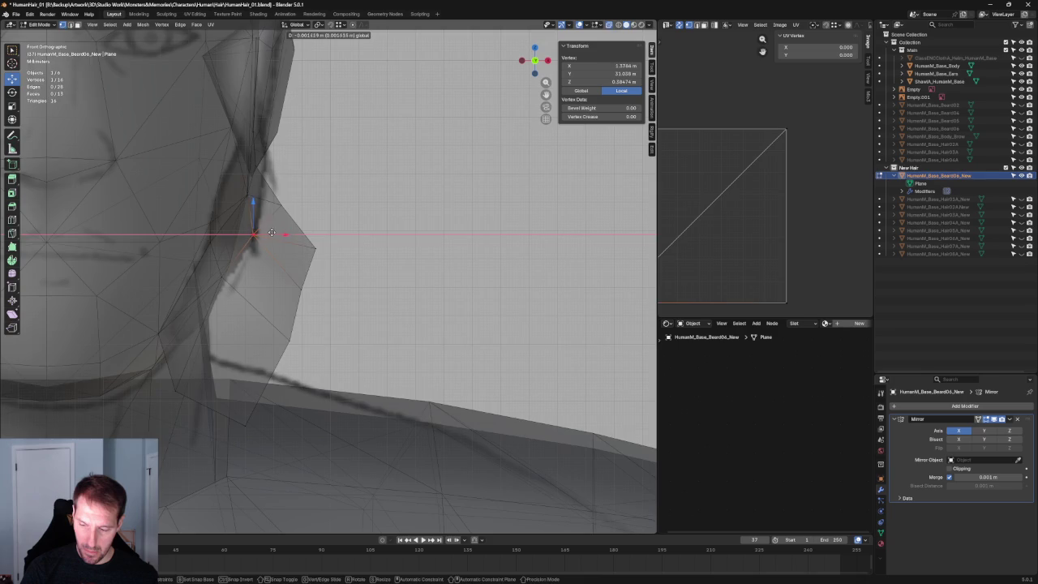
left_click(273, 234)
Reposition the selected vertex freely in the right side view.
scroll(275, 238, "down", 2)
key("grave")
left_click(331, 238)
scroll(325, 233, "up", 3)
key("g")
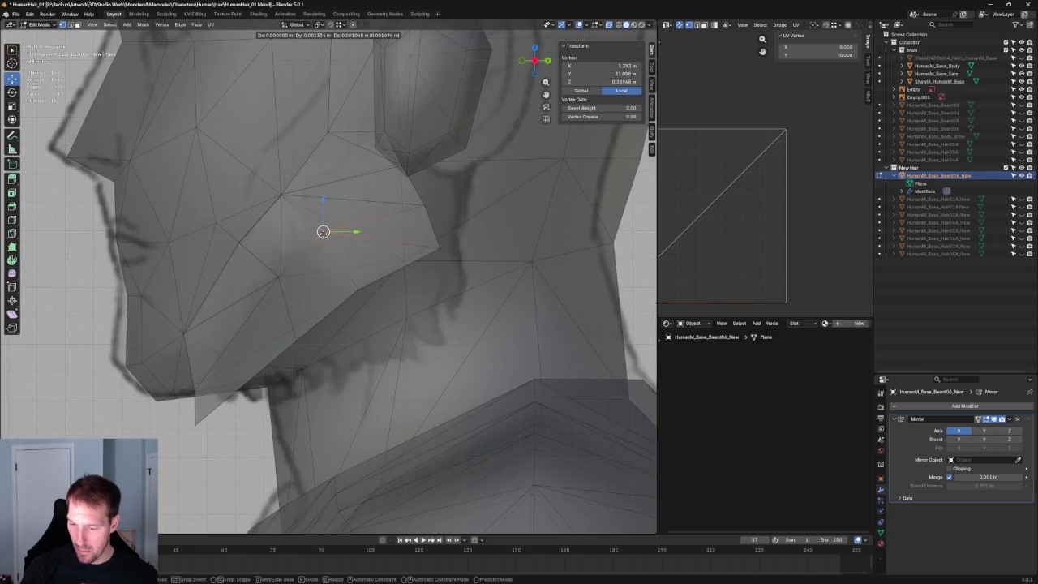
left_click(395, 161)
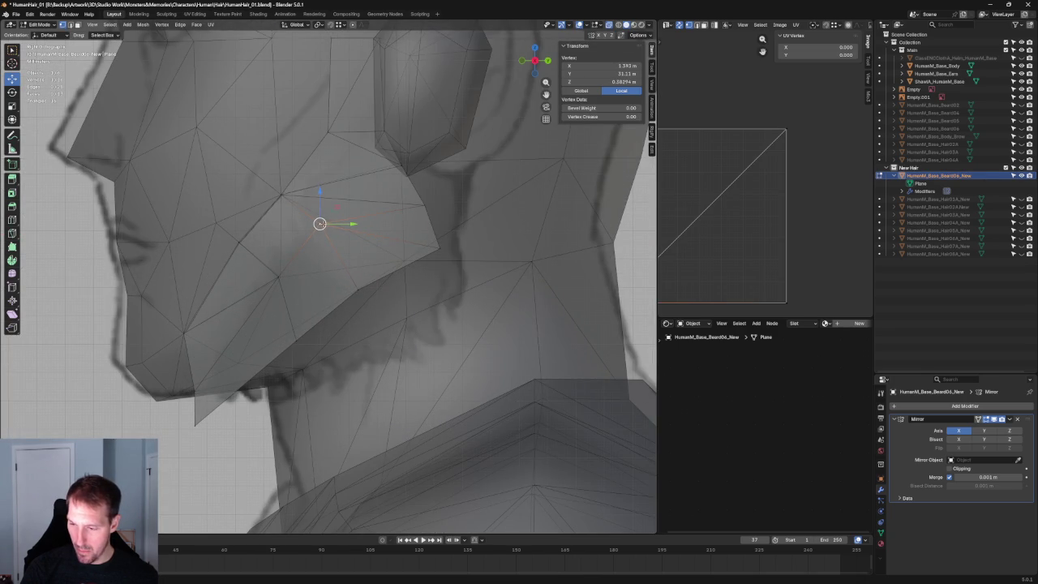
Reselect the card vertices near the ear and cheek.
left_click(363, 197, "alt")
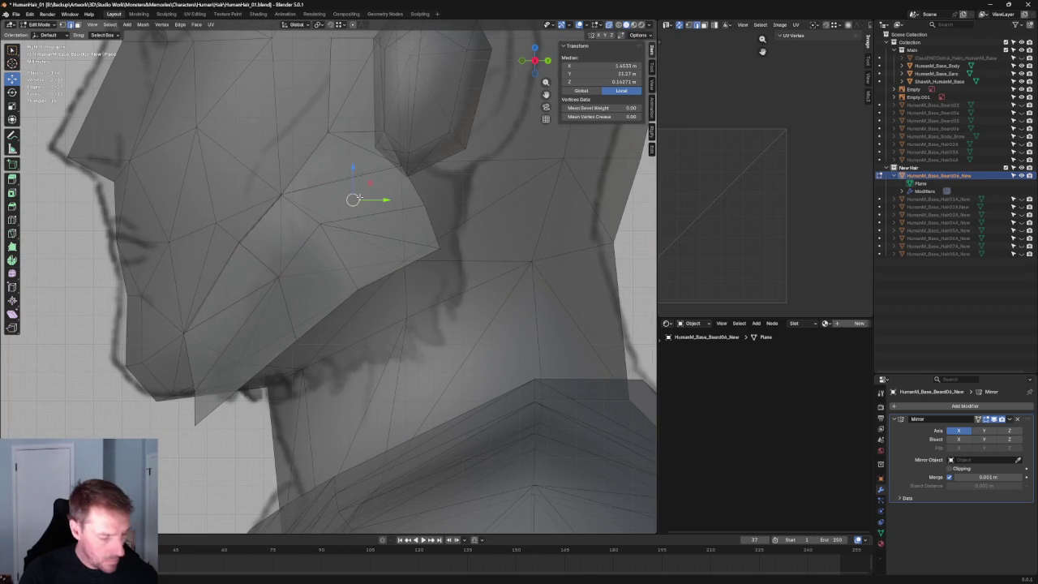
key("alt+a")
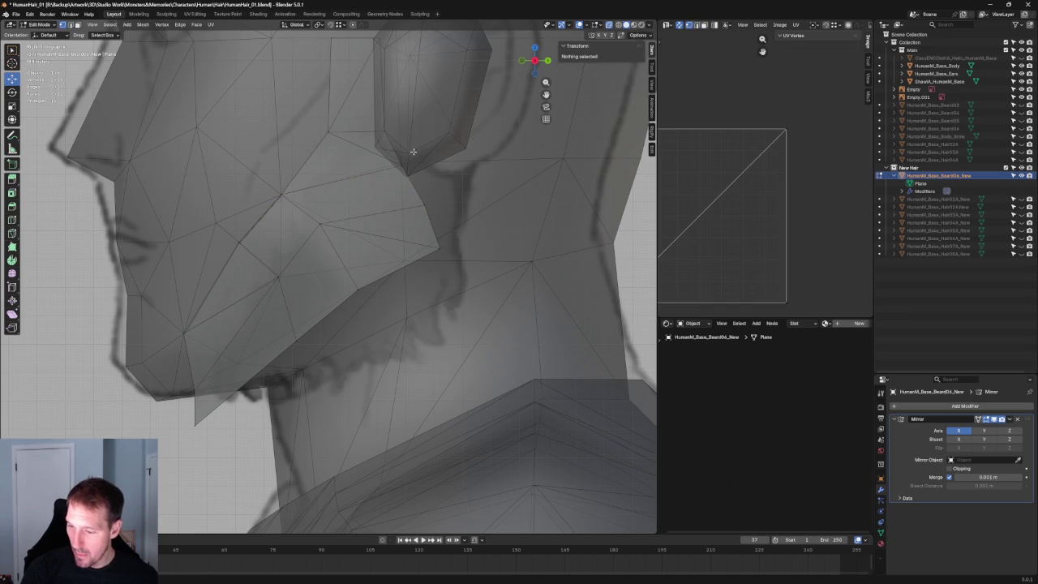
left_click(403, 168)
left_click(322, 223, "shift")
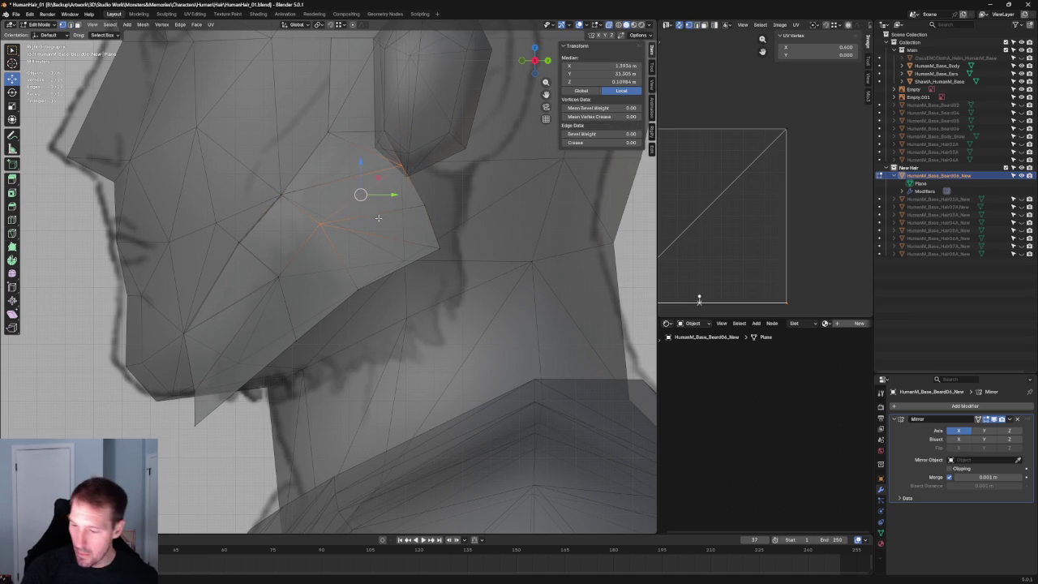
key("alt+a")
left_click(402, 167)
Move the cheek vertex vertically along Z to a new height.
key("g")
key("y")
key("Escape")
key("g")
key("z")
left_click(395, 151)
scroll(396, 151, "down", 4)
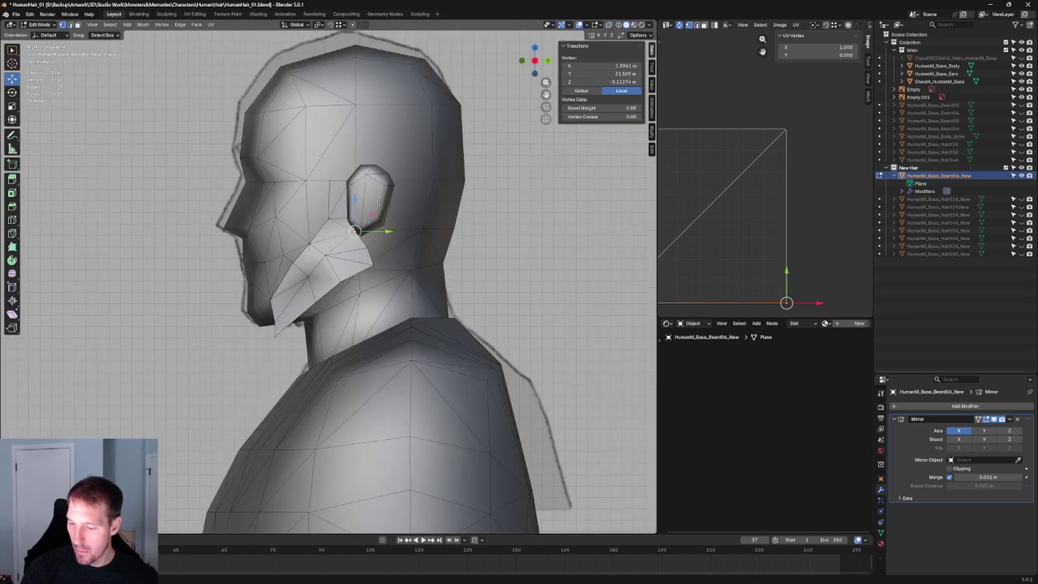
scroll(338, 236, "up", 4)
scroll(339, 237, "up", 2)
With X-ray on, shift the cheek vertex along the X axis.
key("alt+z")
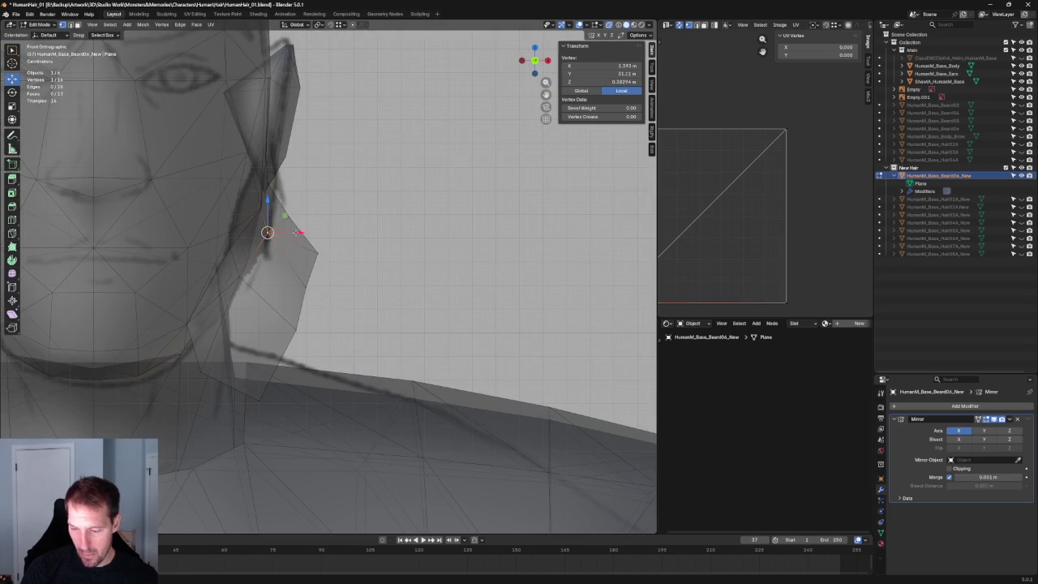
key("g")
key("x")
left_click(290, 234)
key("alt+z")
Connect two cheek vertices with a new edge using J to split the face.
middle_click_drag(289, 234, 257, 229)
left_click(259, 283, "shift")
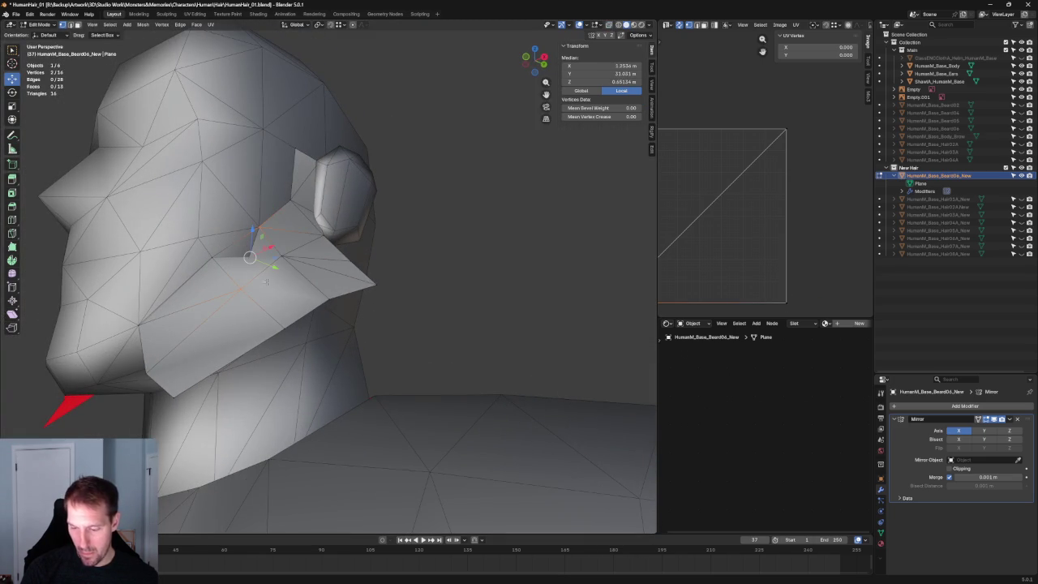
key("j")
key("alt+a")
In Right view, slide a vertex of the new edge along its edge.
middle_click_drag(493, 225, 344, 228)
key("KP_1")
key("alt+z")
scroll(267, 284, "up", 5)
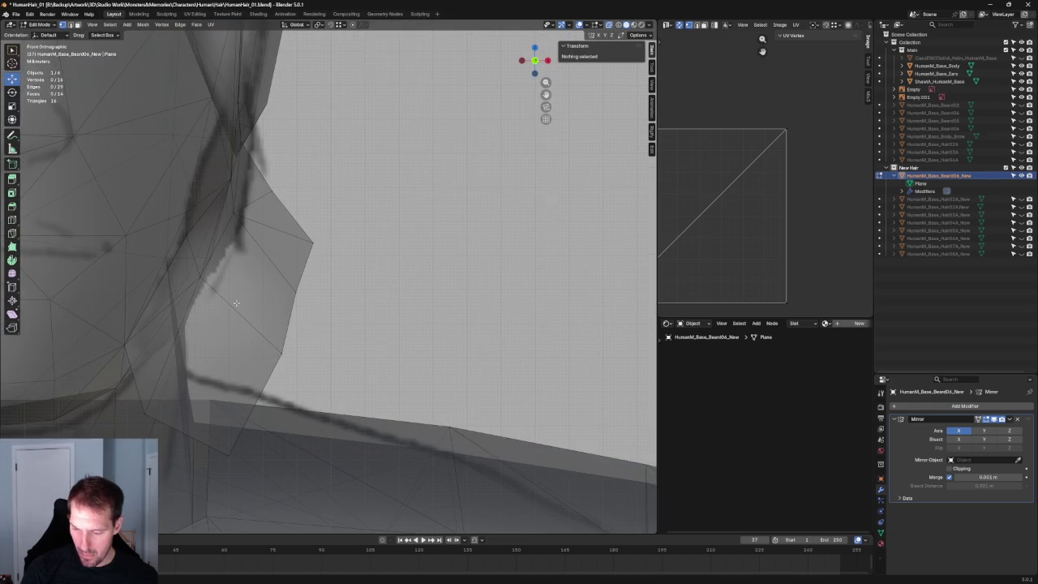
key("grave")
left_click(234, 260)
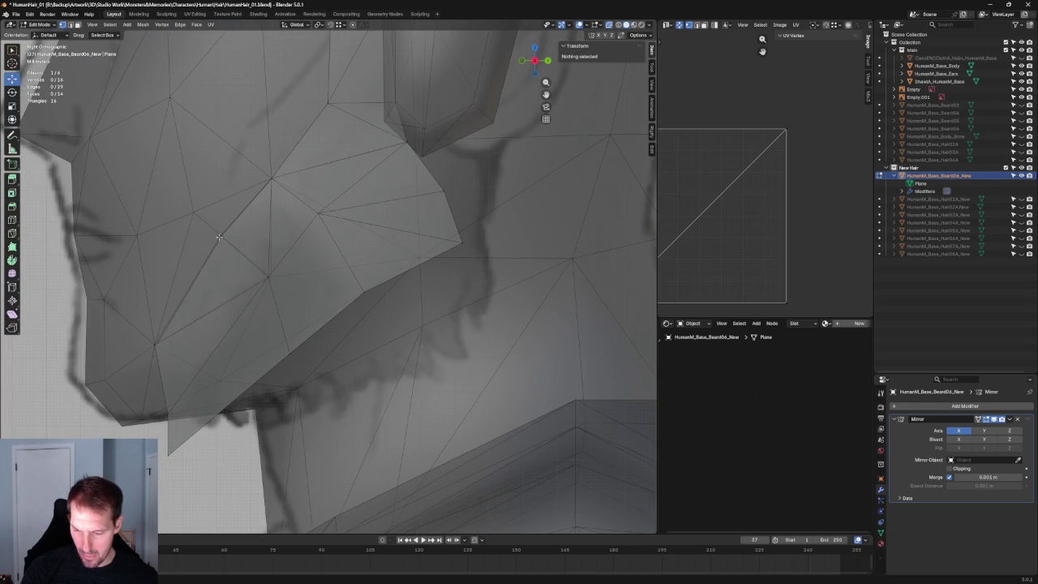
left_click(220, 235)
key("shift+v")
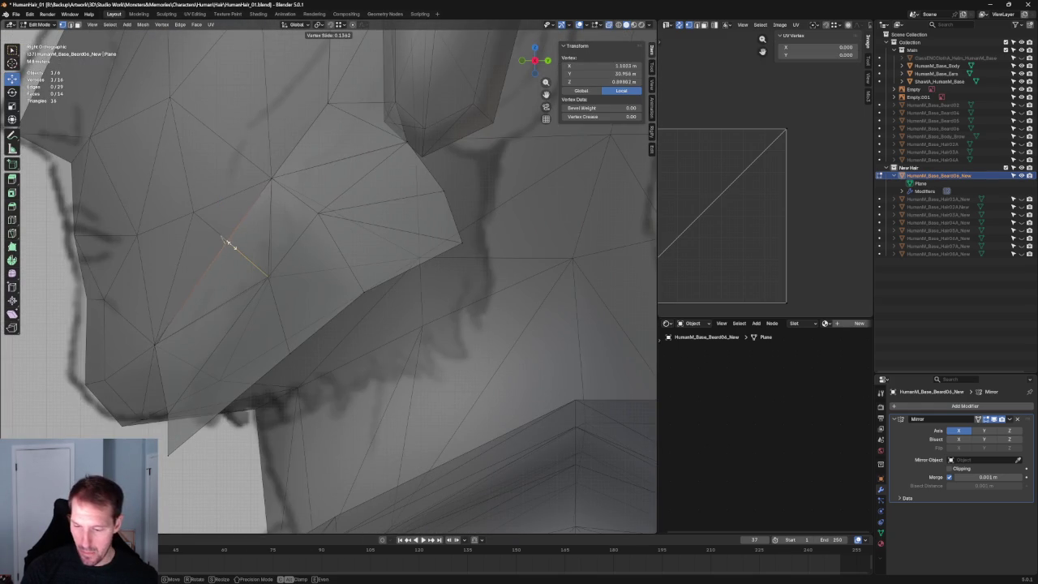
left_click(229, 243)
In front view, move that vertex along X to fit the cheek.
key("KP_1")
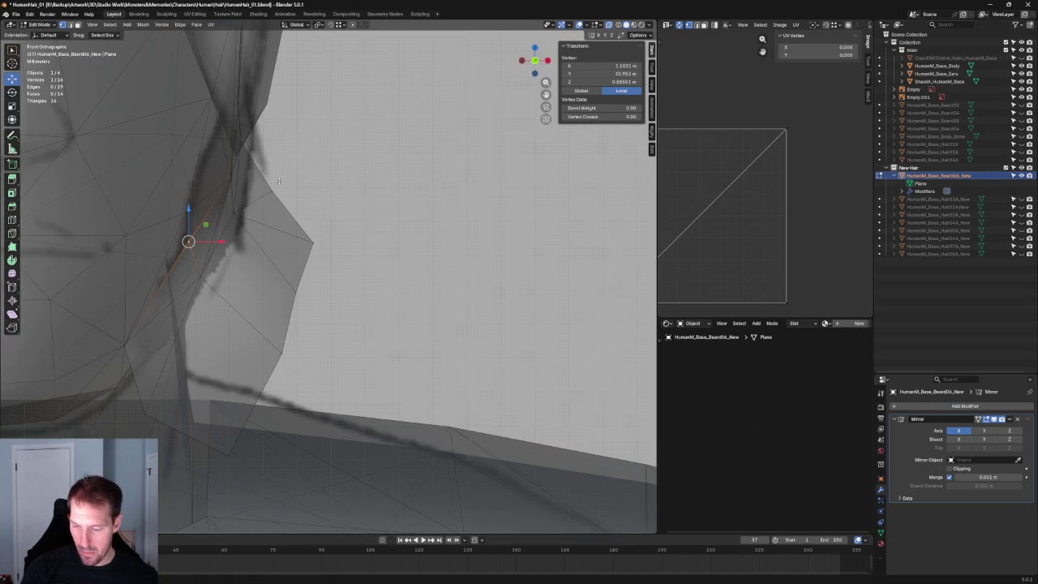
key("g")
key("x")
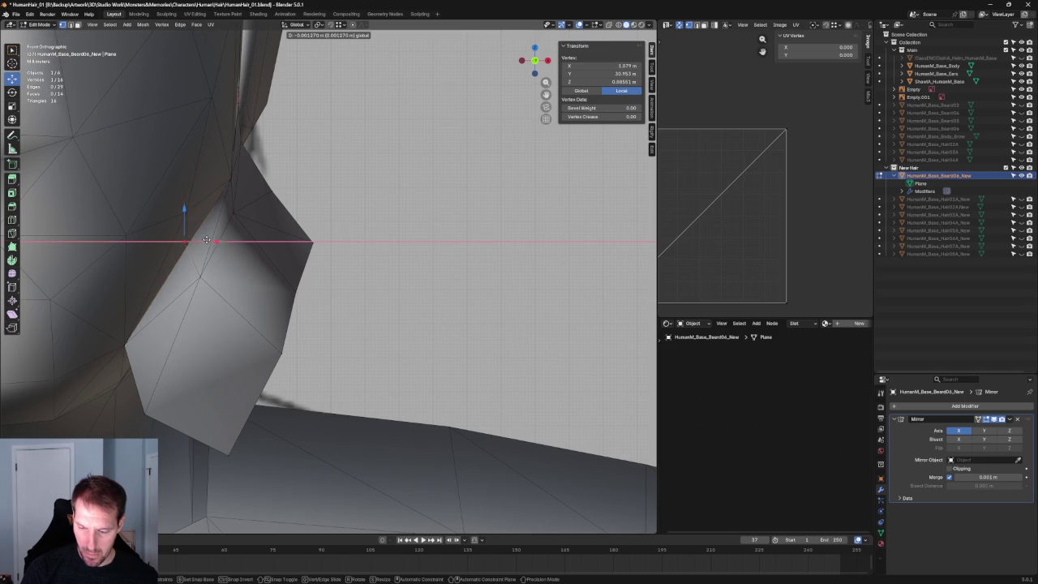
left_click(209, 240)
key("alt+a")
Shift a chin vertex of the card along X, then select the next chin vertex.
scroll(243, 243, "down", 5)
mouse_move(243, 244)
middle_mouse_down()
mouse_move(271, 214)
mouse_move(308, 244)
middle_mouse_up()
key("KP_1")
scroll(321, 273, "up", 3)
scroll(321, 274, "up", 3)
left_click(321, 273)
key("g")
key("x")
left_click(336, 287)
key("alt+a")
left_click(340, 241)
scroll(340, 244, "down", 4)
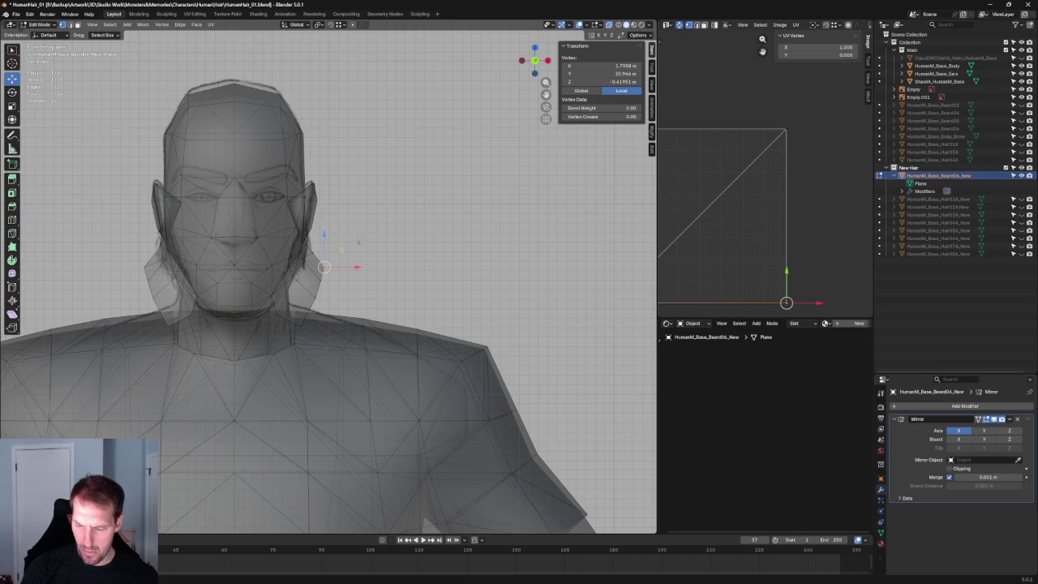
Move a jaw vertex with the Y axis locked (Shift+Y) toward the jawline.
key("alt+a")
left_click(310, 254)
key("alt+a")
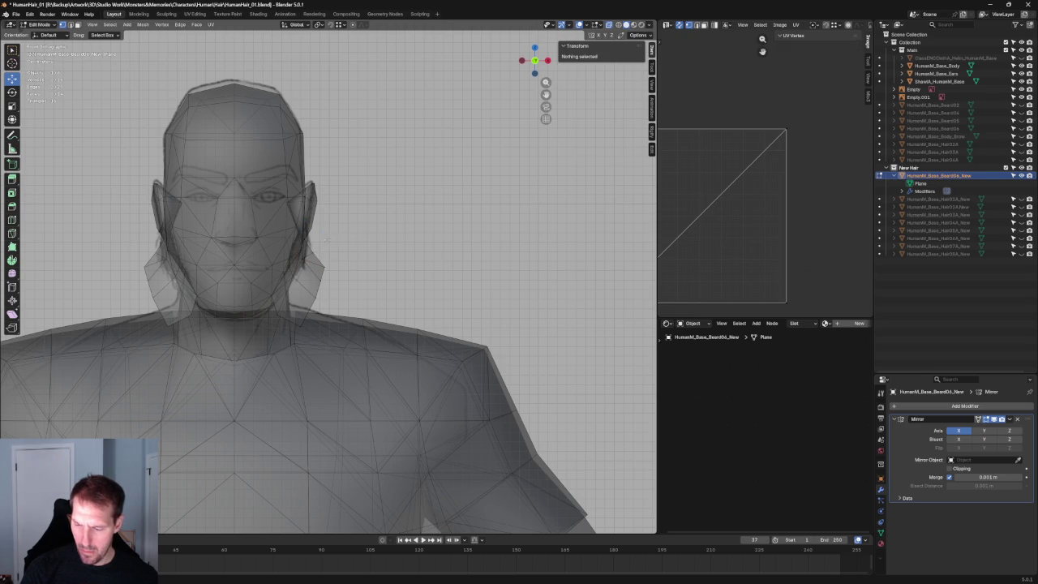
left_click(312, 248)
key("g")
key("shift+y")
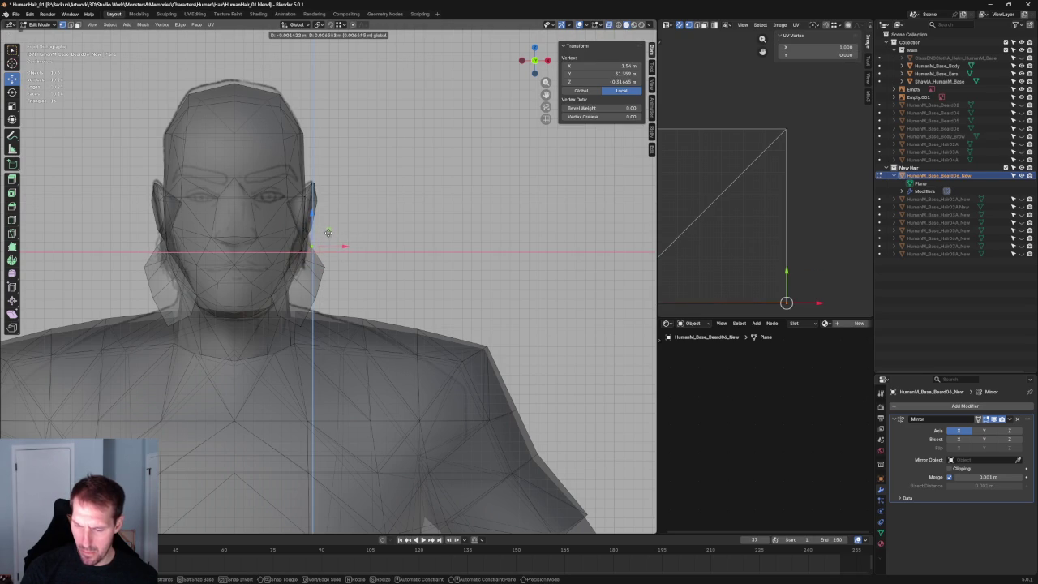
left_click(326, 303)
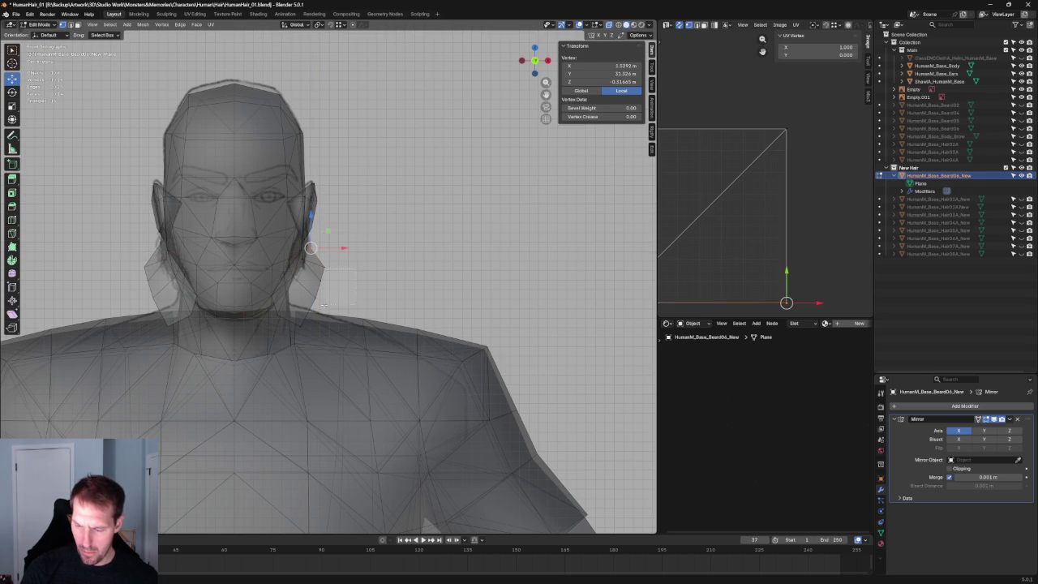
Slide several jaw vertices sideways along X with the gizmo in front view.
left_click(320, 310, "shift")
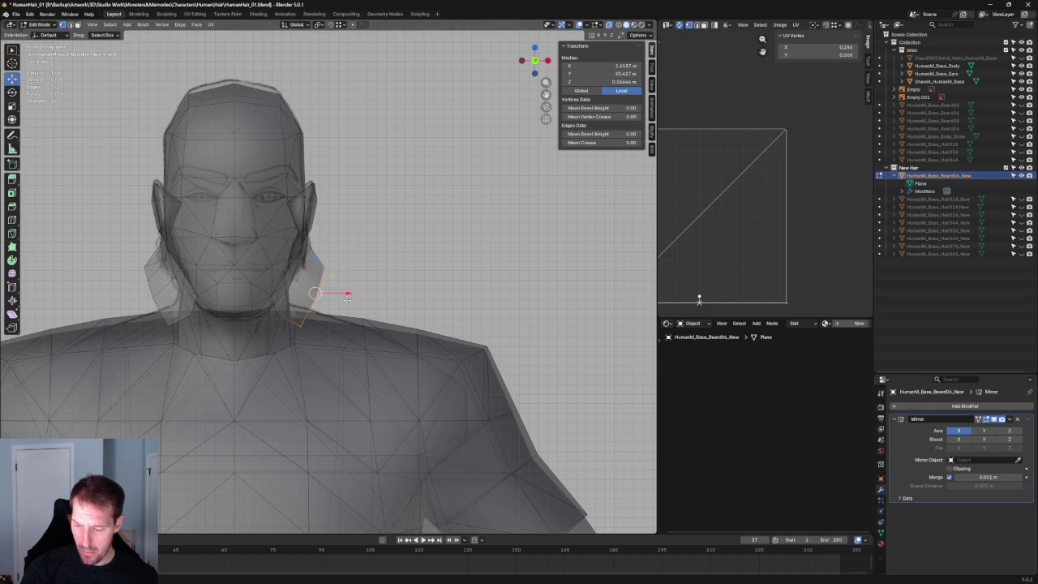
left_click_drag(346, 299, 346, 289)
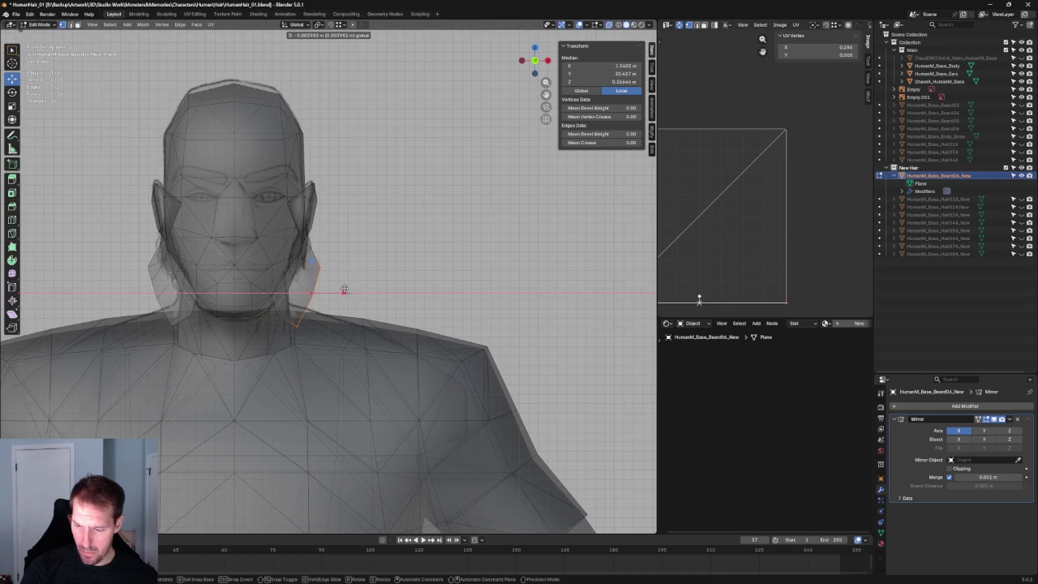
left_click(345, 290)
left_click(353, 278)
left_click(299, 312)
mouse_move(332, 313)
left_mouse_down()
mouse_move(319, 314)
mouse_move(335, 282)
mouse_move(313, 247)
left_mouse_up()
left_click(324, 276)
left_click(316, 282)
left_click(334, 282)
left_click(320, 267)
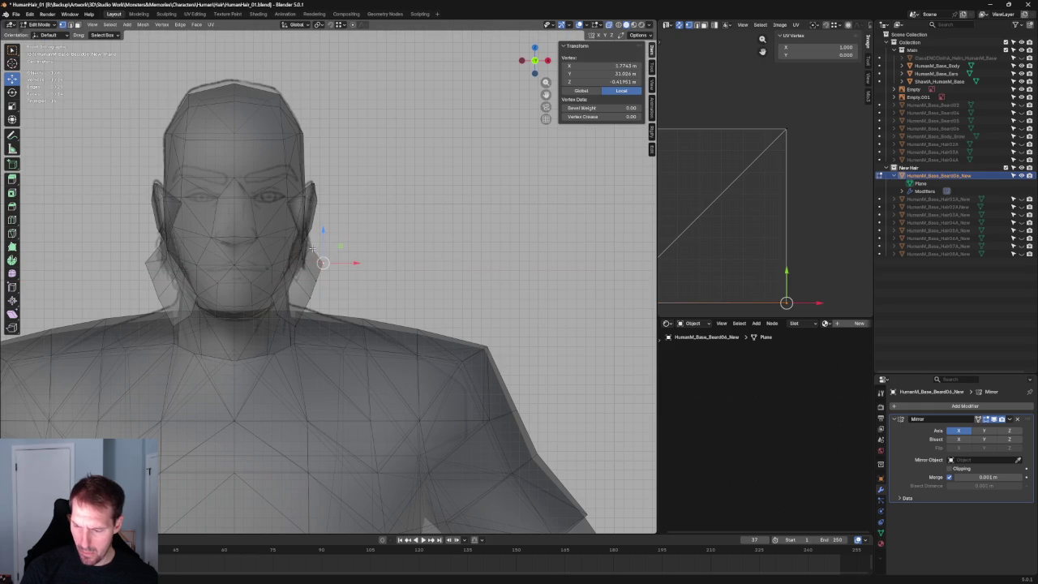
key("alt+a")
In Right view, box-select a jaw vertex and start moving it down the jawline.
key("Home")
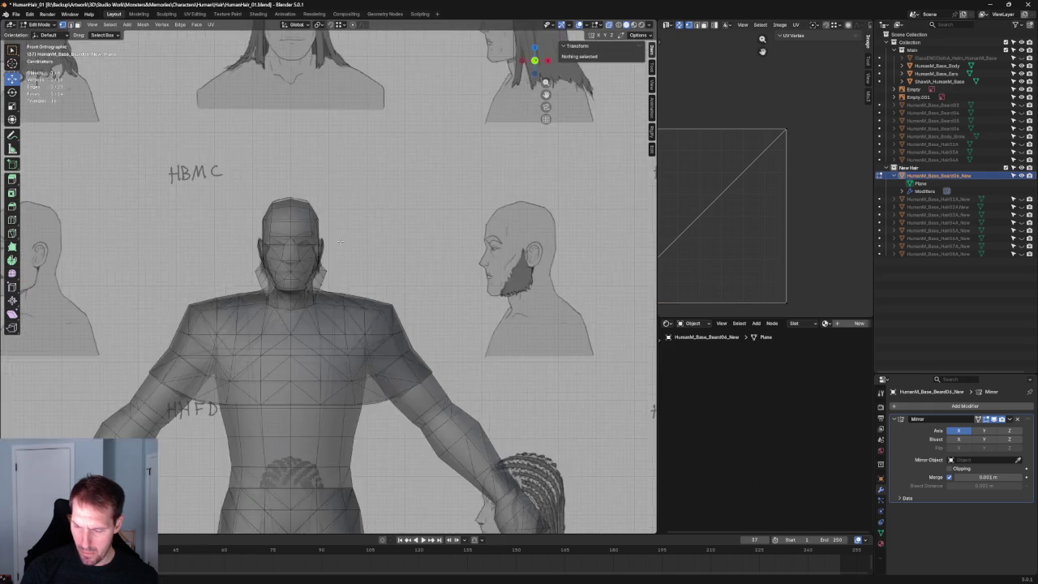
middle_click_drag(339, 248, 277, 211)
key("KP_3")
scroll(414, 262, "up", 5)
mouse_move(422, 258)
left_mouse_down()
mouse_move(326, 293)
mouse_move(369, 304)
left_mouse_up()
key("g")
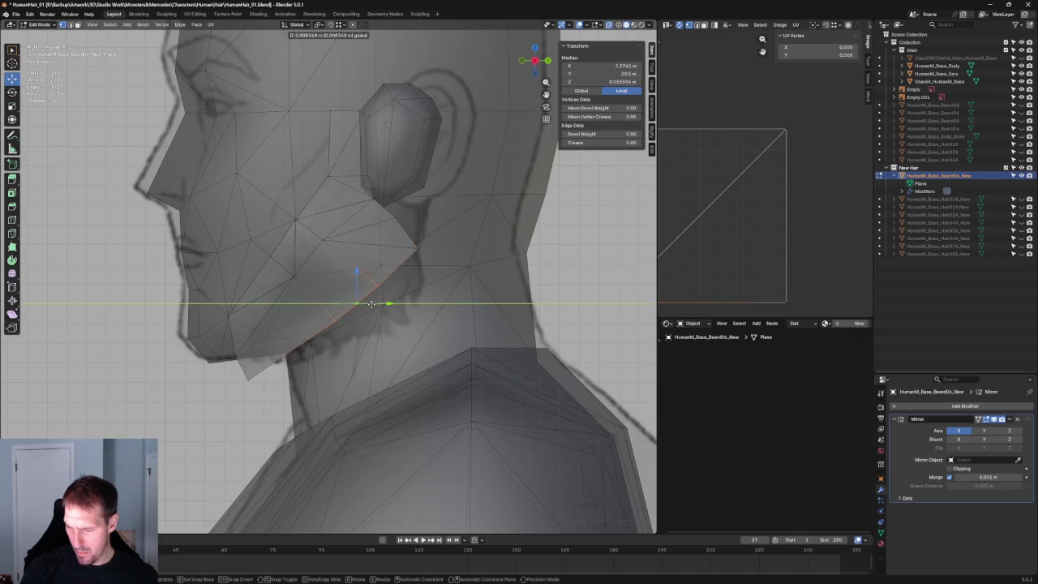
Drag the bottom jaw vertex into place and add its neighbouring jaw vertex.
left_click(249, 379)
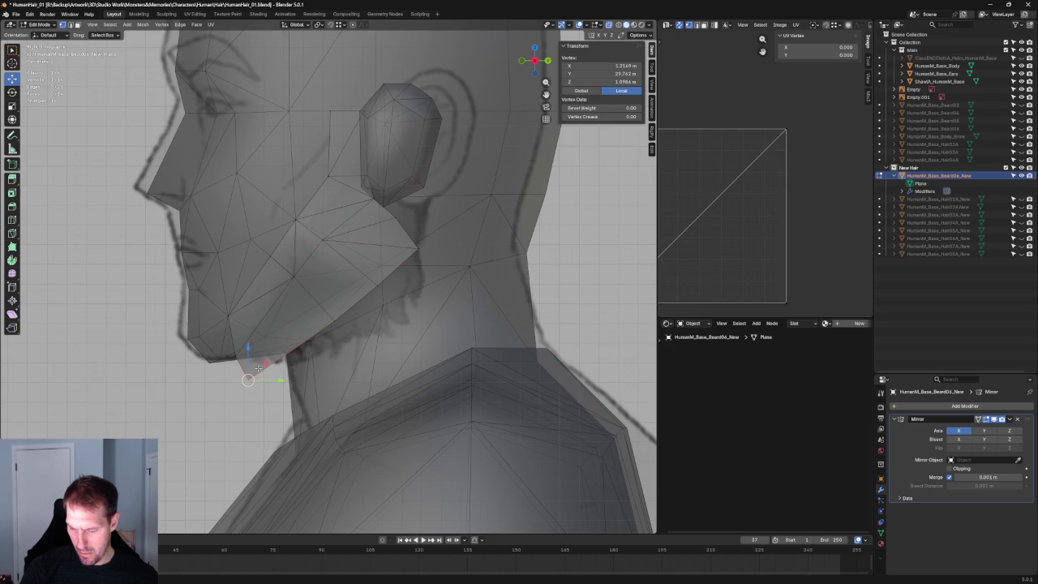
left_click_drag(248, 380, 268, 370)
middle_click_drag(267, 370, 276, 354)
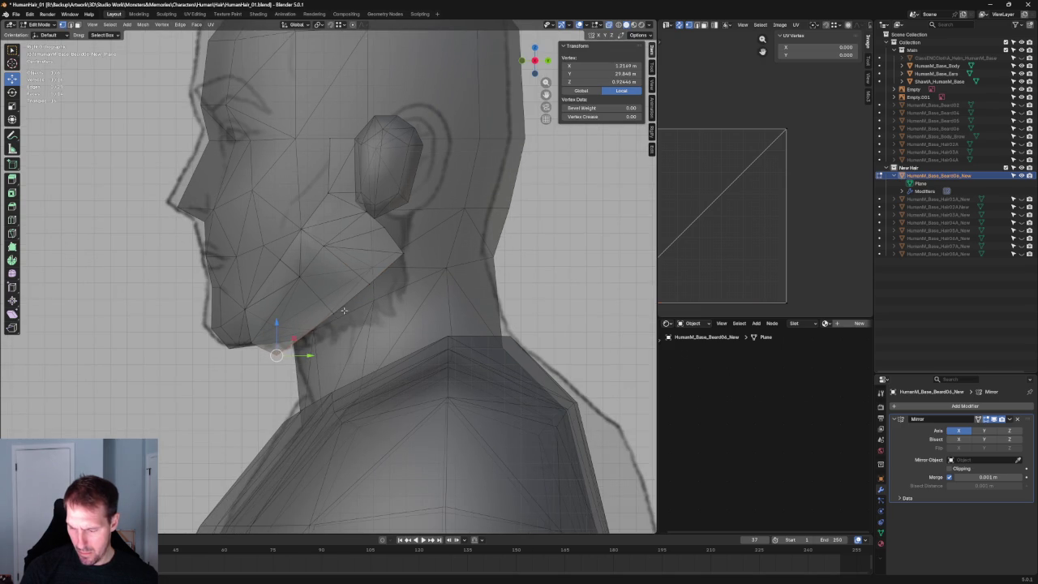
left_click(251, 340, "shift")
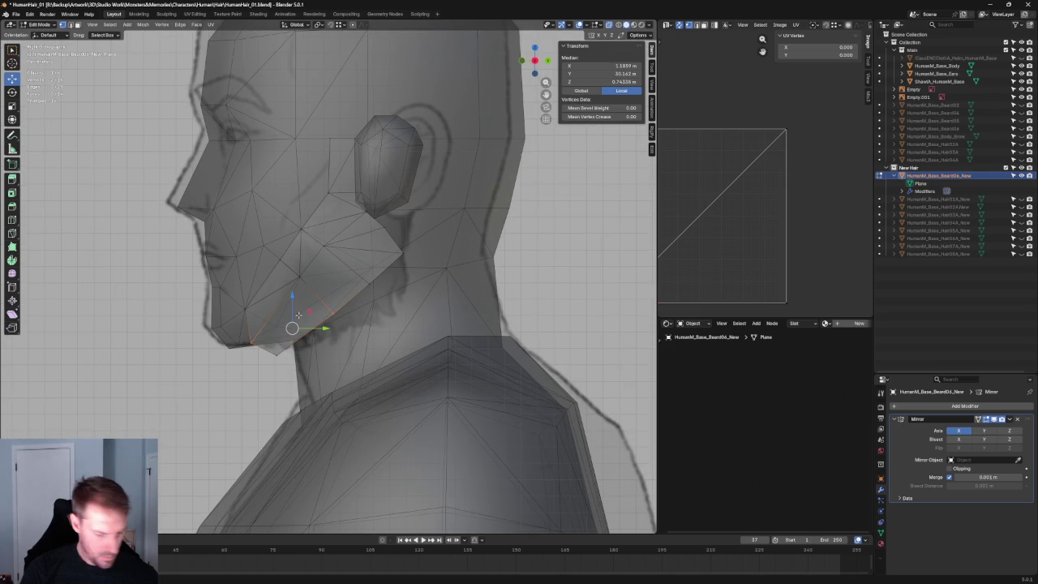
Turn toward the front and select the jaw-corner and chin vertices.
scroll(195, 388, "down", 3)
middle_click_drag(196, 388, 340, 309)
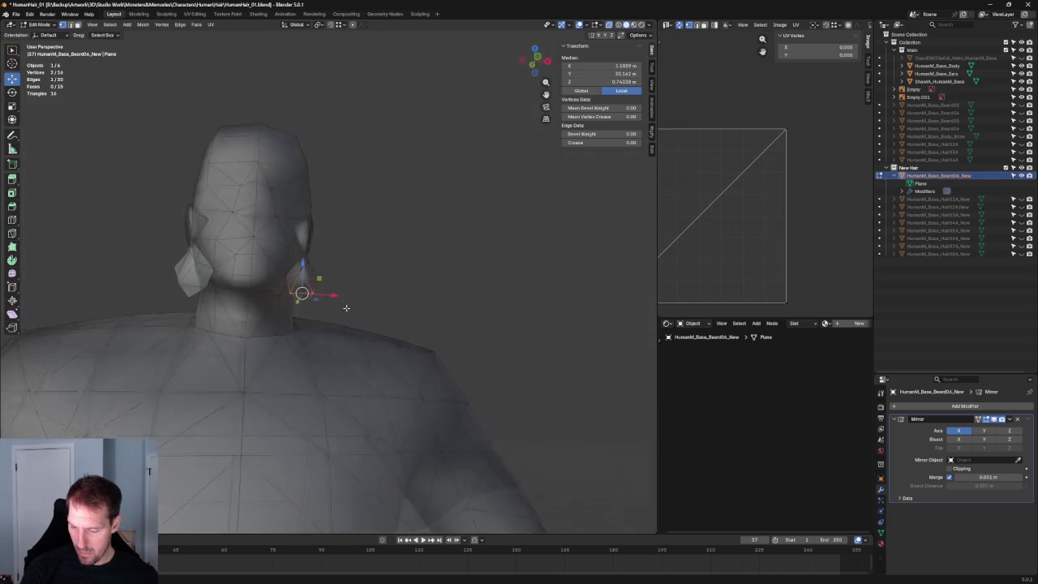
scroll(341, 309, "up", 2)
scroll(341, 309, "up", 4)
left_click(239, 277)
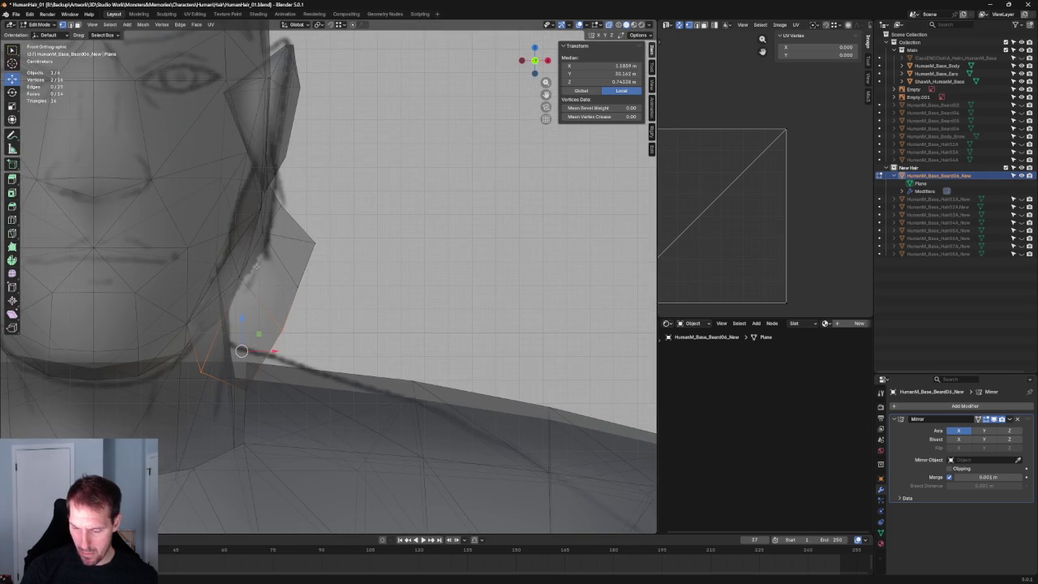
left_click_drag(261, 345, 230, 390)
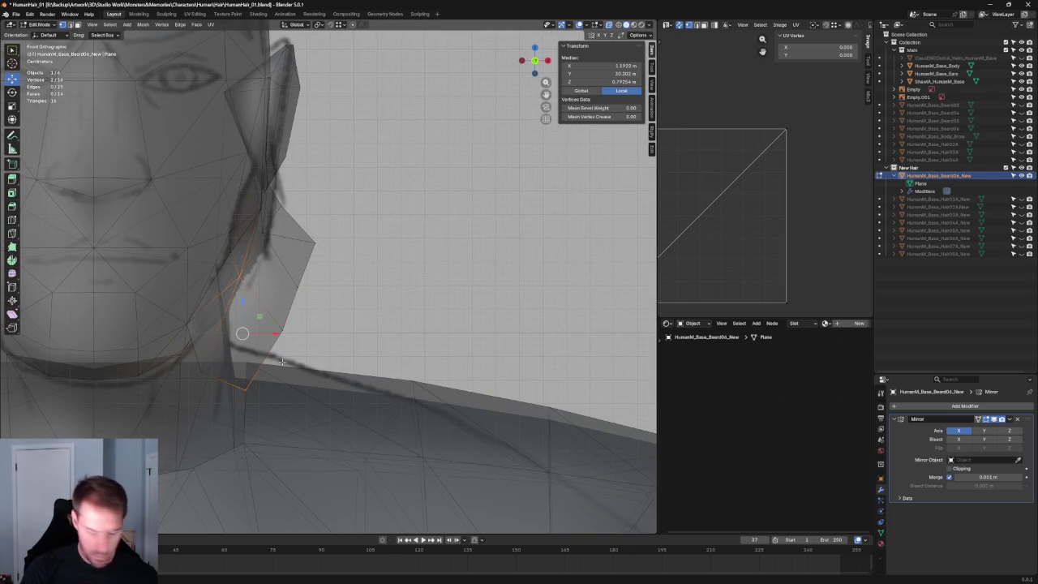
key("alt+a")
In side profile with X-ray, move the card's chin vertex up against the chin.
scroll(320, 306, "down", 3)
mouse_move(320, 306)
middle_mouse_down()
mouse_move(220, 290)
mouse_move(279, 357)
middle_mouse_up()
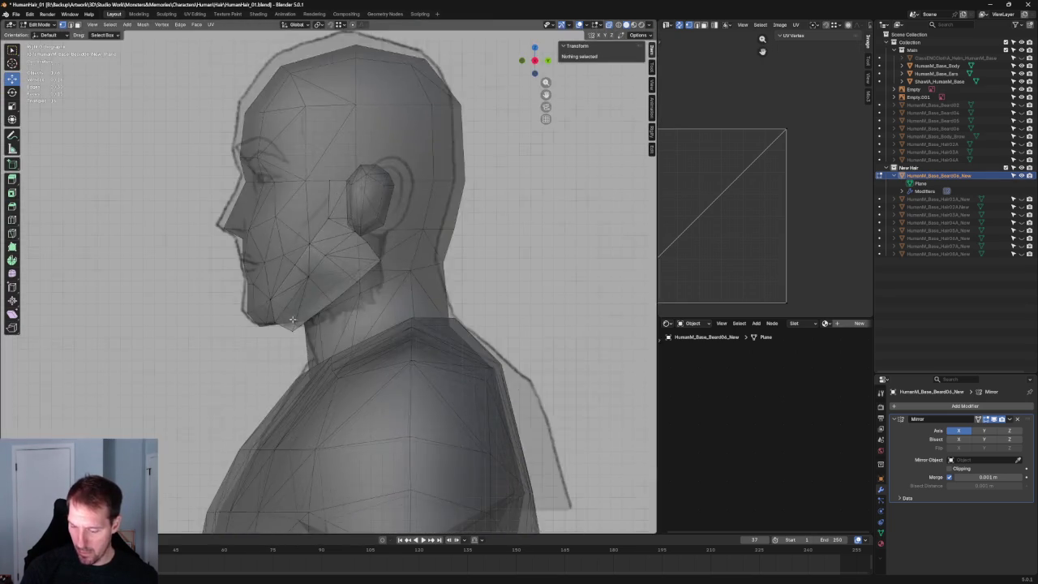
scroll(284, 340, "up", 3)
scroll(233, 419, "up", 3)
key("alt+z")
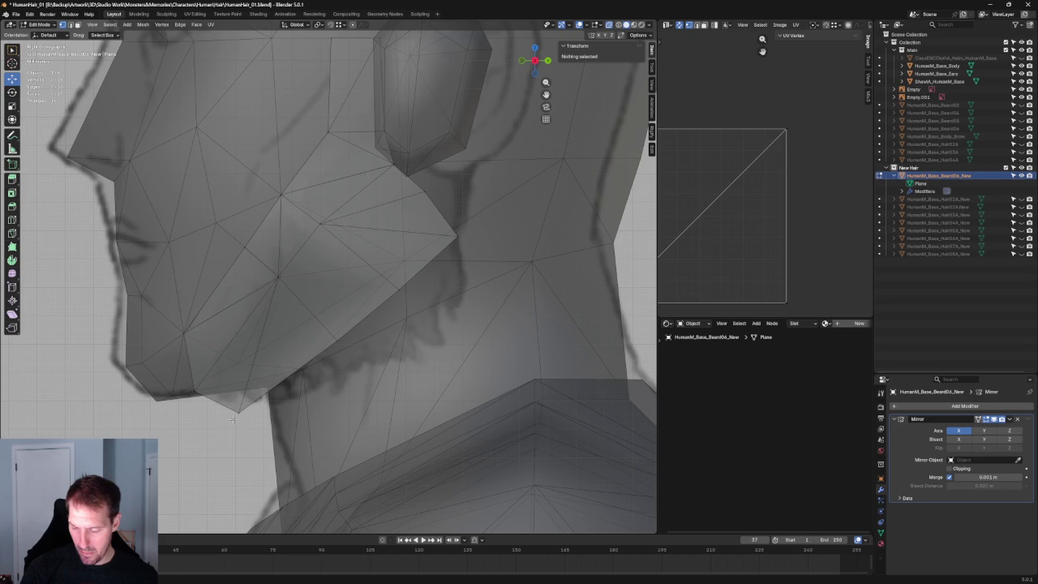
left_click(237, 411)
key("g")
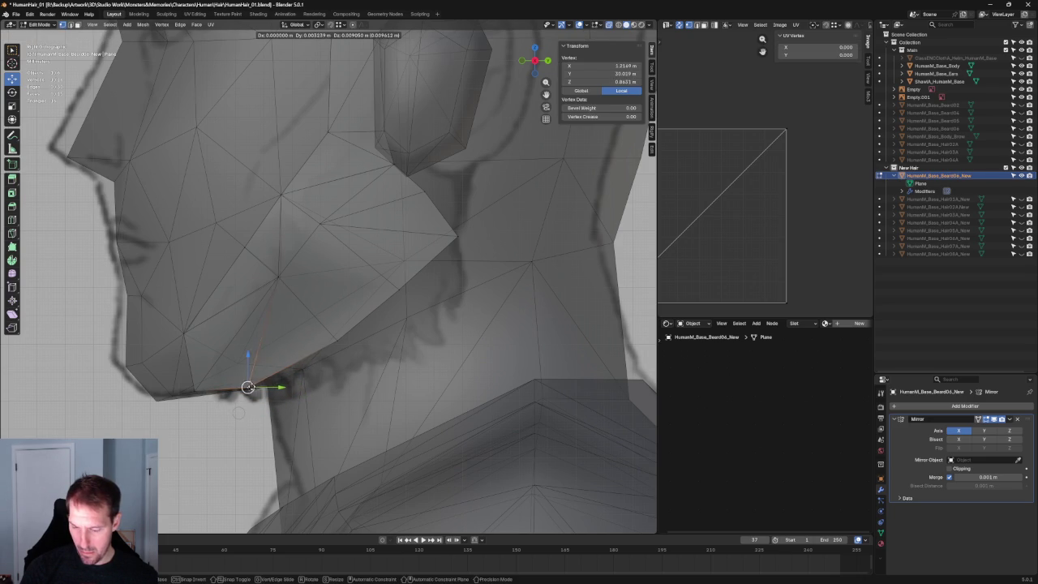
left_click(255, 382)
From the front, shift the two lowest beard vertices along X toward the jaw.
scroll(302, 361, "down", 5)
mouse_move(355, 324)
middle_mouse_down()
mouse_move(489, 308)
mouse_move(421, 330)
middle_mouse_up()
key("alt+a")
key("alt+z")
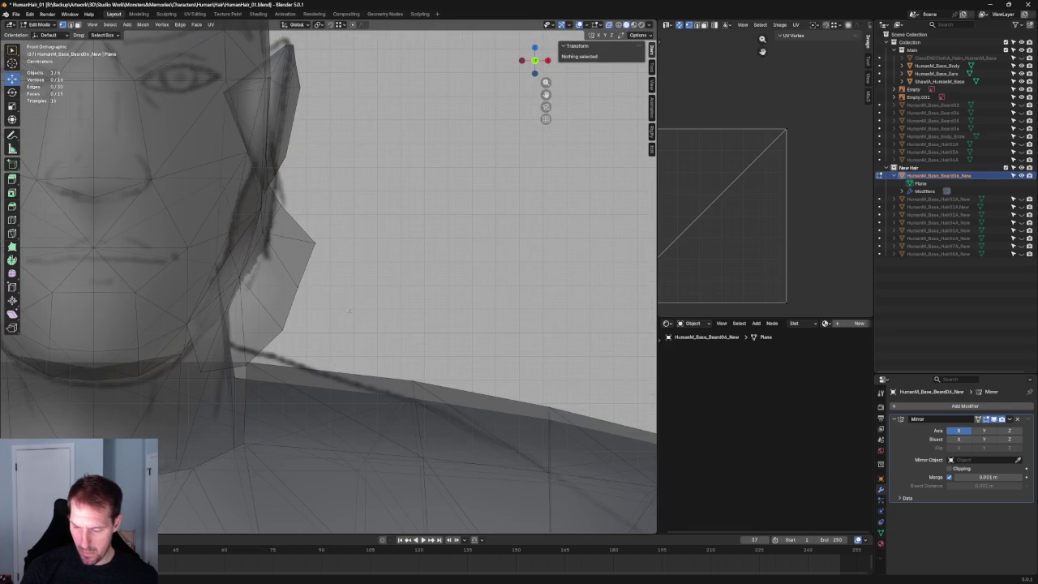
left_click_drag(268, 351, 243, 341)
key("g")
key("x")
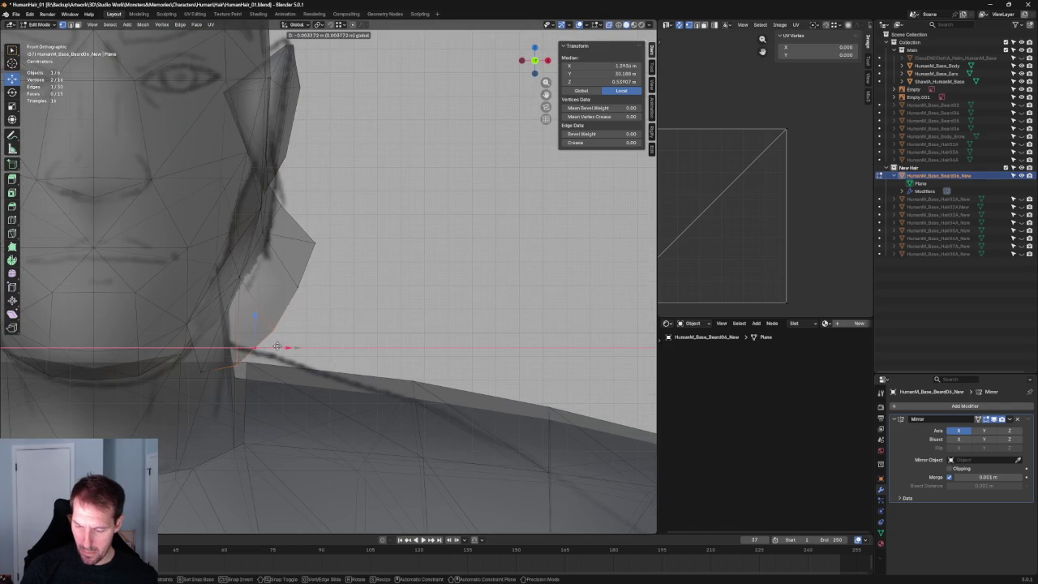
left_click(277, 346)
key("alt+a")
scroll(406, 256, "down", 5)
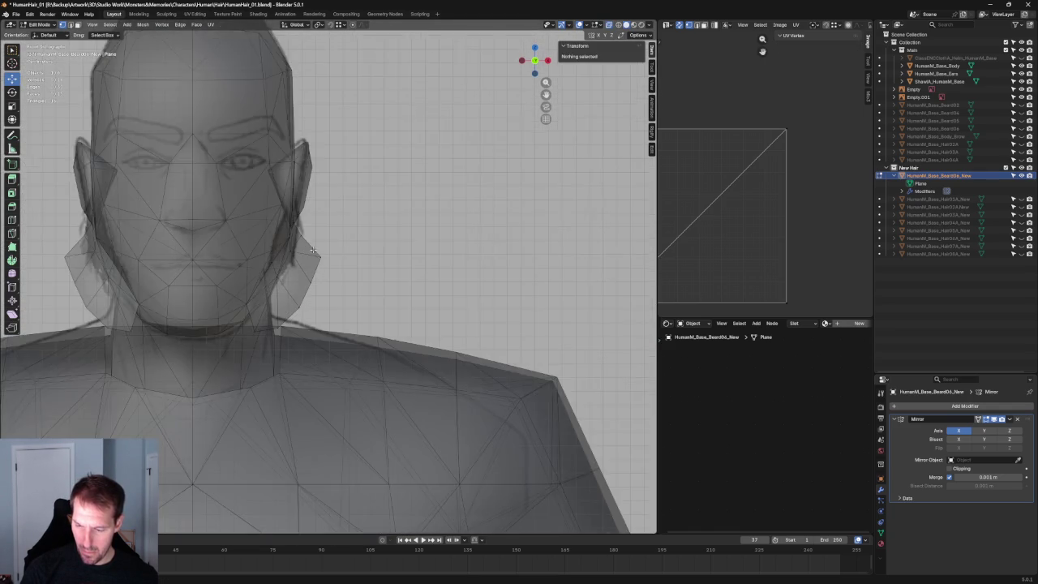
scroll(406, 256, "down", 2)
scroll(406, 257, "down", 6)
key("shift+alt+z")
key("shift+alt+z")
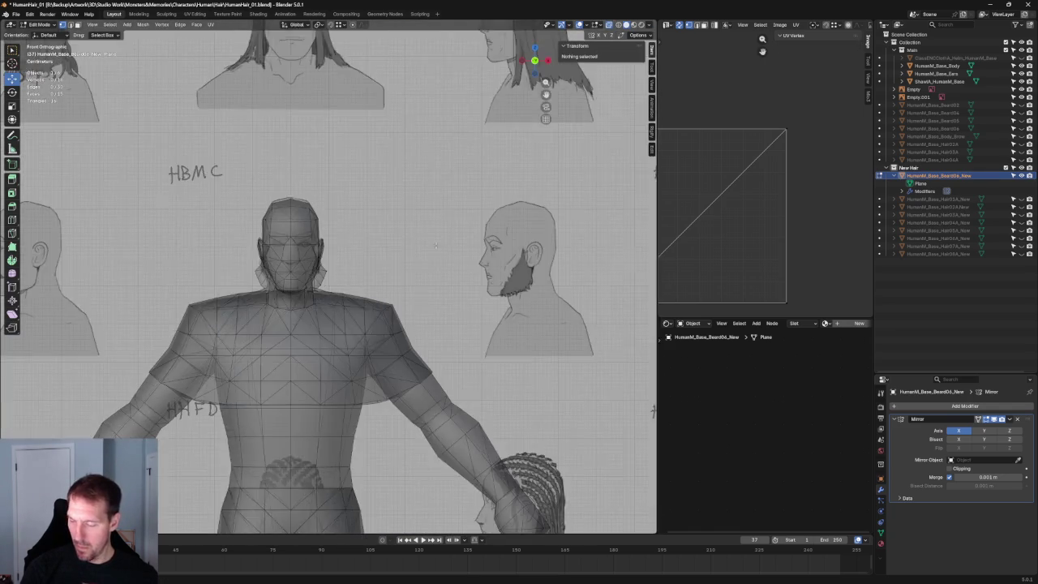
scroll(434, 253, "up", 1)
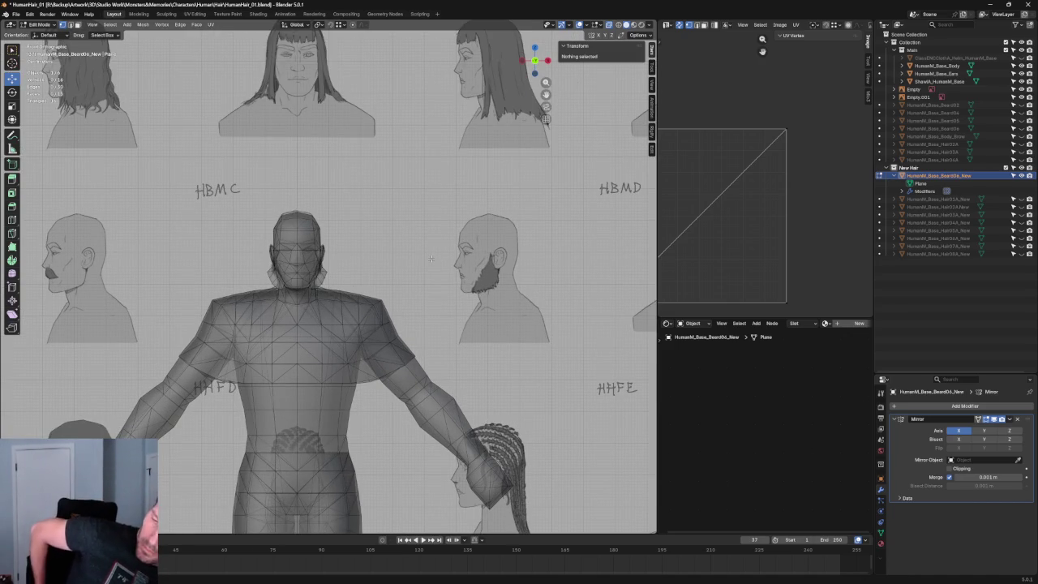
In Object Mode, slide the reference image empty Empty.001 sideways along X.
key("Tab")
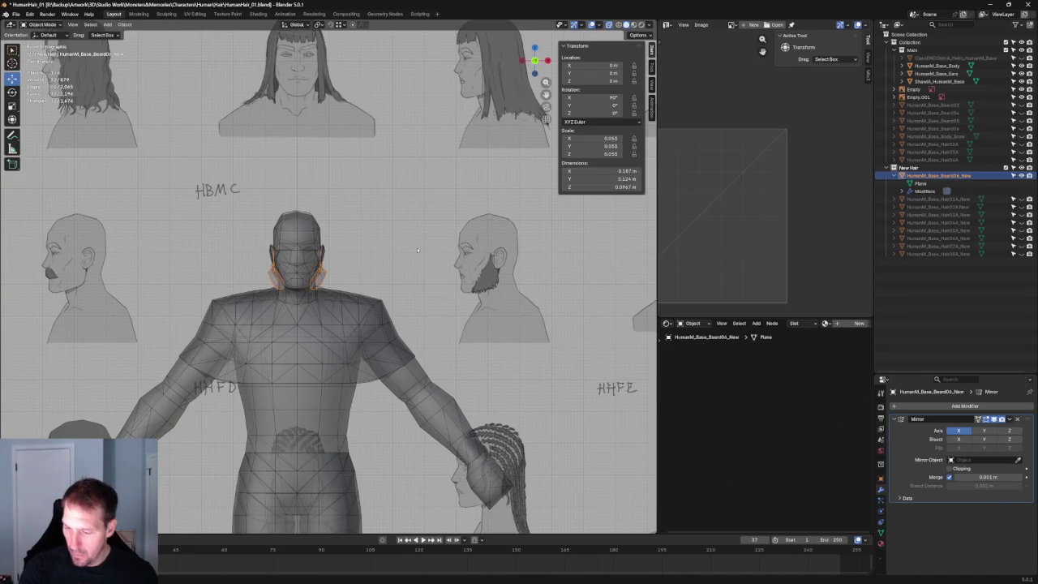
scroll(399, 259, "down", 5)
scroll(399, 259, "down", 1)
left_click(421, 286)
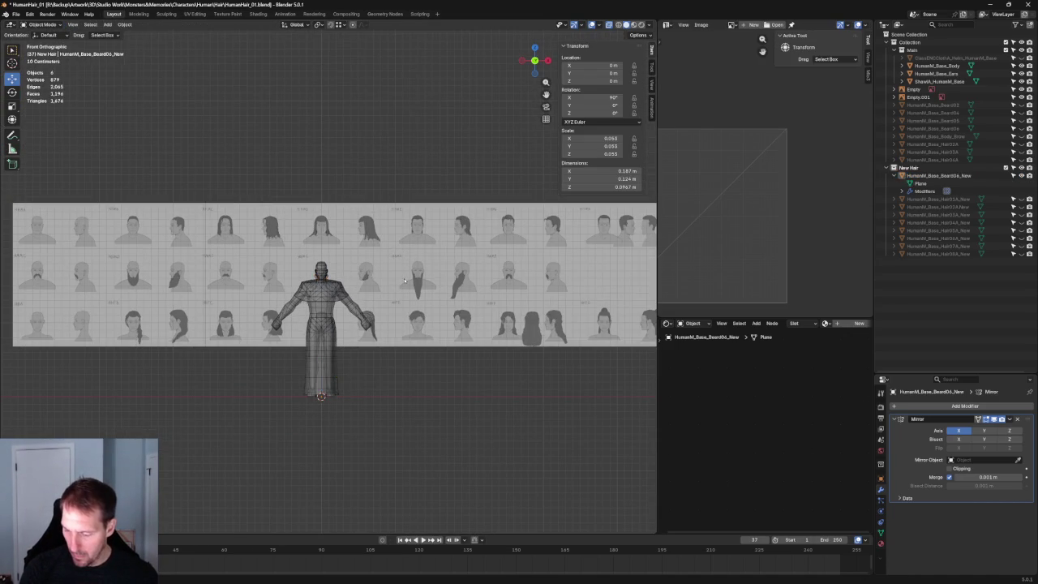
scroll(421, 286, "up", 2)
scroll(421, 287, "down", 4, "ctrl")
key("g")
key("x")
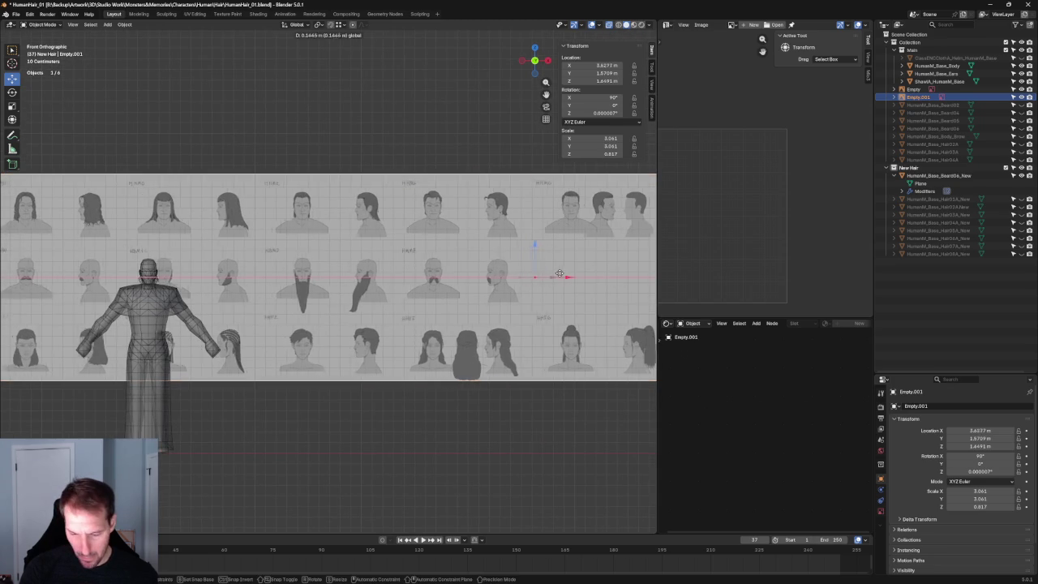
left_click(560, 274)
scroll(146, 275, "up", 10)
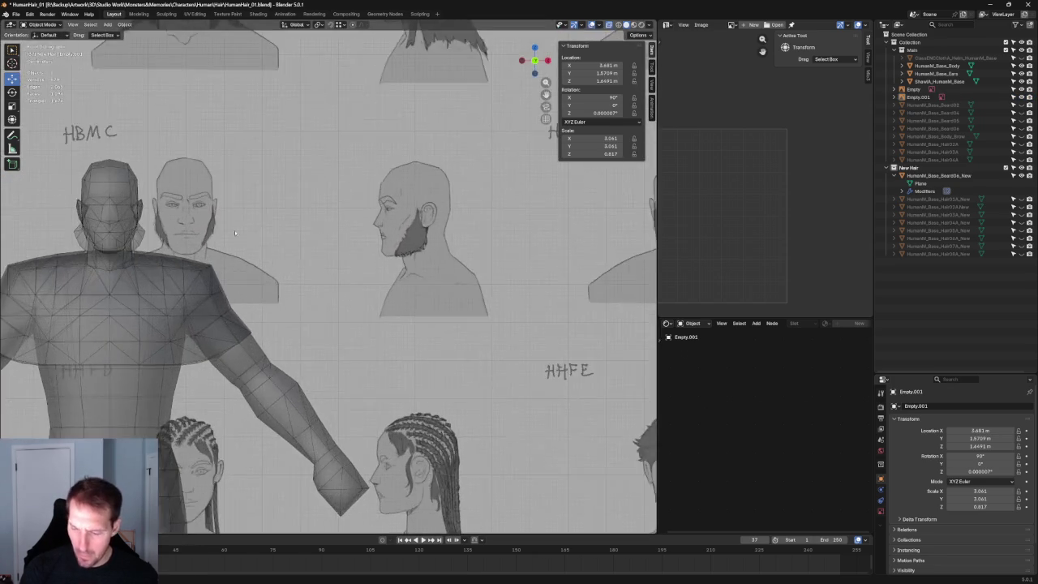
scroll(301, 240, "up", 3)
Enter Edit Mode on the beard card and move an edge vertex inward along X.
left_click(259, 262)
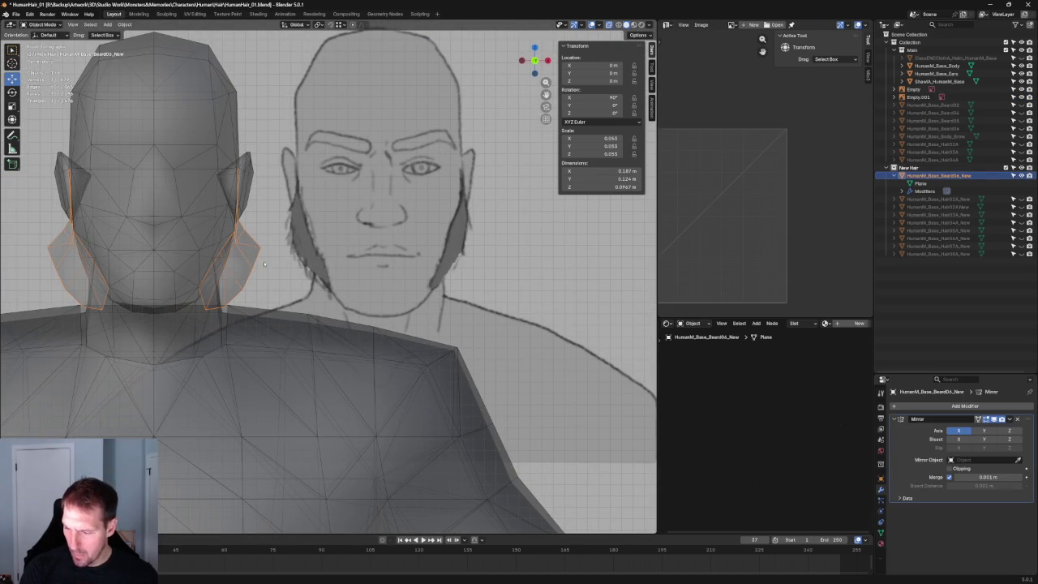
key("Tab")
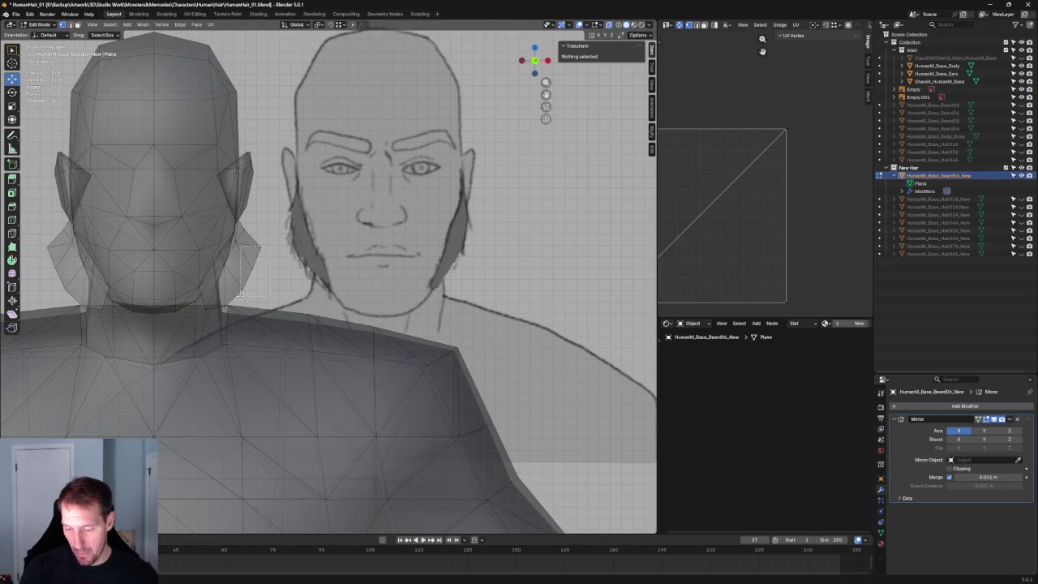
left_click_drag(240, 295, 280, 242)
key("g")
key("x")
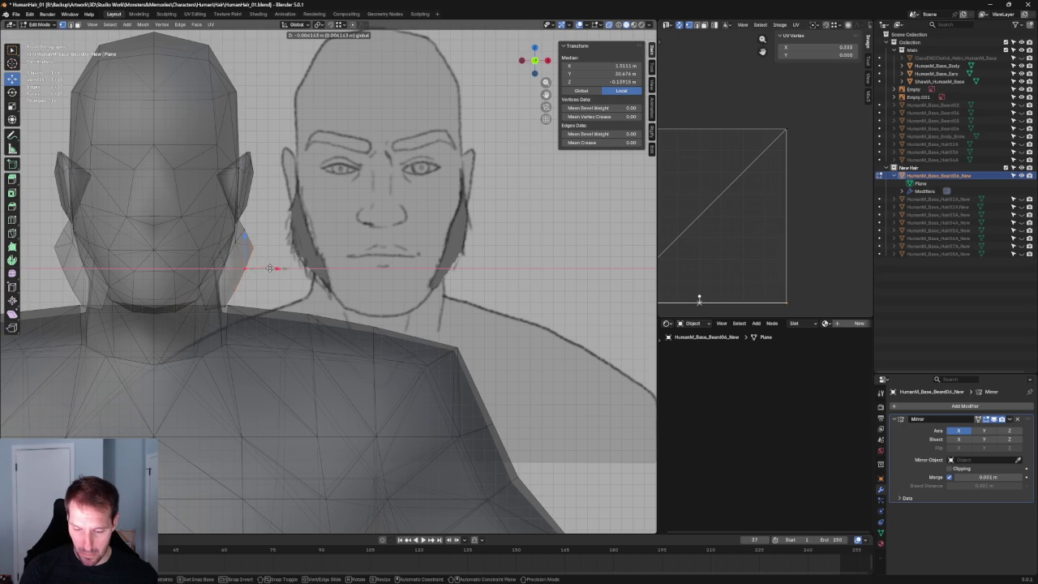
left_click(249, 308)
Pull the vertex near the chin inward along X to match the front sketch.
left_click(225, 307)
key("g")
key("x")
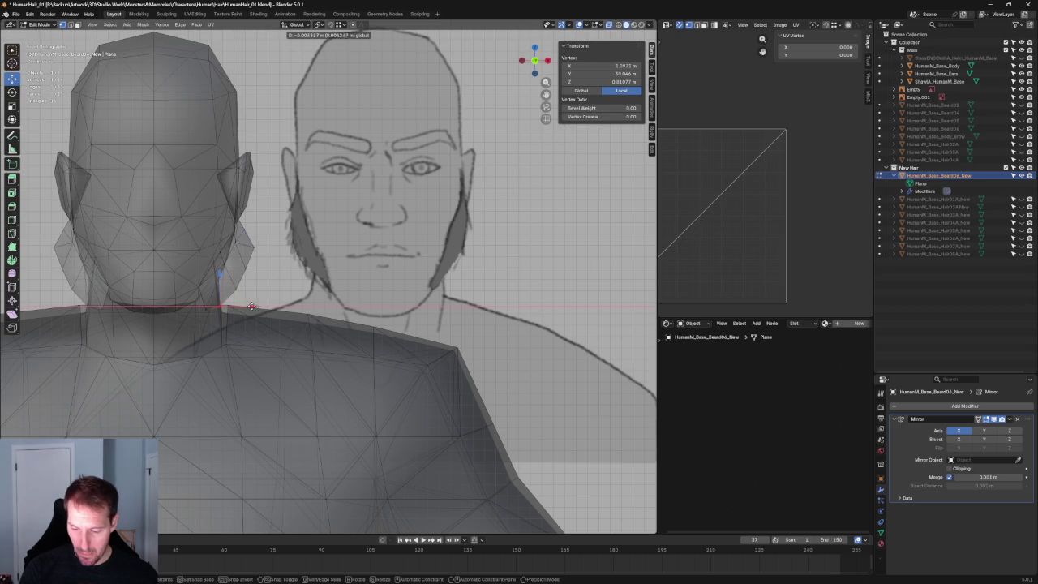
left_click(251, 306)
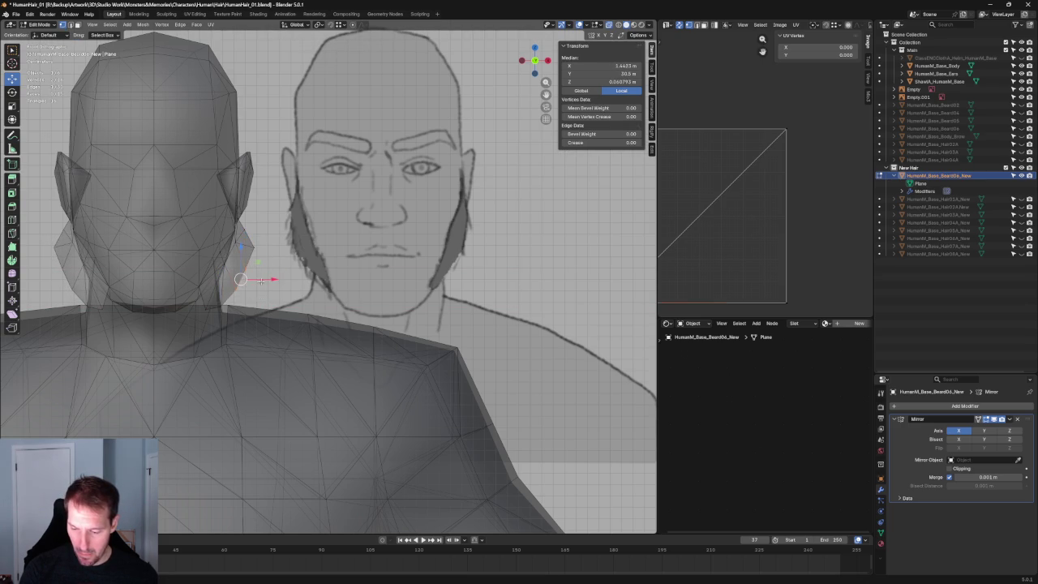
scroll(290, 280, "down", 6)
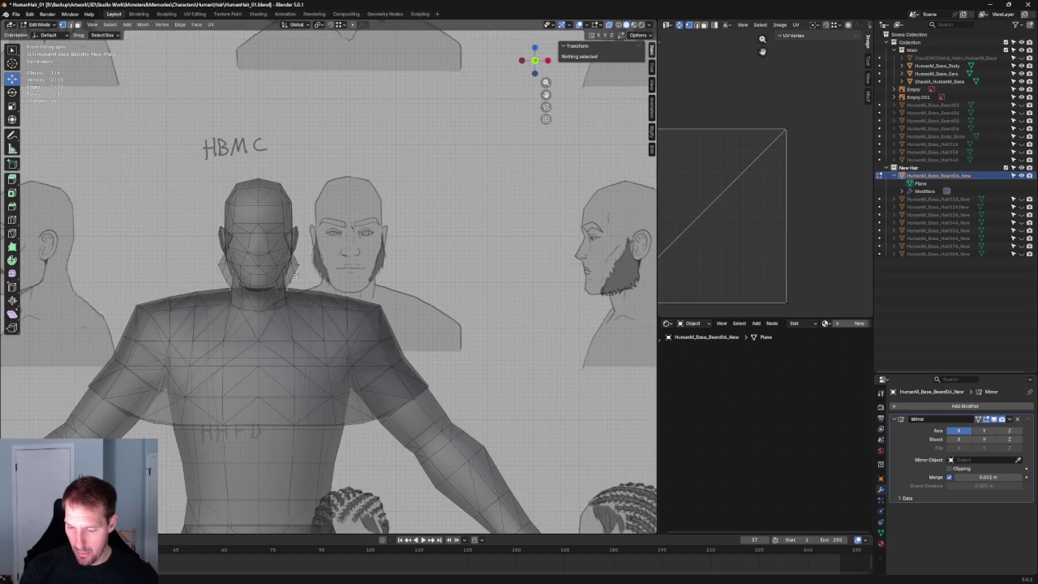
scroll(331, 255, "up", 2)
scroll(324, 257, "up", 2)
scroll(317, 259, "up", 2)
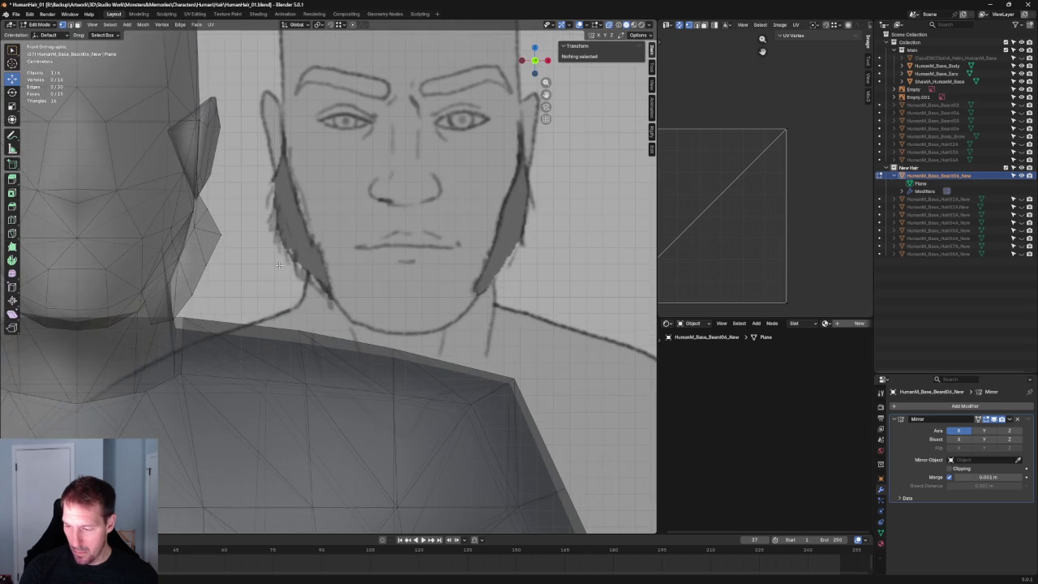
scroll(278, 268, "down", 3)
key("z")
left_click(359, 265)
Nudge a cheek vertex of the beard card into a new position.
scroll(359, 265, "up", 5)
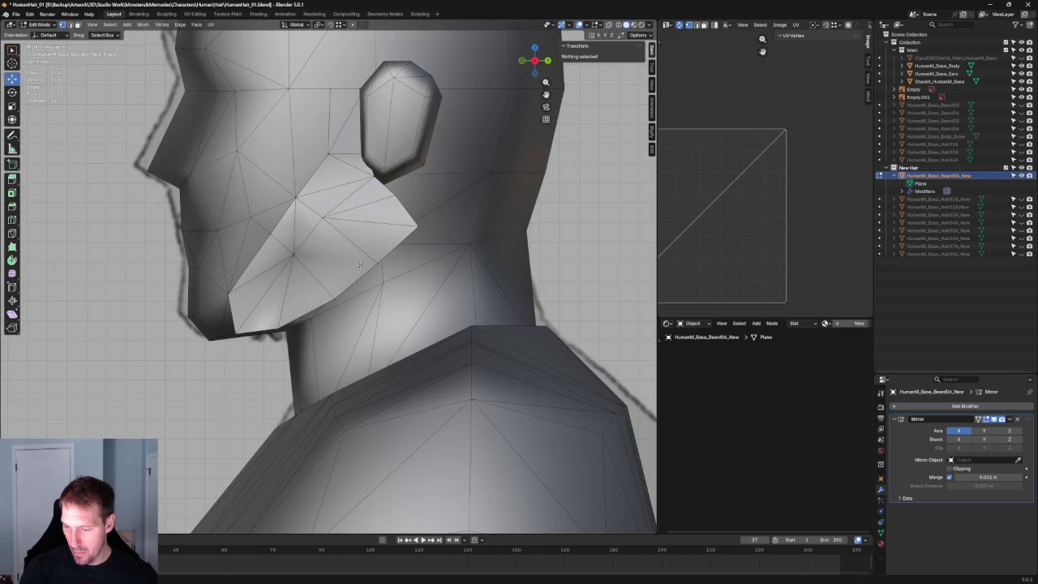
left_click(322, 219)
key("g")
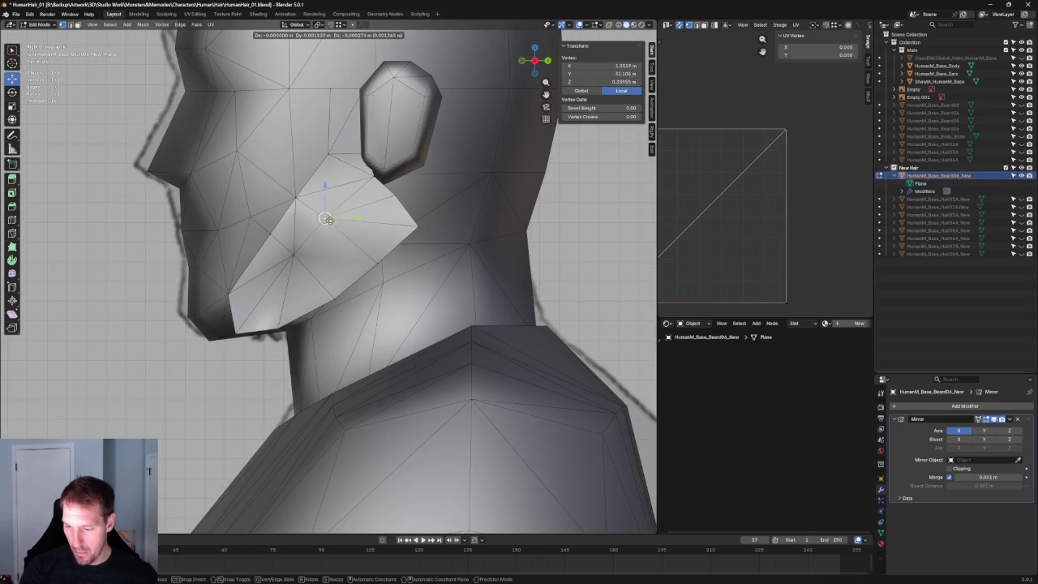
left_click(328, 221)
With X-ray on, lower the card's jaw vertex and refine its position twice.
key("alt+a")
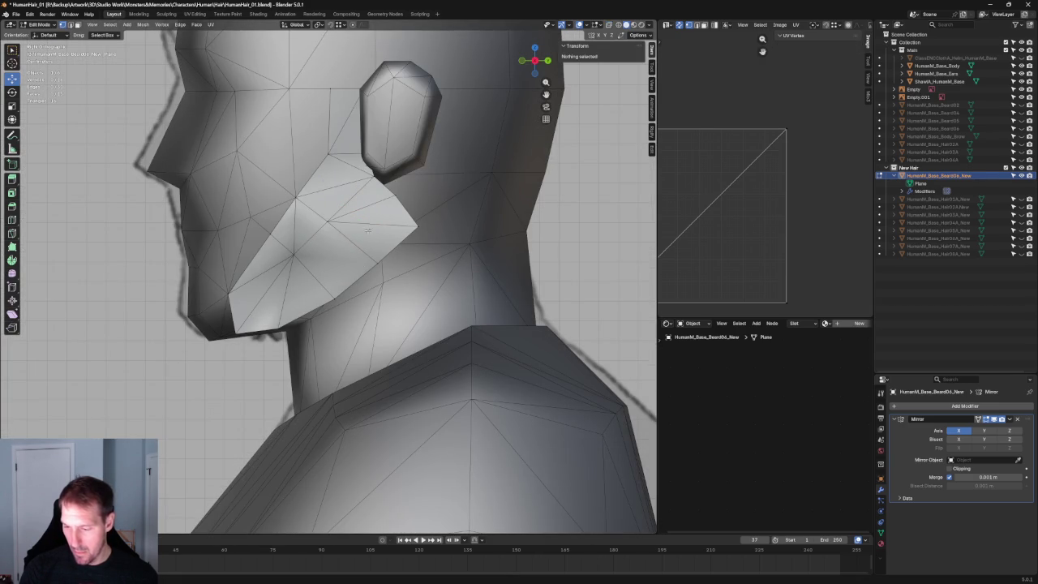
key("alt+z")
left_click(378, 272)
key("g")
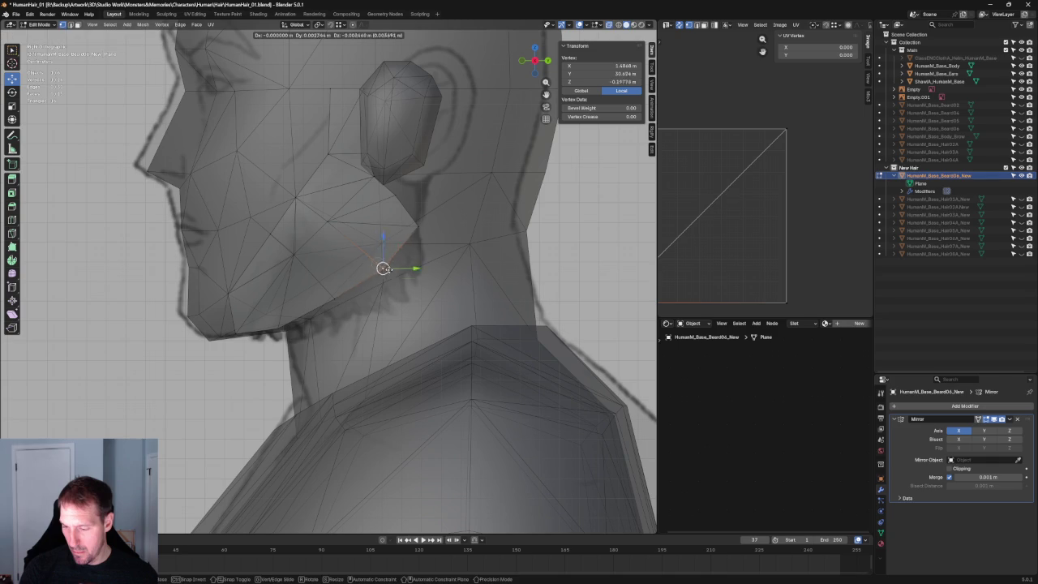
left_click(394, 284)
key("g")
left_click(400, 267)
key("g")
left_click(401, 266)
Pull the vertex below the ear up to sit just under the ear, checking it against the sketch.
left_click(418, 227)
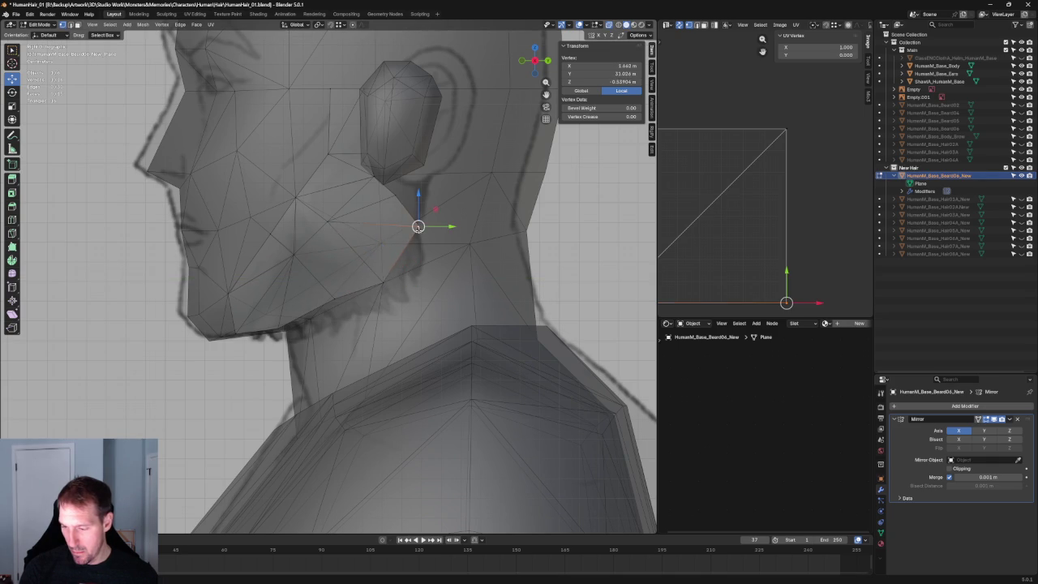
key("g")
right_click(428, 260)
left_click_drag(419, 227, 374, 176)
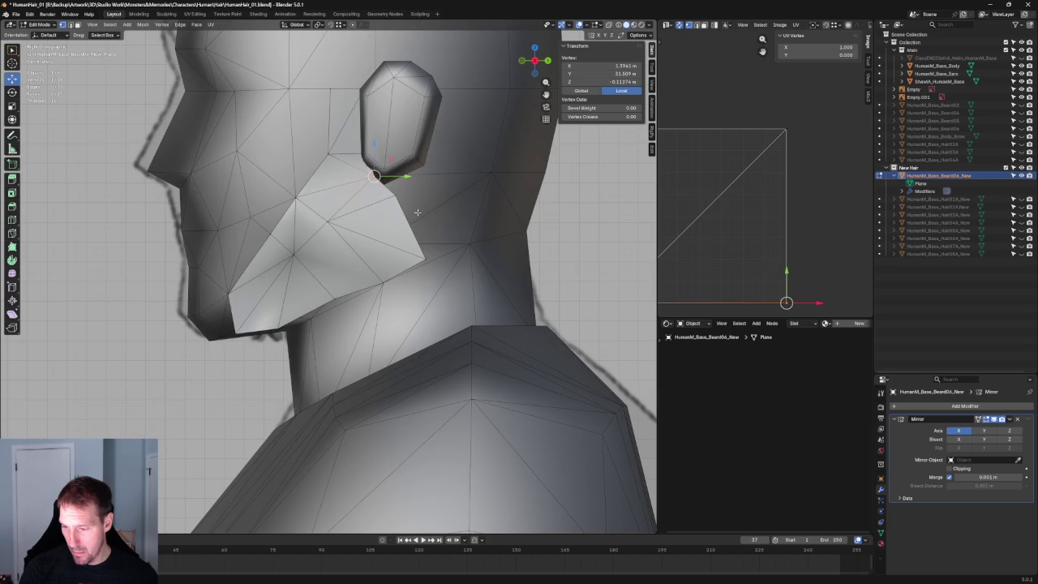
scroll(436, 154, "up", 2)
key("alt+z")
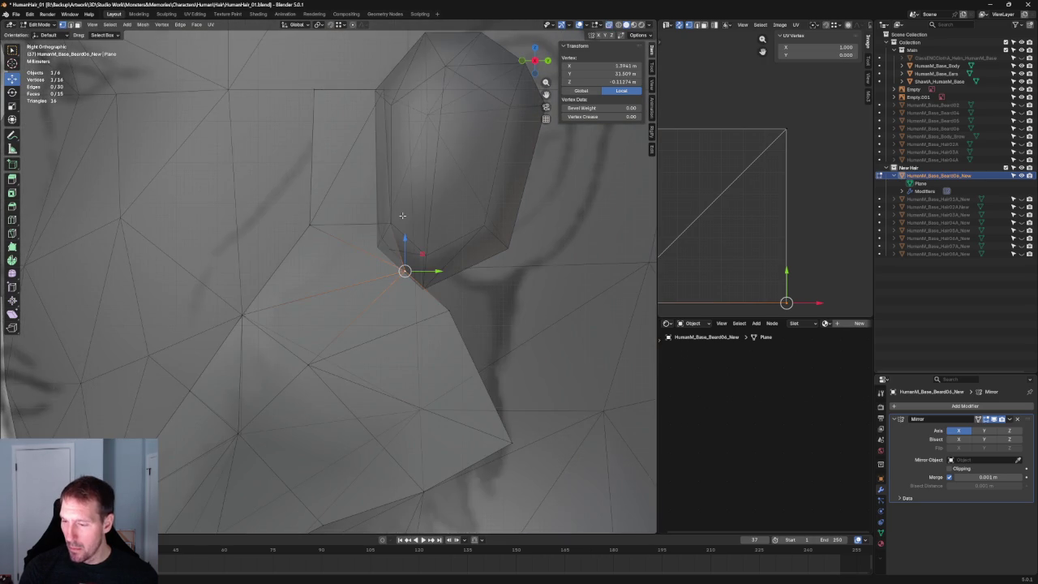
scroll(402, 211, "down", 3)
key("alt+z")
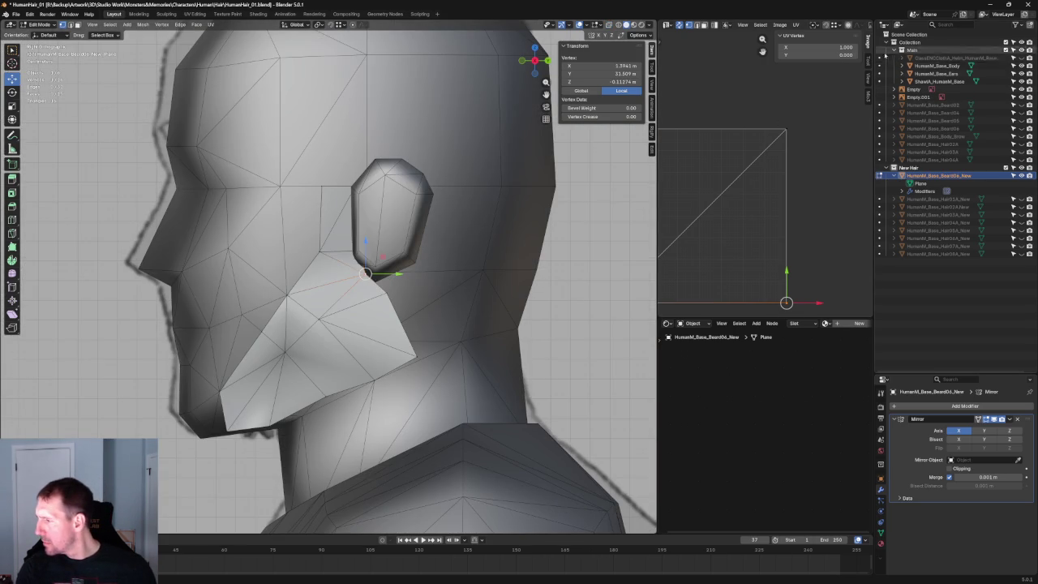
Hide HumanM_Base_Ears and shift the card's top edge beside the ear along X.
left_click(1021, 74)
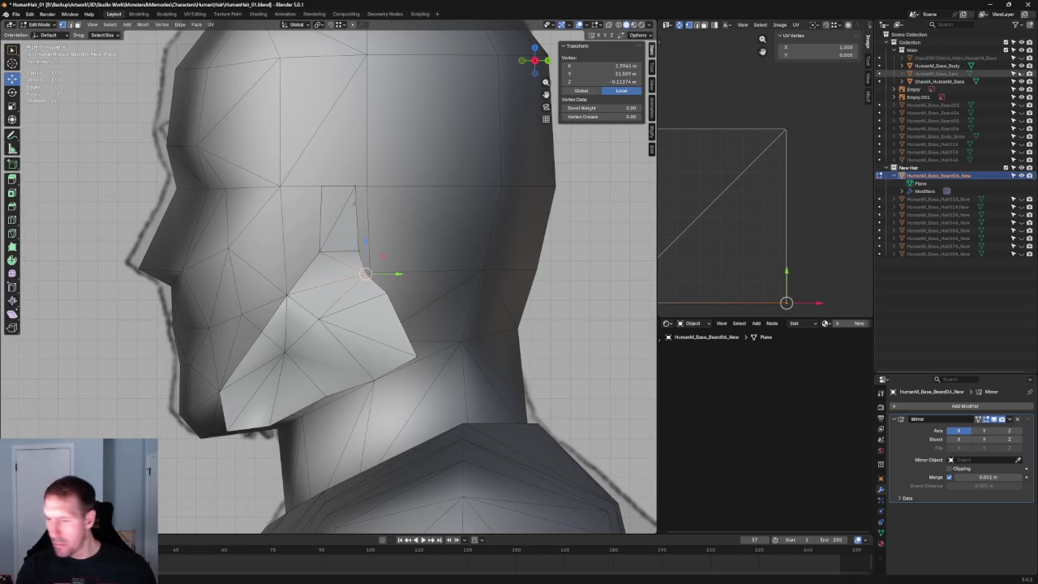
left_click_drag(351, 258, 347, 266)
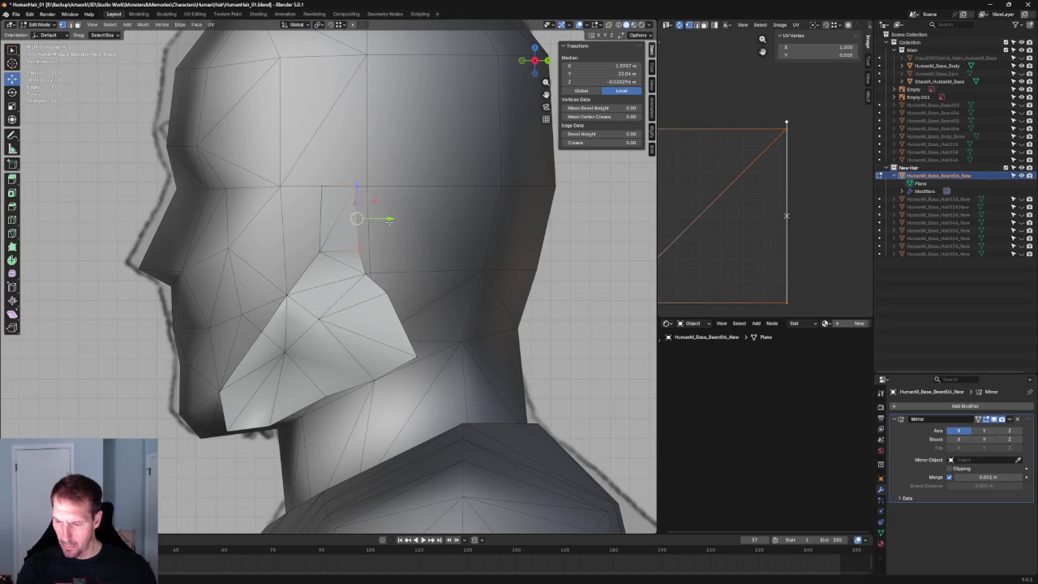
key("g")
left_click(378, 186)
key("KP_1")
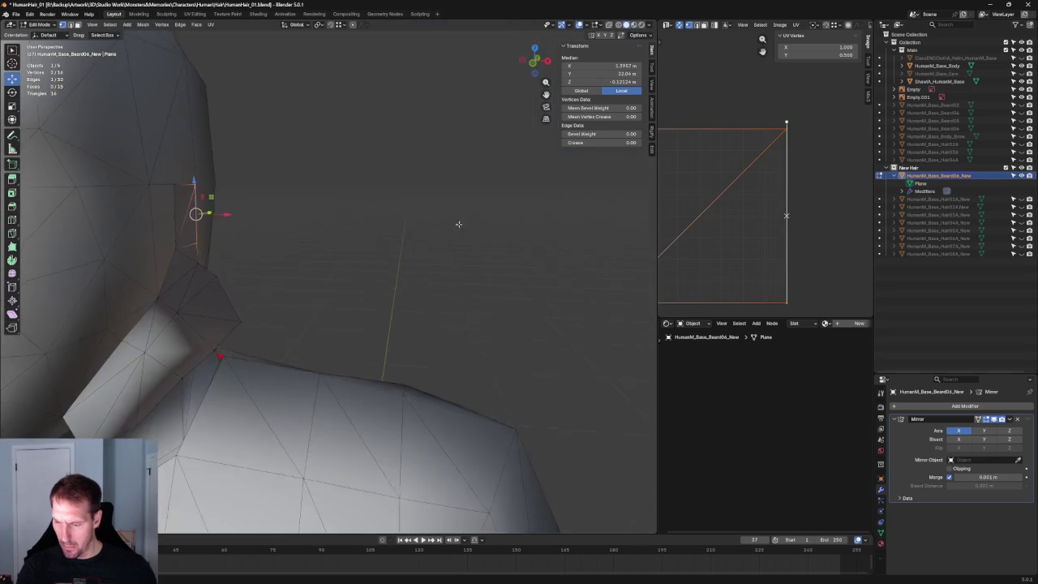
key("g")
key("x")
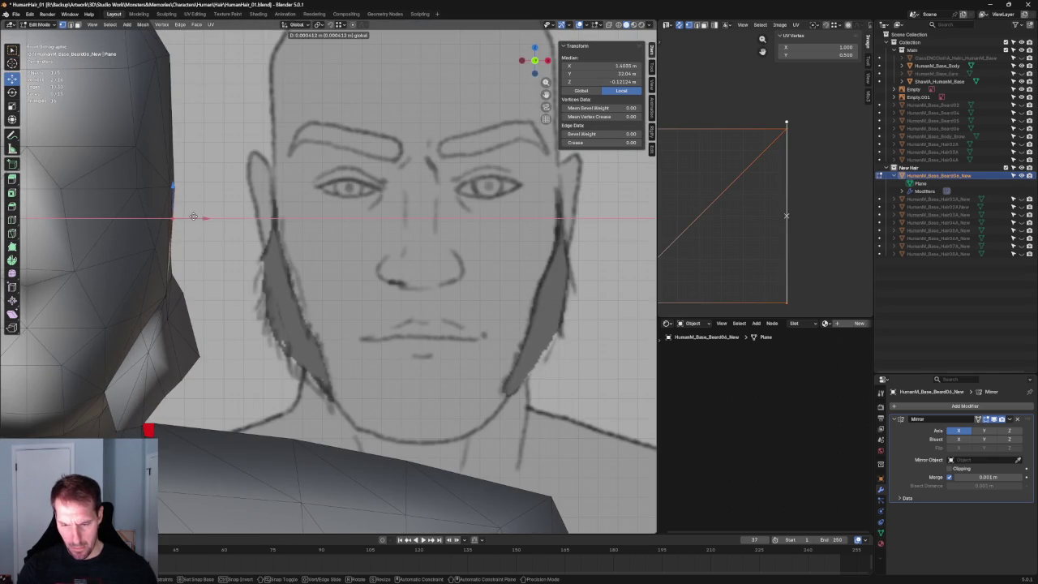
left_click(193, 217)
Move the ear-side vertex along Y so the vertices by the ear sit at X 1.6009 m, Z -0.12124 m.
middle_click_drag(193, 216, 339, 225)
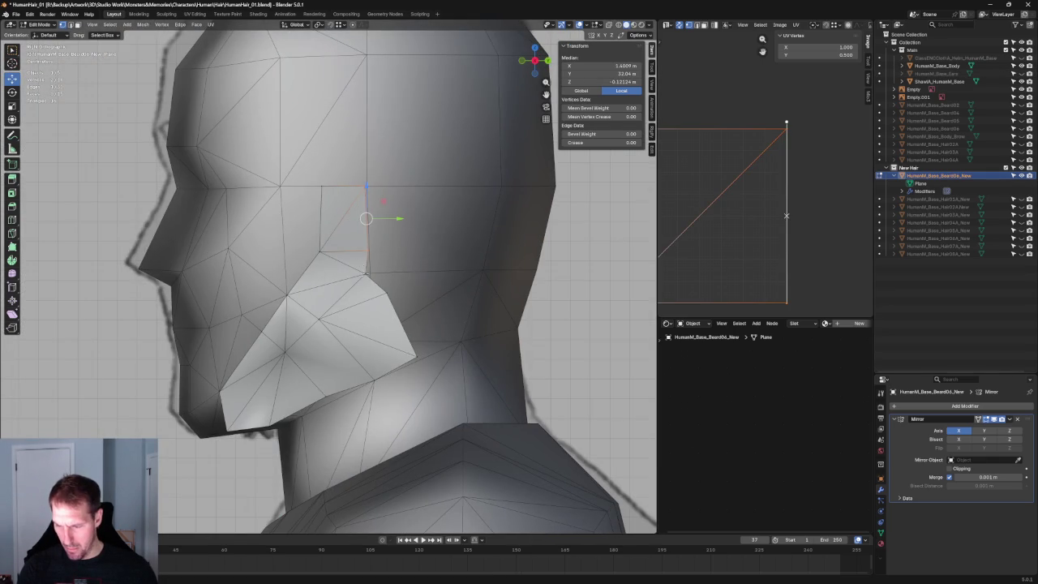
left_click(364, 270)
key("g")
key("y")
left_click(395, 273)
key("alt+a")
scroll(406, 270, "down", 3)
scroll(430, 269, "up", 3)
scroll(451, 268, "up", 4)
key("grave")
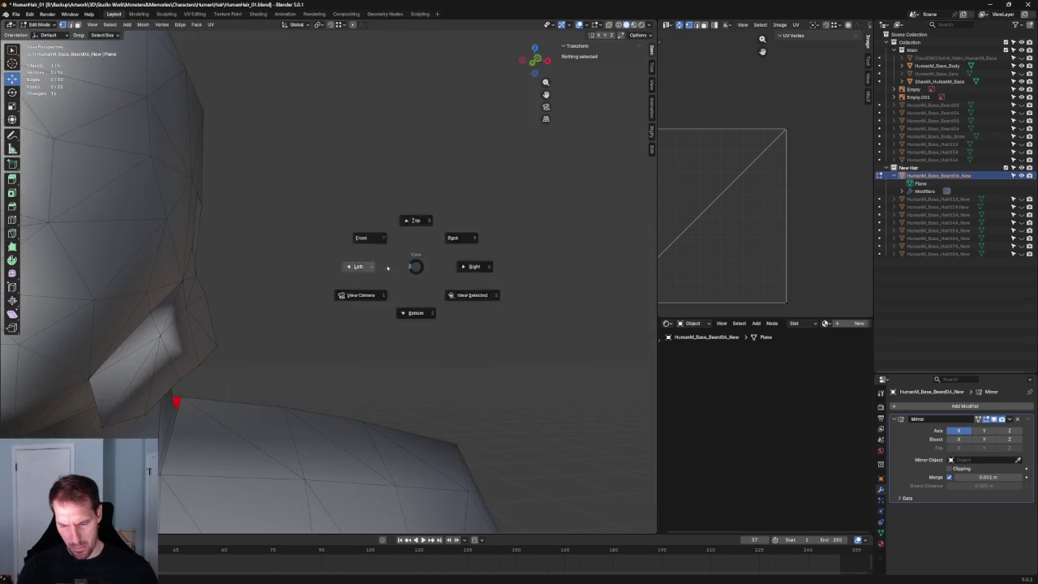
In front orthographic view, shift a jaw-edge vertex along X, then move it slightly lower.
scroll(54, 278, "up", 2)
scroll(55, 278, "up", 2)
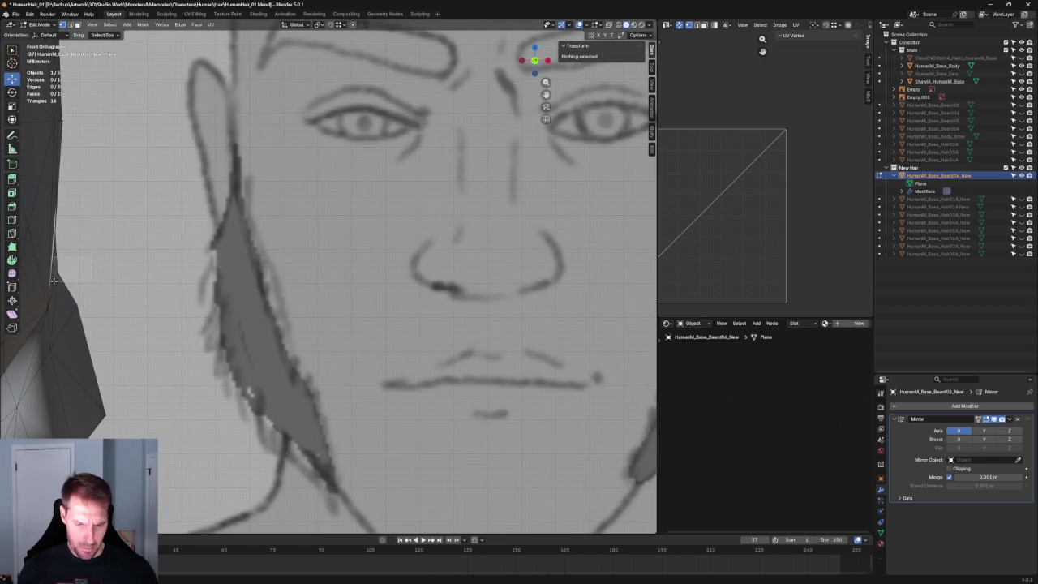
left_click(62, 275)
key("g")
key("x")
left_click(94, 275)
middle_click_drag(84, 291, 223, 250, "shift")
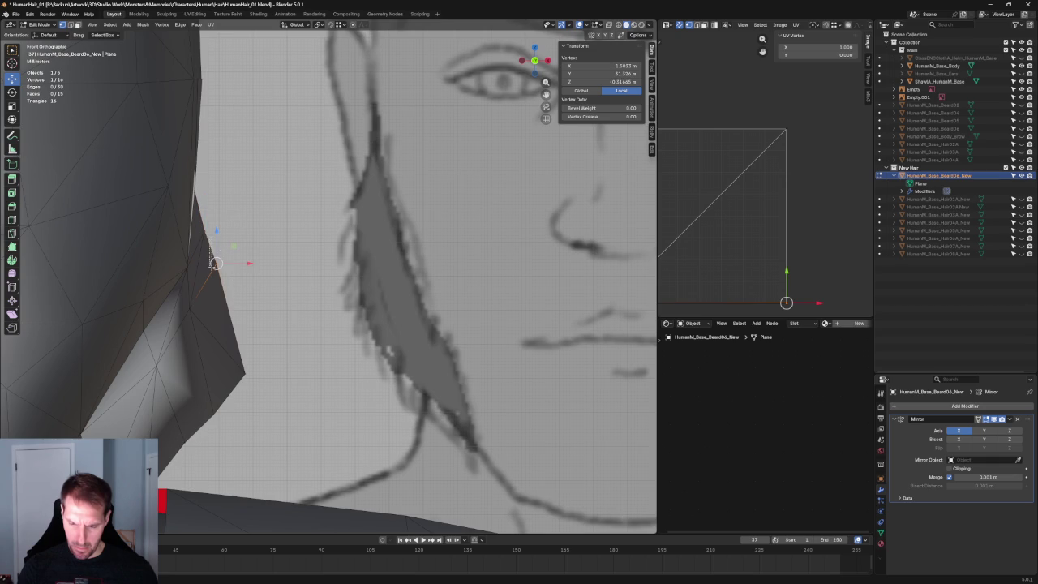
key("g")
left_click(203, 306)
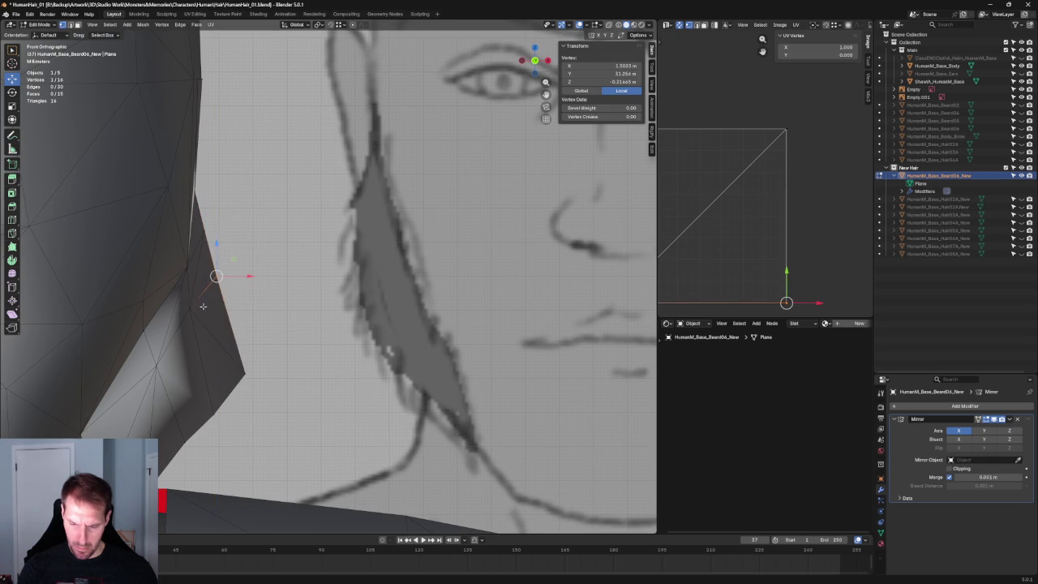
scroll(203, 306, "down", 5)
scroll(353, 258, "down", 5)
scroll(353, 258, "down", 3)
Turn on X-ray over the sketch and nudge a lower-jaw vertex to match it.
key("alt+a")
scroll(320, 246, "up", 4)
scroll(320, 246, "up", 4)
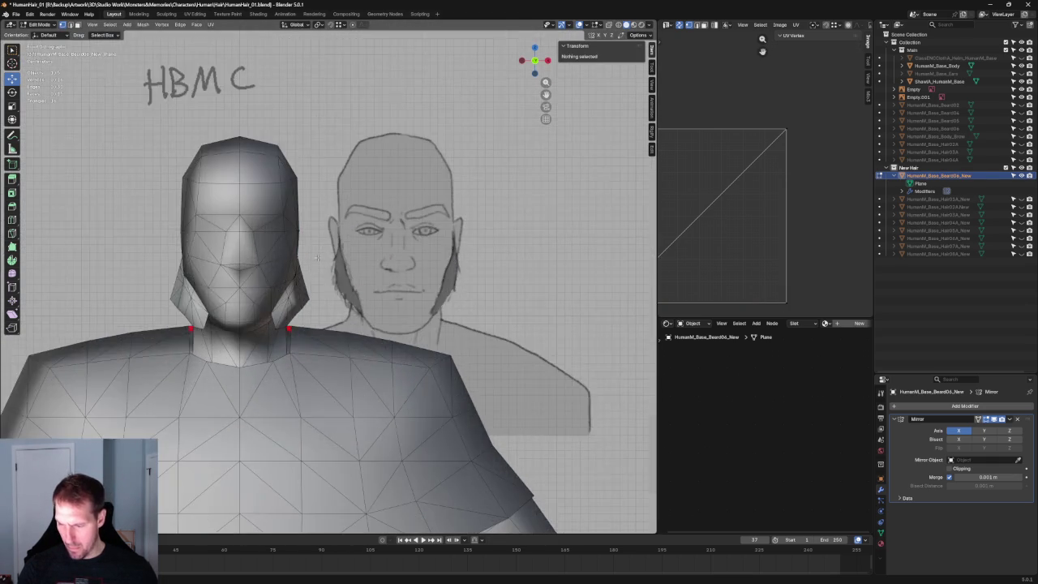
key("alt+z")
scroll(321, 244, "up", 4)
scroll(333, 259, "up", 2)
scroll(355, 290, "down", 5)
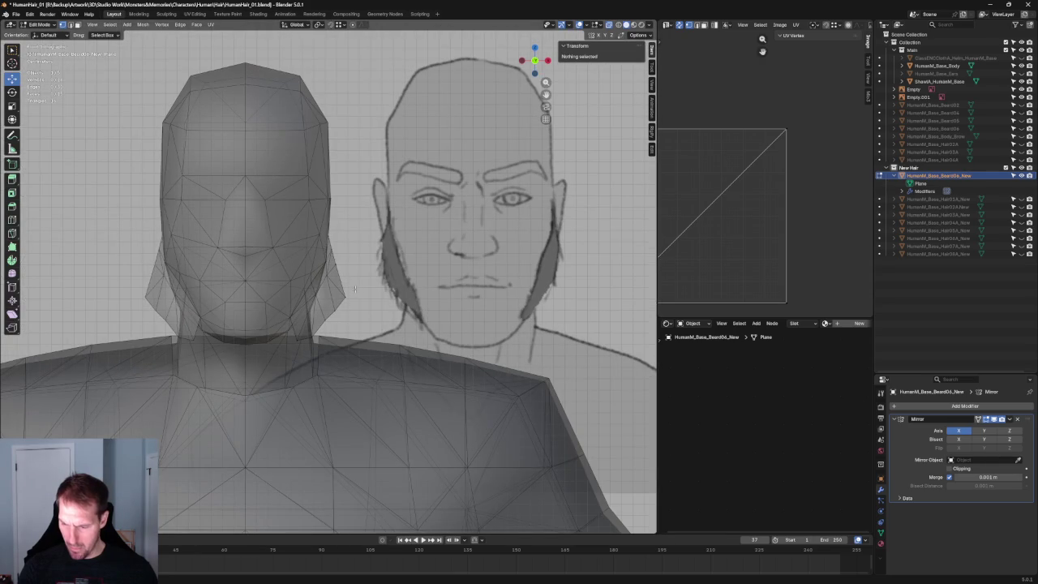
left_click(339, 304)
key("g")
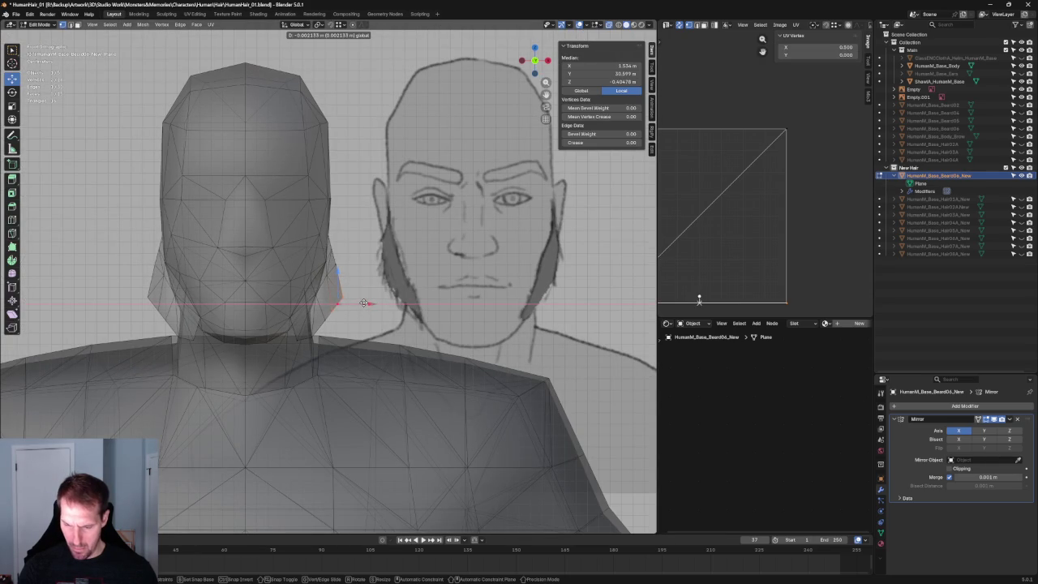
left_click(350, 326)
Pull the chin-corner vertex inward toward the jaw front, to local Z 1.2194 m.
left_click(308, 346)
left_click(309, 337)
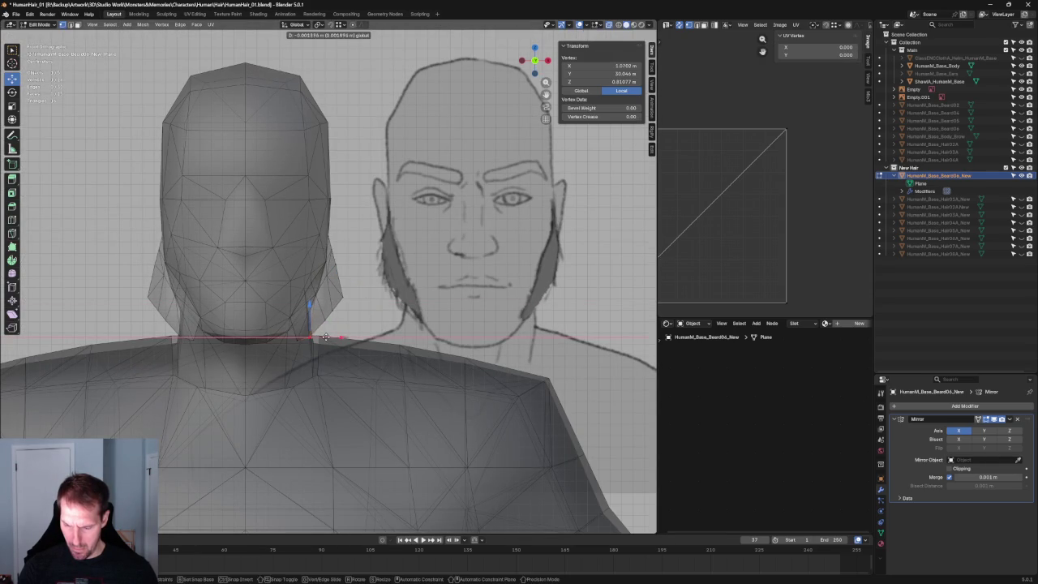
key("g")
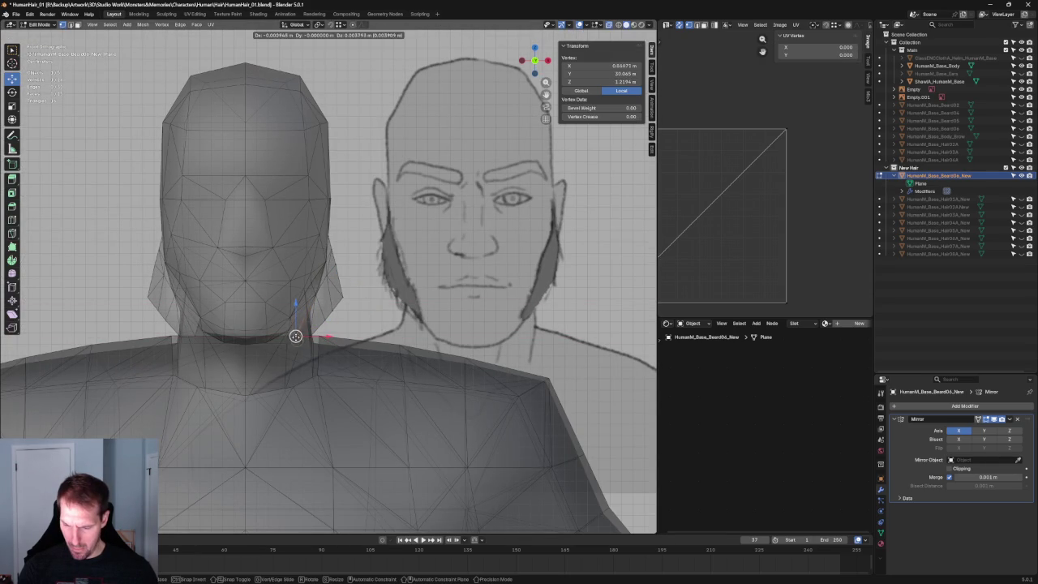
left_click(296, 334)
key("KP_3")
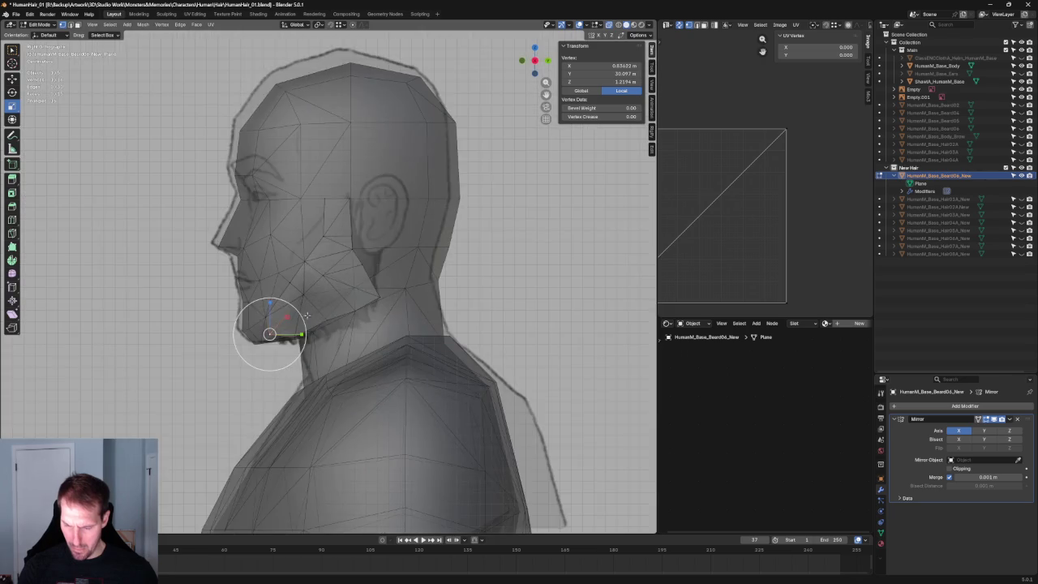
In right ortho view, align the chin and cheek vertices with the sketched beard outline.
scroll(278, 354, "up", 3)
left_click_drag(220, 397, 231, 394)
left_click(309, 354)
left_click(248, 289)
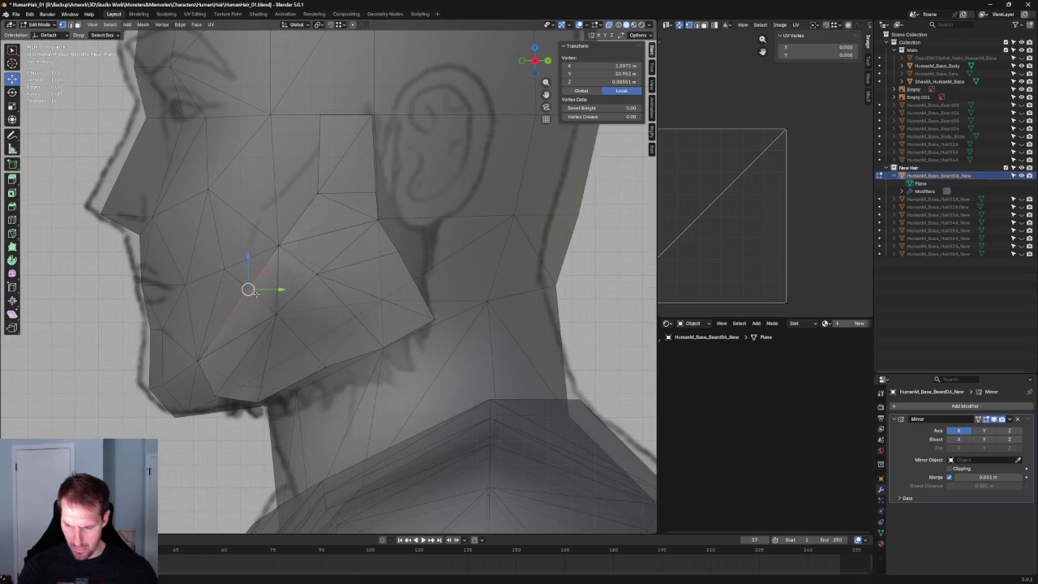
scroll(248, 289, "down", 3)
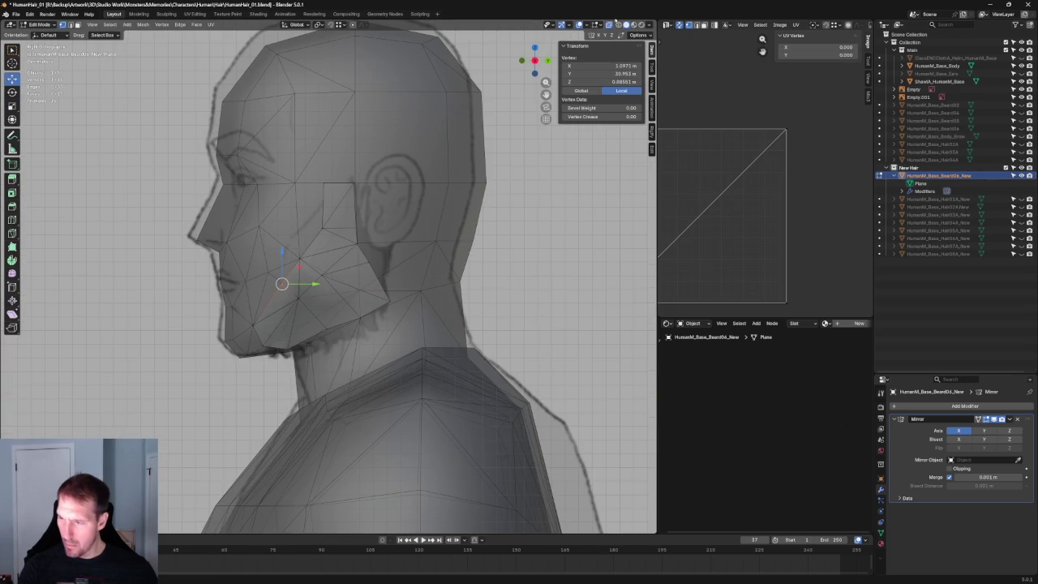
key("alt+z")
scroll(251, 290, "up", 3)
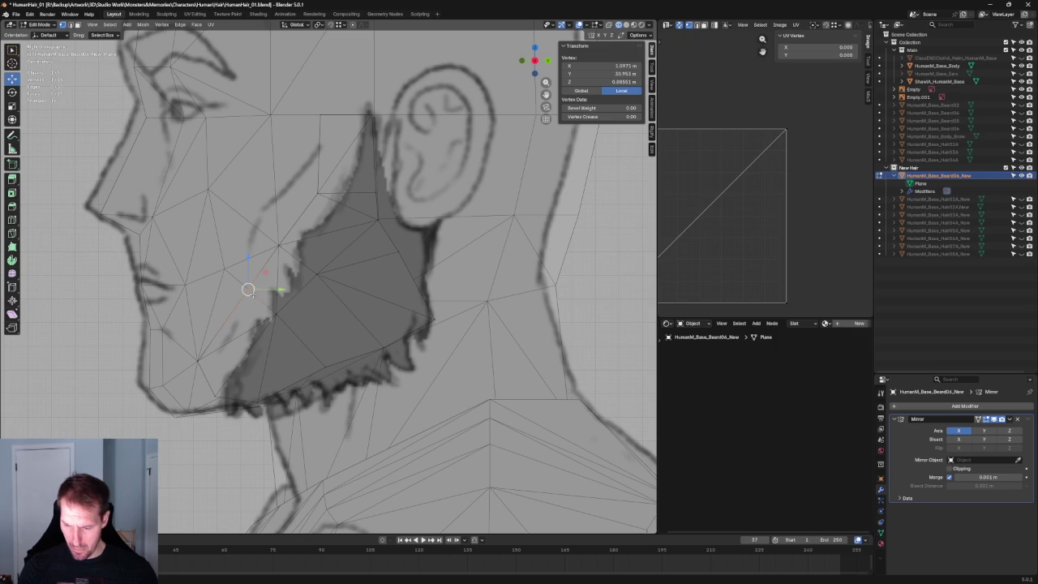
key("g")
left_click(253, 292)
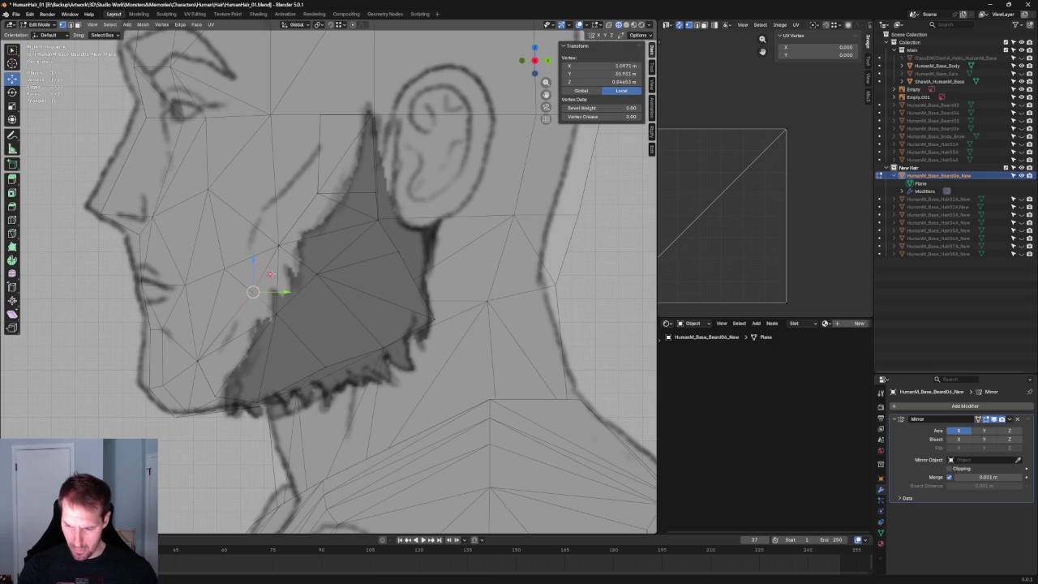
scroll(273, 329, "down", 2)
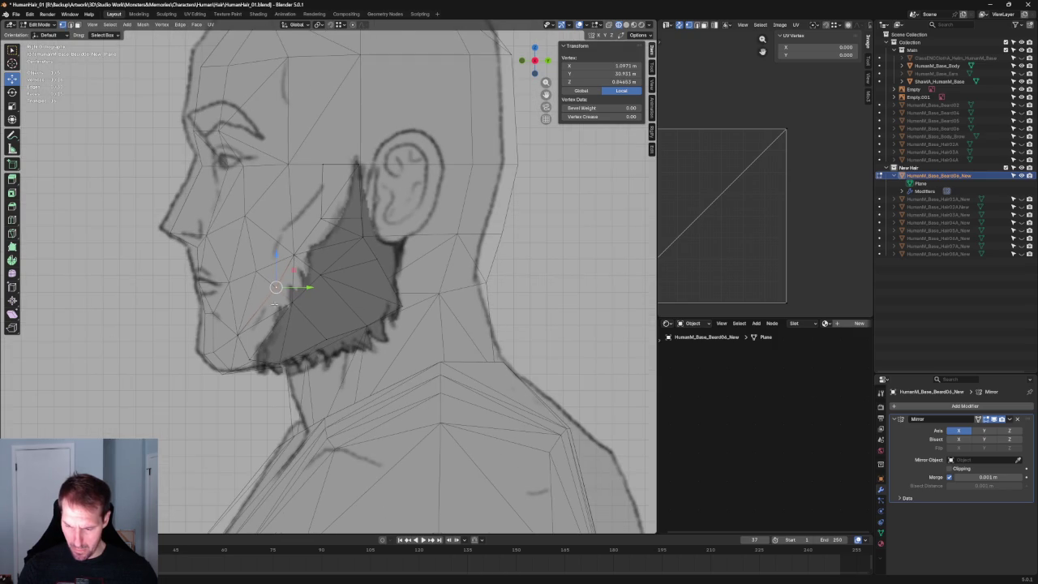
key("g")
left_click(276, 288)
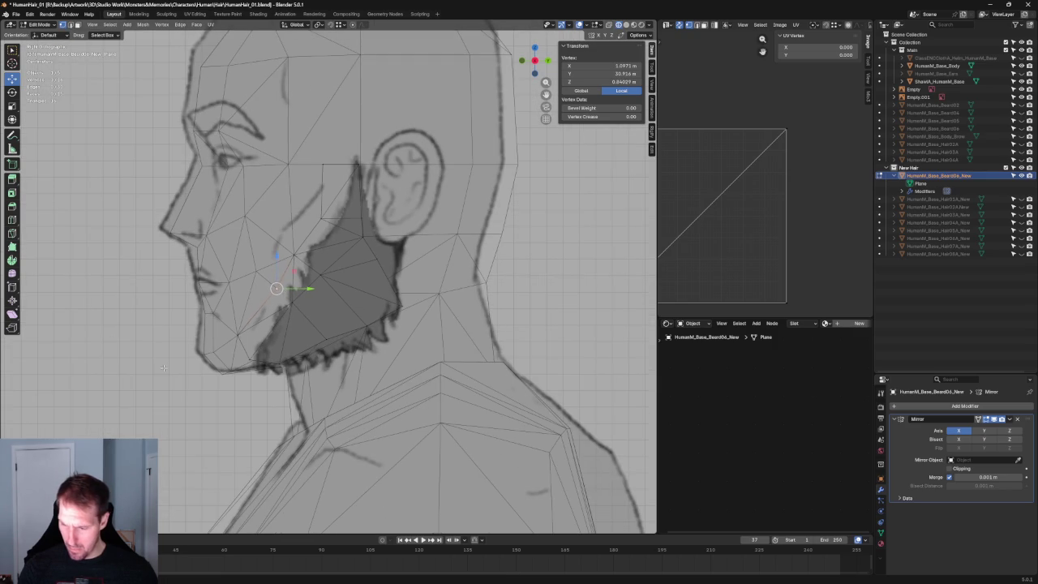
left_click(162, 367)
Select the card's edge path from its top vertex down to the bottom vertex.
scroll(163, 367, "down", 2)
middle_click_drag(243, 325, 422, 216)
scroll(422, 236, "up", 3)
scroll(333, 223, "up", 3)
scroll(333, 223, "down", 2)
left_click(339, 165)
middle_click_drag(340, 165, 316, 207)
left_click(324, 217, "shift")
left_click(302, 258, "shift")
left_click(276, 289, "shift")
left_click(224, 340, "shift")
scroll(268, 310, "up", 2)
Extrude a new six-vertex strip from that edge, moved inward along X to median X 1.0141 m.
key("KP_1")
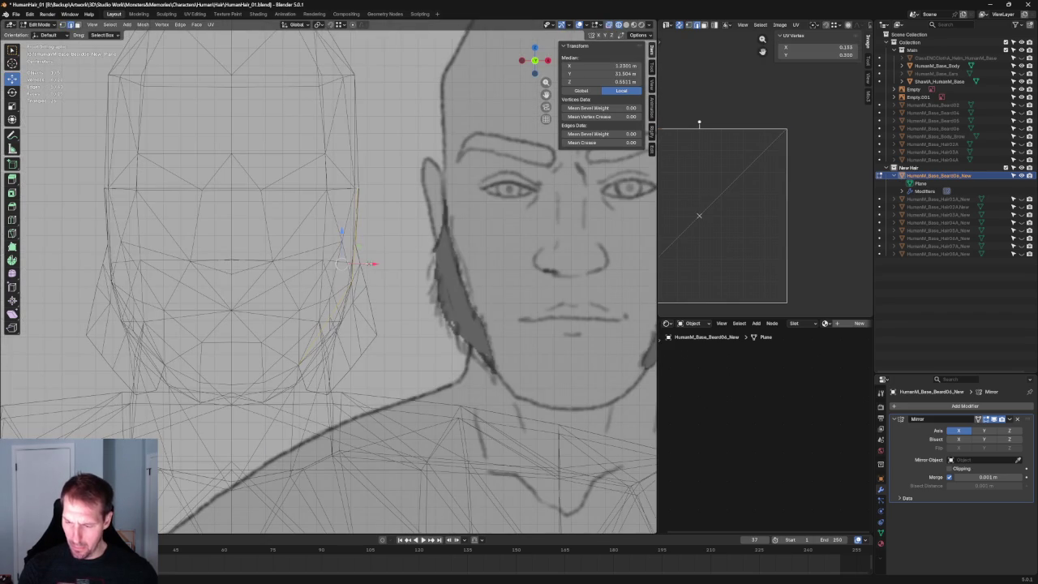
key("g")
key("y")
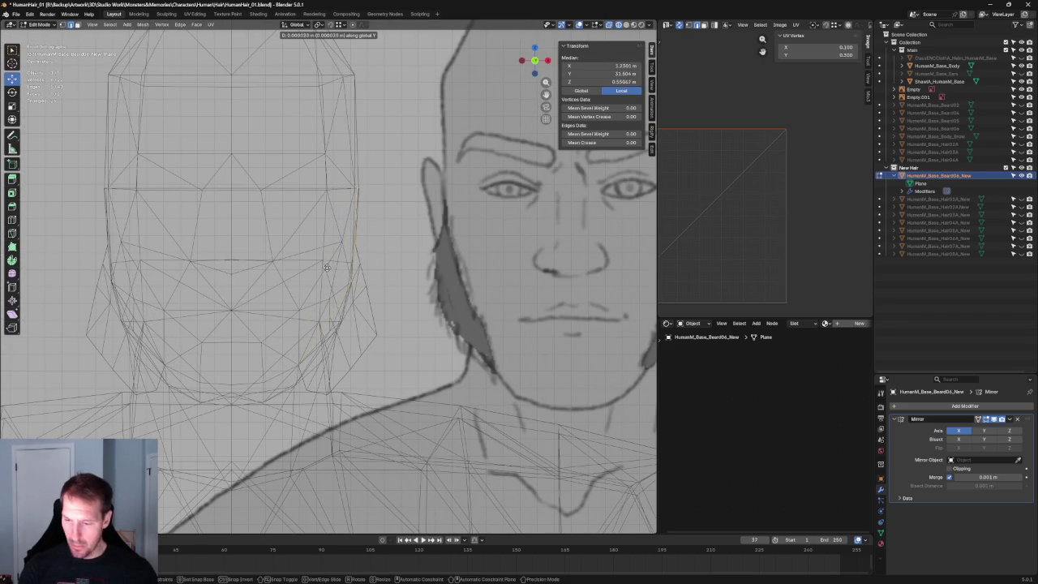
key("x")
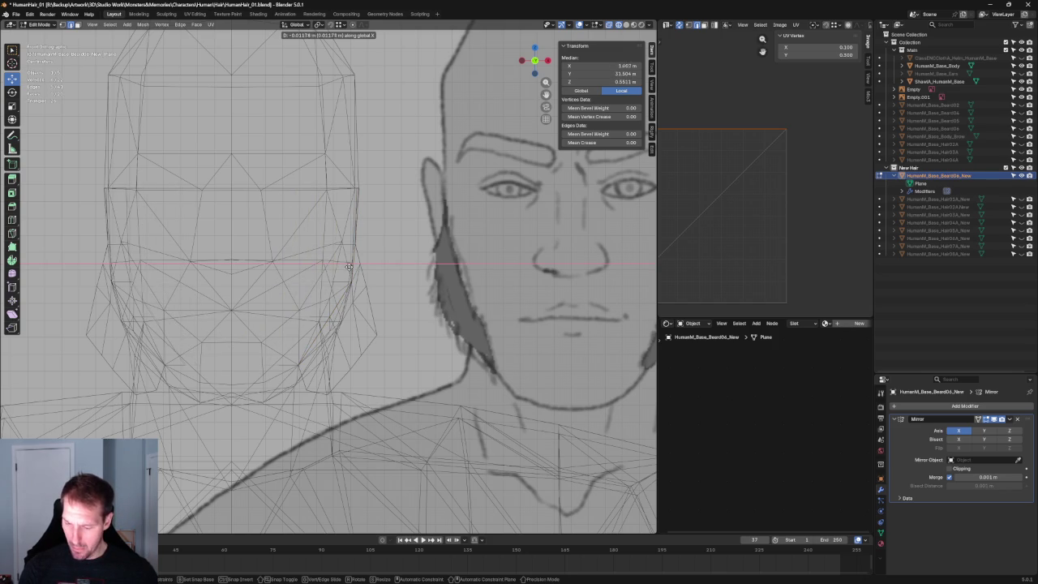
left_click(350, 266)
scroll(350, 266, "down", 2)
mouse_move(350, 266)
middle_mouse_down()
mouse_move(304, 299)
mouse_move(359, 306)
mouse_move(244, 287)
mouse_move(241, 308)
mouse_move(246, 301)
middle_mouse_up()
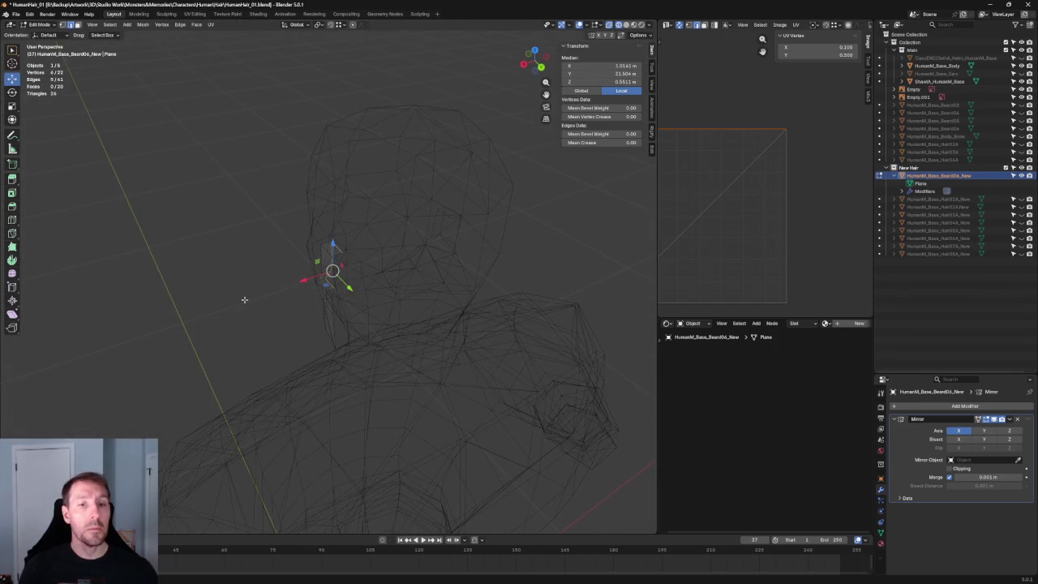
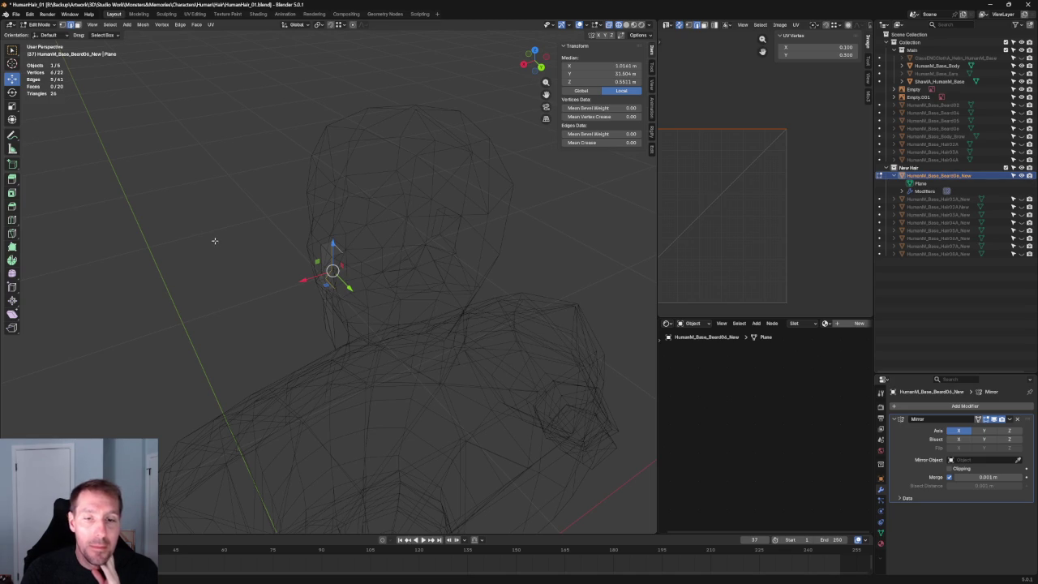
Snap to front orthographic view and pan the sheet to the moustache and HBMB beard heads.
mouse_move(259, 202)
middle_mouse_down()
mouse_move(248, 216)
mouse_move(340, 200)
middle_mouse_up()
key("KP_1")
scroll(431, 270, "down", 6)
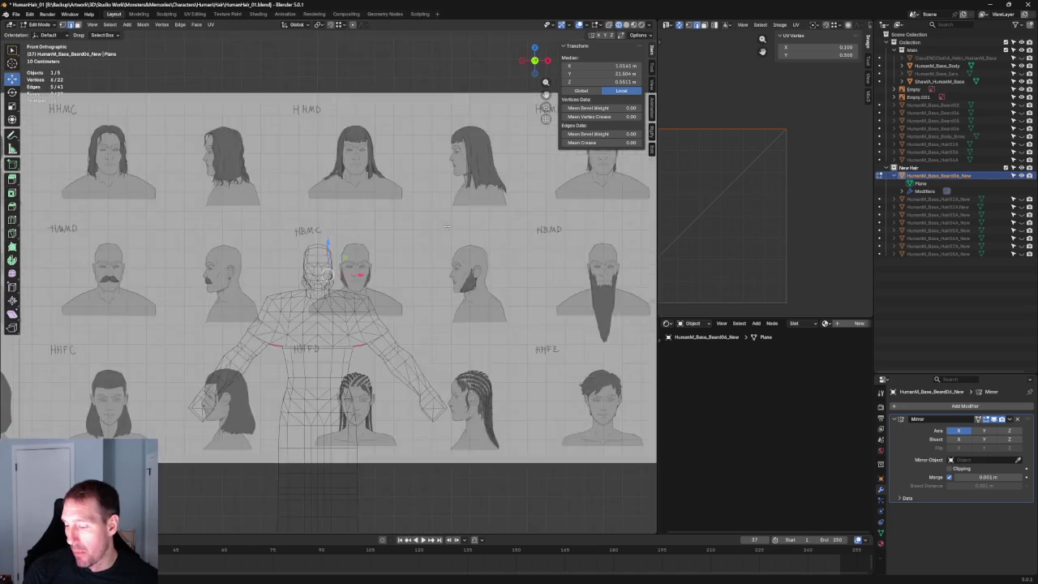
mouse_move(341, 244)
middle_mouse_down("shift")
mouse_move(386, 232)
mouse_move(236, 215)
middle_mouse_up("shift")
scroll(379, 237, "up", 5)
scroll(439, 215, "down", 3)
scroll(236, 215, "up", 3)
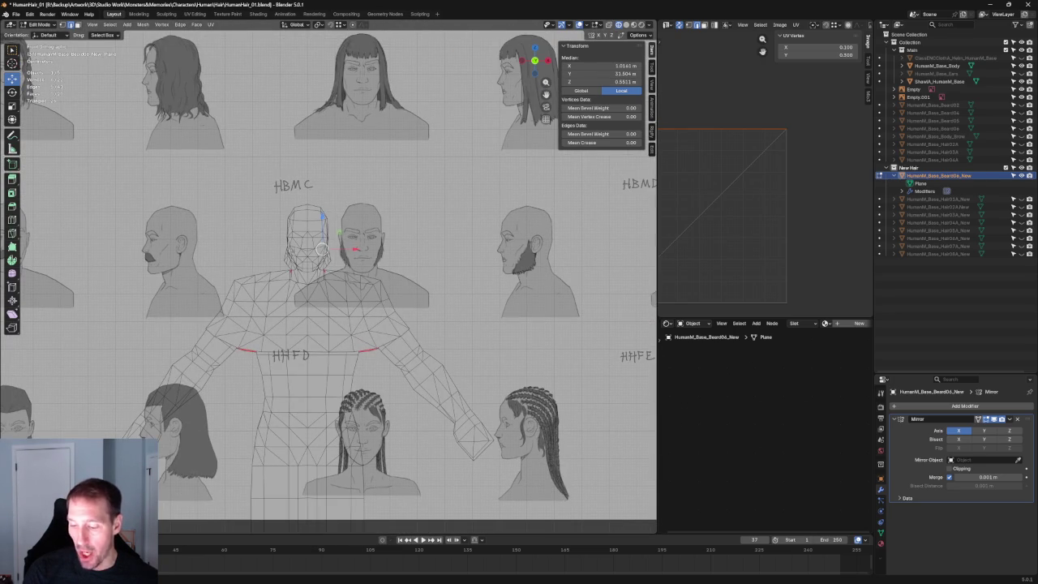
scroll(197, 244, "down", 4)
middle_click_drag(455, 268, 176, 179, "shift")
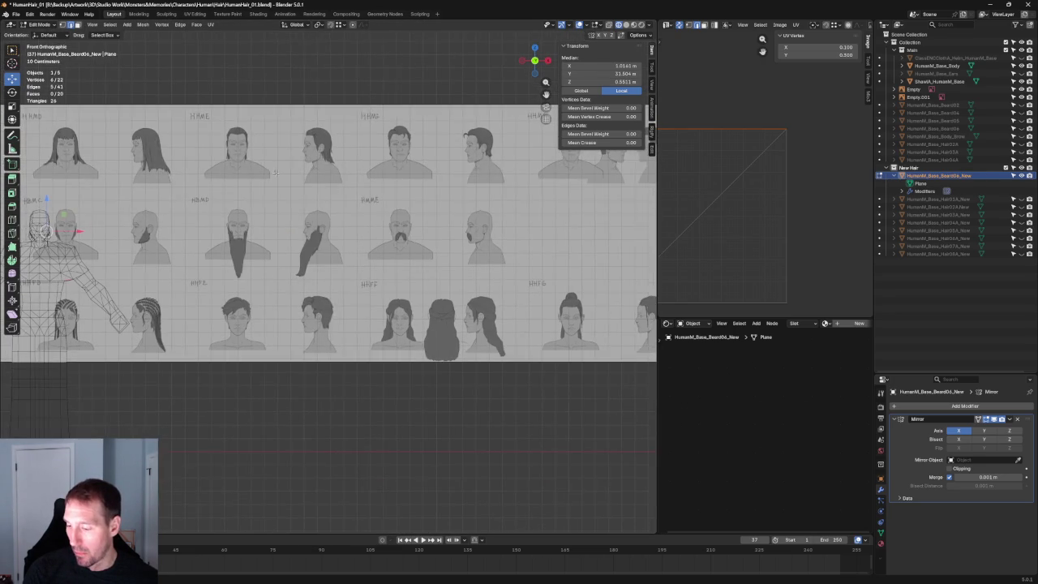
scroll(450, 214, "up", 4)
scroll(452, 214, "down", 4)
middle_click_drag(243, 219, 451, 214, "shift")
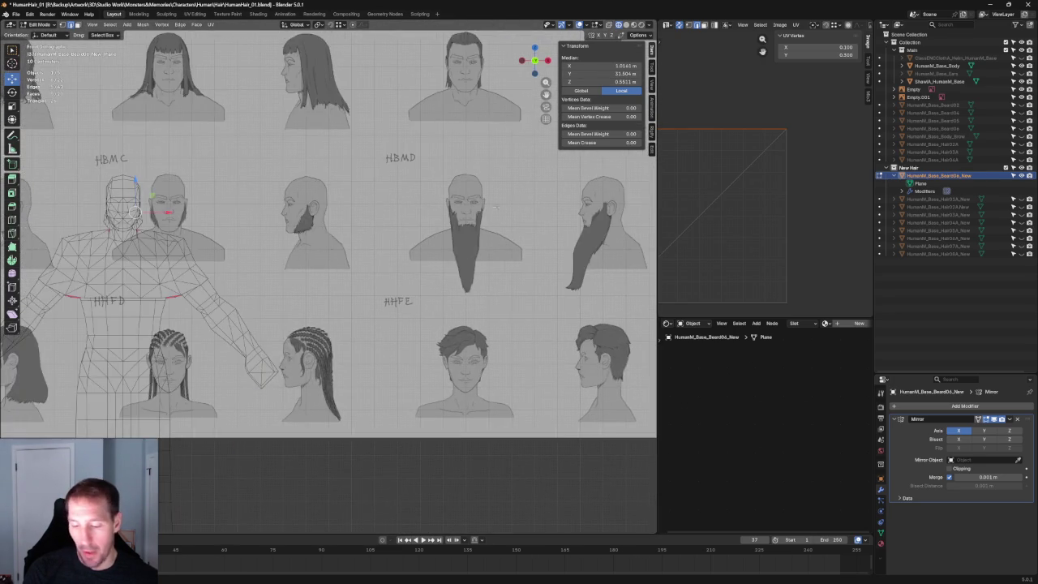
scroll(452, 214, "up", 4)
middle_click_drag(32, 235, 258, 249, "shift")
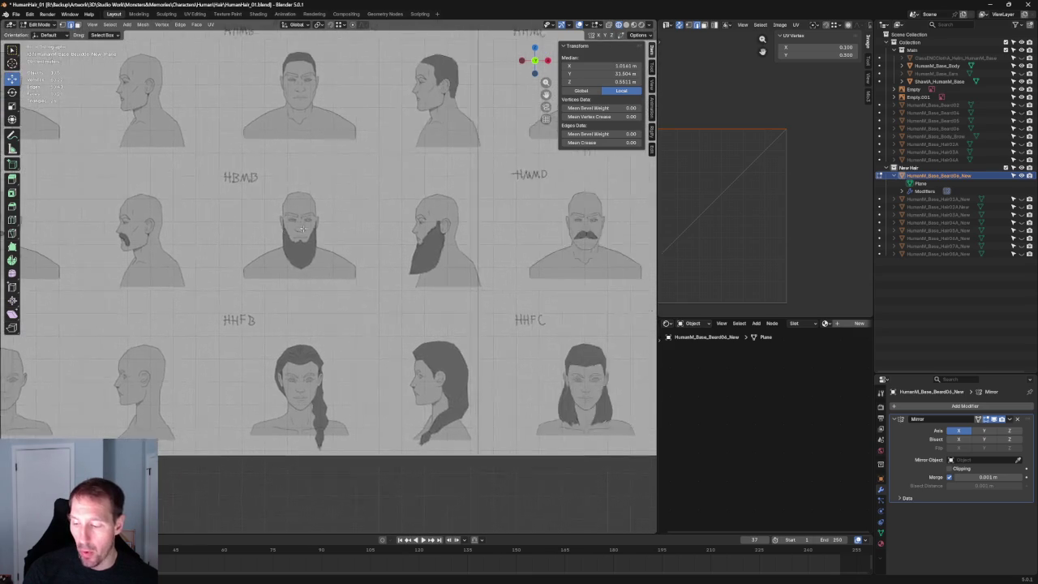
scroll(258, 249, "up", 5)
scroll(258, 249, "up", 1)
scroll(258, 250, "up", 2)
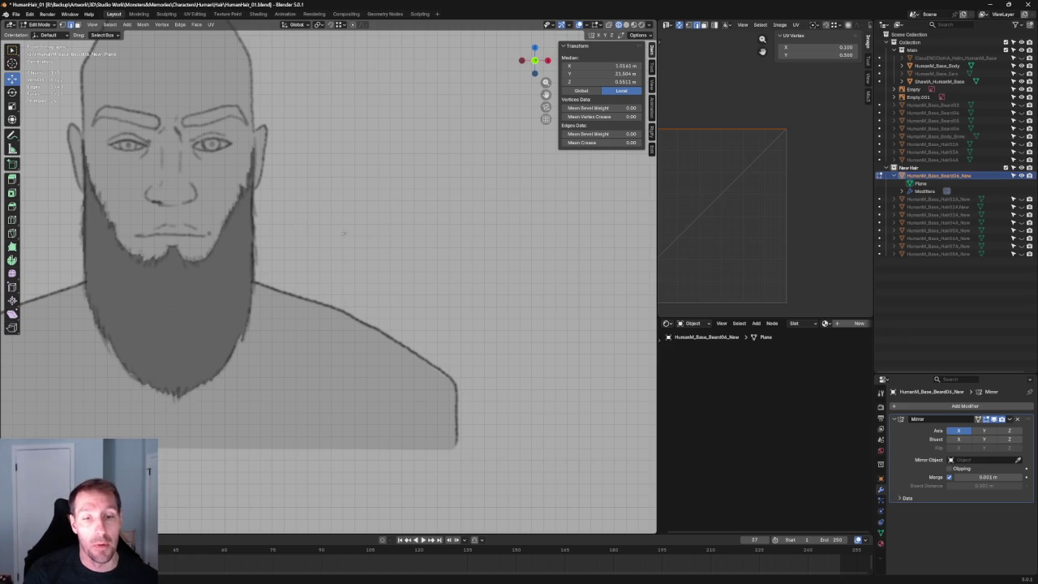
Pan across the HMMD, HHFC and HBMC heads, then back to the HBMB bearded head.
scroll(330, 232, "down", 6)
mouse_move(364, 144)
middle_mouse_down("shift")
mouse_move(169, 154)
mouse_move(191, 171)
middle_mouse_up("shift")
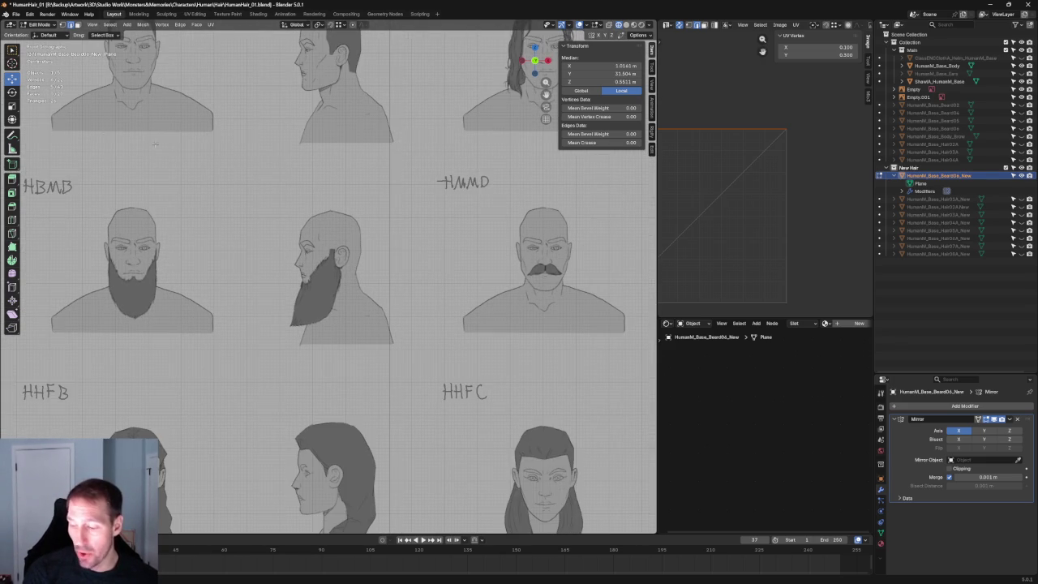
middle_click_drag(143, 139, 575, 234, "shift")
scroll(581, 282, "up", 5)
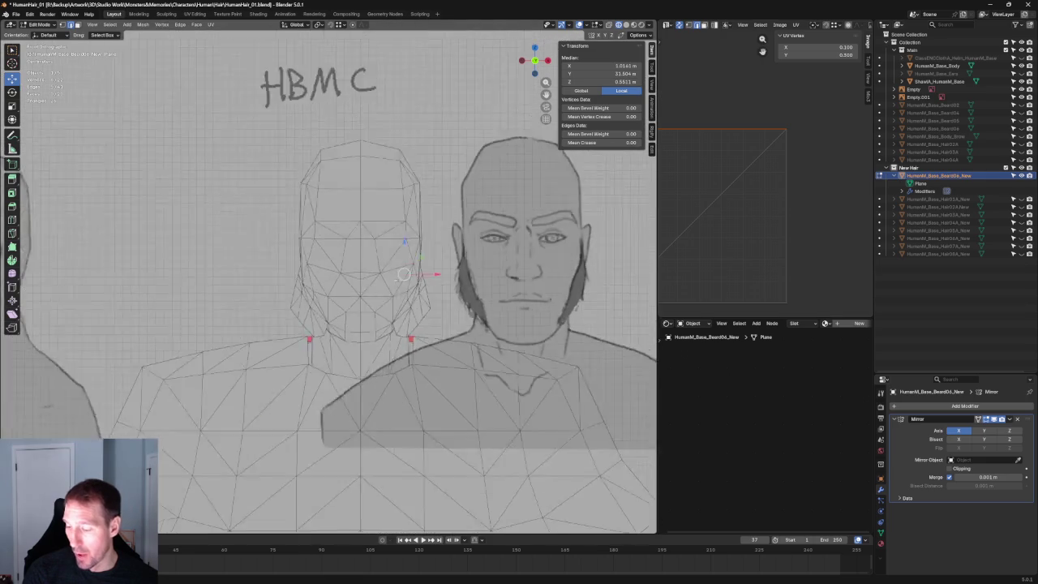
scroll(581, 282, "up", 1)
scroll(548, 273, "down", 6)
scroll(548, 272, "down", 4)
middle_click_drag(549, 273, 371, 252, "shift")
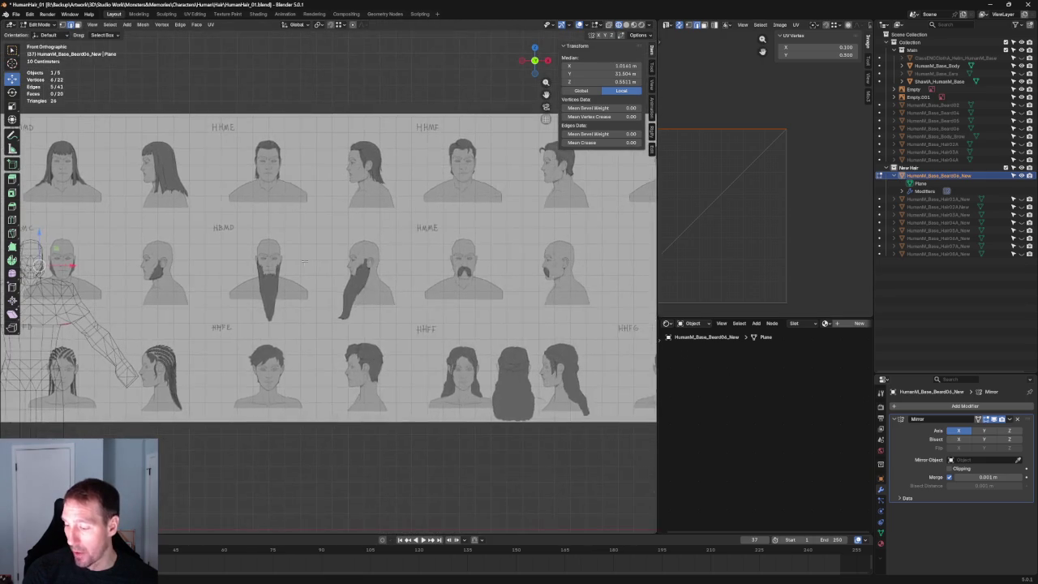
scroll(372, 251, "up", 5)
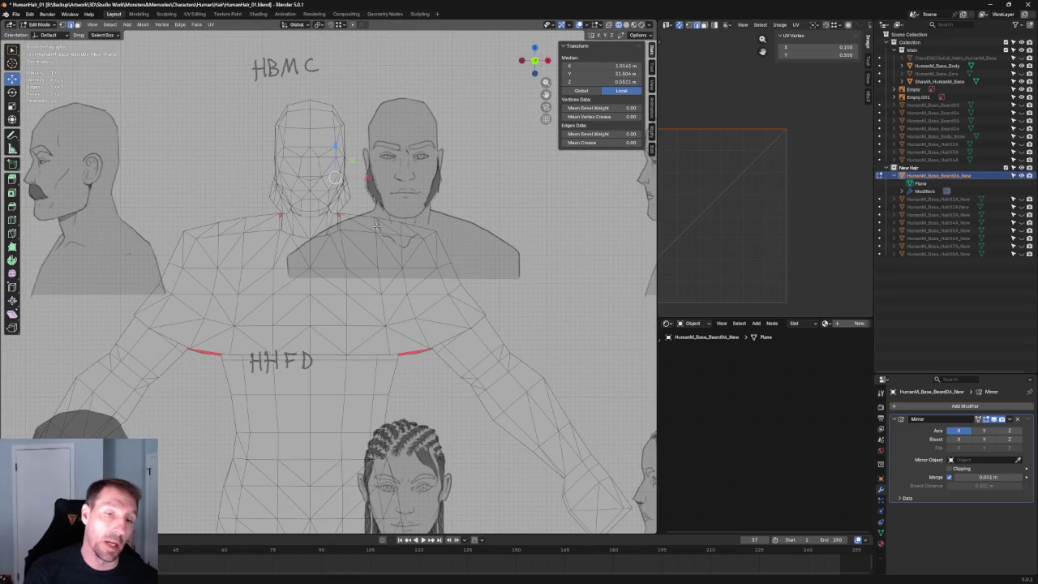
scroll(600, 234, "down", 5)
scroll(600, 234, "up", 2)
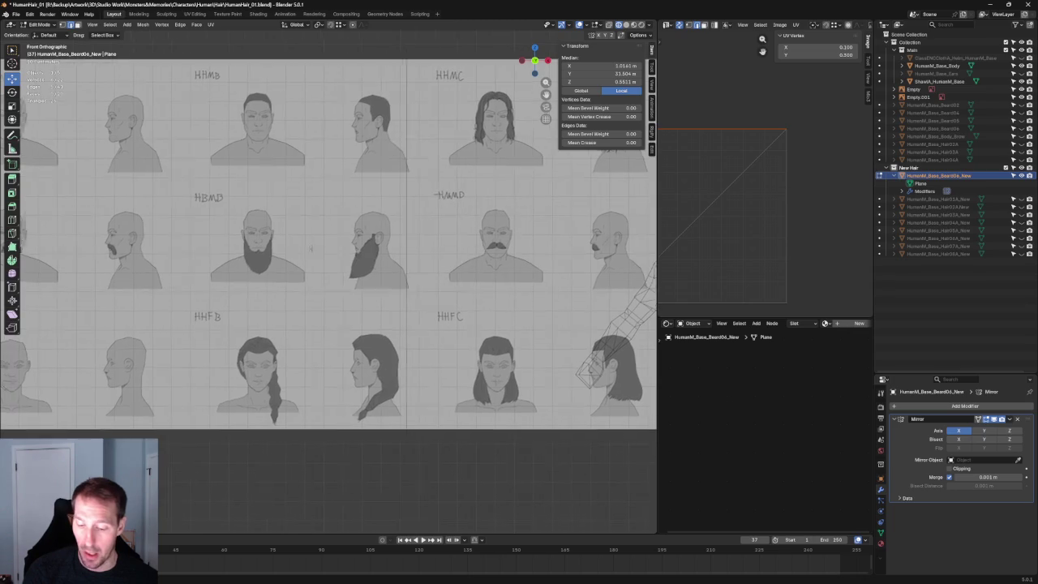
middle_click_drag(285, 243, 363, 242, "shift")
scroll(362, 243, "up", 6)
scroll(307, 226, "down", 2)
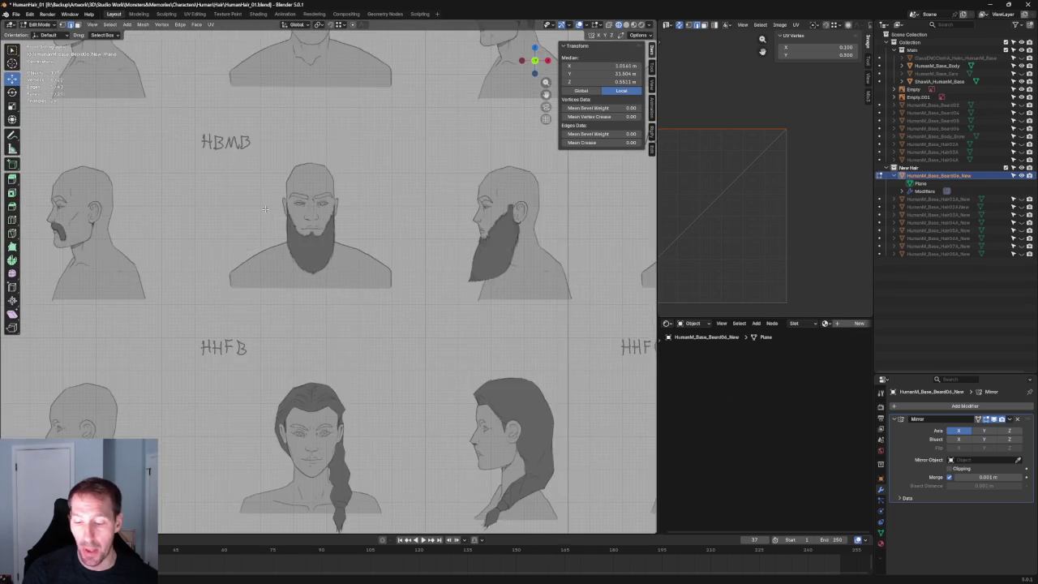
middle_click_drag(162, 236, 560, 235, "shift")
Zoom in and out over the reference heads to study the beard and moustache shapes.
scroll(247, 261, "right", 5)
scroll(479, 241, "right", 4)
scroll(454, 226, "down", 3, "ctrl")
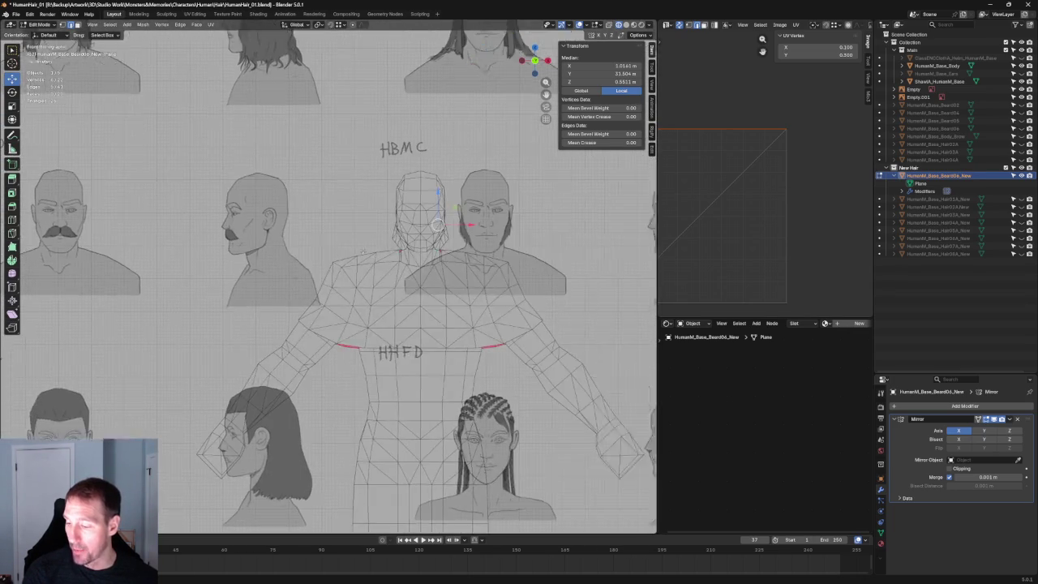
scroll(430, 226, "down", 3, "ctrl")
scroll(405, 228, "down", 3, "ctrl")
scroll(381, 230, "down", 2, "ctrl")
scroll(308, 235, "down", 5, "ctrl")
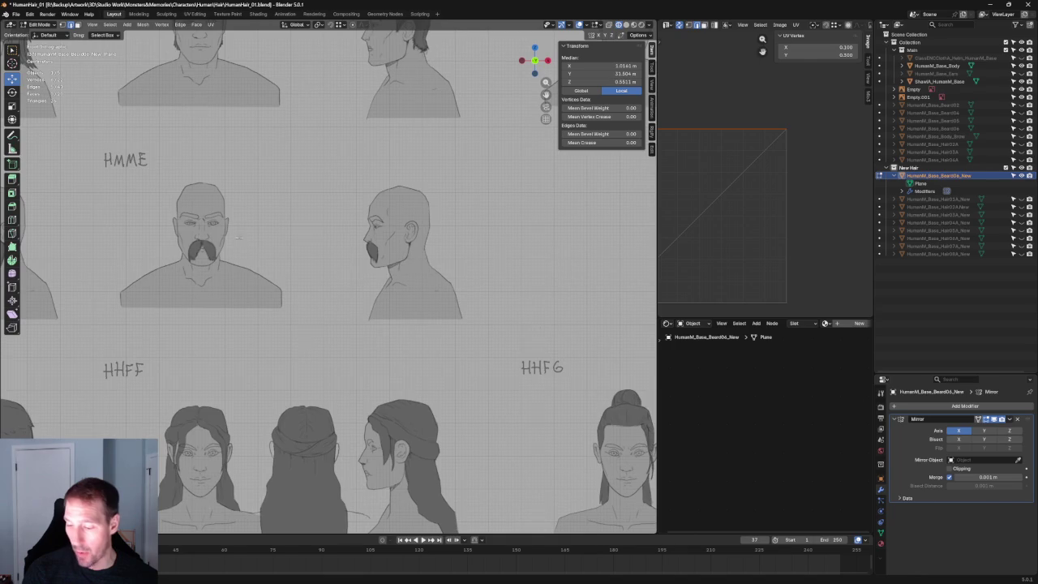
scroll(173, 243, "down", 4)
scroll(104, 233, "down", 2)
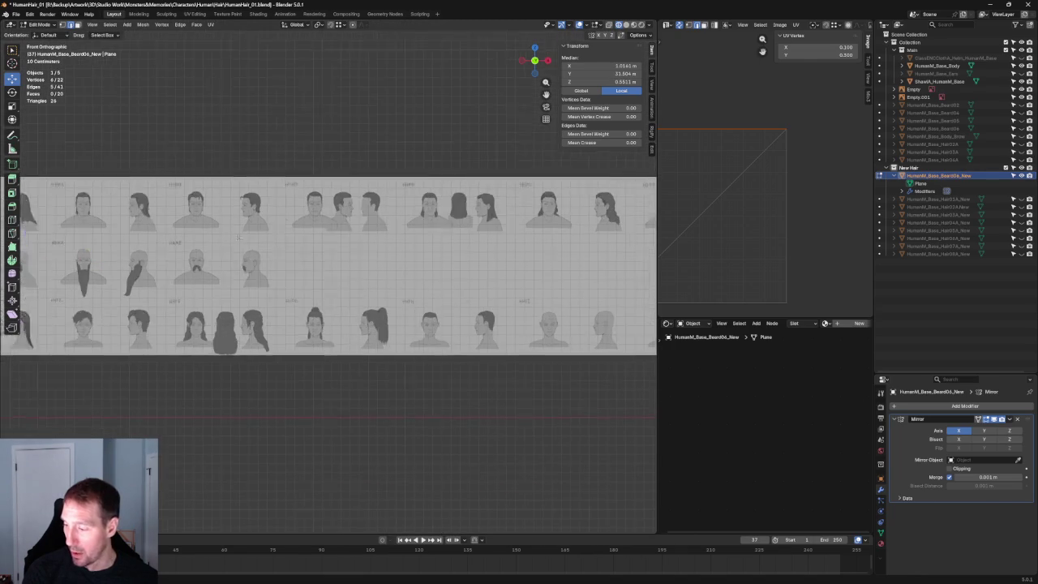
scroll(121, 234, "up", 1)
scroll(203, 235, "up", 2)
scroll(308, 235, "up", 3)
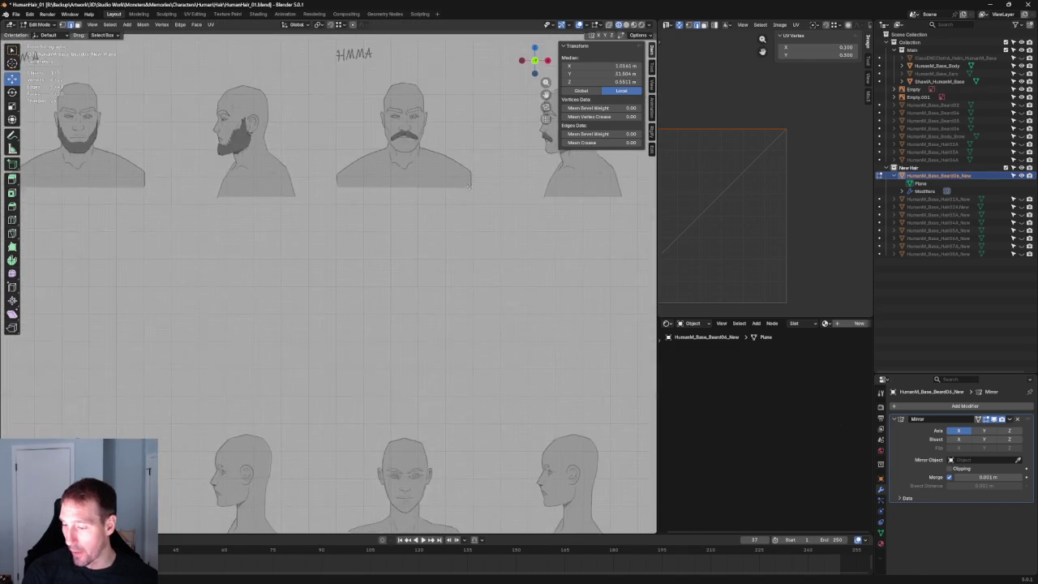
scroll(403, 236, "up", 2)
scroll(422, 232, "up", 1)
scroll(446, 227, "up", 1)
scroll(465, 223, "up", 1)
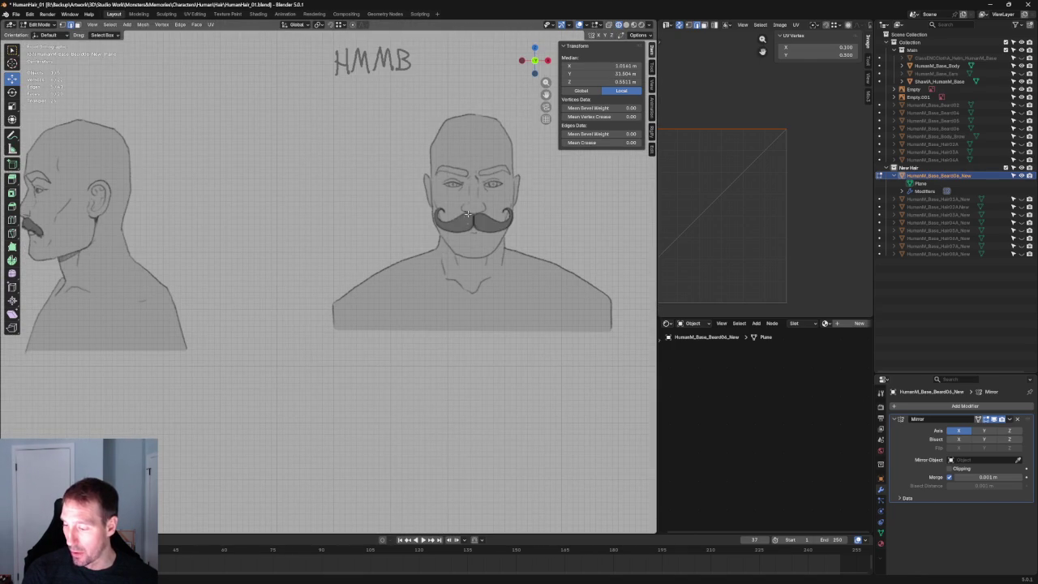
scroll(416, 245, "down", 4)
scroll(284, 232, "up", 3)
scroll(234, 221, "up", 2)
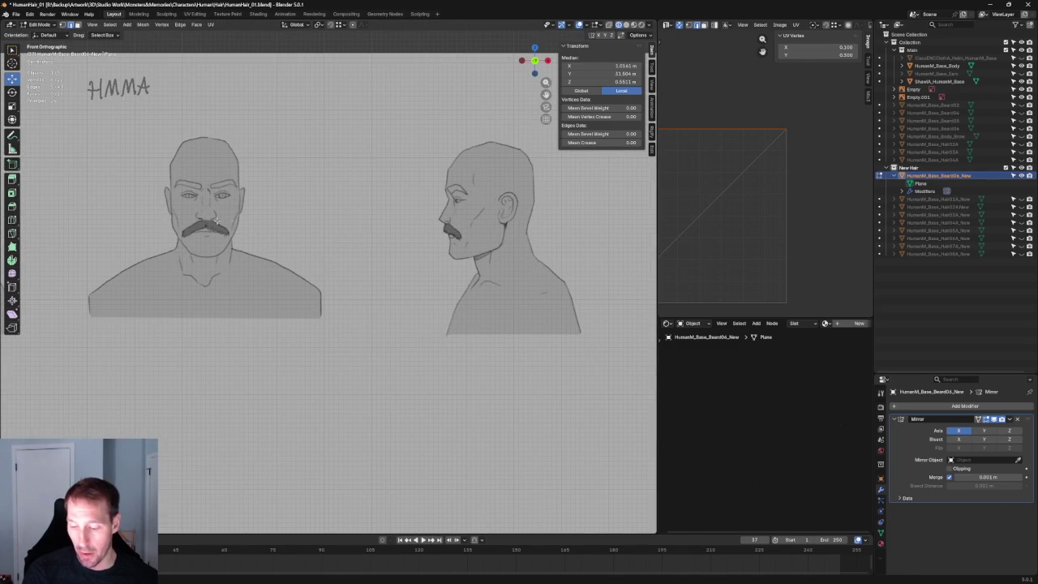
scroll(268, 251, "down", 3)
scroll(268, 251, "down", 2)
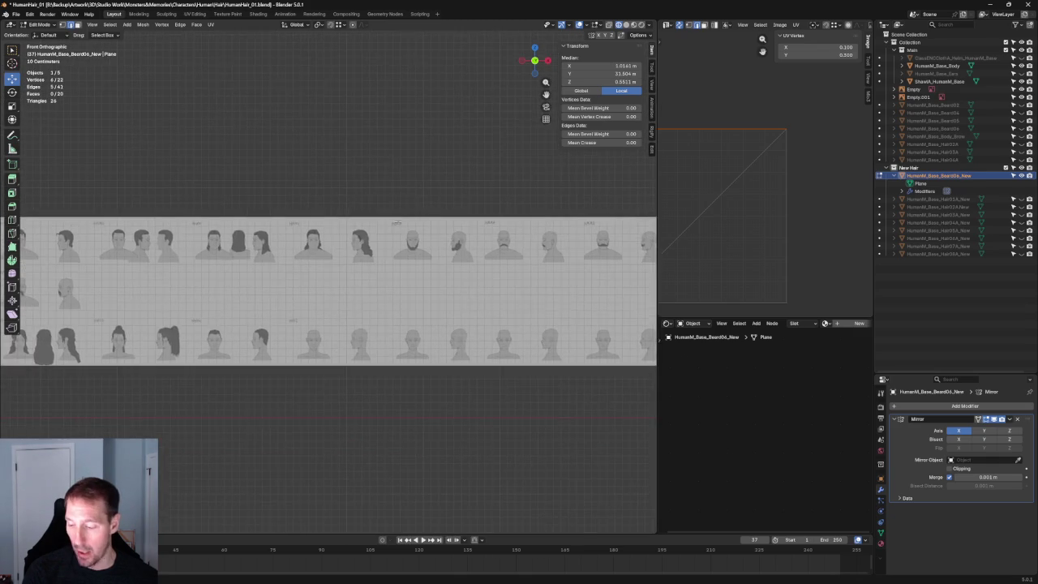
scroll(310, 236, "up", 5)
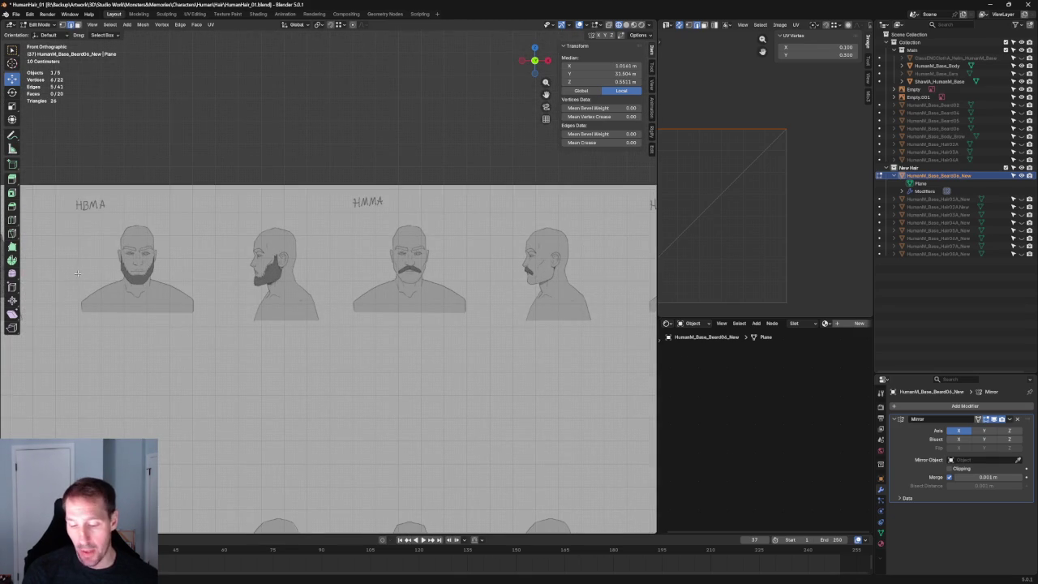
scroll(266, 275, "down", 5)
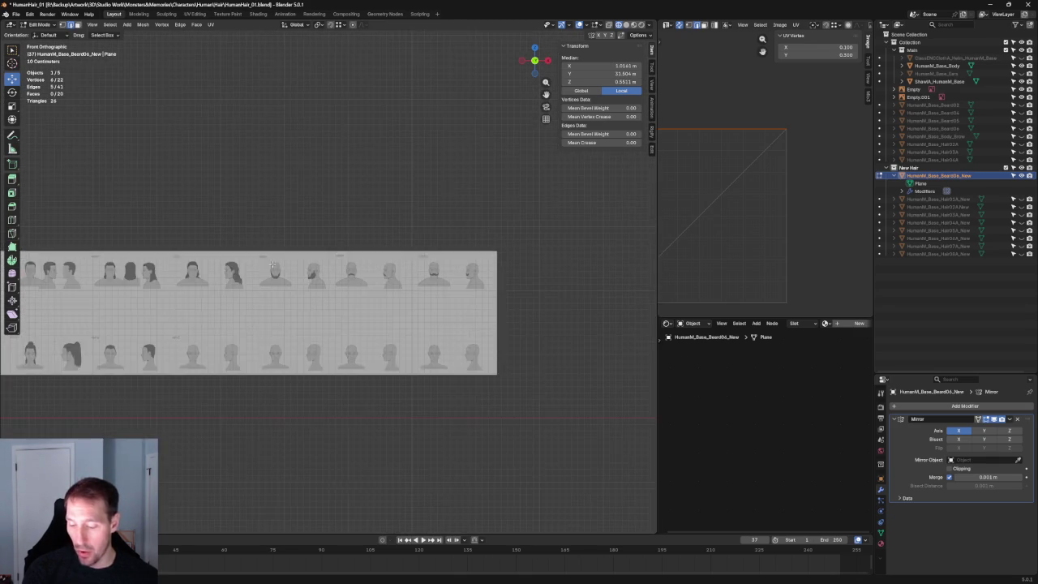
scroll(503, 274, "up", 2)
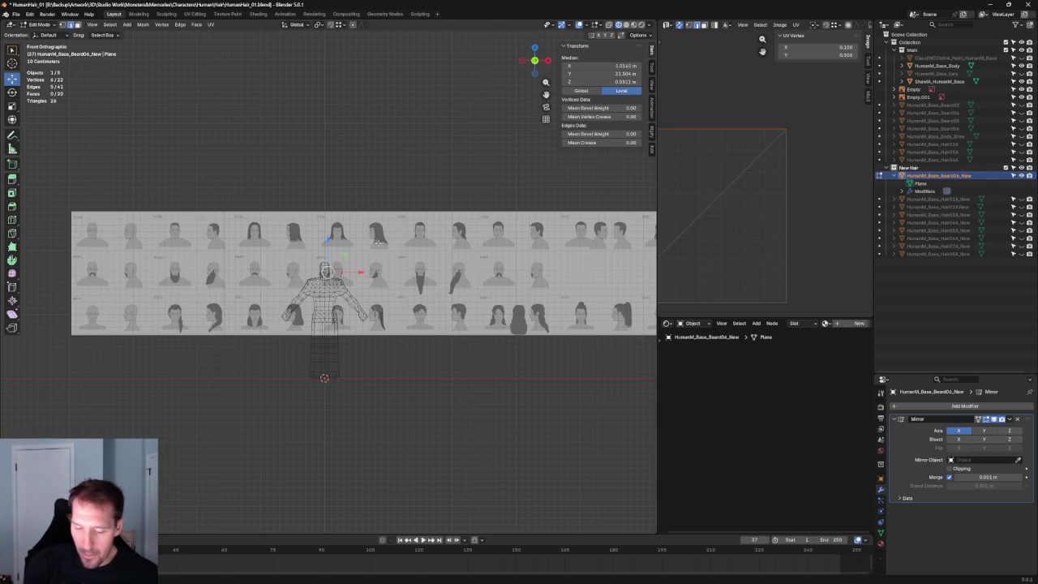
key("KP_Decimal")
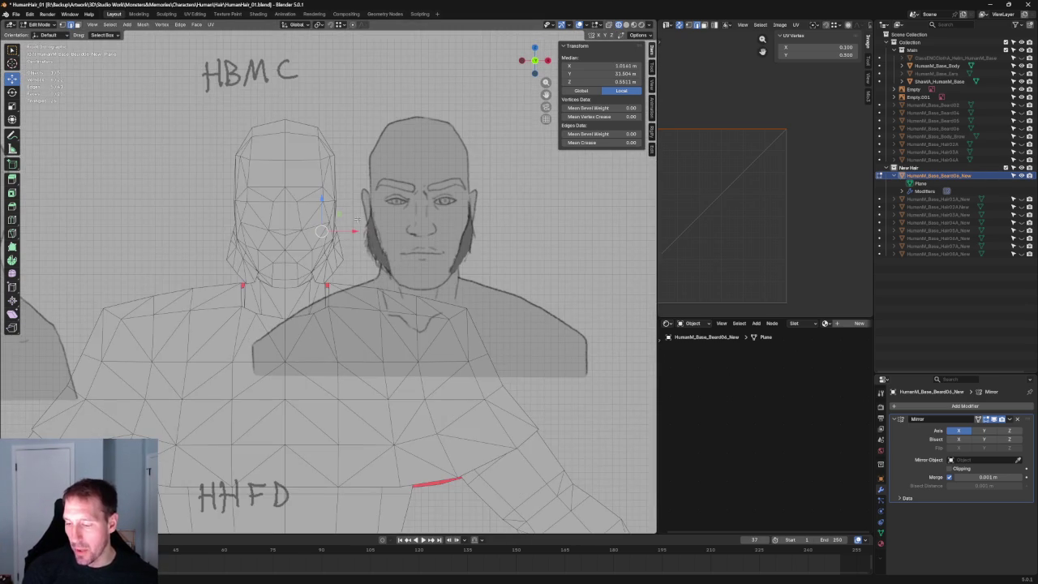
Move a jaw-side beard vertex along the X and then Z axis to a new position.
scroll(358, 217, "up", 2)
scroll(357, 217, "up", 1)
scroll(357, 218, "up", 1)
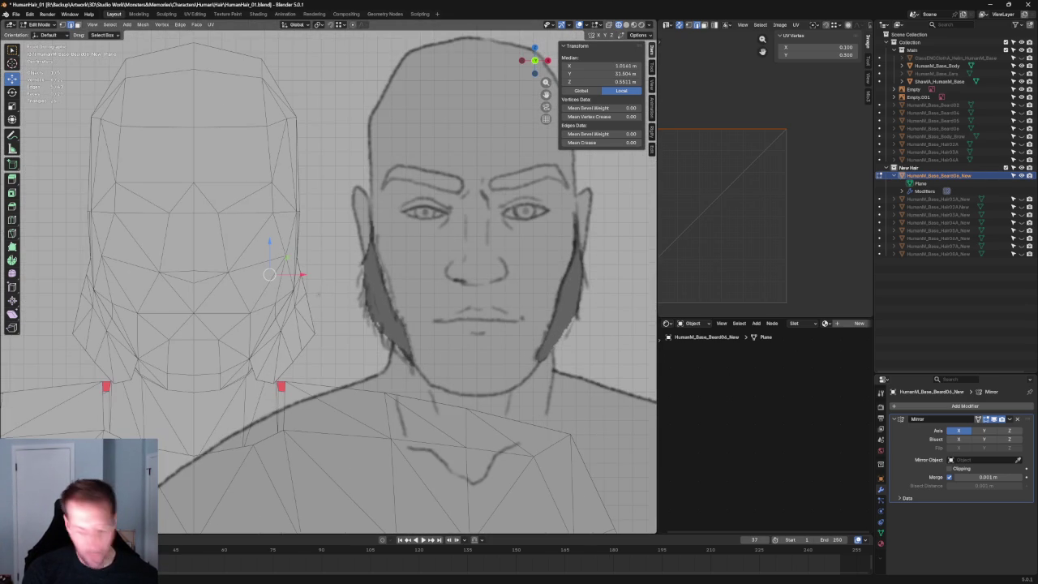
left_click(310, 311)
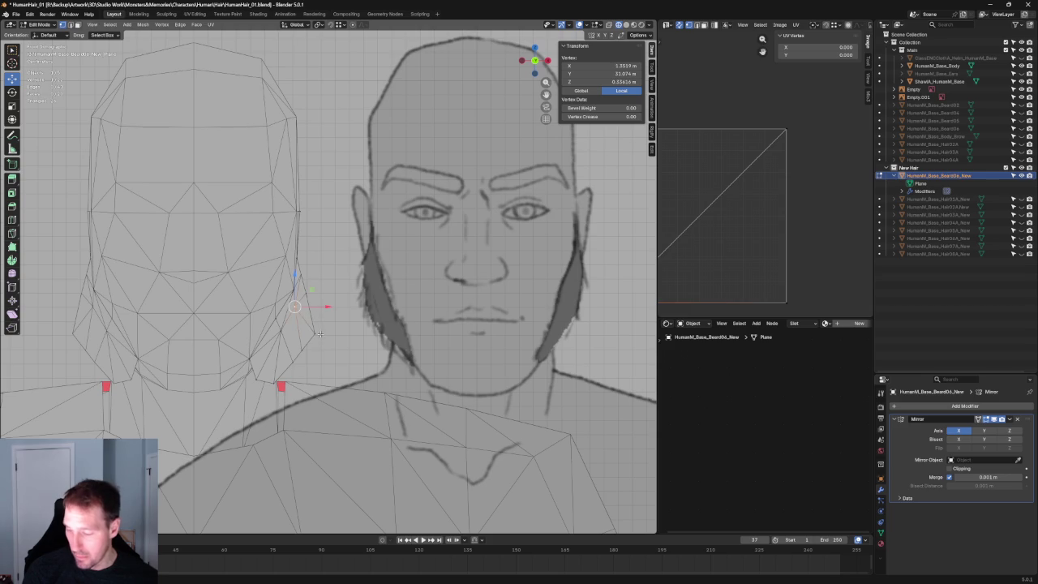
key("g")
key("Escape")
key("g")
key("x")
key("z")
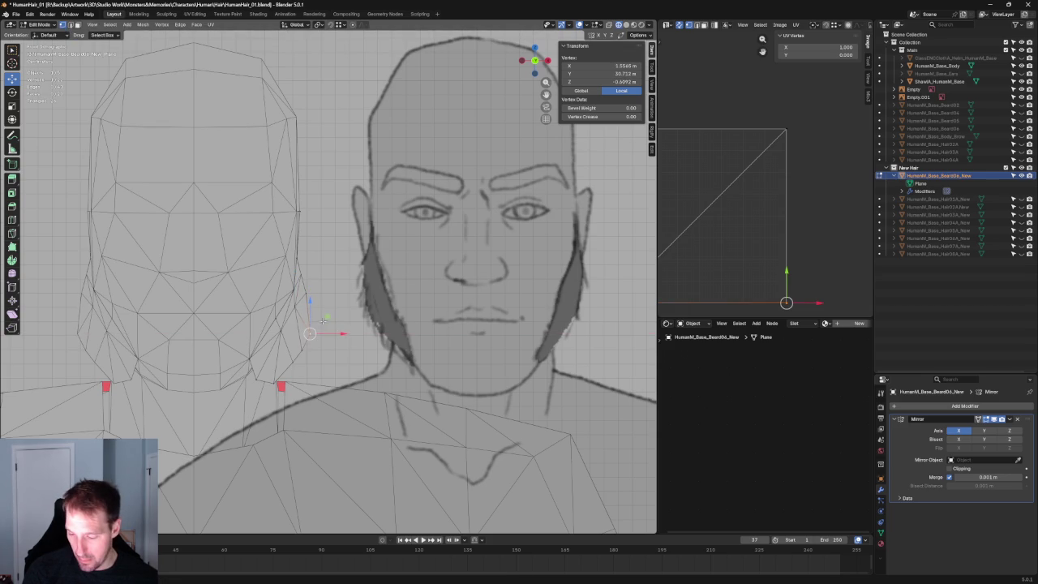
key("Escape")
left_click(334, 342)
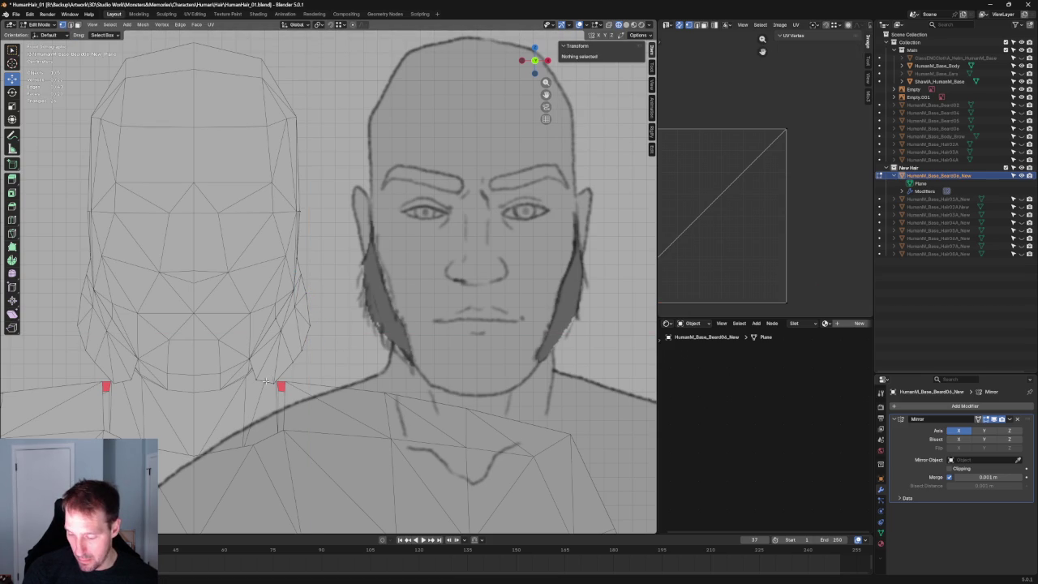
Shift the lower jaw-corner vertex slightly outward along X.
left_click(280, 384)
key("g")
key("x")
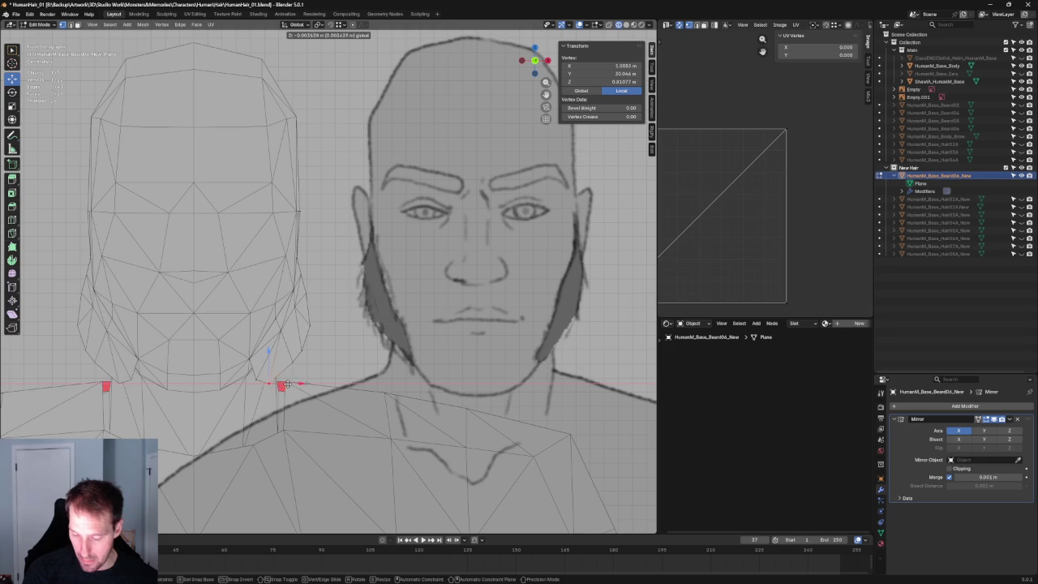
left_click(287, 384)
In the side ortho view, select the beard's bottom-edge vertices and lower one to follow the outline.
scroll(321, 365, "down", 5)
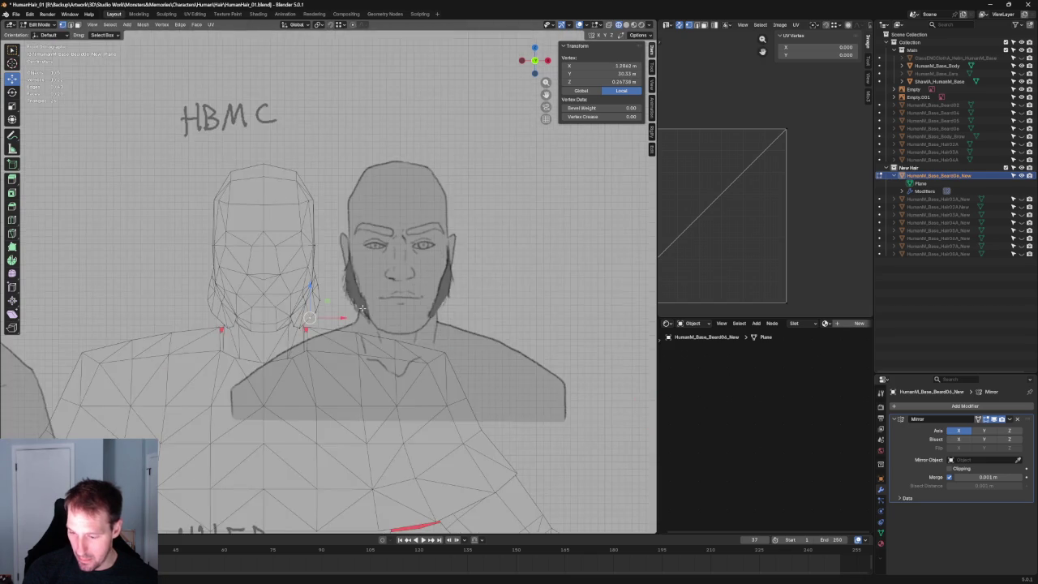
middle_click_drag(320, 365, 318, 302)
key("KP_3")
scroll(375, 262, "up", 5)
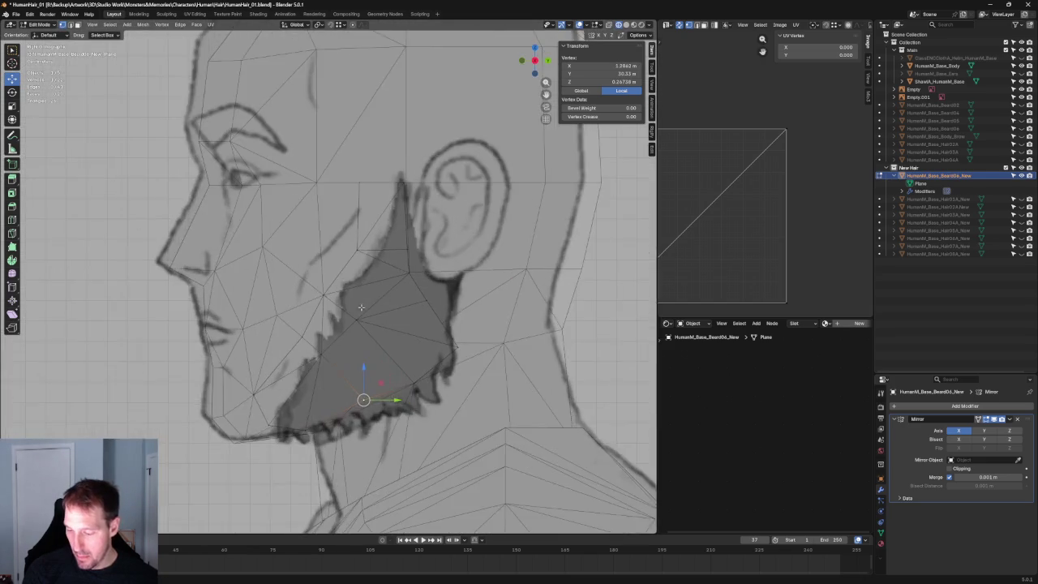
scroll(375, 262, "up", 2)
left_click(429, 222)
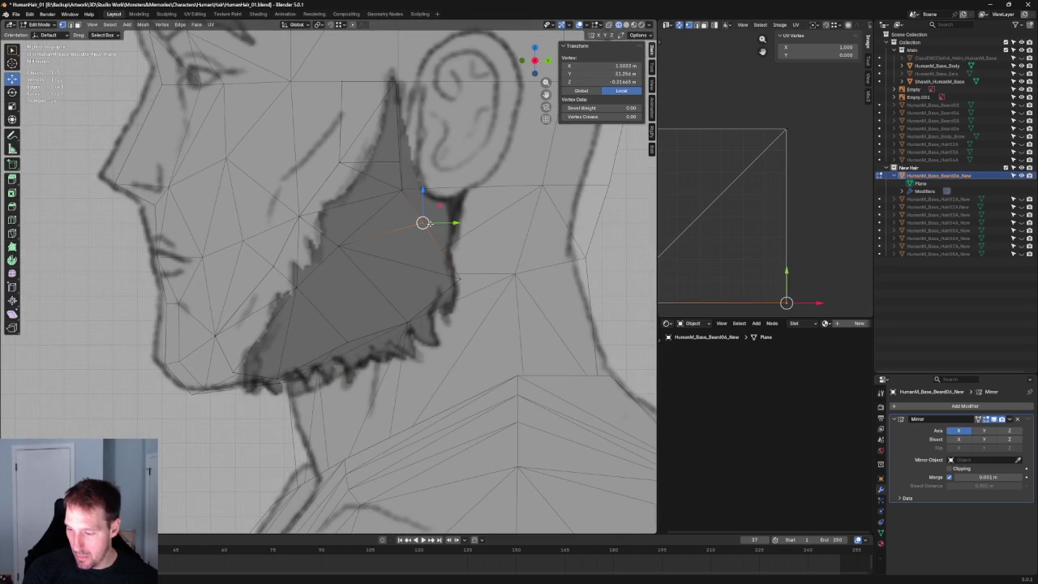
middle_click_drag(437, 217, 360, 282, "shift")
mouse_move(231, 427)
left_mouse_down()
mouse_move(301, 393)
mouse_move(293, 407)
left_mouse_up()
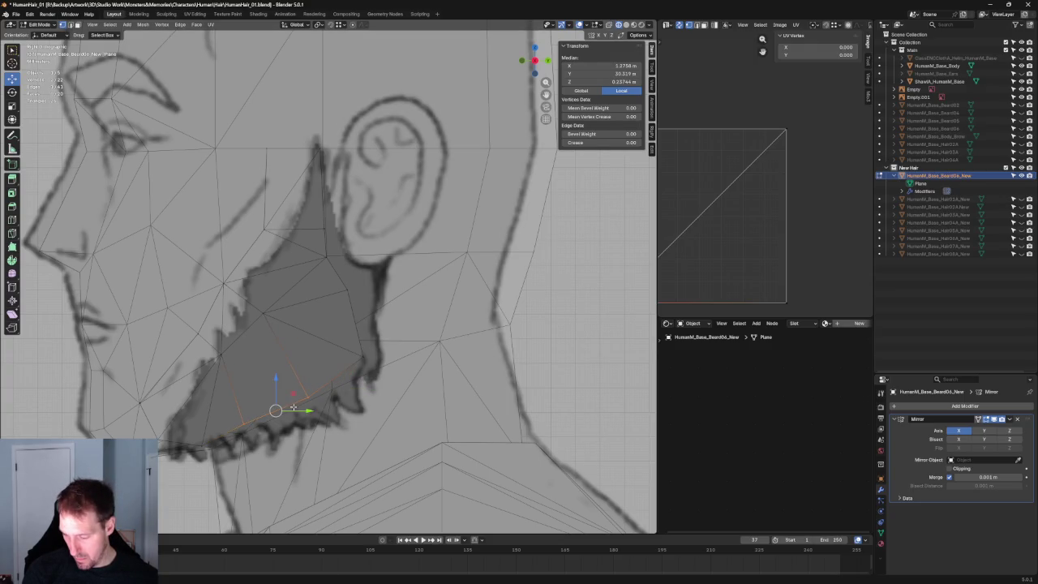
left_click(365, 355)
mouse_move(365, 355)
left_mouse_down()
mouse_move(374, 355)
mouse_move(353, 374)
left_mouse_up()
left_click_drag(347, 261, 347, 284)
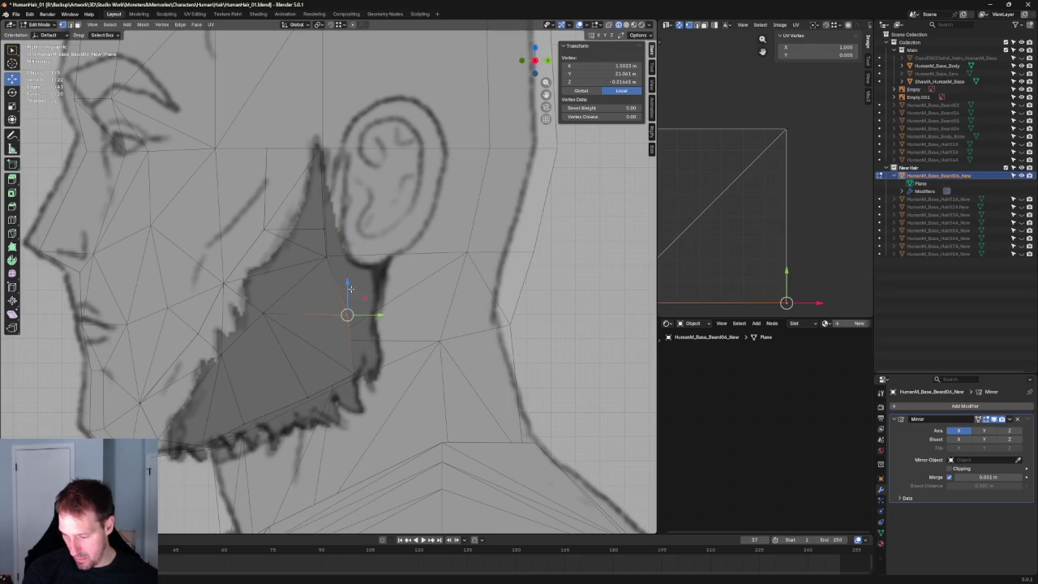
left_click_drag(375, 317, 367, 321)
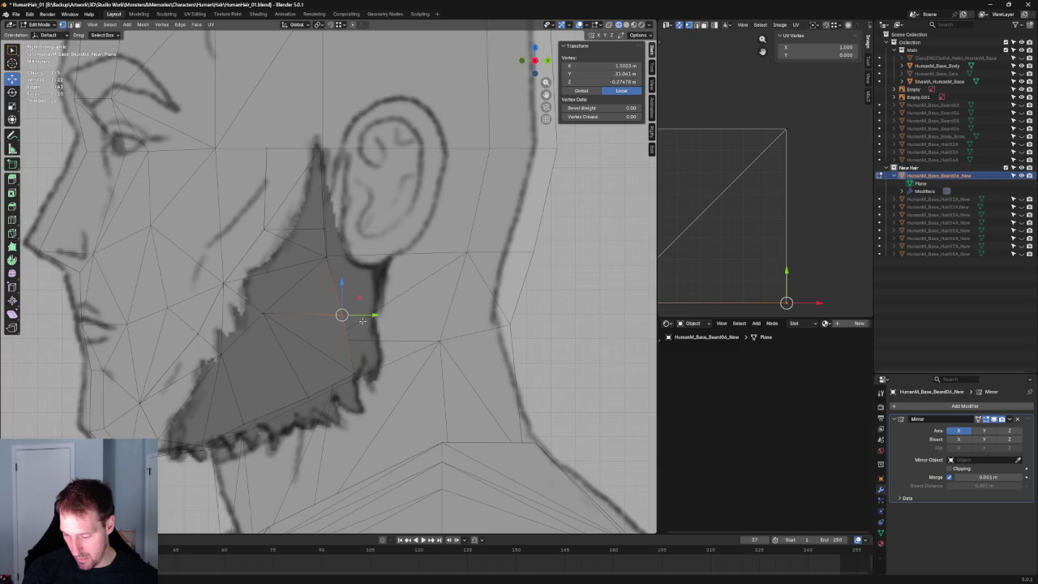
scroll(338, 350, "down", 5)
left_click(292, 343)
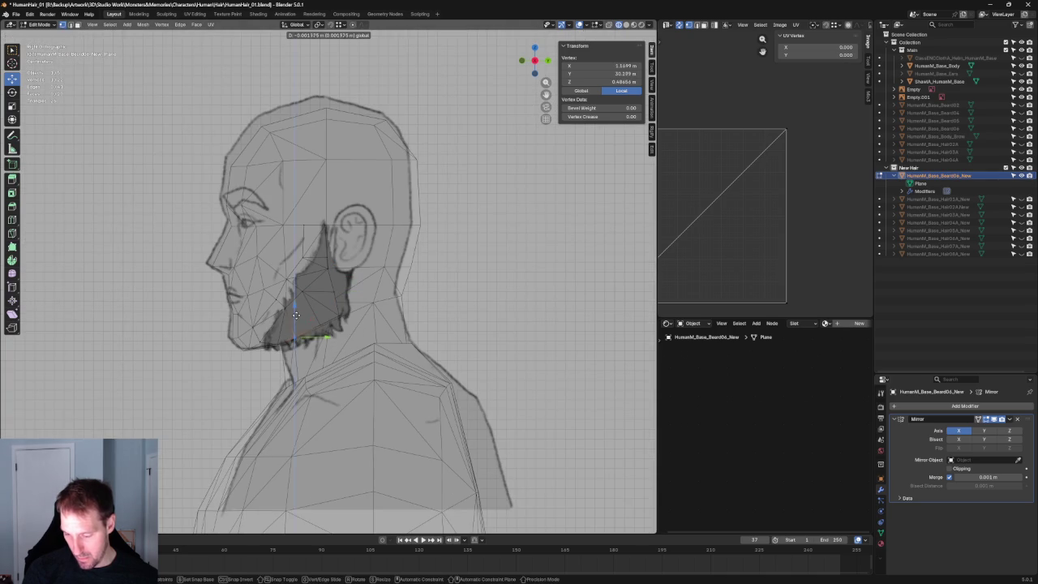
Move a chin-edge vertex and a beard-edge vertex sideways along X to match the reference.
middle_click_drag(294, 346, 371, 343)
key("KP_3")
scroll(325, 340, "up", 3)
scroll(315, 344, "up", 2)
left_click(310, 333)
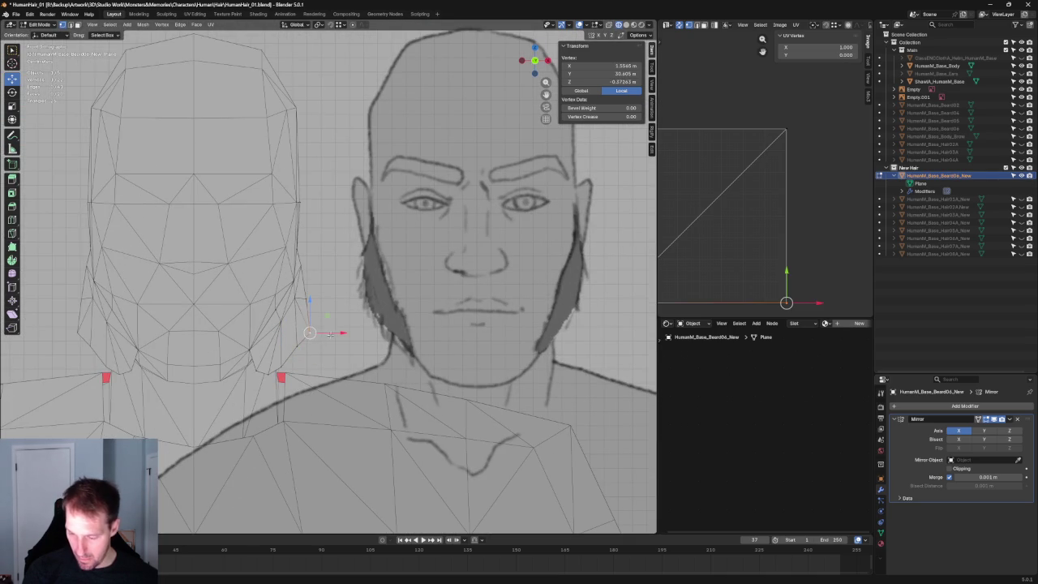
key("g")
key("x")
left_click(324, 334)
left_click(296, 349)
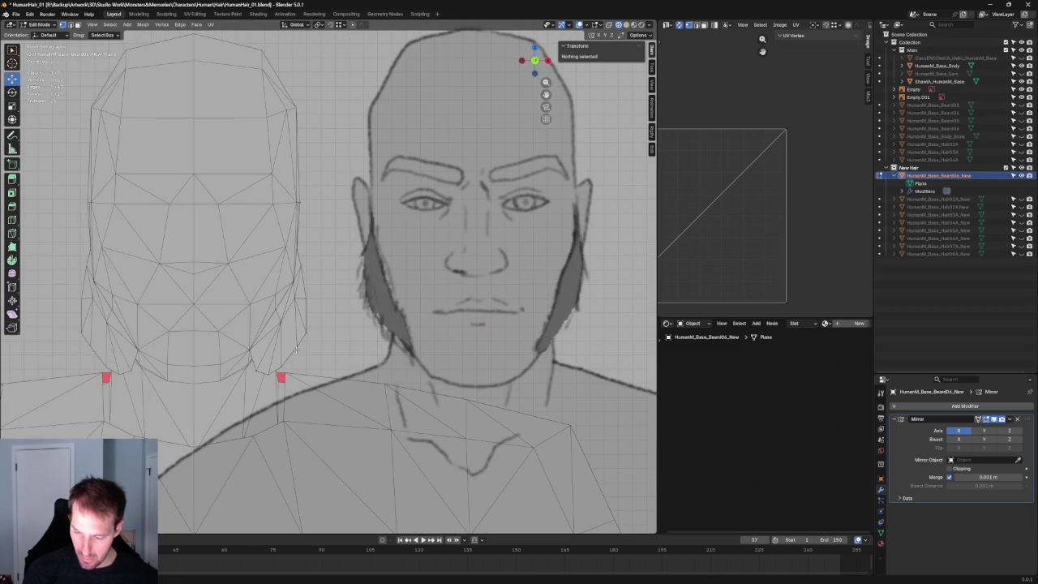
left_click(296, 349)
key("g")
key("x")
left_click(321, 349)
In the right-side view, select the linked beard mesh and vertex-slide an inner vertex along its edge.
left_click(280, 366)
key("KP_3")
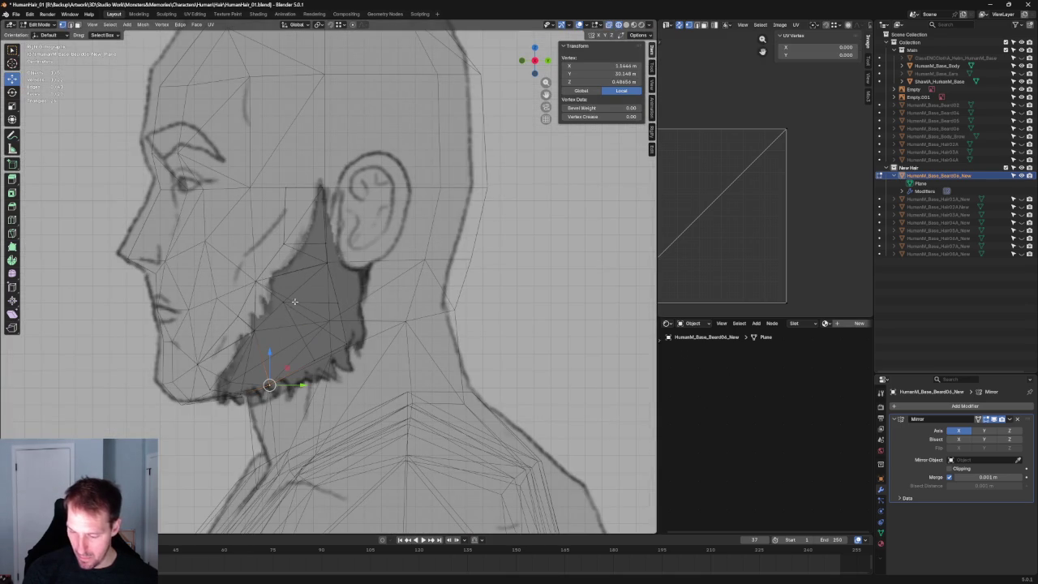
left_click_drag(255, 339, 255, 341)
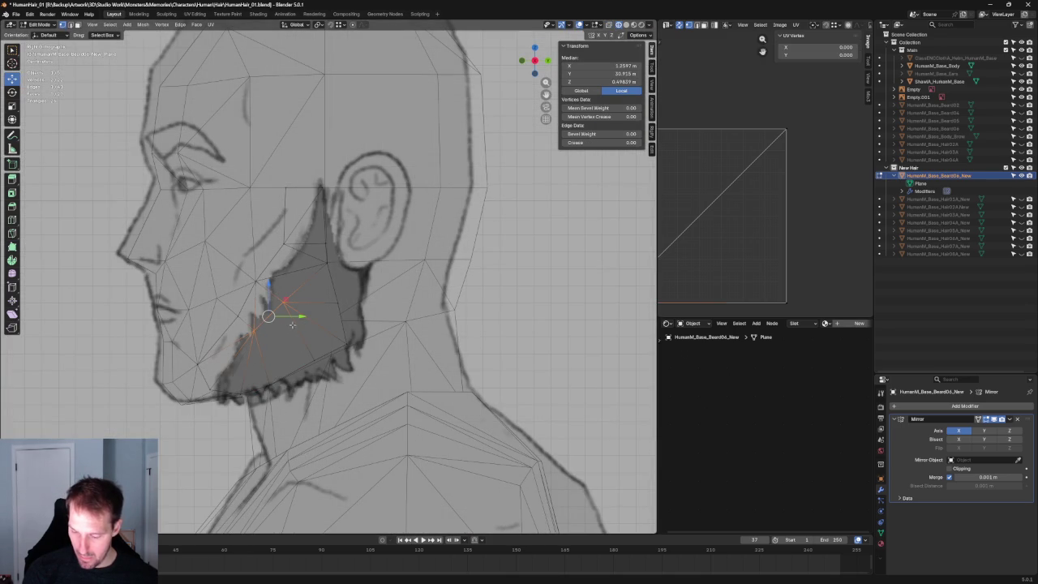
left_click(211, 390)
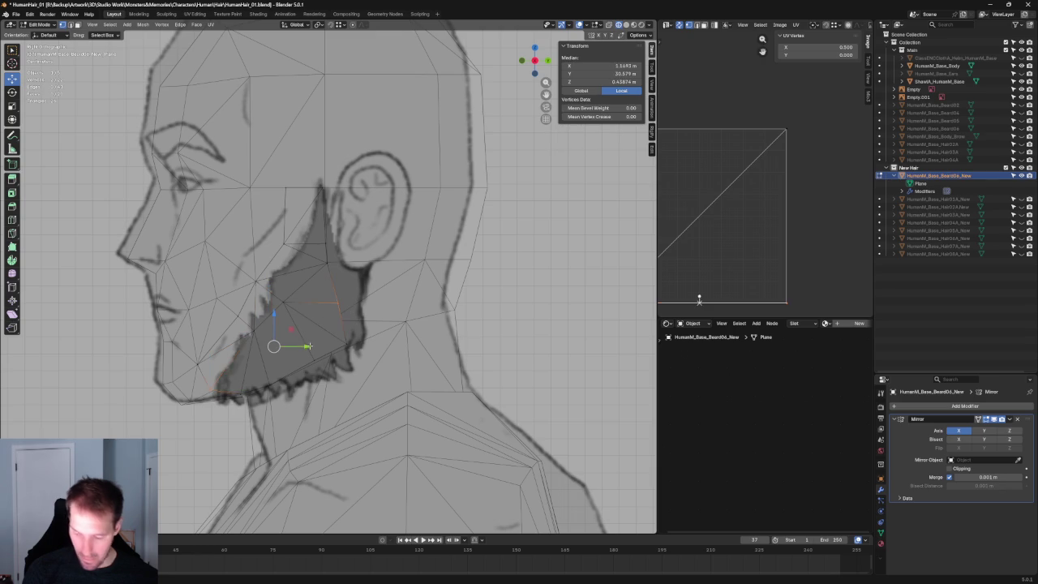
key("ctrl+z")
key("ctrl+z")
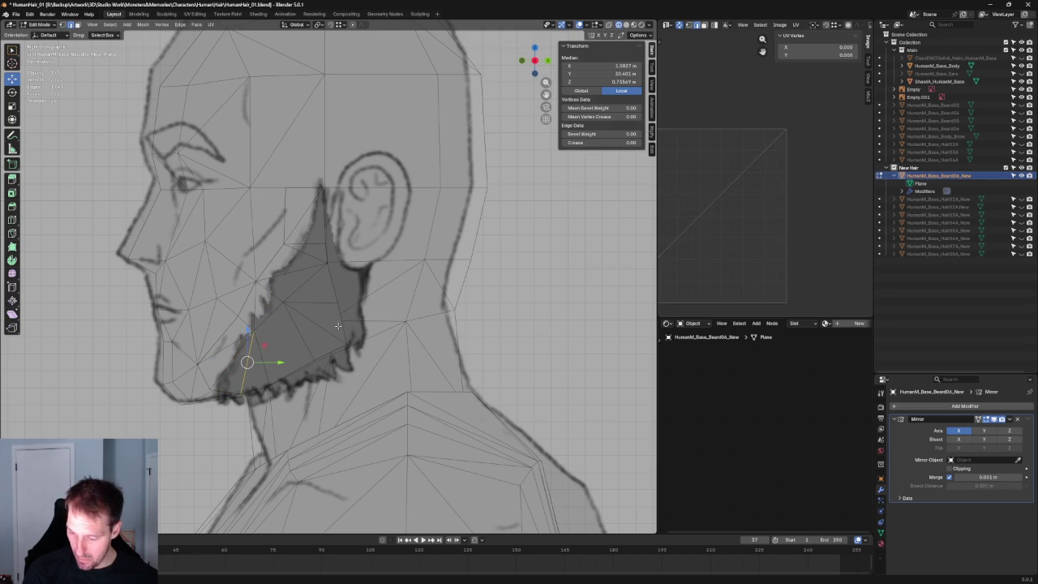
left_click(198, 393)
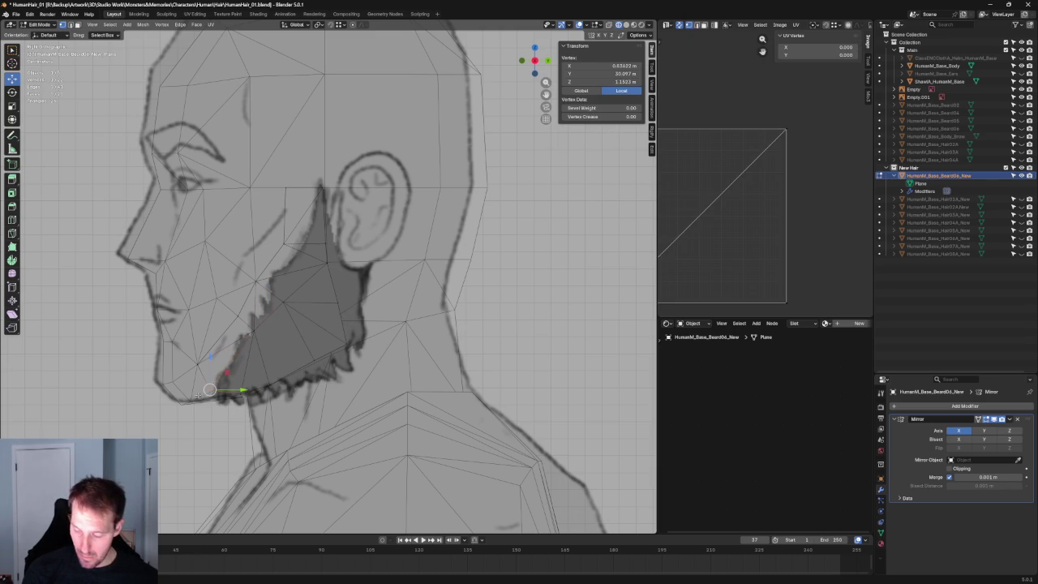
key("l")
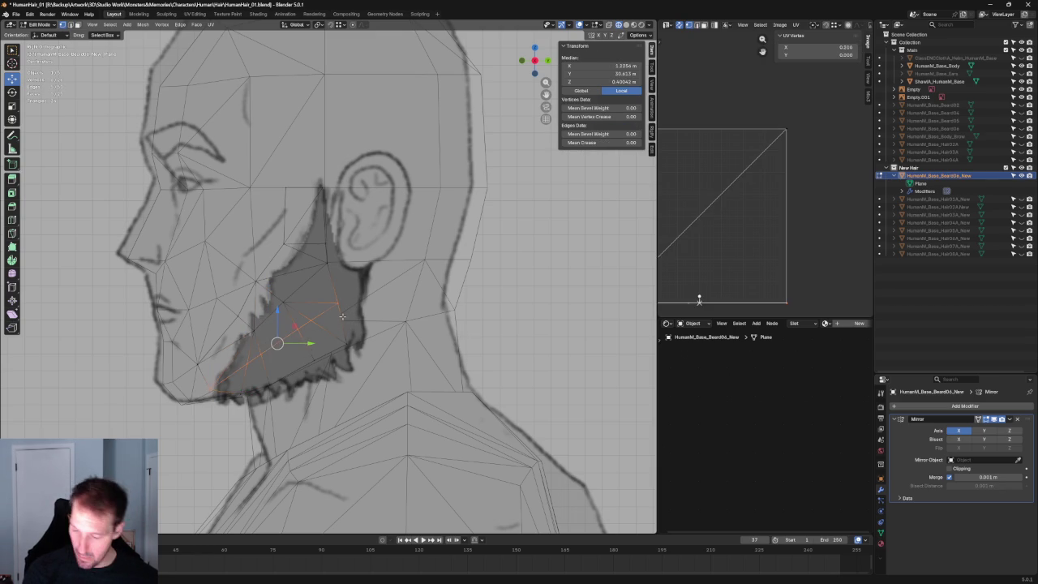
left_click(304, 325)
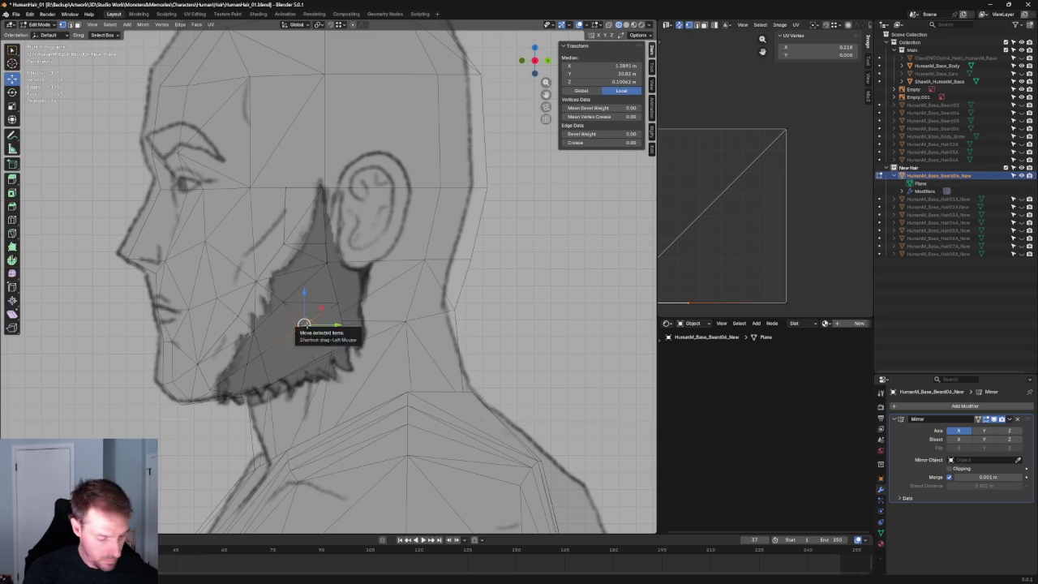
key("g")
key("g")
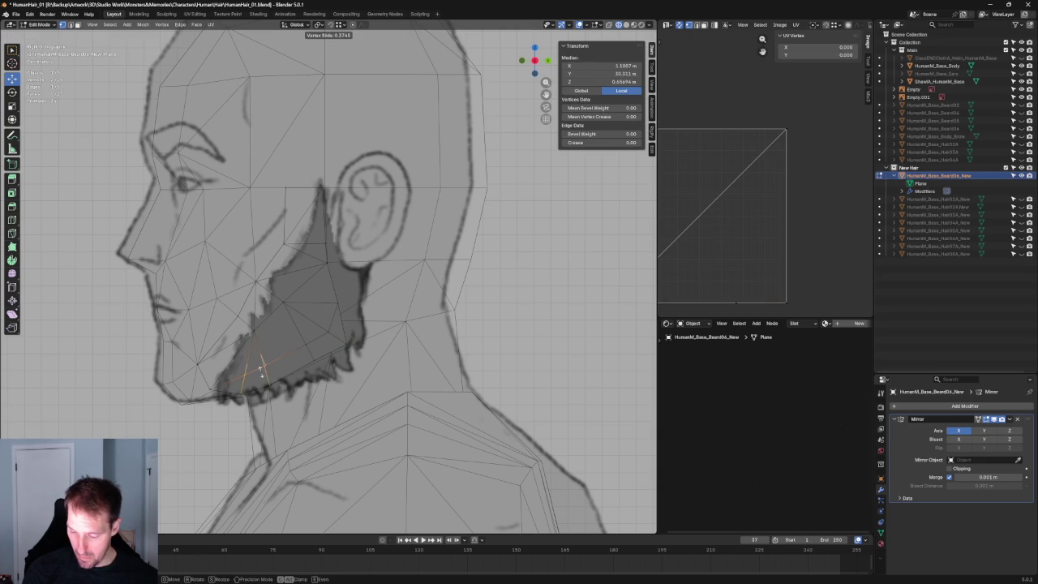
left_click(261, 369)
Select vertices near the beard's back and lower edges, then deselect all.
left_click(302, 343)
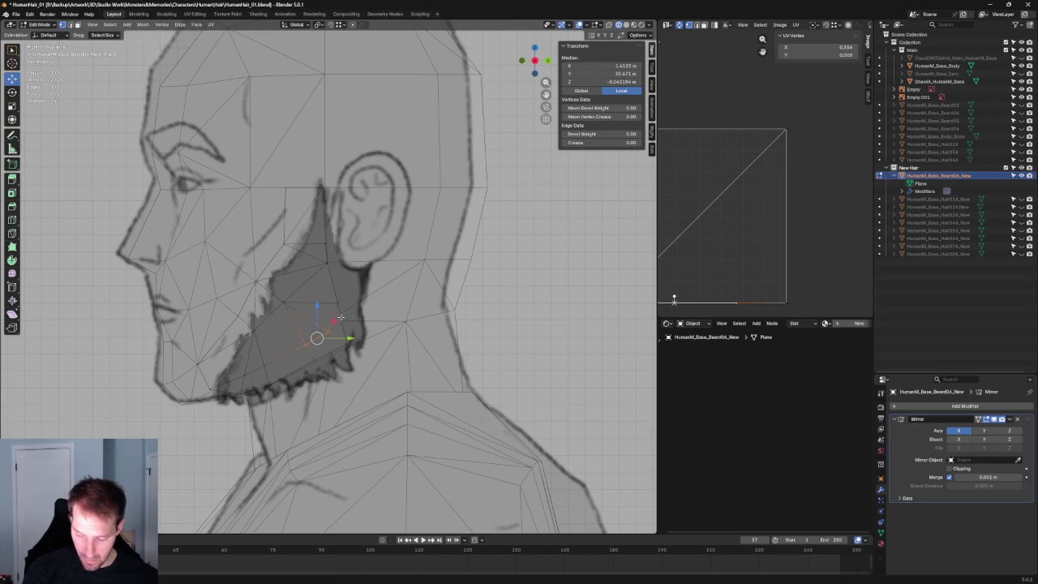
left_click(301, 357)
left_click(258, 371)
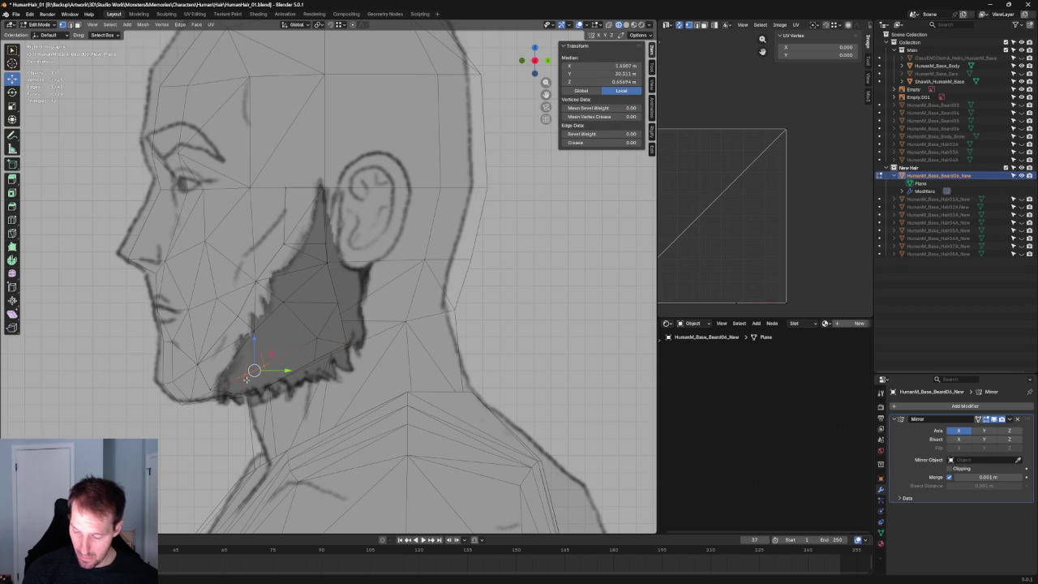
left_click(337, 319)
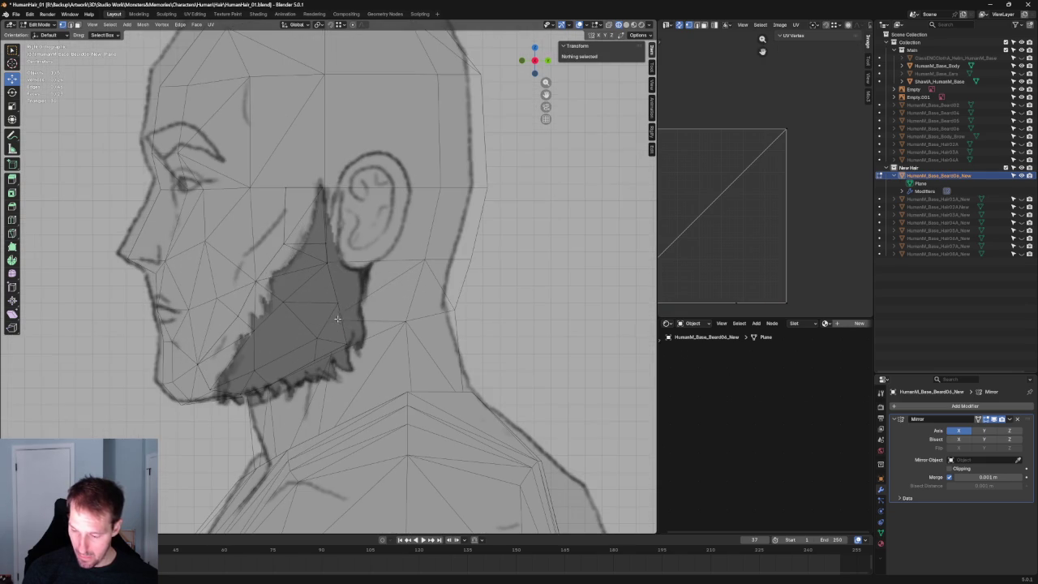
Select four beard vertices and try an X-axis move, then cancel it.
mouse_move(320, 329)
middle_mouse_down()
mouse_move(358, 314)
mouse_move(262, 349)
mouse_move(368, 334)
mouse_move(327, 309)
mouse_move(318, 284)
middle_mouse_up()
scroll(348, 332, "down", 3)
scroll(352, 333, "down", 3)
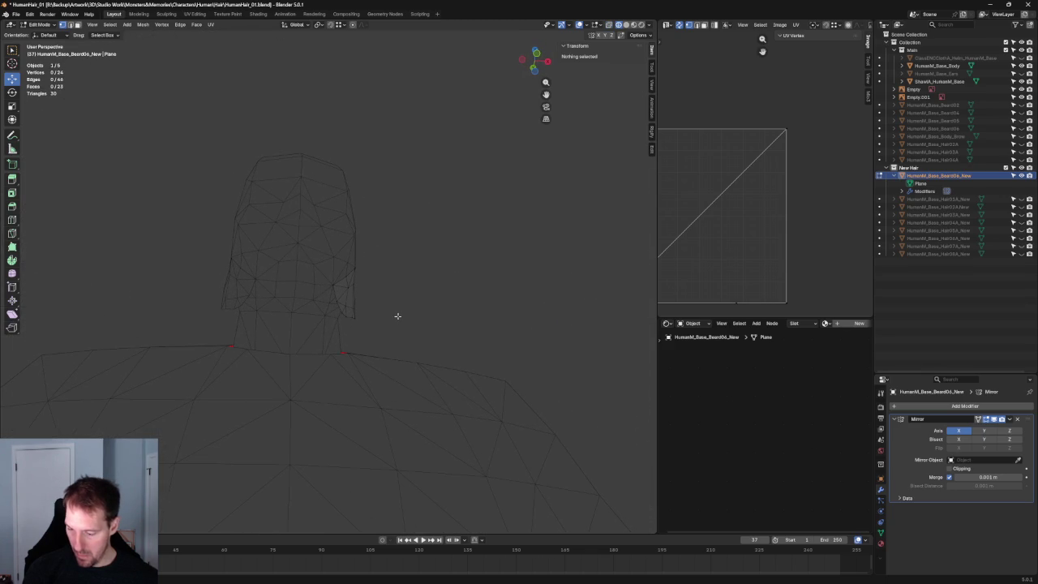
left_click(357, 310)
scroll(357, 309, "up", 3)
left_click_drag(424, 386, 347, 335)
key("g")
key("x")
right_click(386, 349)
Nudge two single beard vertices sideways along the X axis.
left_click(377, 341)
left_click(360, 333)
key("g")
key("x")
left_click(391, 336)
mouse_move(429, 359)
middle_mouse_down()
mouse_move(372, 324)
mouse_move(284, 348)
mouse_move(299, 359)
mouse_move(424, 348)
middle_mouse_up()
left_click(357, 300)
key("g")
key("x")
left_click(281, 338)
In front view, hide the body and shawl and align a vertex with the reference sideburn.
key("grave")
left_click(402, 332)
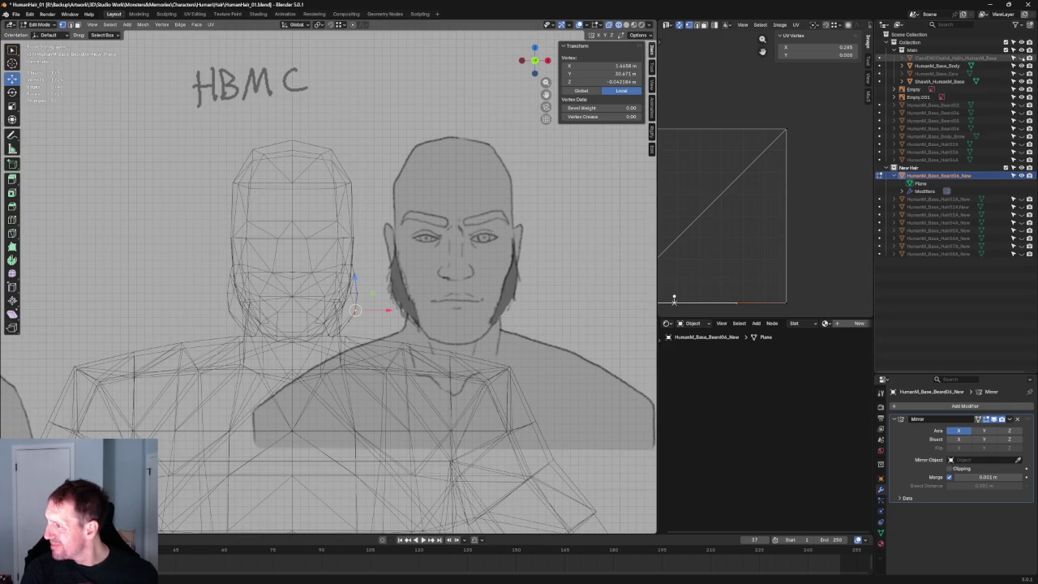
left_click_drag(1022, 66, 1022, 81)
scroll(371, 268, "up", 5)
scroll(371, 268, "up", 2)
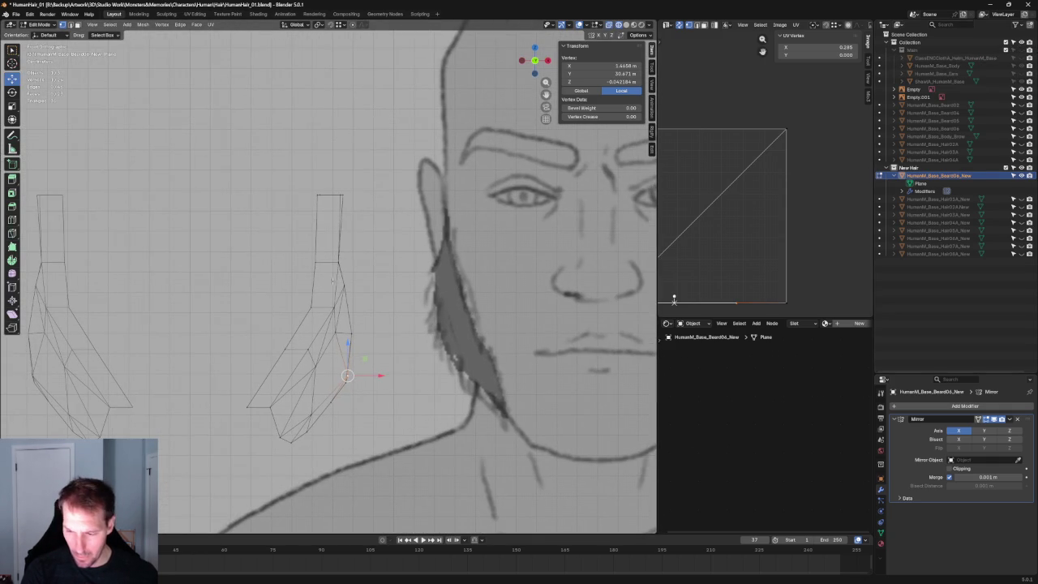
scroll(361, 277, "up", 2)
scroll(347, 288, "up", 2)
scroll(335, 299, "up", 2)
left_click_drag(349, 301, 358, 301)
Select the top strip of the beard mesh.
key("alt+a")
scroll(341, 300, "down", 1)
scroll(287, 300, "down", 2)
left_click(309, 283)
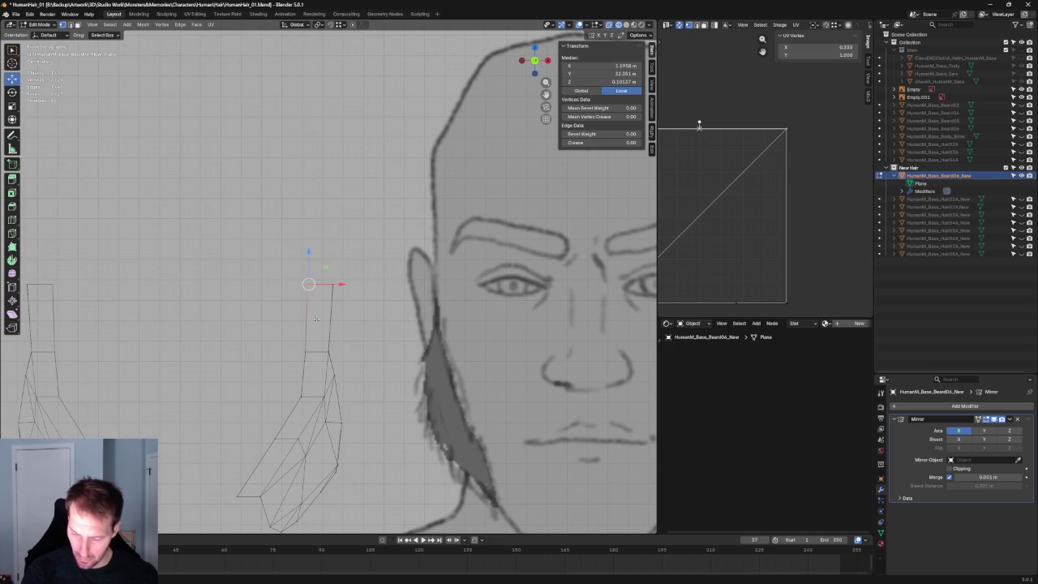
scroll(318, 307, "down", 1)
key("alt+a")
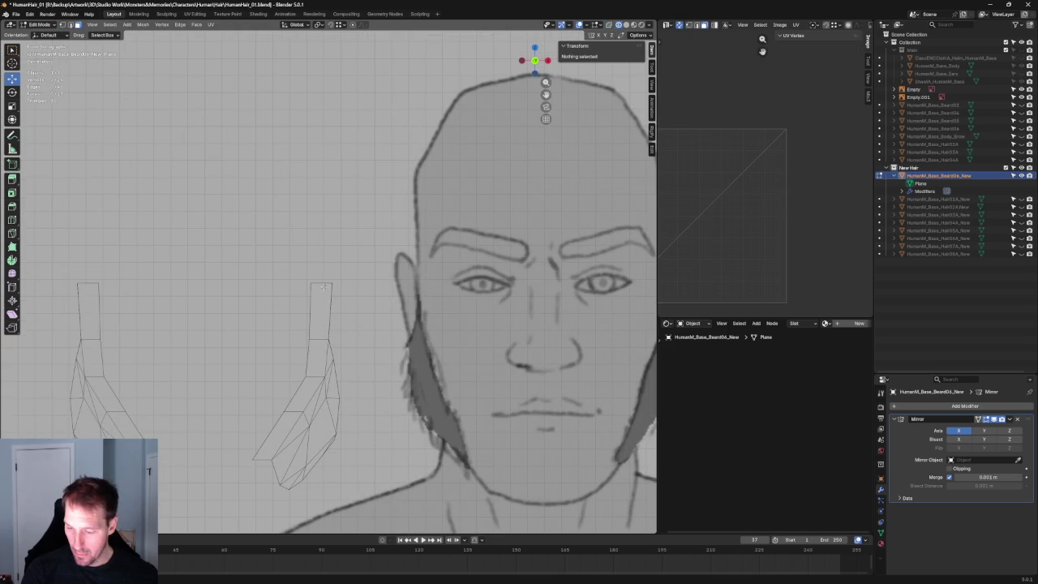
left_click(317, 305, "alt")
middle_click_drag(318, 304, 303, 352)
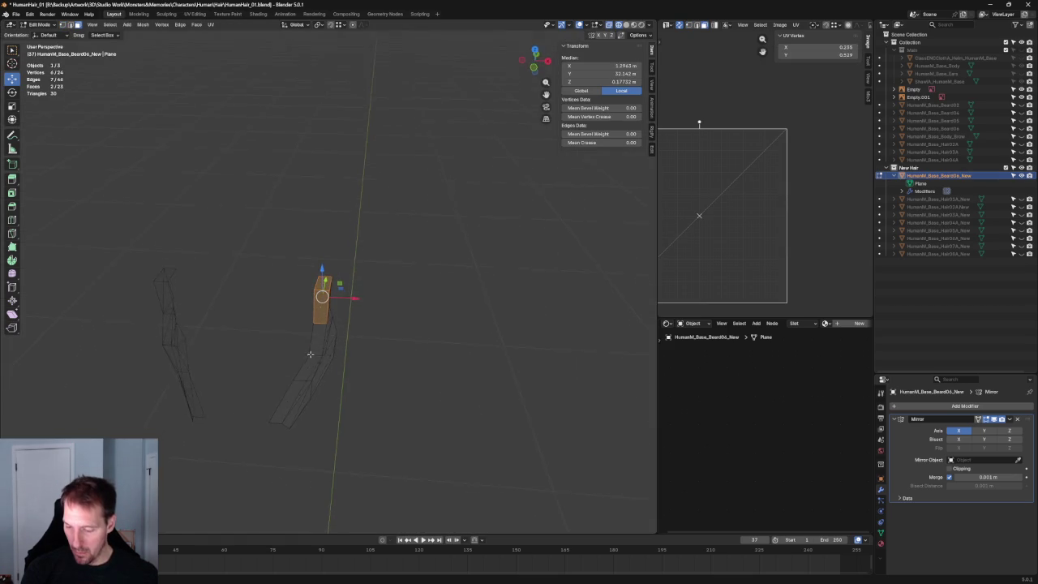
Add two more faces to the upper-strip selection and split them off the beard mesh.
left_click(296, 372, "shift")
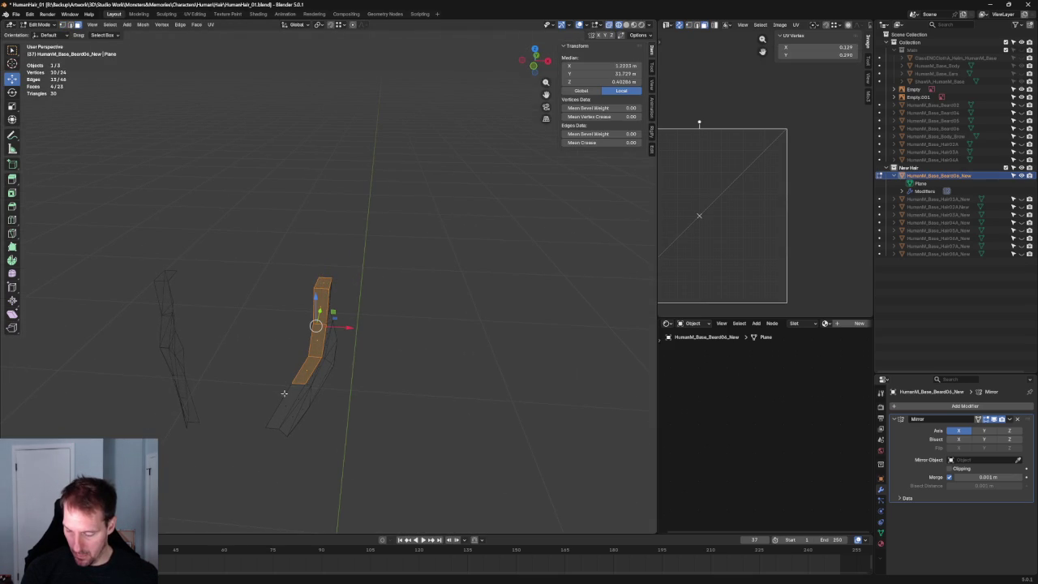
middle_click_drag(288, 397, 304, 356)
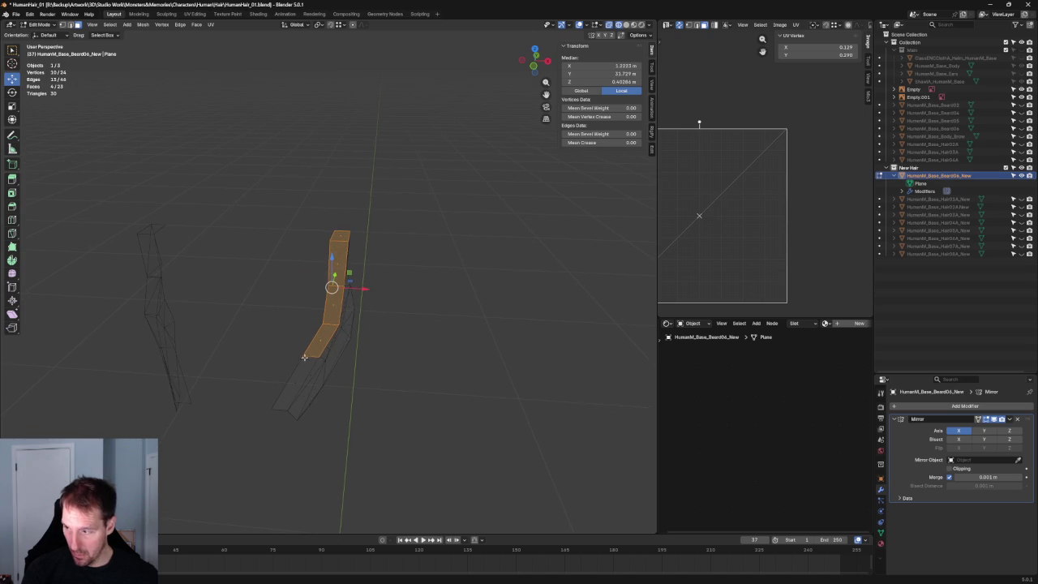
left_click(310, 369, "shift")
right_click(290, 385)
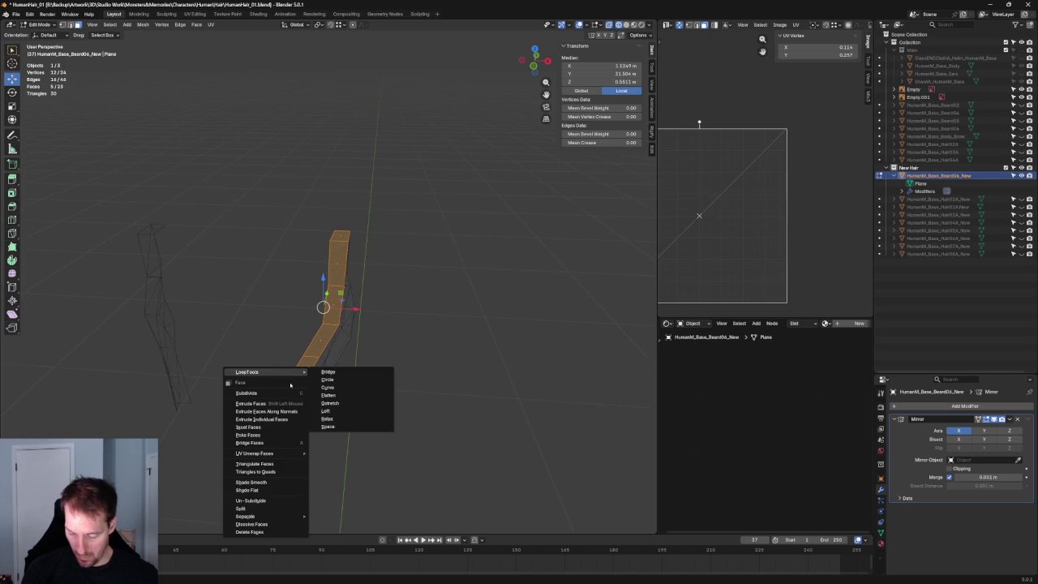
left_click(274, 508)
Clear the selection and turn off X-ray so both beard pieces show as opaque solids.
left_click(443, 377)
scroll(375, 267, "up", 3)
left_click(357, 293)
mouse_move(362, 299)
middle_mouse_down()
mouse_move(383, 294)
mouse_move(412, 322)
mouse_move(406, 294)
mouse_move(456, 275)
mouse_move(400, 274)
mouse_move(393, 284)
mouse_move(440, 264)
mouse_move(492, 195)
middle_mouse_up()
key("alt+z")
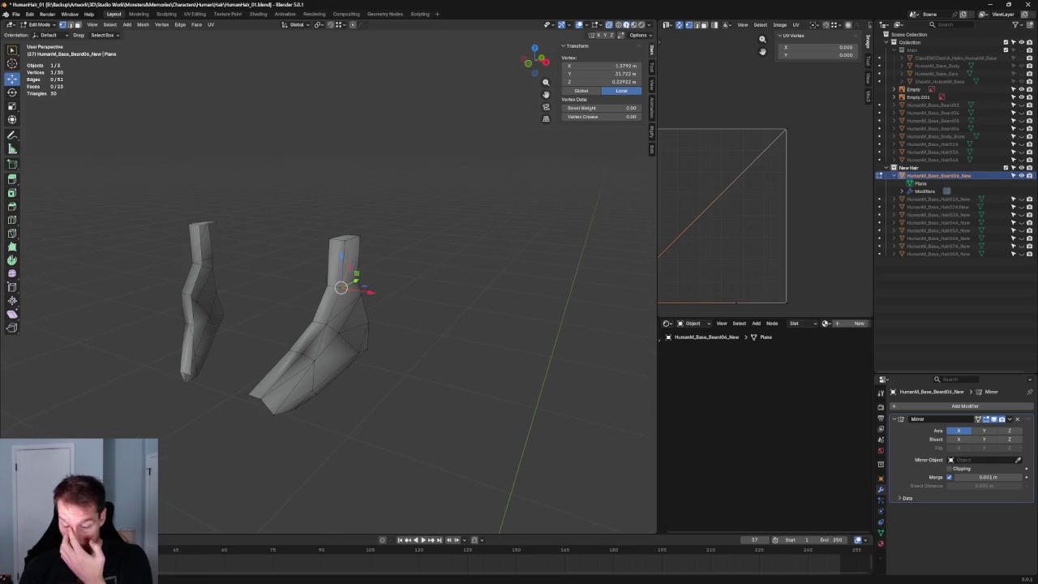
Assign the ID04 material from the Material Properties browse list, then deselect everything.
left_click(883, 543)
left_click(895, 439)
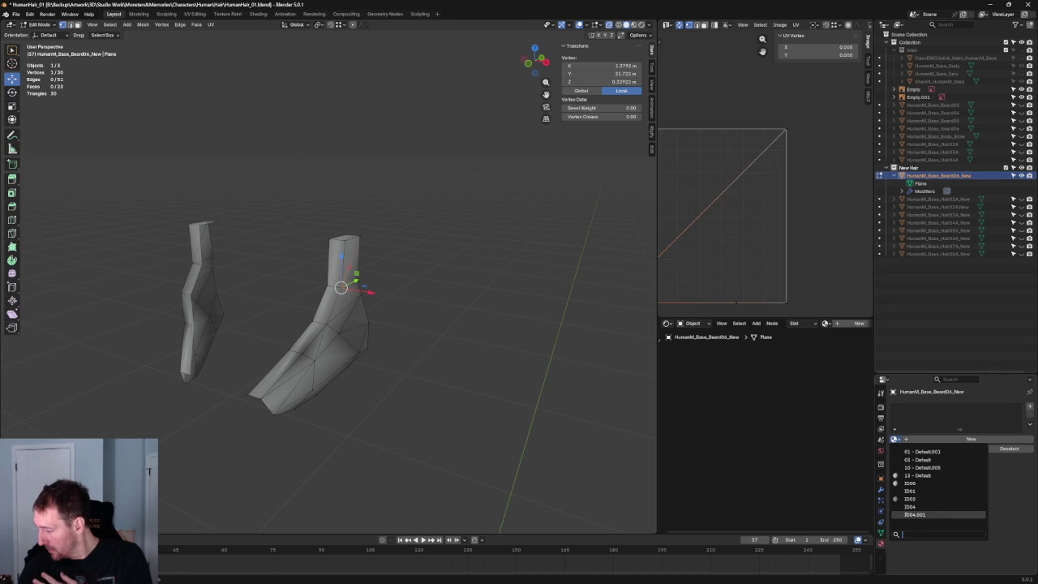
left_click(910, 508)
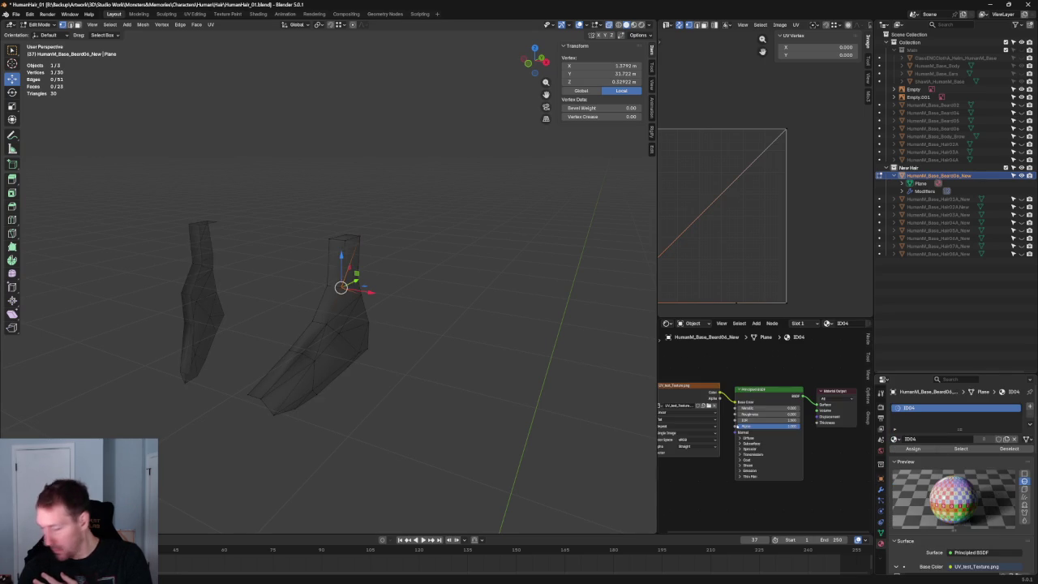
scroll(370, 315, "up", 2)
key("alt+a")
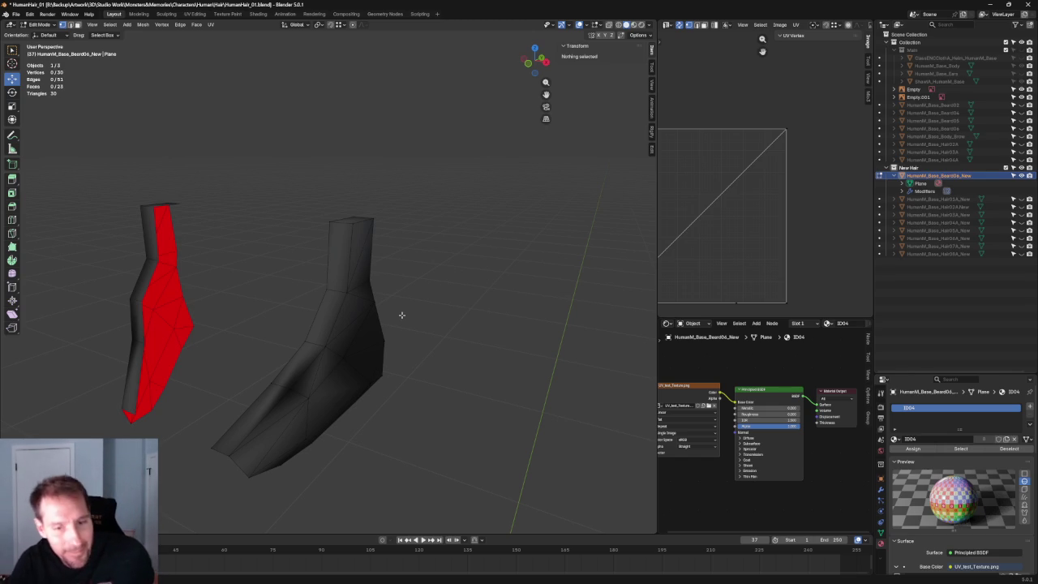
Extrude the beard piece's top edge straight up along Z and shift it slightly on X.
mouse_move(502, 309)
middle_mouse_down()
mouse_move(348, 317)
mouse_move(411, 303)
mouse_move(425, 329)
mouse_move(321, 218)
middle_mouse_up()
left_click(312, 209)
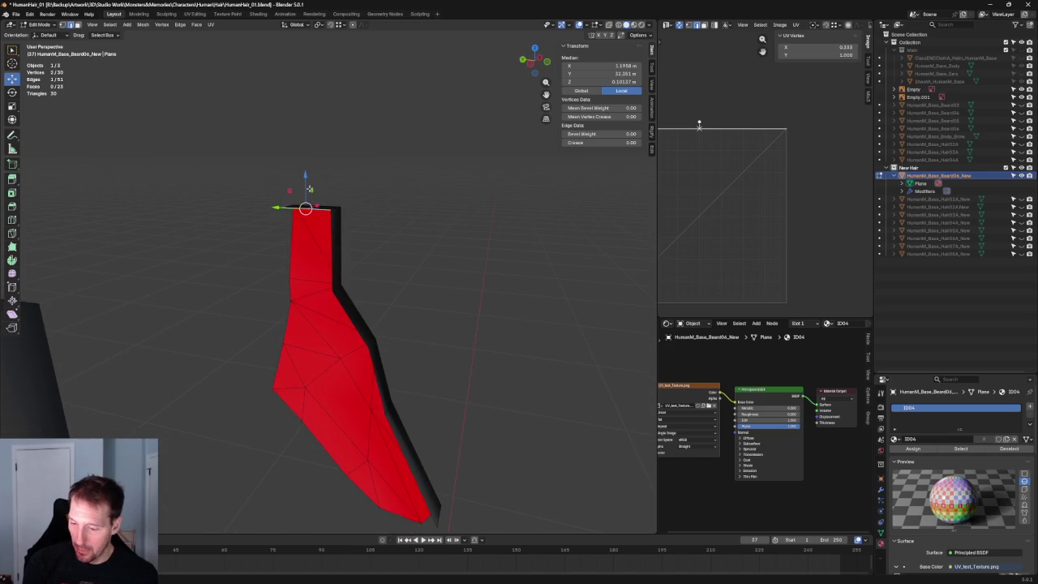
key("e")
key("z")
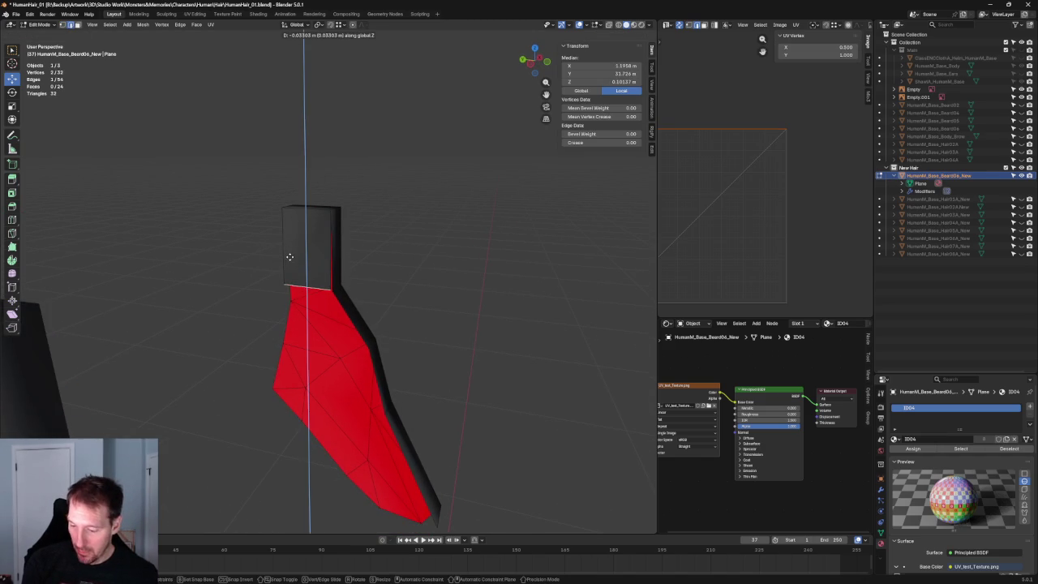
left_click(289, 258)
mouse_move(434, 252)
middle_mouse_down()
mouse_move(389, 235)
mouse_move(447, 157)
mouse_move(331, 274)
mouse_move(301, 324)
mouse_move(406, 331)
mouse_move(357, 256)
middle_mouse_up()
key("g")
key("x")
left_click(330, 276)
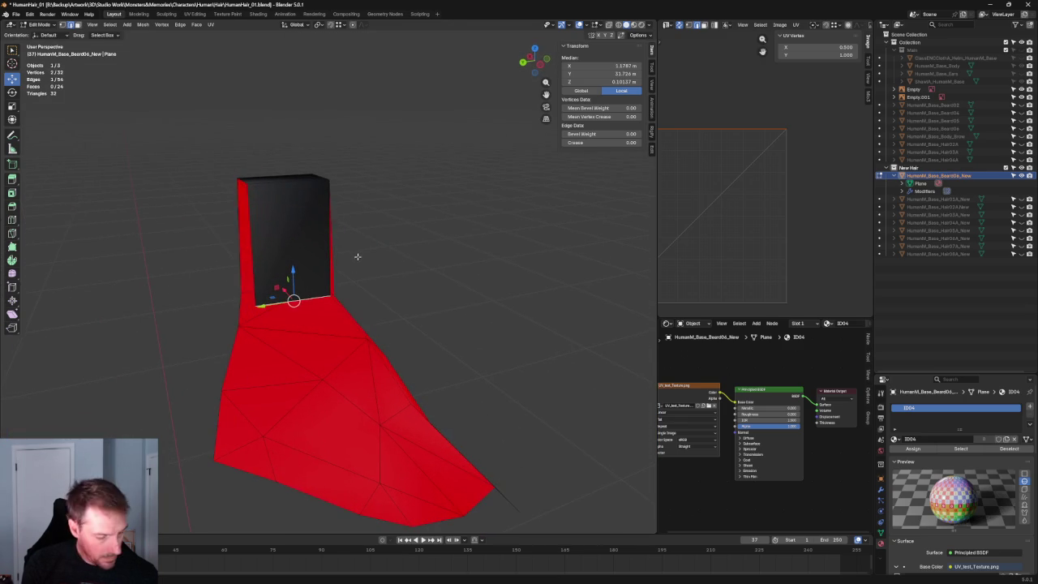
Extrude the edge at the strip's lower corner into another face and shift it into place.
left_click(333, 296)
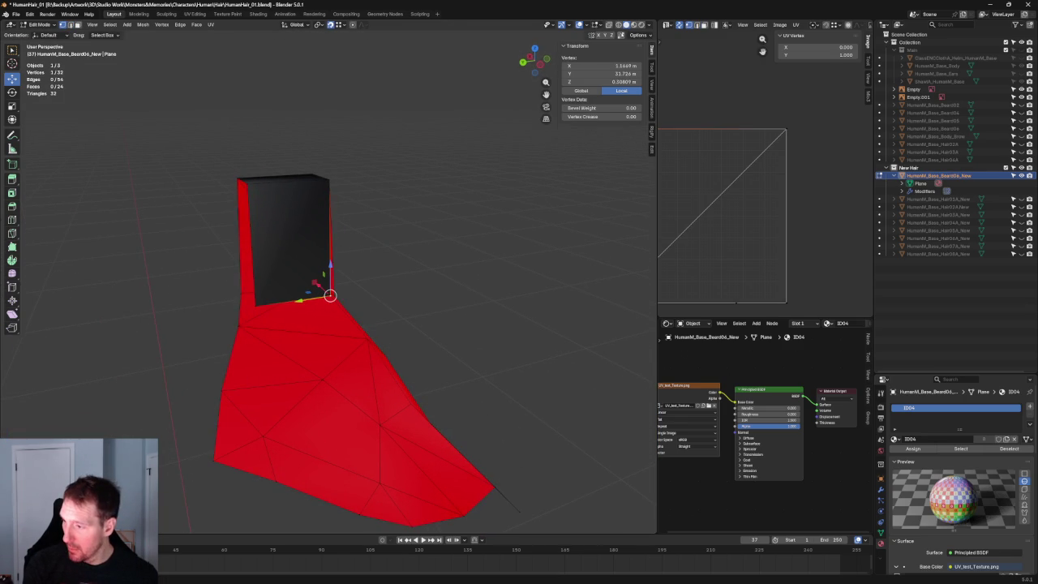
mouse_move(330, 295)
middle_mouse_down()
mouse_move(359, 330)
mouse_move(343, 313)
middle_mouse_up()
left_click(348, 307, "shift")
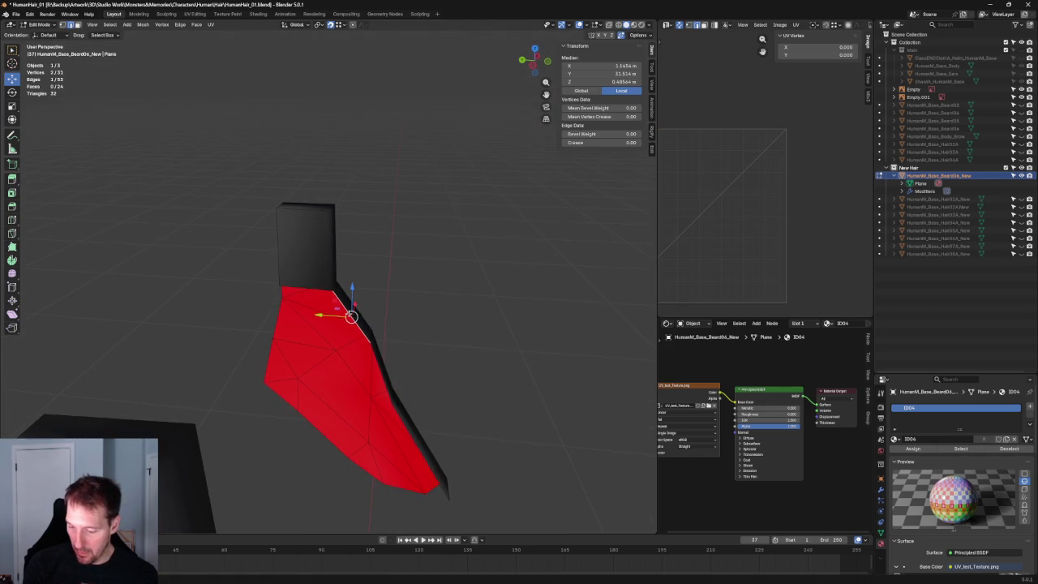
key("e")
left_click(302, 357)
mouse_move(301, 357)
middle_mouse_down()
mouse_move(347, 349)
mouse_move(347, 359)
mouse_move(281, 374)
middle_mouse_up()
mouse_move(371, 360)
middle_mouse_down()
mouse_move(385, 268)
mouse_move(309, 243)
mouse_move(261, 285)
middle_mouse_up()
left_click_drag(283, 266, 305, 301)
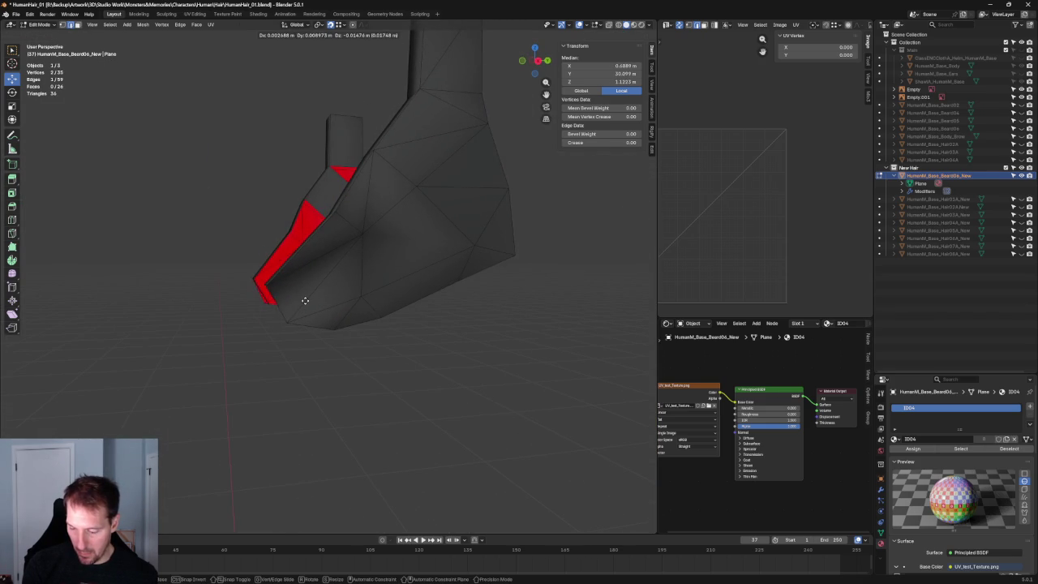
Extrude the selected edge into a new face and reposition it in Y and Z (G, Shift+X).
left_click(301, 305)
key("KP_Decimal")
mouse_move(456, 295)
middle_mouse_down()
mouse_move(448, 303)
mouse_move(475, 287)
mouse_move(446, 289)
middle_mouse_up()
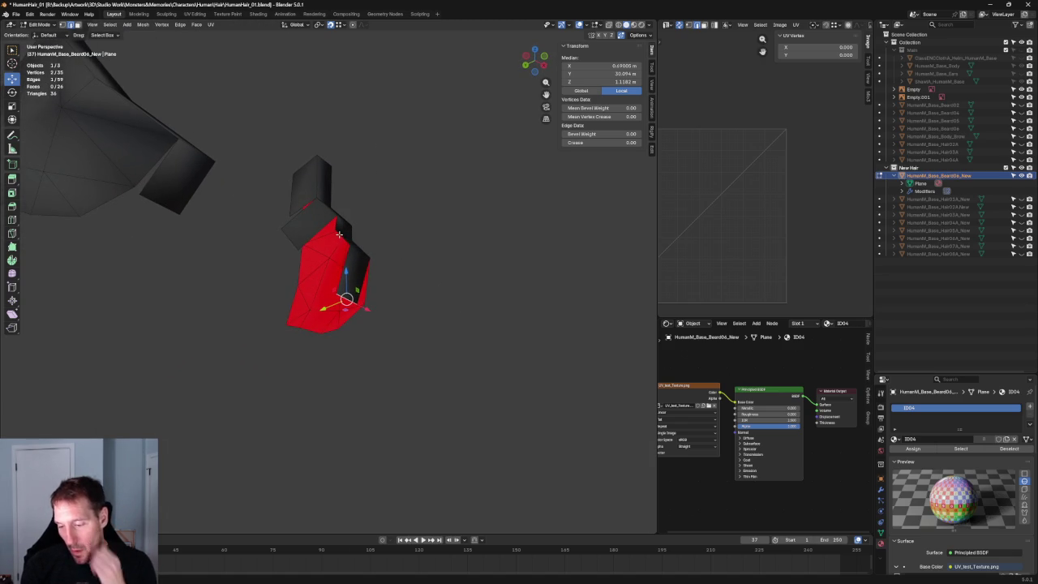
key("e")
left_click(313, 279)
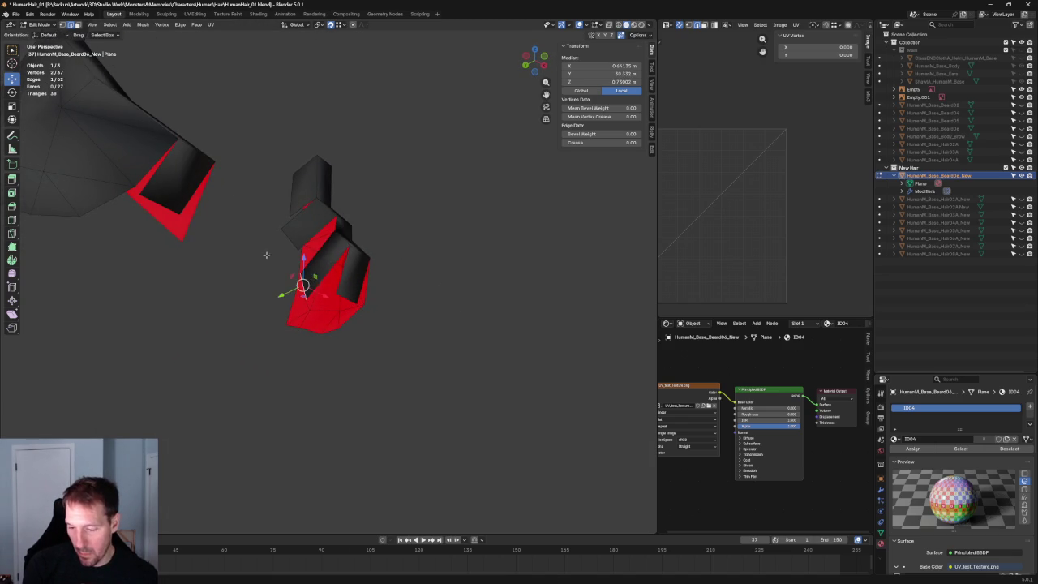
scroll(325, 284, "up", 4)
mouse_move(325, 290)
middle_mouse_down()
mouse_move(371, 294)
mouse_move(329, 284)
middle_mouse_up()
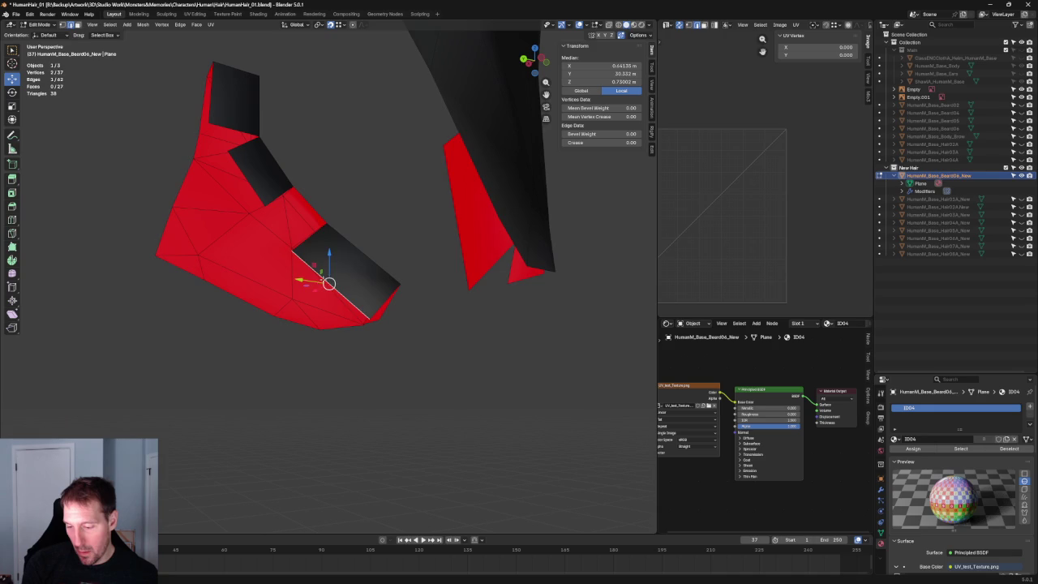
key("g")
key("shift+x")
left_click(306, 241)
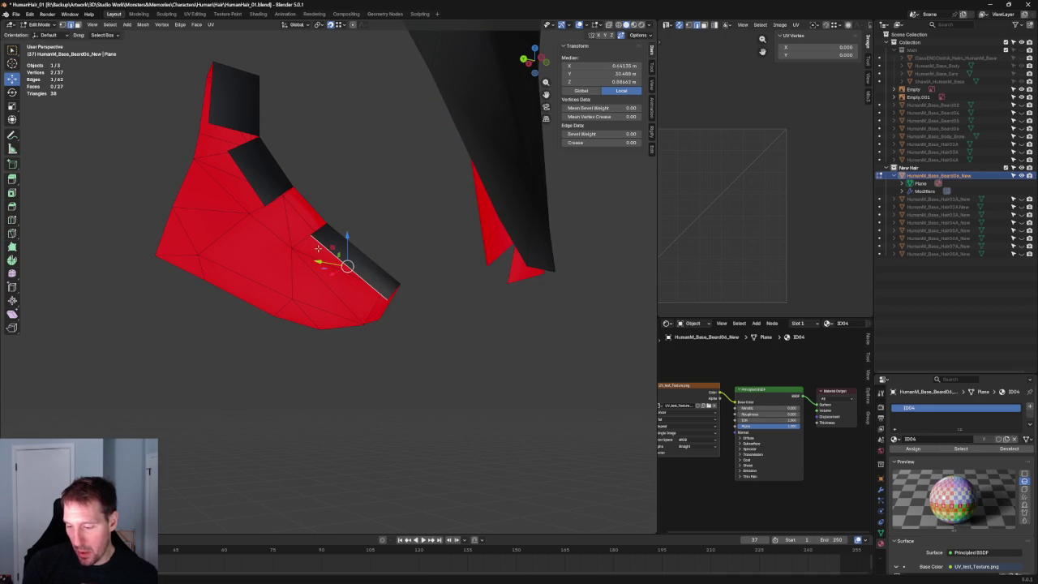
Fill a face between the selected edges with F and clear the selection.
mouse_move(318, 231)
middle_mouse_down()
mouse_move(323, 220)
mouse_move(285, 256)
mouse_move(192, 239)
middle_mouse_up()
scroll(316, 215, "up", 3)
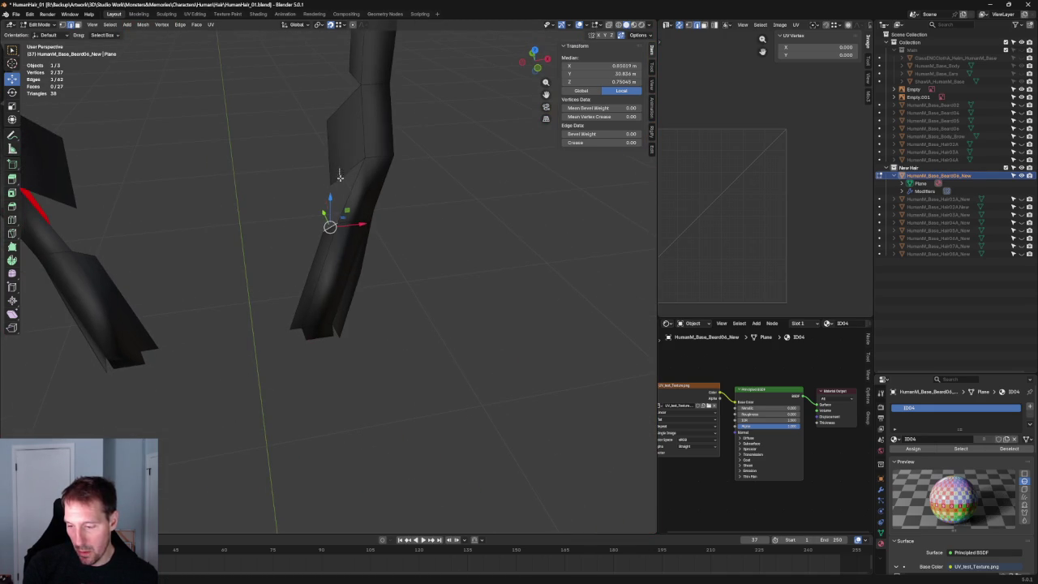
key("f")
key("alt+a")
scroll(283, 248, "down", 3)
mouse_move(283, 248)
middle_mouse_down()
mouse_move(452, 225)
mouse_move(404, 215)
middle_mouse_up()
scroll(383, 176, "up", 3)
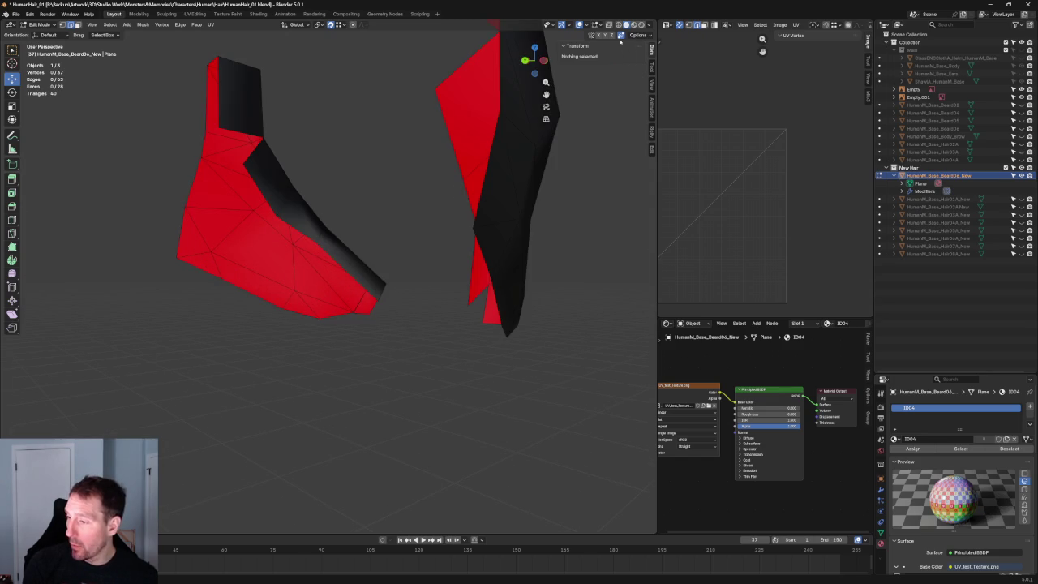
Extrude an edge on the beard's inner side into another face.
left_click(296, 229)
middle_click_drag(282, 224, 325, 250)
key("e")
left_click(289, 286)
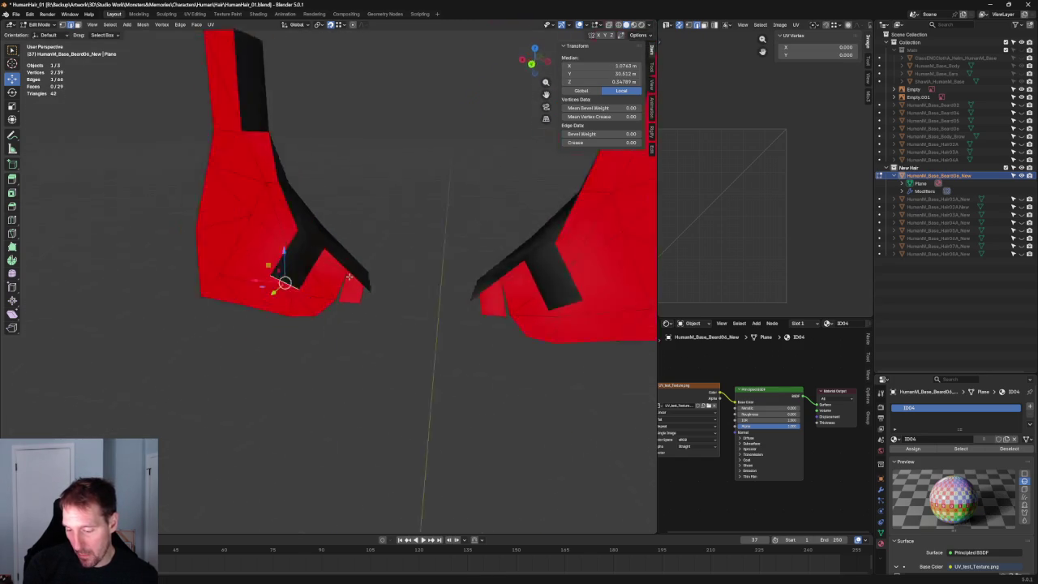
middle_click_drag(297, 289, 321, 57)
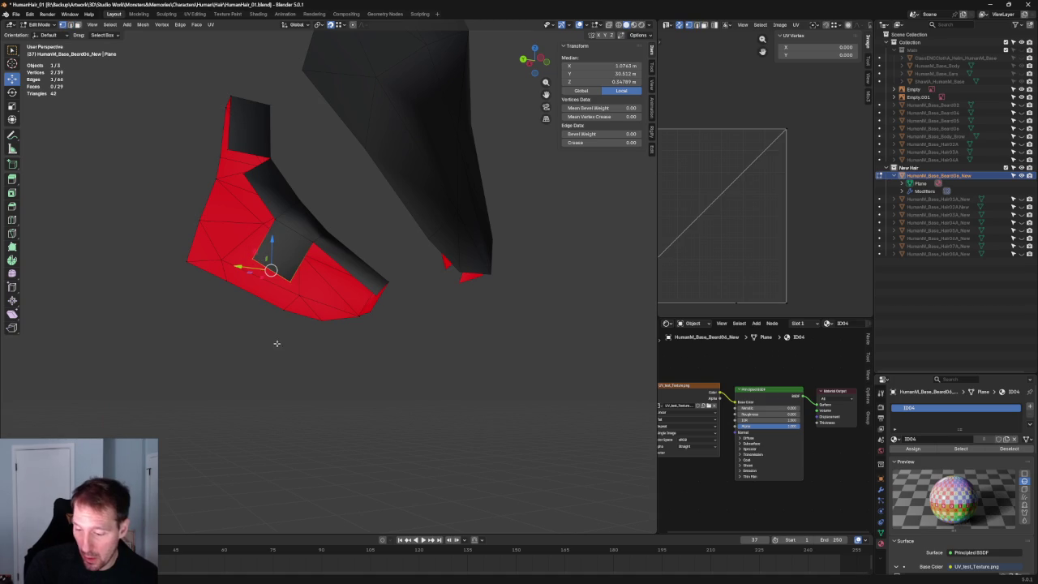
left_click(299, 293)
key("alt+a")
Select two inner-edge vertices, unhide the Main collection's head mesh and view from the front.
mouse_move(316, 348)
middle_mouse_down()
mouse_move(327, 327)
mouse_move(384, 352)
mouse_move(333, 259)
middle_mouse_up()
scroll(384, 352, "up", 3)
left_click(323, 254)
left_click(296, 245, "shift")
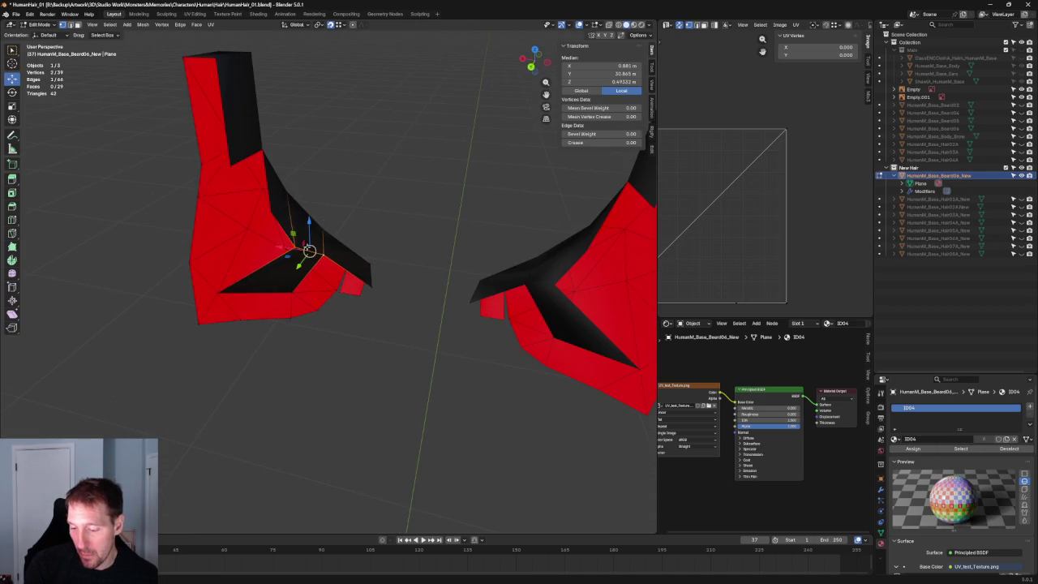
scroll(300, 244, "down", 3)
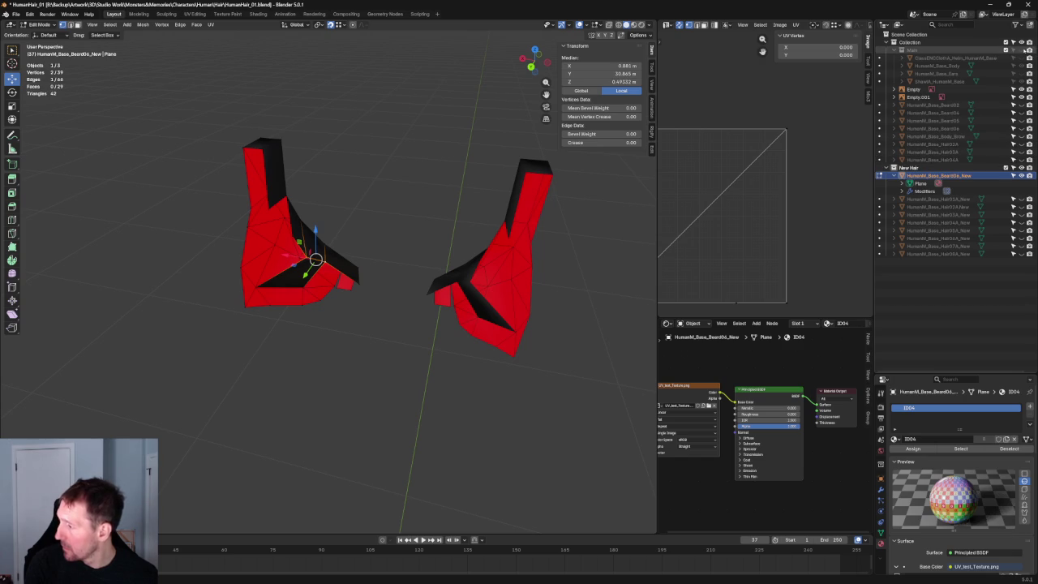
left_click(1021, 49)
scroll(341, 243, "down", 3)
mouse_move(340, 243)
middle_mouse_down()
mouse_move(239, 211)
mouse_move(268, 219)
middle_mouse_up()
key("KP_1")
scroll(362, 258, "up", 3)
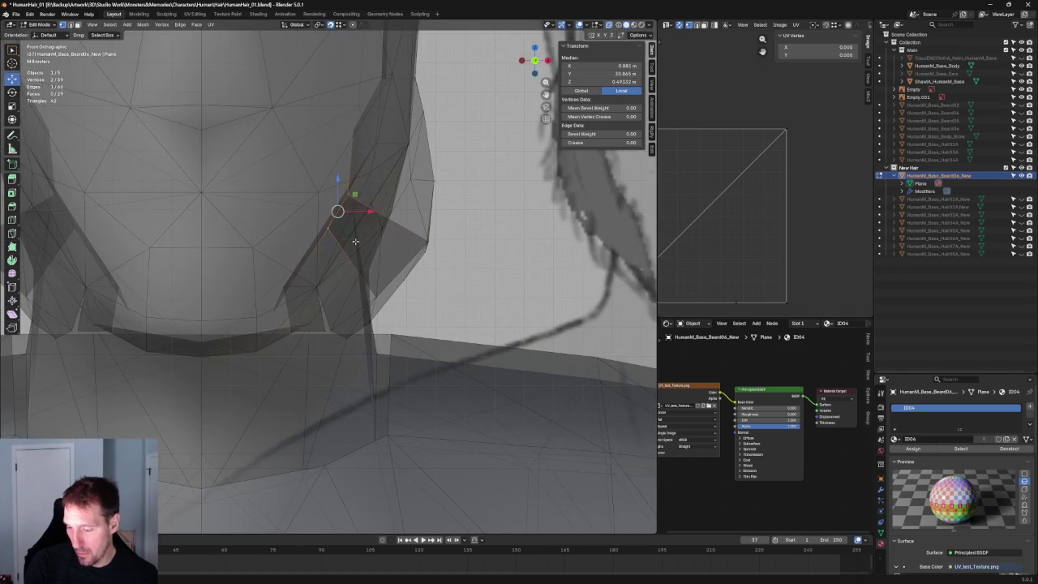
In local right view, move two jaw vertices onto the profile reference outline.
key("KP_Divide")
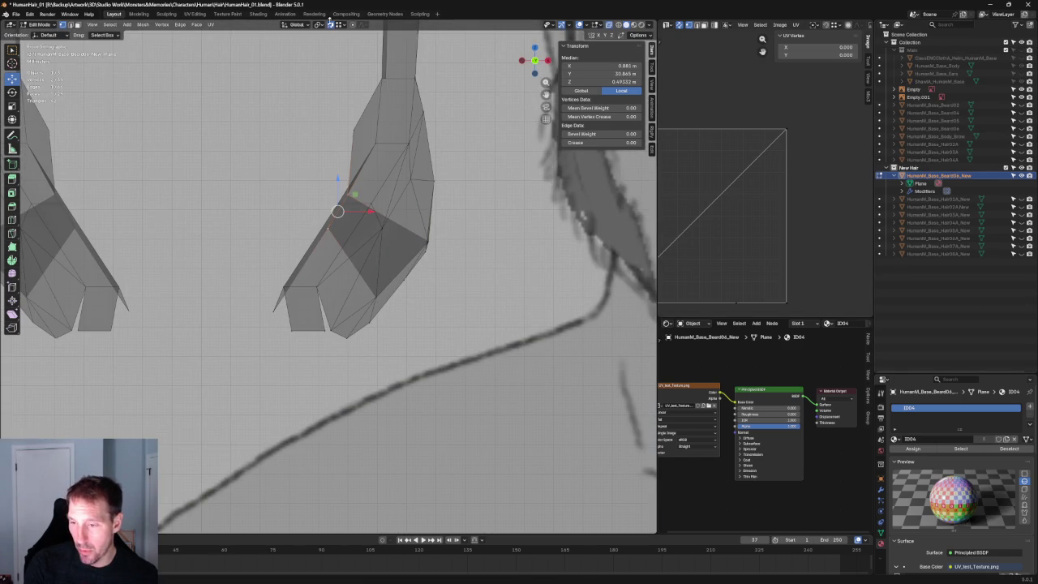
key("KP_3")
key("g")
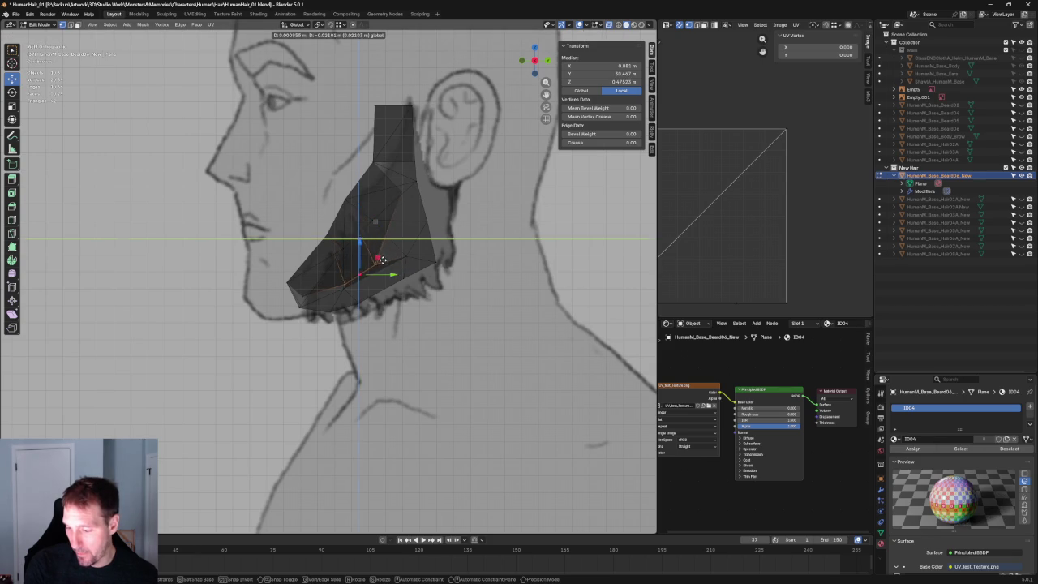
left_click(380, 259)
left_click(381, 261)
key("g")
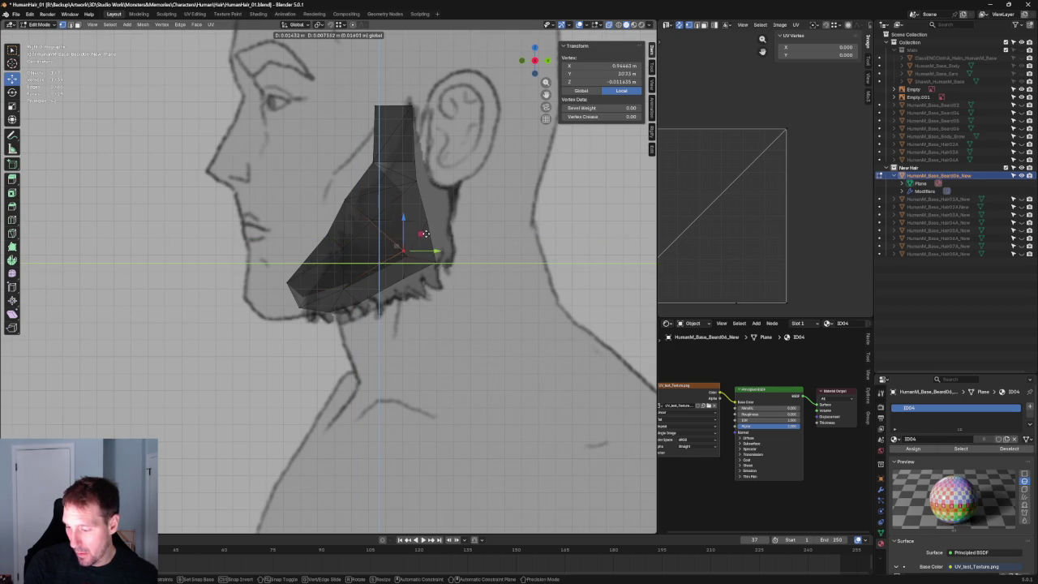
left_click(424, 233)
scroll(424, 234, "down", 5)
mouse_move(424, 236)
middle_mouse_down()
mouse_move(463, 286)
mouse_move(364, 295)
mouse_move(383, 297)
middle_mouse_up()
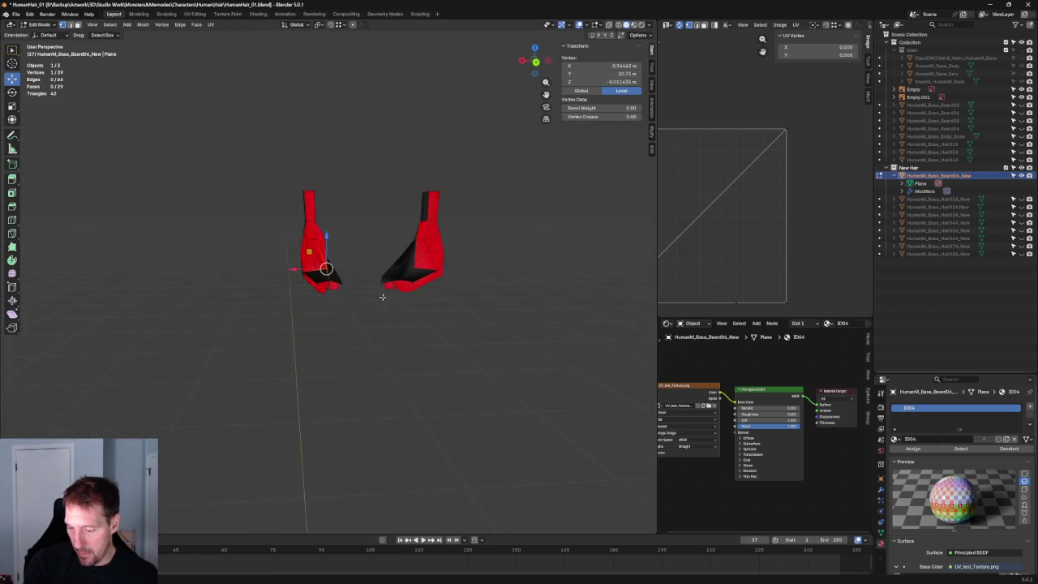
Slide the selected beard vertex along X, then reposition it in the Y-Z plane.
key("g")
key("x")
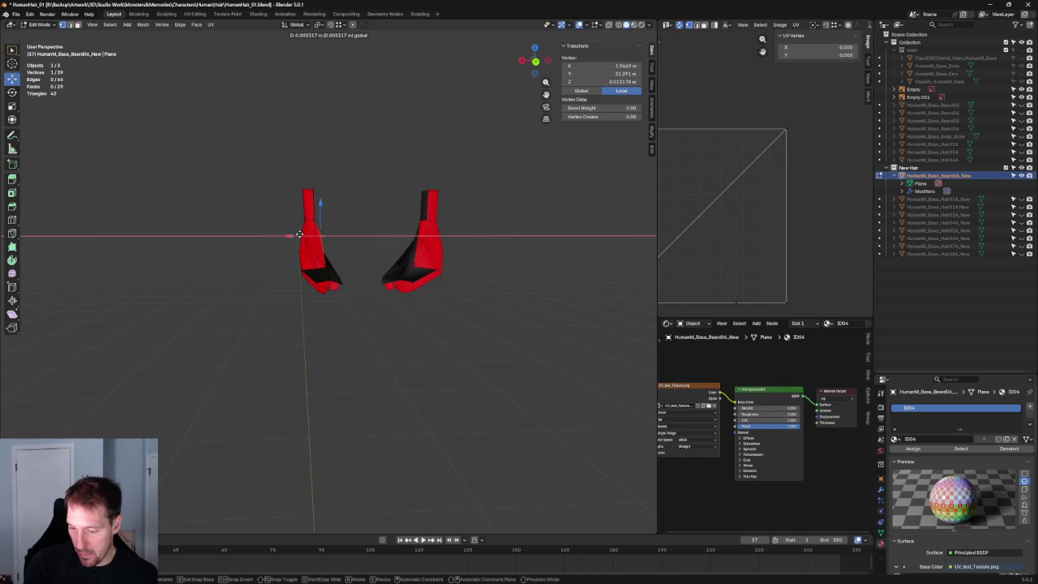
left_click(295, 234)
mouse_move(295, 234)
middle_mouse_down()
mouse_move(262, 235)
mouse_move(340, 300)
middle_mouse_up()
scroll(339, 301, "up", 3)
scroll(322, 297, "up", 2)
key("g")
key("shift+x")
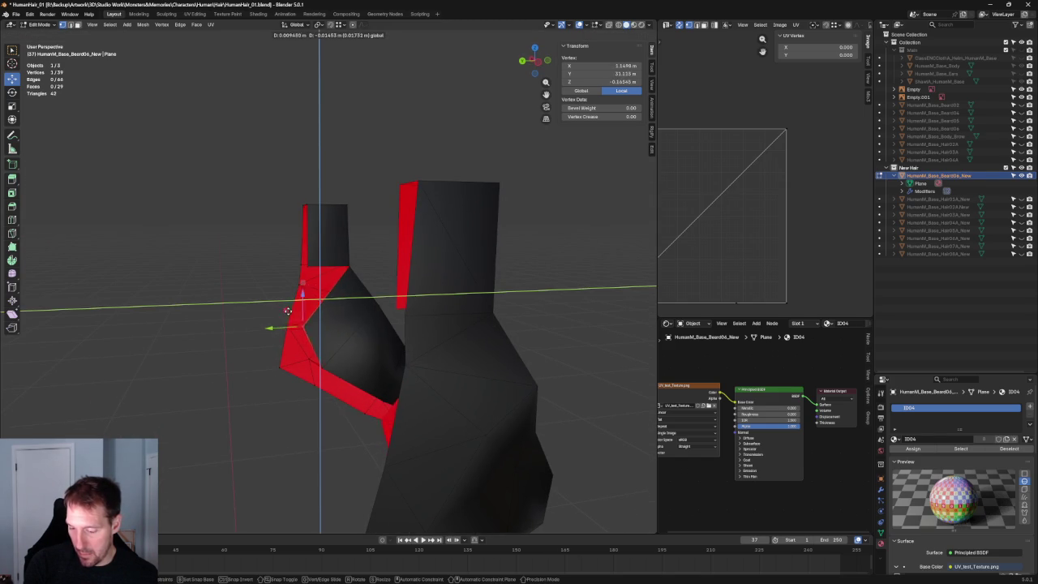
left_click(287, 311)
Select a second vertex and try extruding the edge, then cancel and undo it.
mouse_move(284, 324)
middle_mouse_down()
mouse_move(359, 320)
mouse_move(351, 357)
mouse_move(365, 287)
middle_mouse_up()
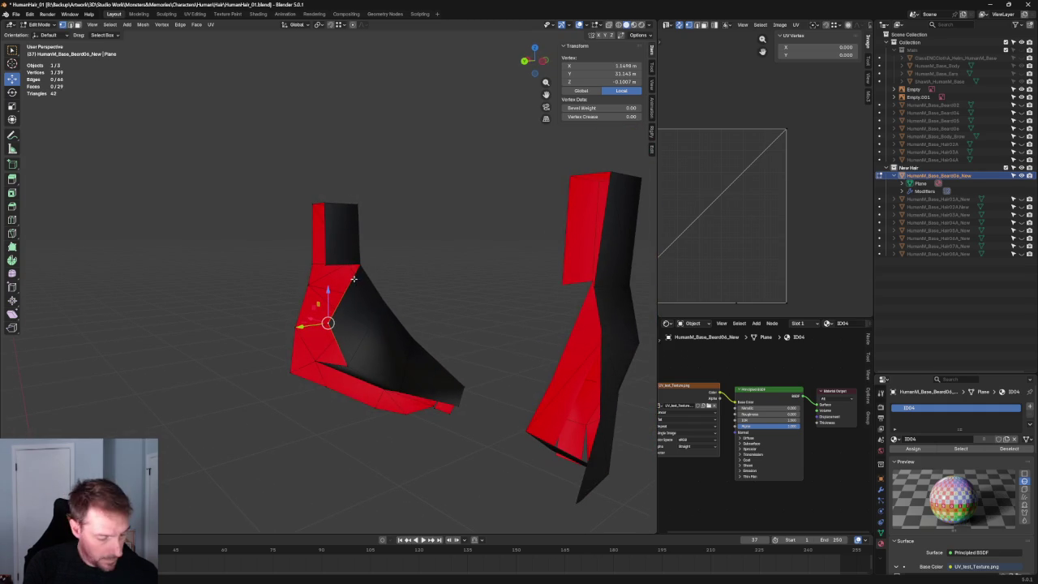
left_click(355, 268, "shift")
key("KP_Decimal")
key("e")
right_click(268, 232)
key("ctrl+z")
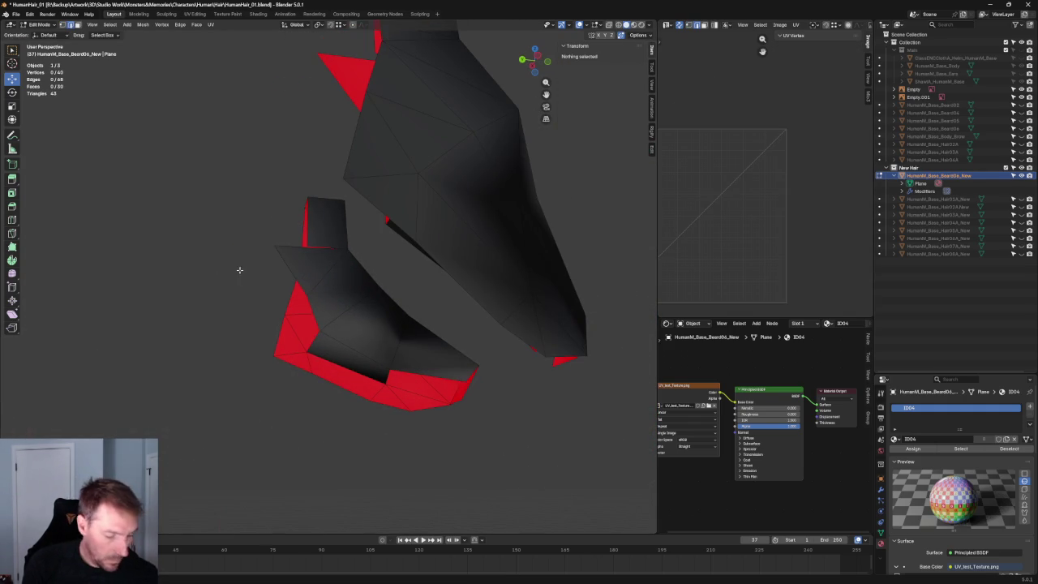
Move the stray top vertex along Y onto its neighbour to merge them.
left_click(266, 243)
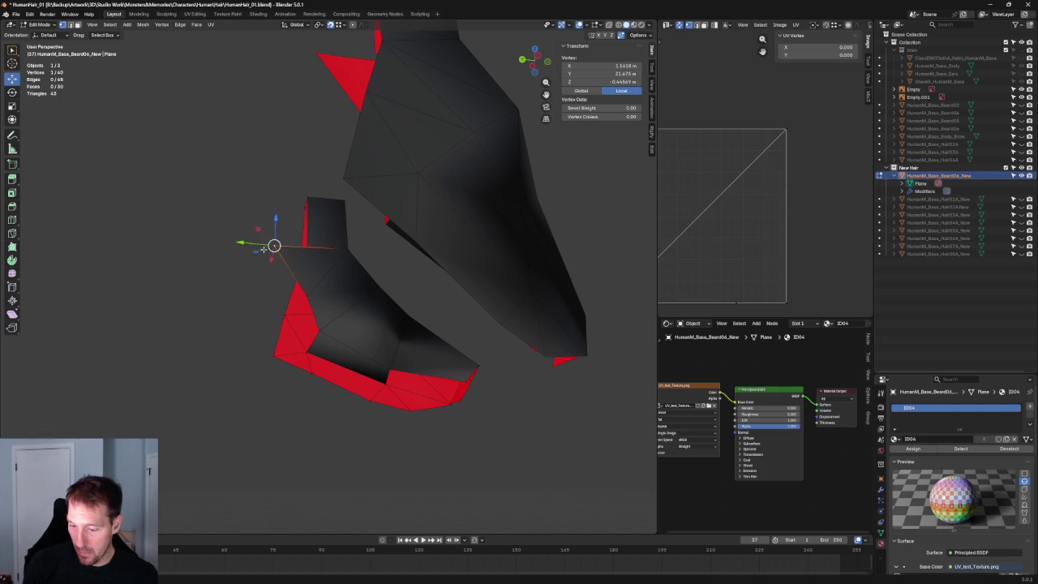
key("g")
key("y")
key("y")
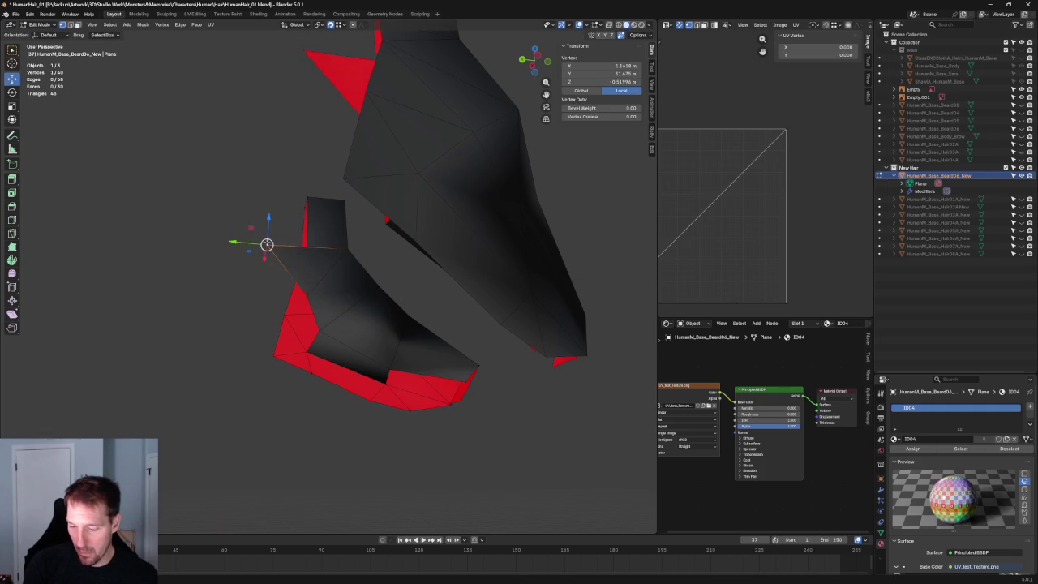
left_click(306, 245)
scroll(246, 273, "down", 5)
mouse_move(345, 348)
middle_mouse_down()
mouse_move(368, 329)
mouse_move(375, 295)
middle_mouse_up()
scroll(314, 271, "up", 4)
mouse_move(313, 271)
middle_mouse_down()
mouse_move(329, 274)
mouse_move(365, 4)
middle_mouse_up()
Extrude an edge of the beard piece into a new face.
left_click(329, 275)
middle_click_drag(323, 289, 322, 287)
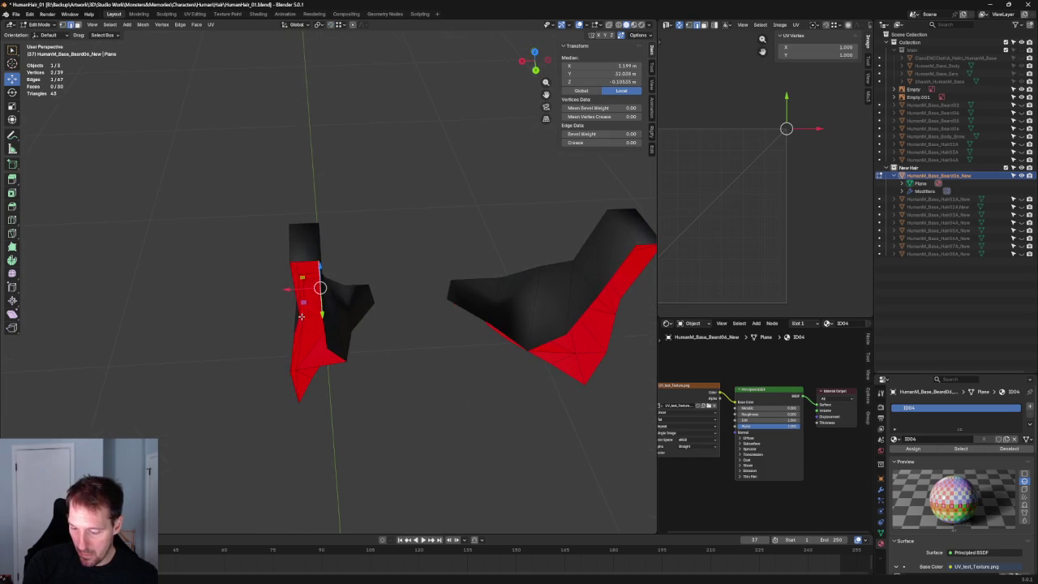
key("e")
left_click(291, 315)
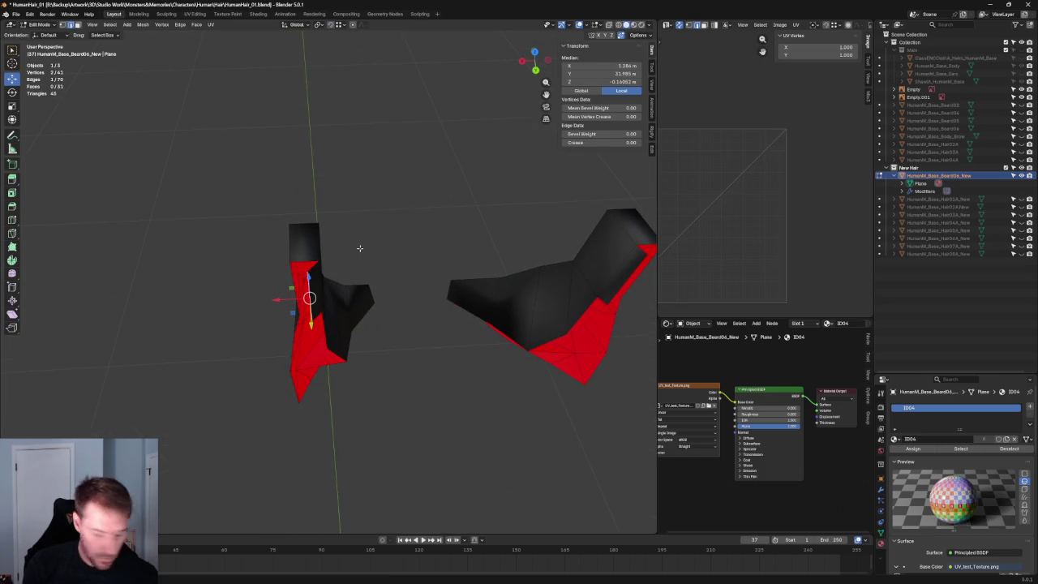
middle_click_drag(331, 260, 383, 237)
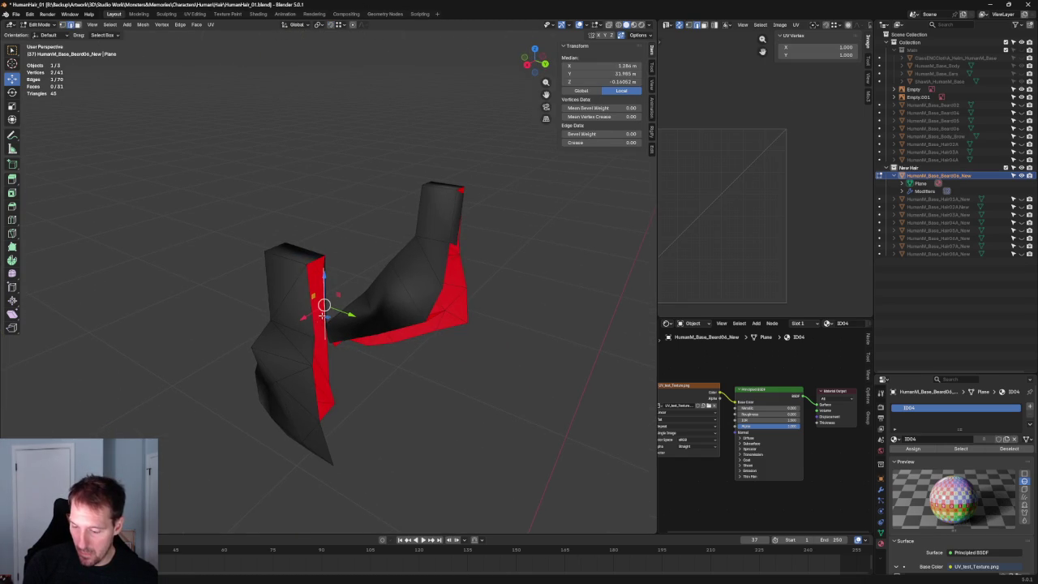
scroll(319, 268, "up", 2)
left_click_drag(305, 216, 309, 217)
middle_click_drag(309, 218, 288, 265)
Snap the top vertex onto the top corner and pull it down to close the red sliver.
left_click(292, 248)
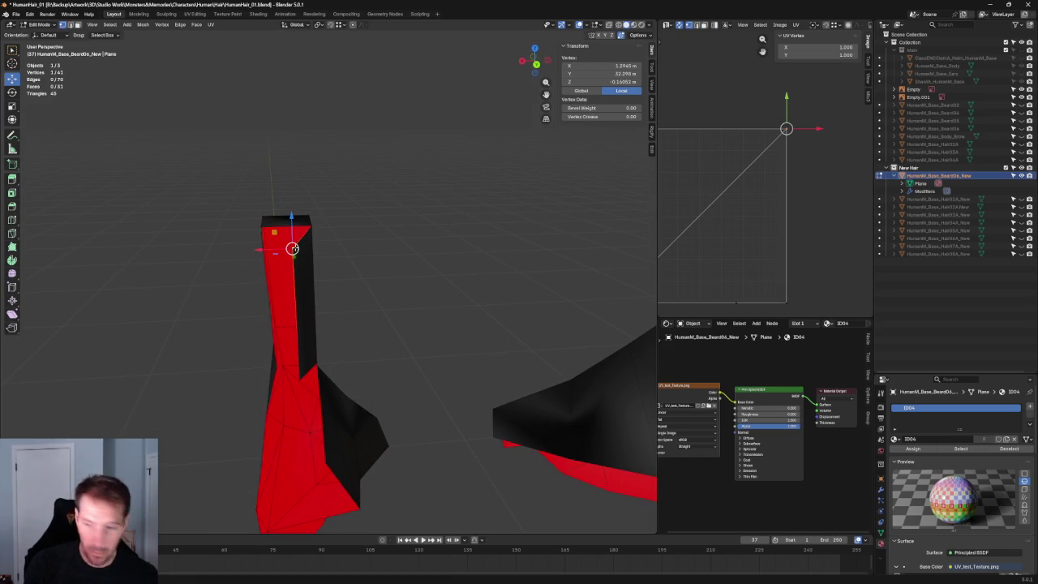
key("g")
left_click(262, 225)
middle_click_drag(262, 225, 386, 281)
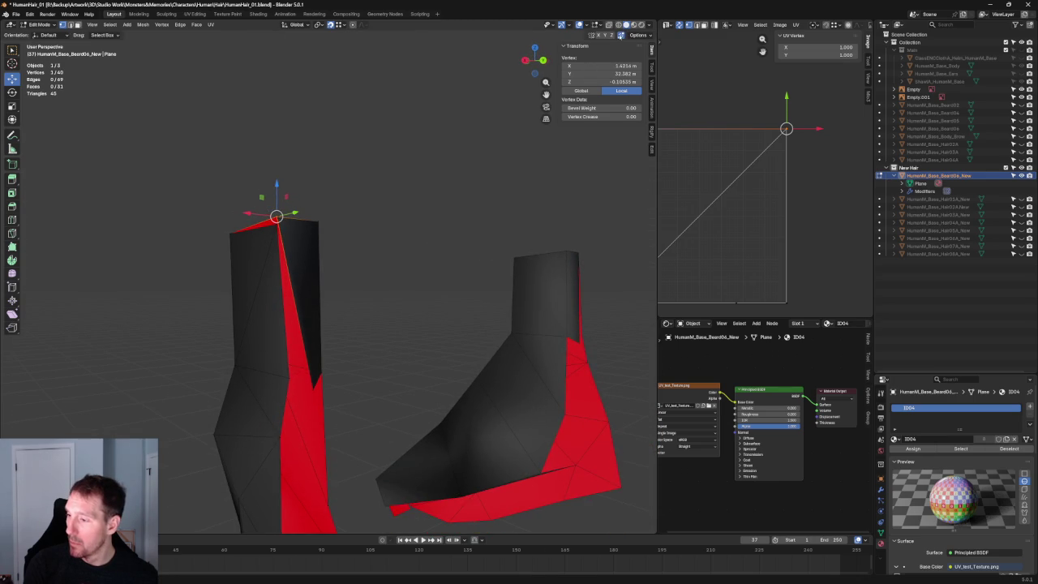
left_click_drag(276, 216, 276, 223)
key("g")
Select two vertices on the near beard piece.
left_click(304, 384)
scroll(305, 384, "down", 3)
mouse_move(304, 385)
middle_mouse_down()
mouse_move(301, 308)
mouse_move(287, 313)
mouse_move(341, 316)
mouse_move(352, 345)
middle_mouse_up()
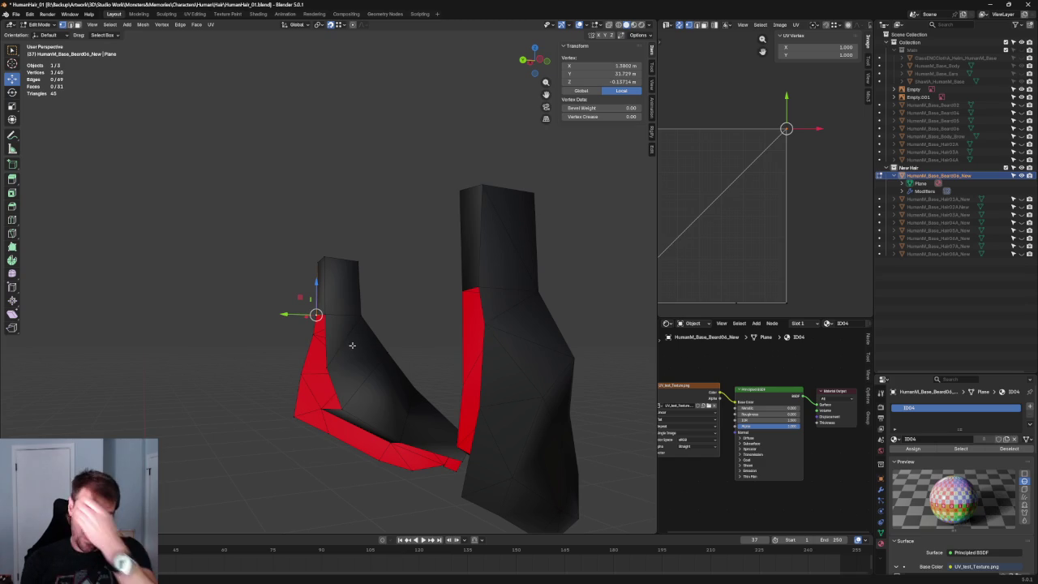
scroll(376, 356, "up", 2)
left_click(412, 382)
left_click(344, 412, "shift")
Join the two selected vertices with an edge that splits the face, then inspect the piece.
key("j")
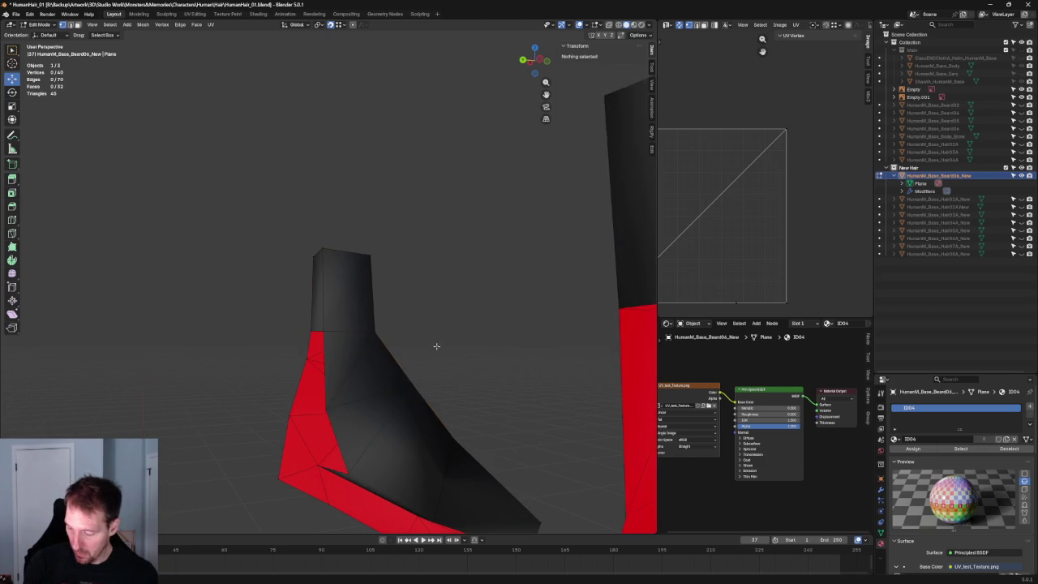
middle_click_drag(370, 395, 361, 394)
key("alt+a")
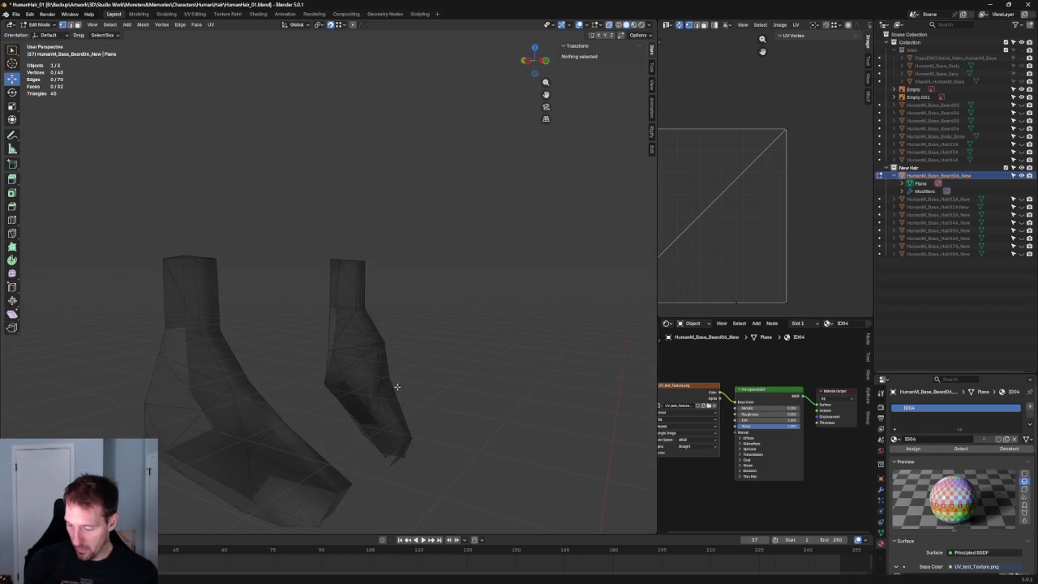
scroll(382, 365, "up", 3)
scroll(373, 334, "up", 2)
scroll(383, 344, "up", 2)
scroll(382, 341, "down", 4)
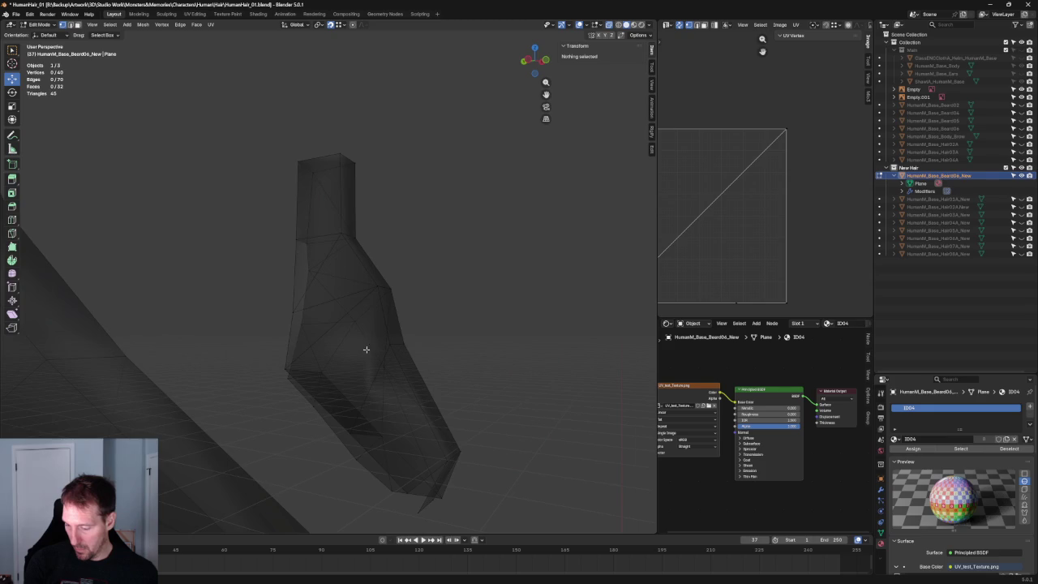
mouse_move(316, 334)
middle_mouse_down()
mouse_move(288, 331)
mouse_move(371, 360)
mouse_move(360, 398)
mouse_move(326, 367)
mouse_move(384, 352)
mouse_move(349, 364)
mouse_move(383, 358)
mouse_move(371, 364)
mouse_move(385, 373)
mouse_move(349, 347)
mouse_move(303, 349)
mouse_move(238, 322)
mouse_move(361, 352)
middle_mouse_up()
Cut a new vertex with two extra faces into the beard piece and move it along Z.
left_click(393, 380)
key("j")
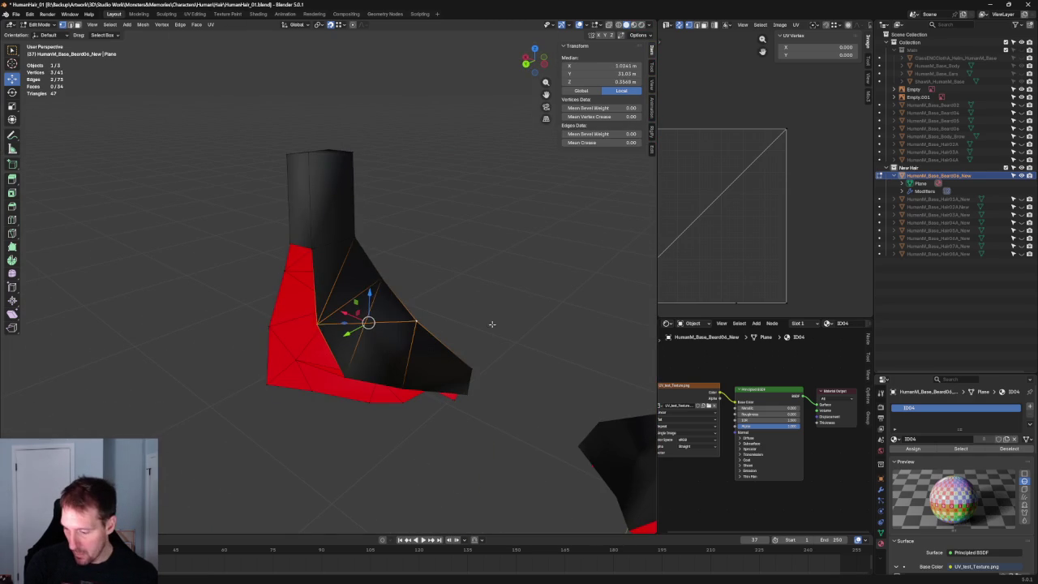
left_click(488, 324)
mouse_move(491, 316)
middle_mouse_down()
mouse_move(420, 304)
mouse_move(323, 347)
mouse_move(366, 382)
mouse_move(328, 350)
mouse_move(373, 366)
mouse_move(348, 339)
middle_mouse_up()
left_click(324, 344)
key("g")
key("z")
Toggle X-ray and undo back so the head and body show around the beard.
key("alt+z")
key("alt+z")
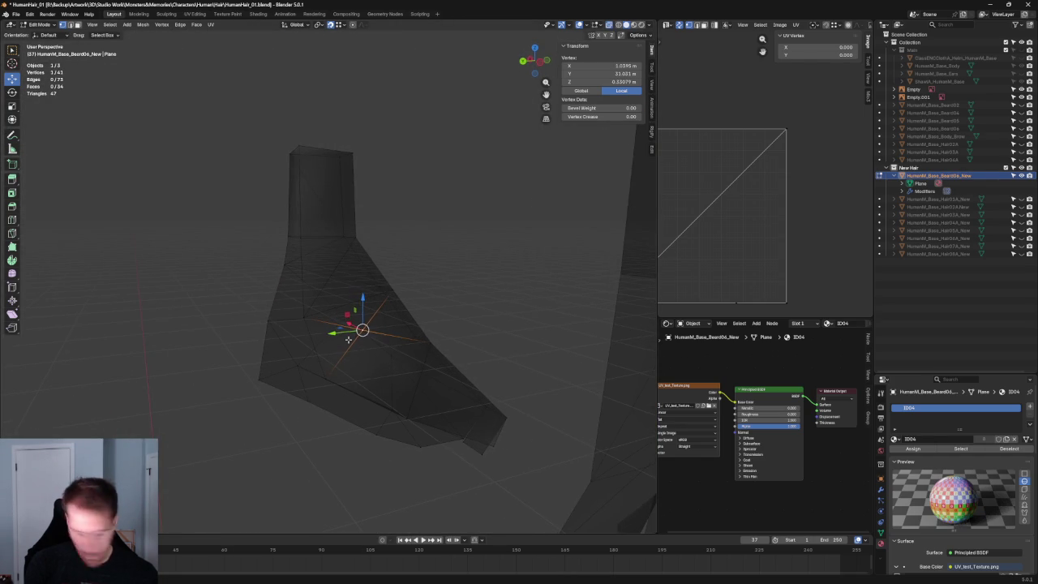
key("ctrl+z")
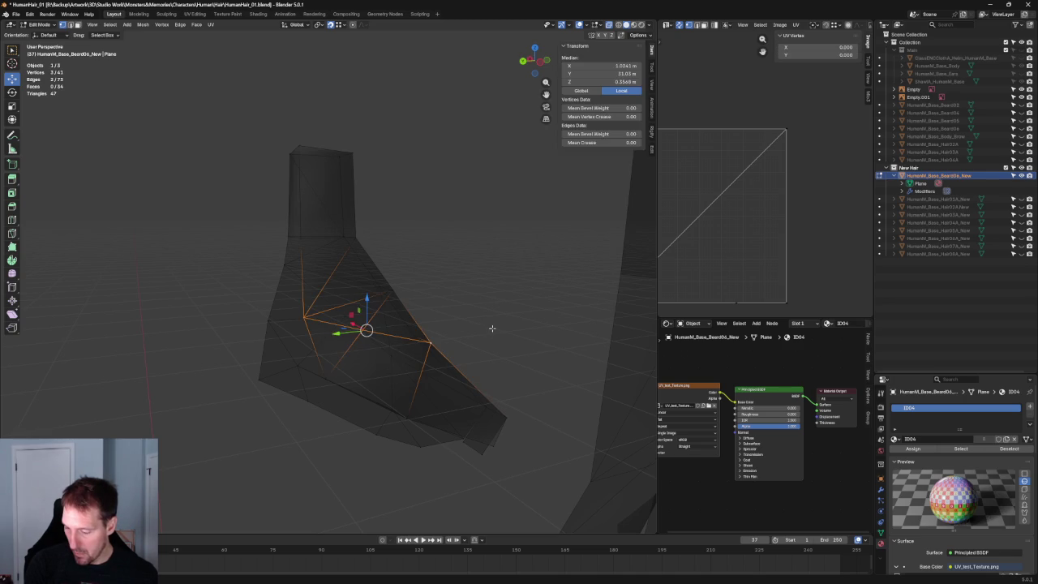
key("ctrl+z")
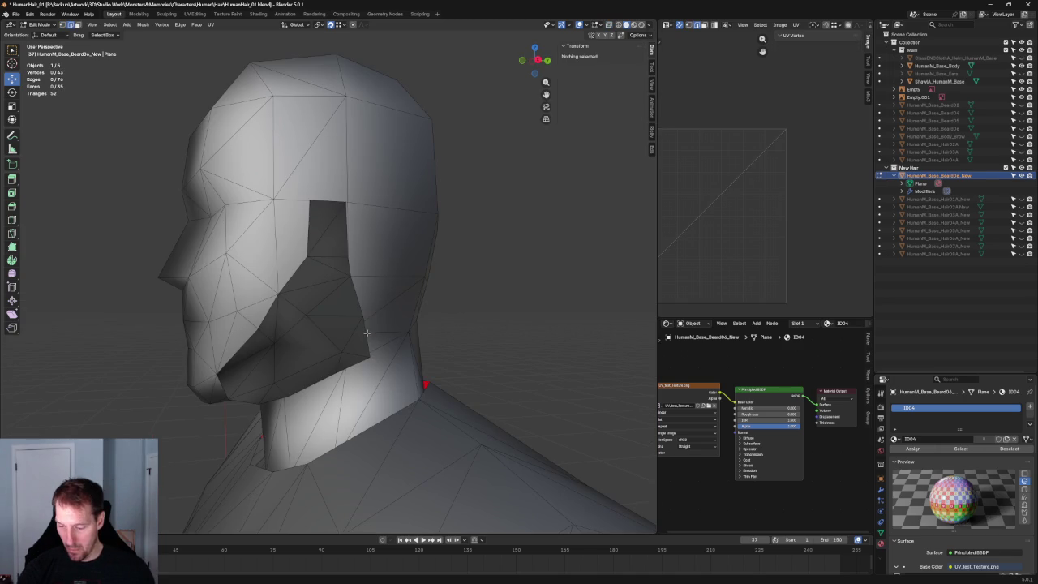
Restore solid shading on the head and zoom in toward the beard's jaw.
key("ctrl+z")
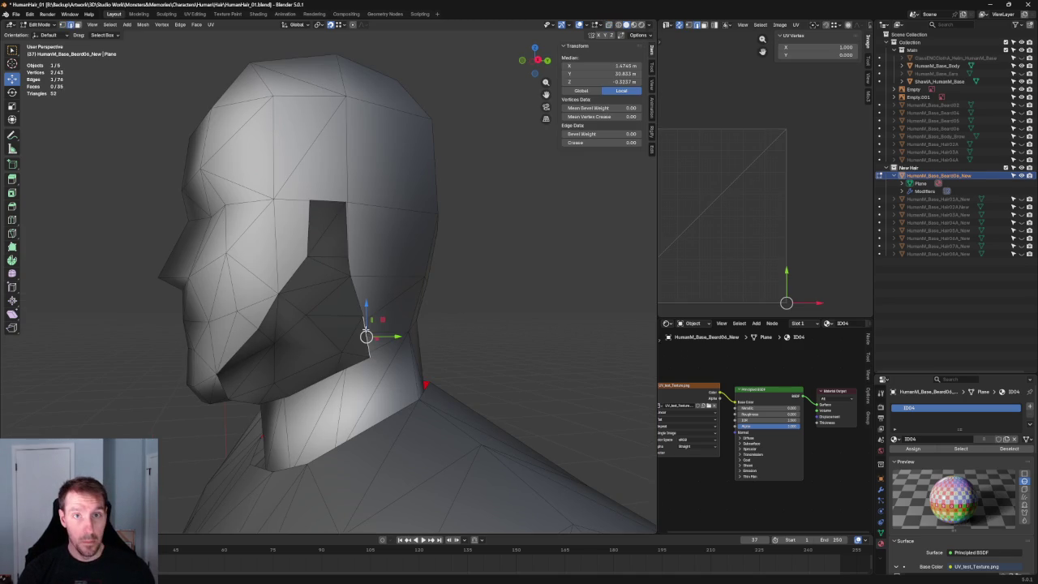
scroll(349, 334, "up", 2)
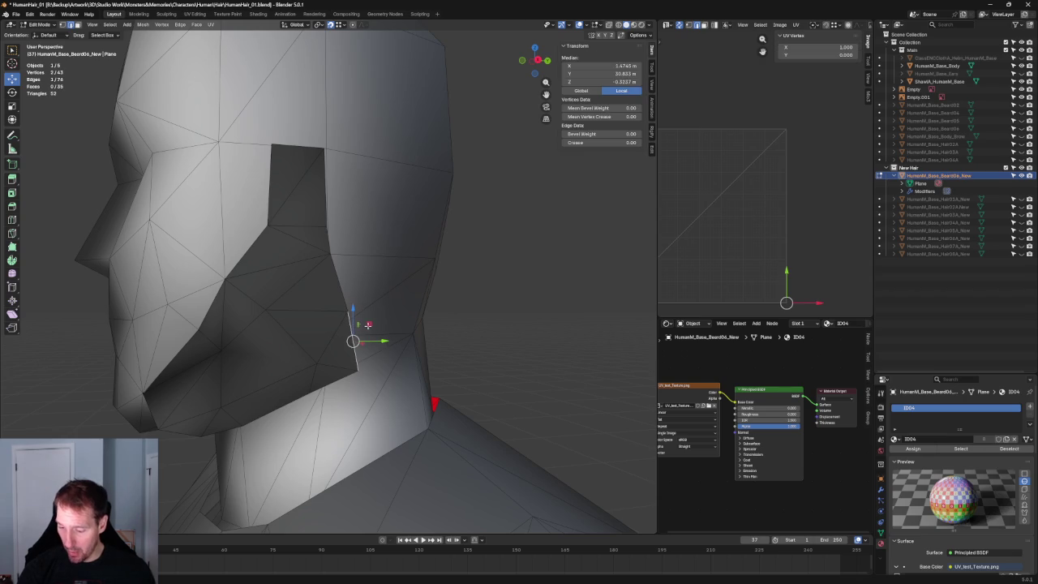
key("j")
middle_click_drag(533, 371, 437, 335)
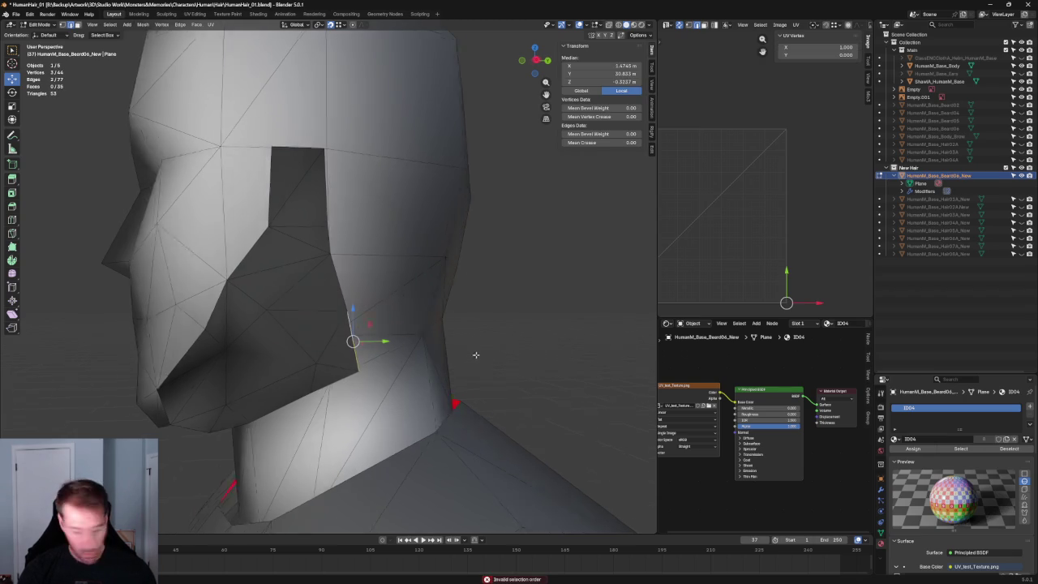
Nudge a jaw vertex along Y, enable X-ray, and select a second jaw vertex.
left_click(353, 342)
mouse_move(385, 341)
left_mouse_down()
mouse_move(412, 342)
mouse_move(382, 340)
mouse_move(385, 329)
left_mouse_up()
key("alt+z")
left_click(357, 302, "shift")
right_click(329, 366)
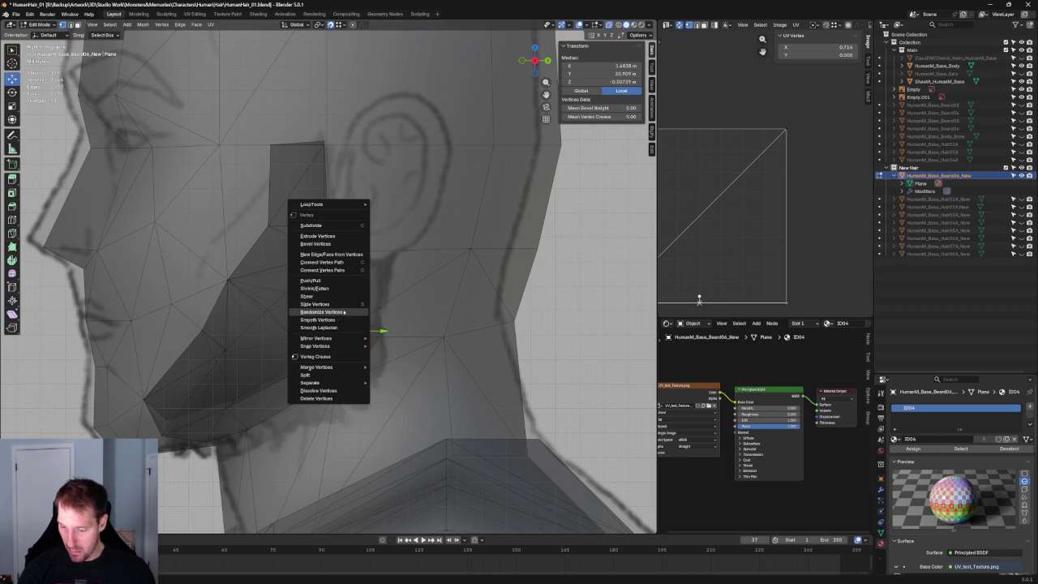
Connect the two selected jaw vertices with Connect Vertex Path.
left_click(321, 263)
scroll(490, 343, "down", 3)
scroll(402, 357, "down", 2)
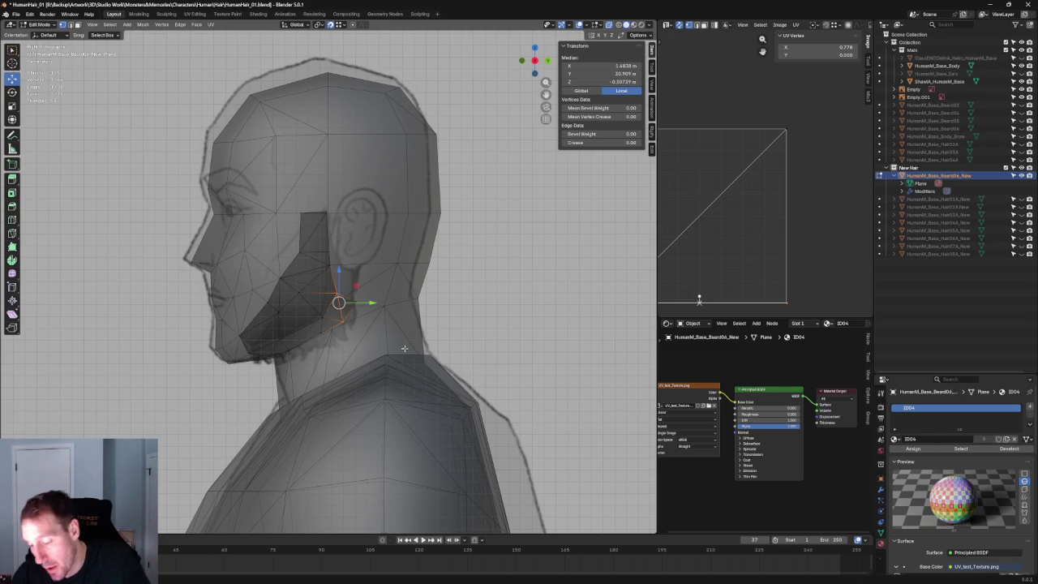
scroll(342, 289, "up", 1)
Move the lower jaw edge and jaw-corner vertex to follow the side sketch.
scroll(341, 289, "up", 2)
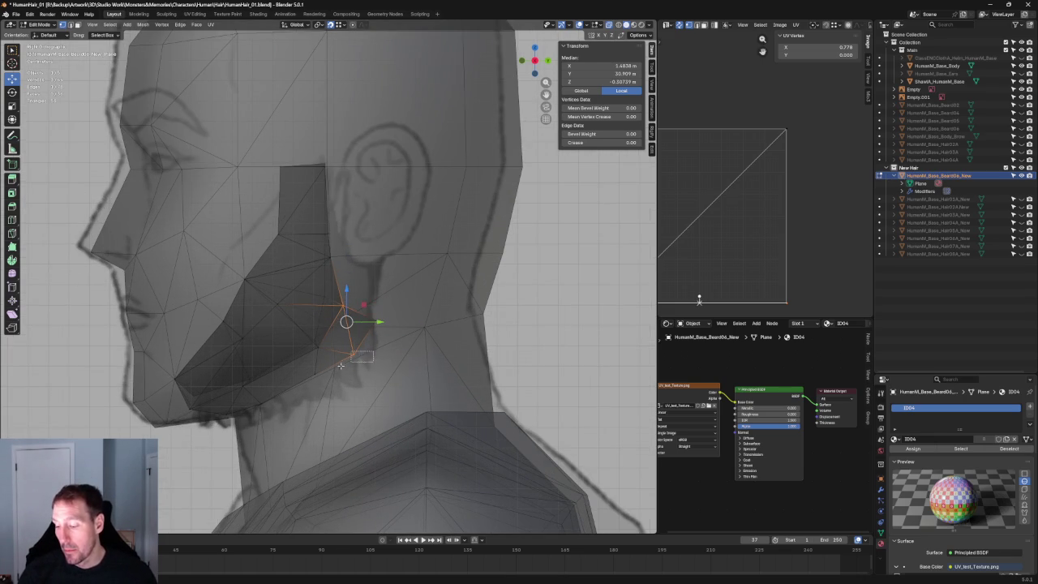
left_click(354, 360)
left_click(350, 372)
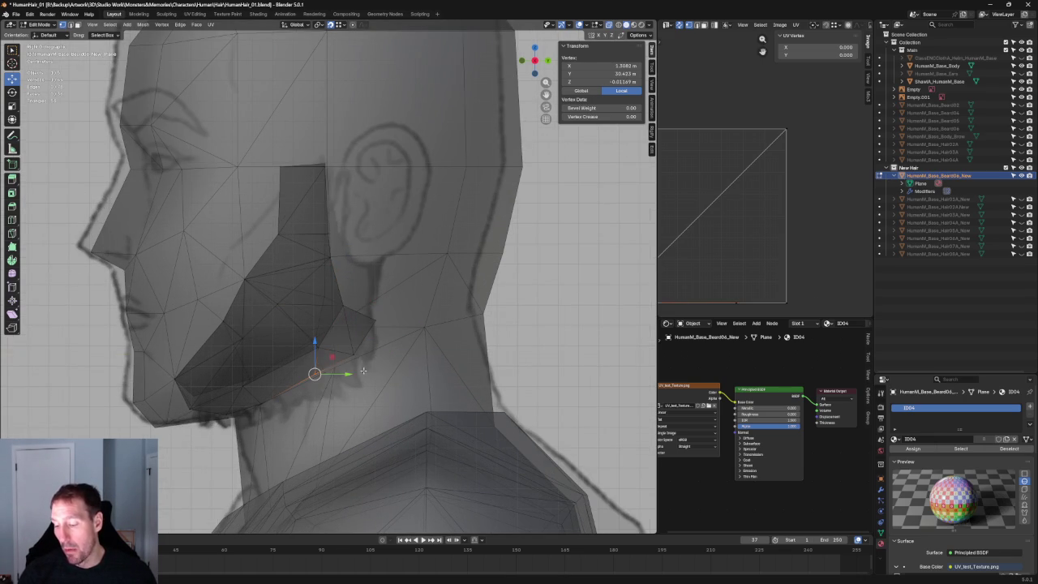
left_click(342, 366, "shift")
mouse_move(351, 348)
left_mouse_down()
mouse_move(363, 354)
mouse_move(355, 356)
left_mouse_up()
scroll(349, 357, "up", 4)
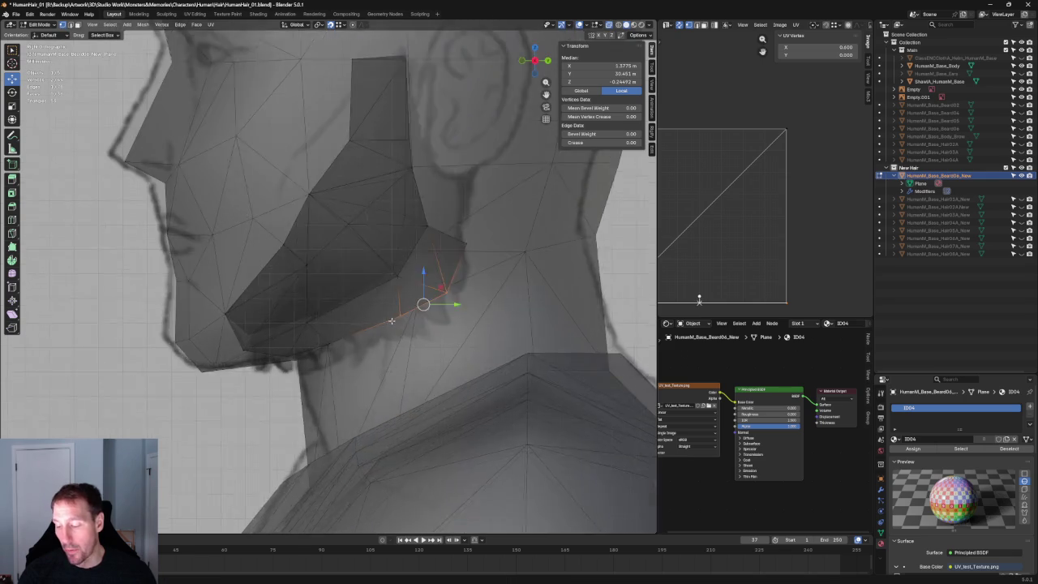
left_click(329, 357)
key("alt+z")
left_click(329, 350)
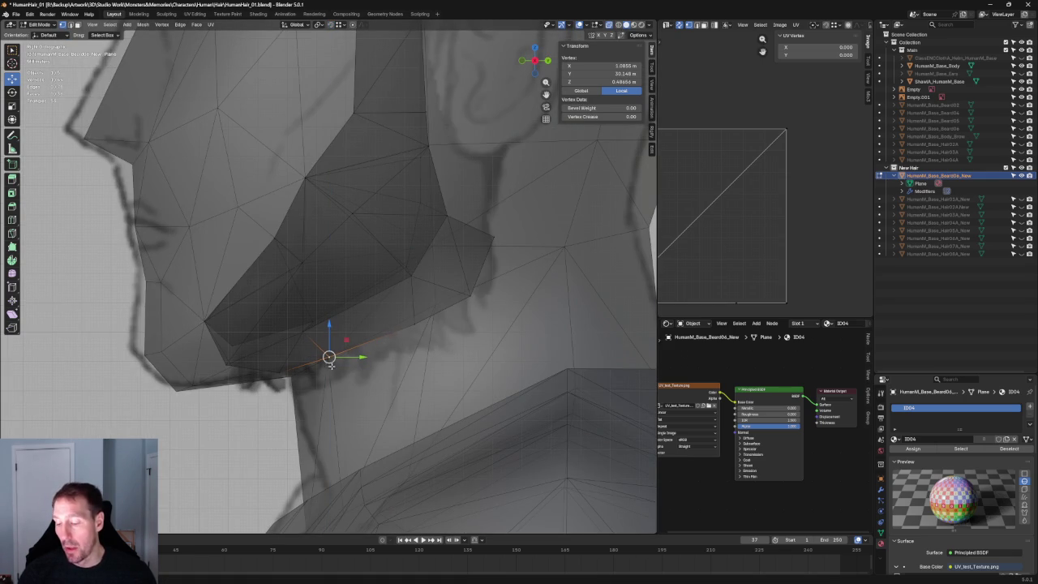
scroll(330, 341, "down", 5)
In front view, slide the chin vertex along X to match the front reference.
middle_click_drag(329, 340, 370, 343)
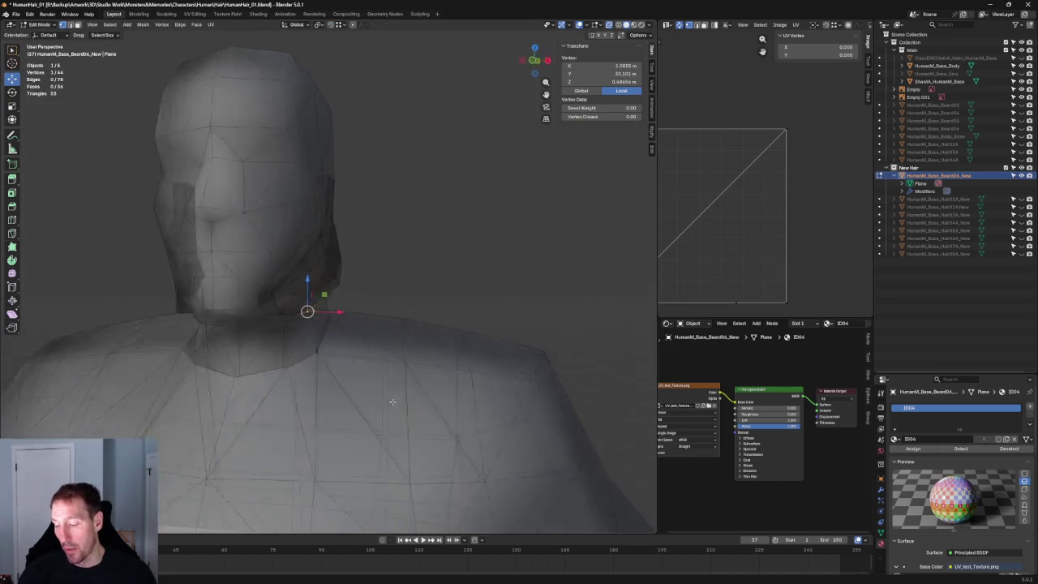
key("KP_1")
scroll(367, 336, "up", 3)
scroll(367, 336, "up", 3)
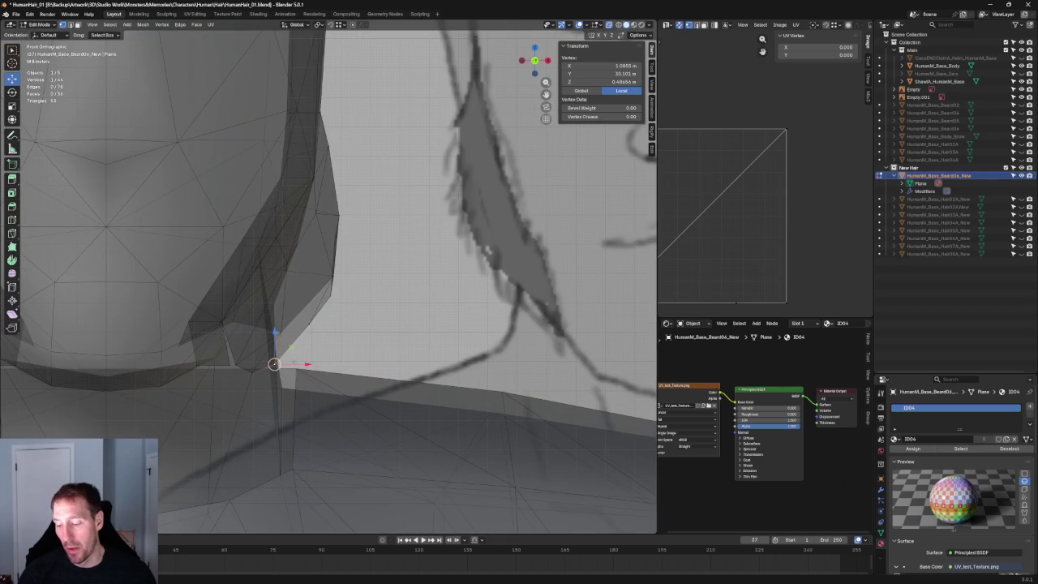
key("g")
key("x")
left_click(296, 358)
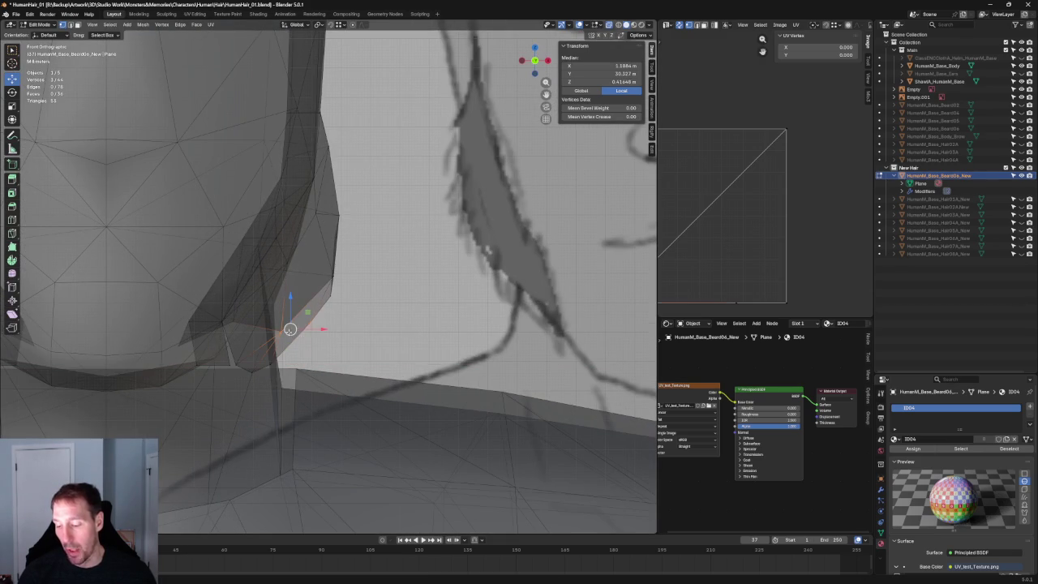
key("j")
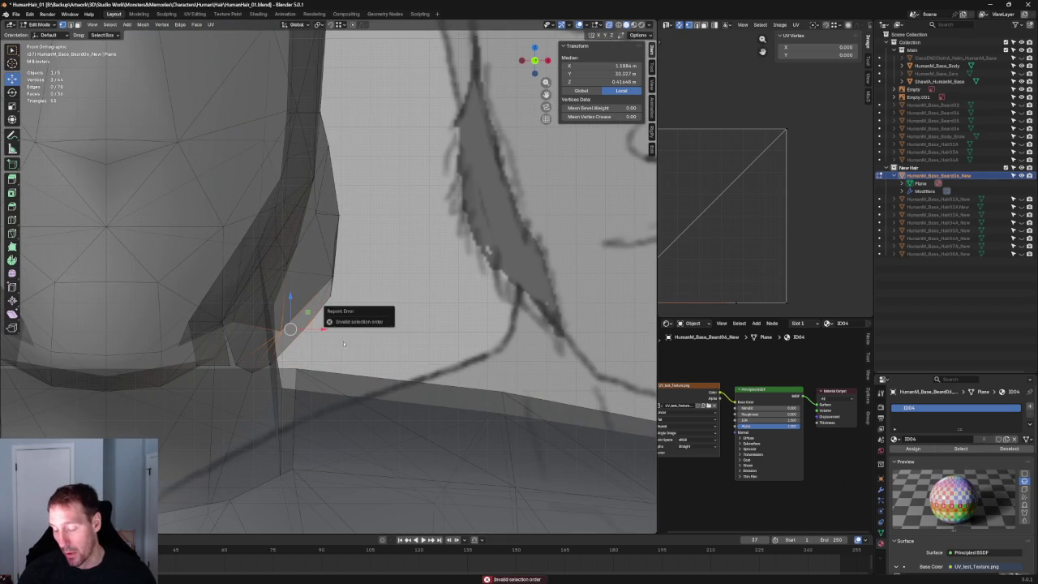
right_click(300, 327)
scroll(365, 324, "down", 4)
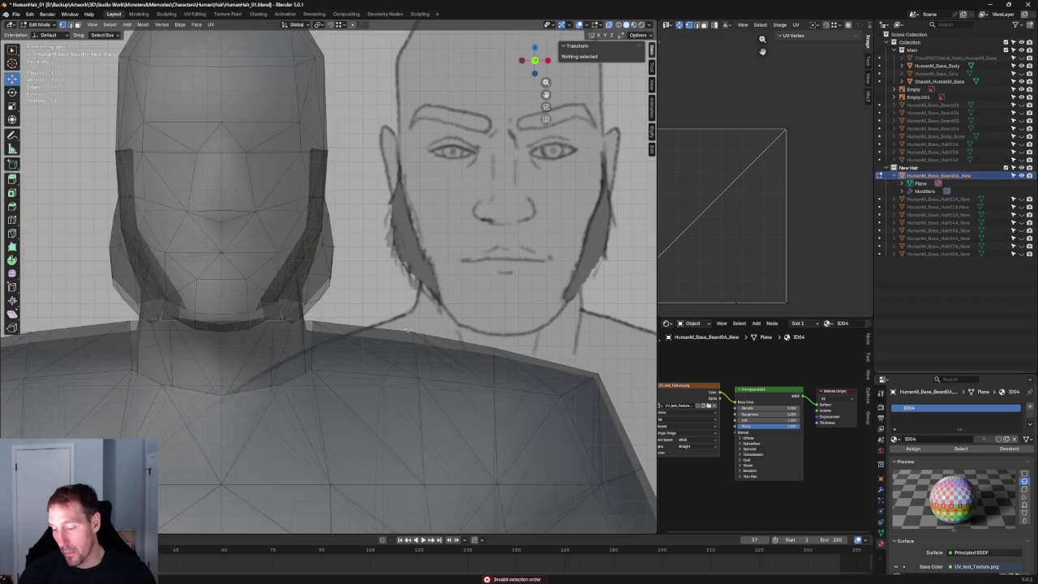
Slide the beard vertex near the ear sideways along the X axis.
mouse_move(428, 307)
middle_mouse_down()
mouse_move(446, 287)
mouse_move(435, 281)
middle_mouse_up()
scroll(269, 300, "up", 3)
left_click(269, 298)
mouse_move(269, 298)
middle_mouse_down()
mouse_move(326, 346)
mouse_move(289, 335)
mouse_move(297, 410)
mouse_move(317, 378)
mouse_move(301, 359)
mouse_move(331, 364)
mouse_move(293, 379)
mouse_move(301, 409)
mouse_move(209, 382)
mouse_move(253, 373)
mouse_move(325, 410)
mouse_move(374, 305)
middle_mouse_up()
key("g")
key("x")
left_click(298, 294)
Pull the chin vertex down-left onto the reference sketch outline.
scroll(247, 320, "up", 4)
scroll(247, 319, "down", 5)
scroll(324, 410, "up", 2)
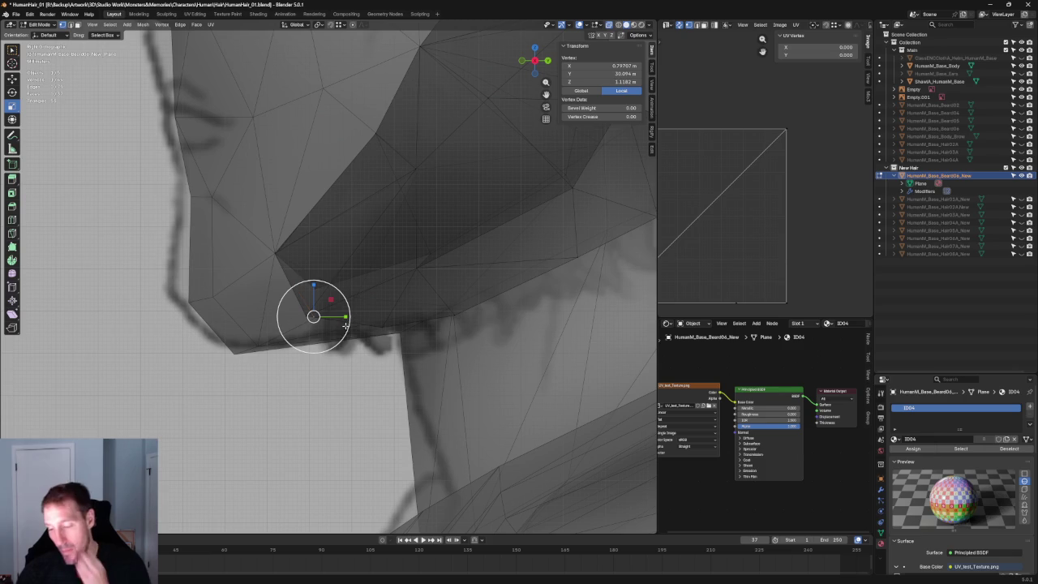
left_click(373, 326, "shift")
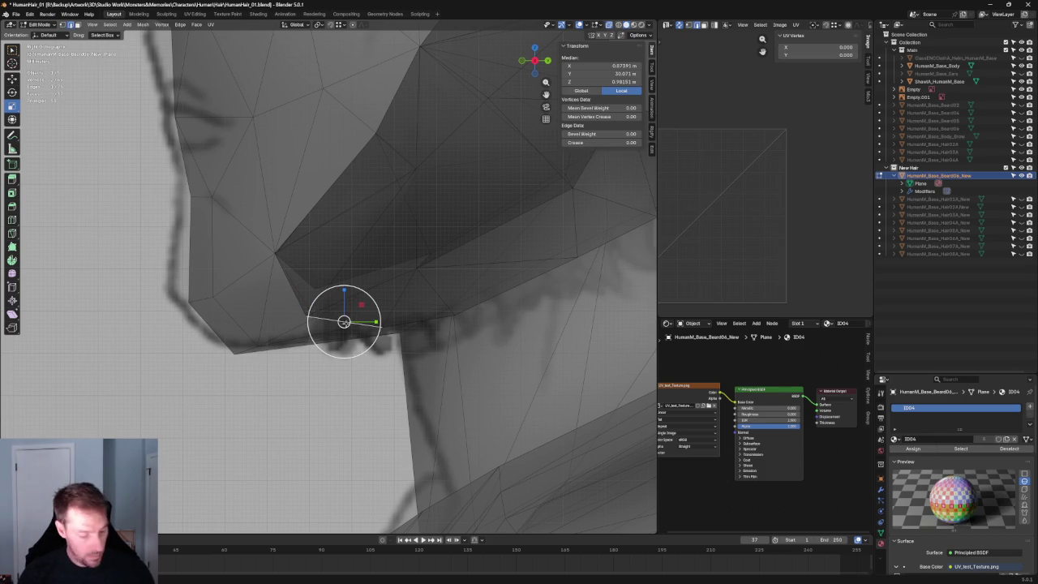
left_click(350, 325, "shift")
key("g")
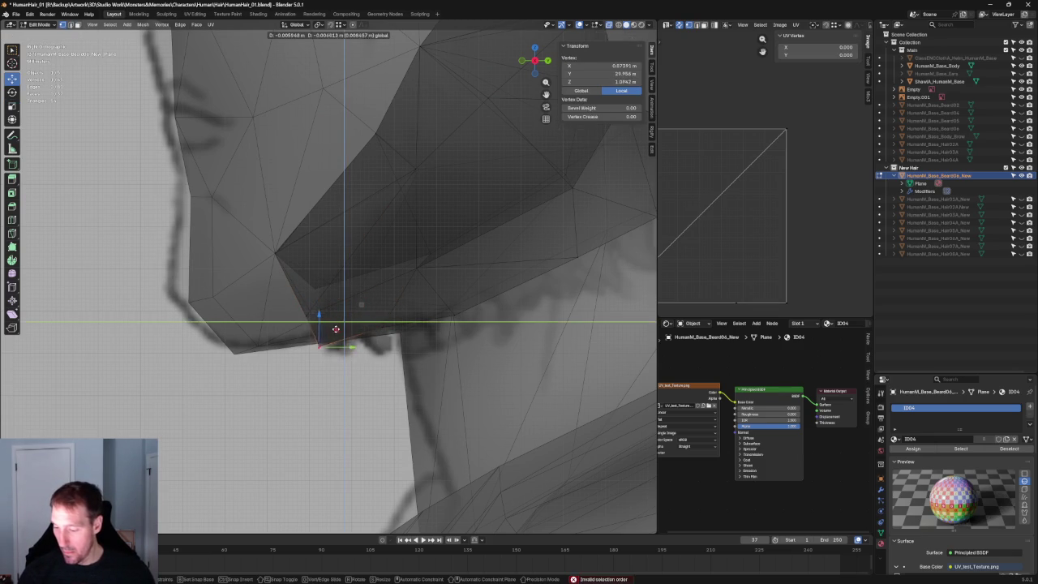
left_click(328, 332)
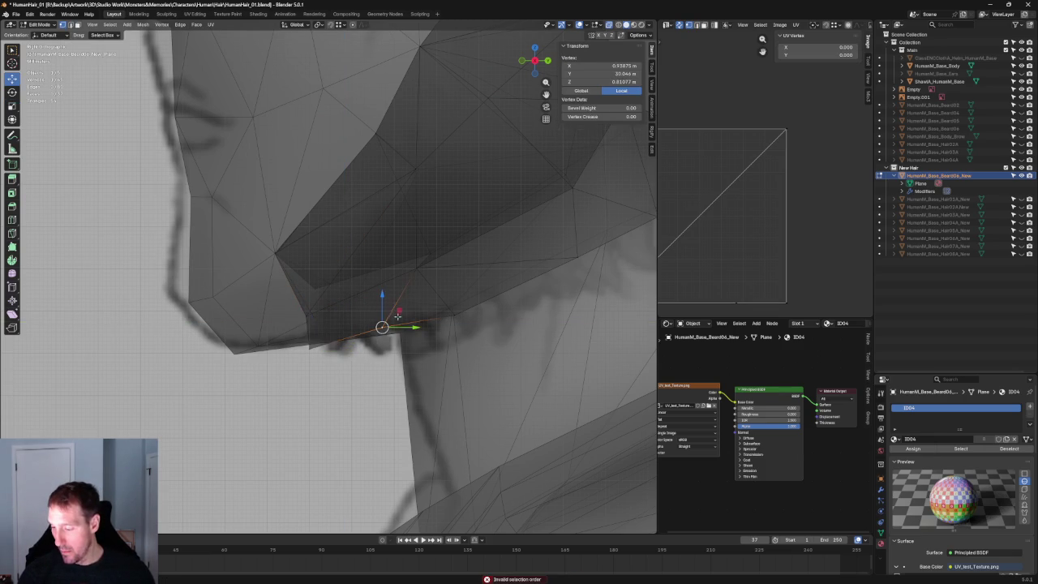
left_click_drag(398, 309, 389, 322)
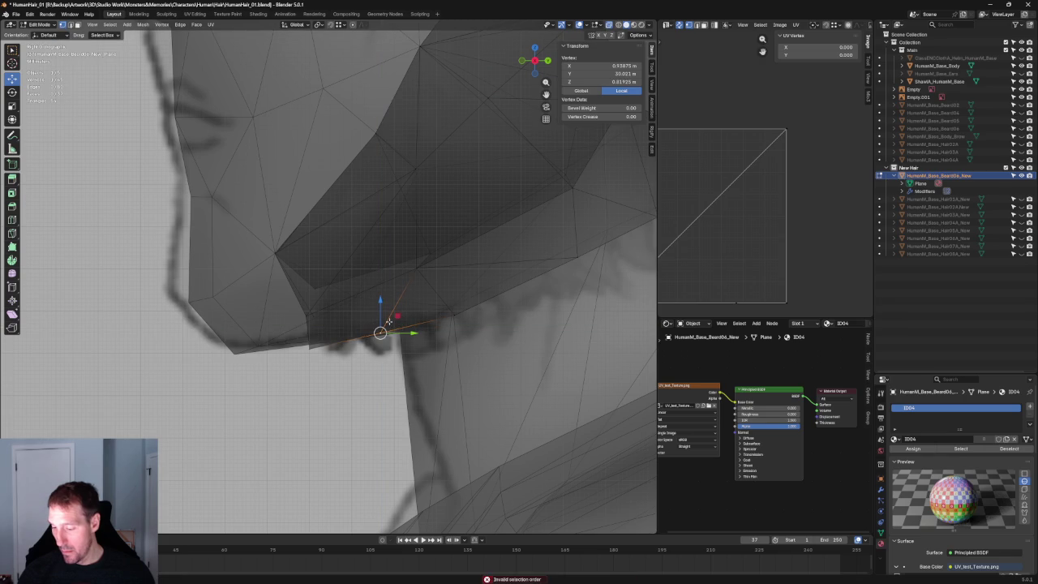
Shift the vertex under the chin sideways along X.
right_click(308, 307)
key("Escape")
key("alt+a")
mouse_move(308, 308)
middle_mouse_down()
mouse_move(321, 359)
mouse_move(308, 360)
mouse_move(389, 359)
mouse_move(389, 348)
mouse_move(350, 363)
middle_mouse_up()
scroll(389, 349, "up", 3)
scroll(390, 348, "up", 2)
left_click(349, 358)
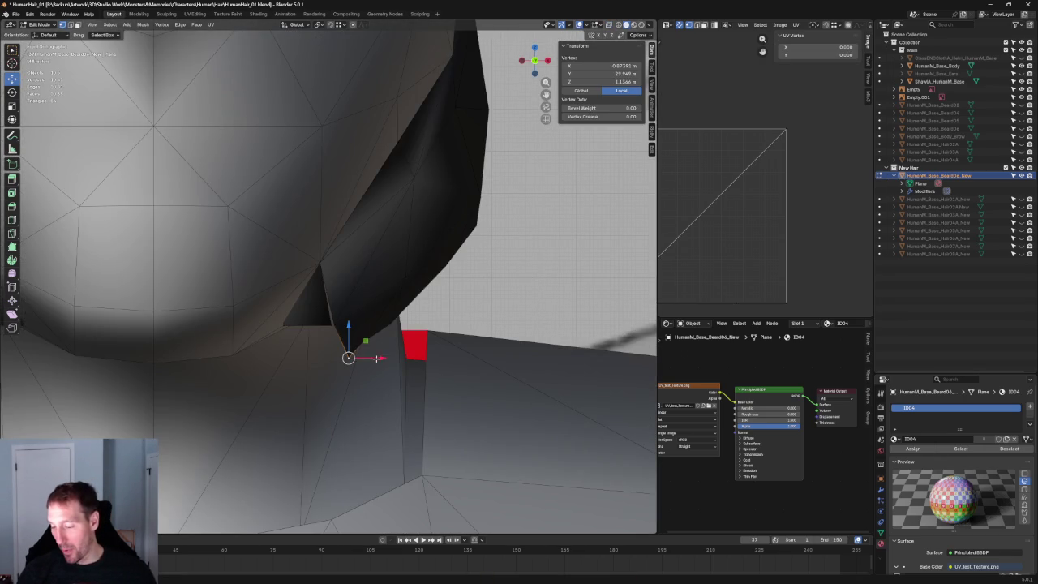
key("g")
key("x")
left_click(348, 352)
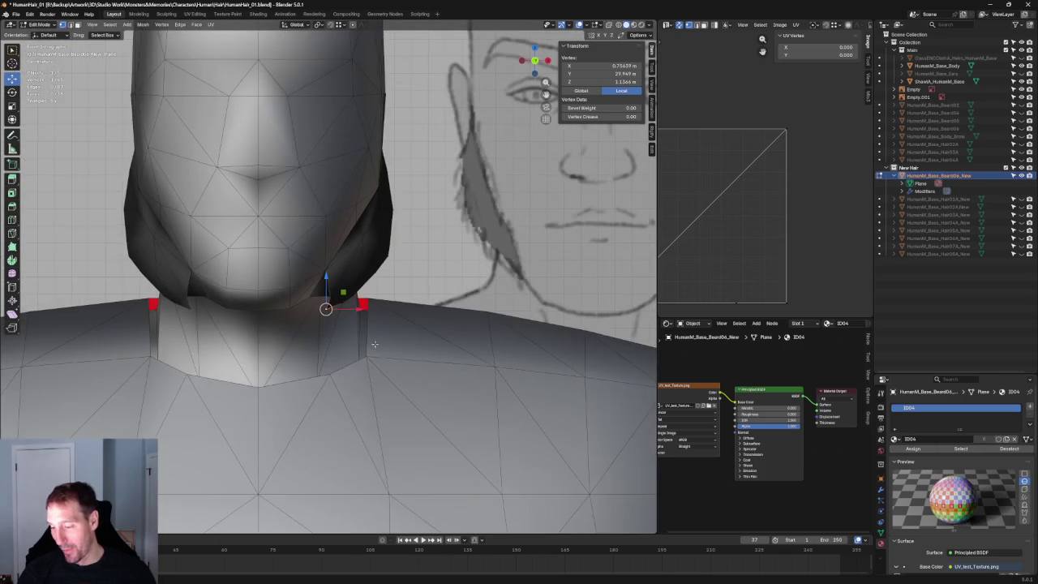
Slide the under-chin vertex further left along X, checking it against the front reference in X-ray.
key("alt+z")
scroll(329, 316, "up", 1)
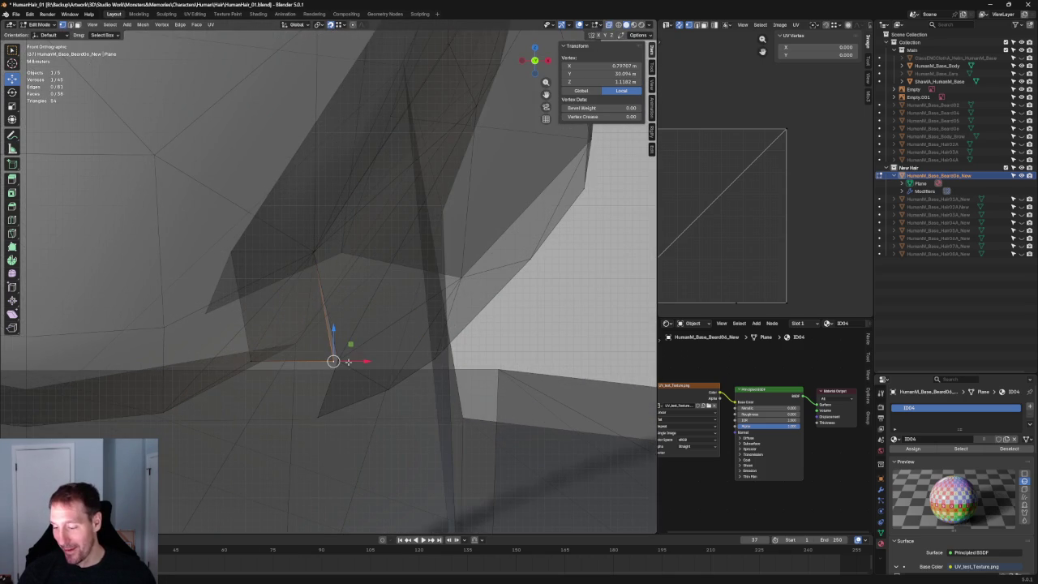
mouse_move(337, 360)
middle_mouse_down()
mouse_move(314, 265)
mouse_move(281, 287)
mouse_move(187, 301)
mouse_move(380, 309)
mouse_move(259, 294)
mouse_move(269, 303)
mouse_move(364, 295)
mouse_move(297, 325)
mouse_move(299, 334)
mouse_move(429, 303)
mouse_move(353, 323)
mouse_move(338, 317)
mouse_move(347, 315)
mouse_move(349, 333)
mouse_move(384, 329)
mouse_move(366, 318)
middle_mouse_up()
left_click_drag(366, 318, 340, 319)
mouse_move(341, 320)
middle_mouse_down()
mouse_move(425, 301)
mouse_move(357, 258)
middle_mouse_up()
Merge the stray beard vertices on the lower edge using the vertex menu.
key("alt+z")
key("ctrl+z")
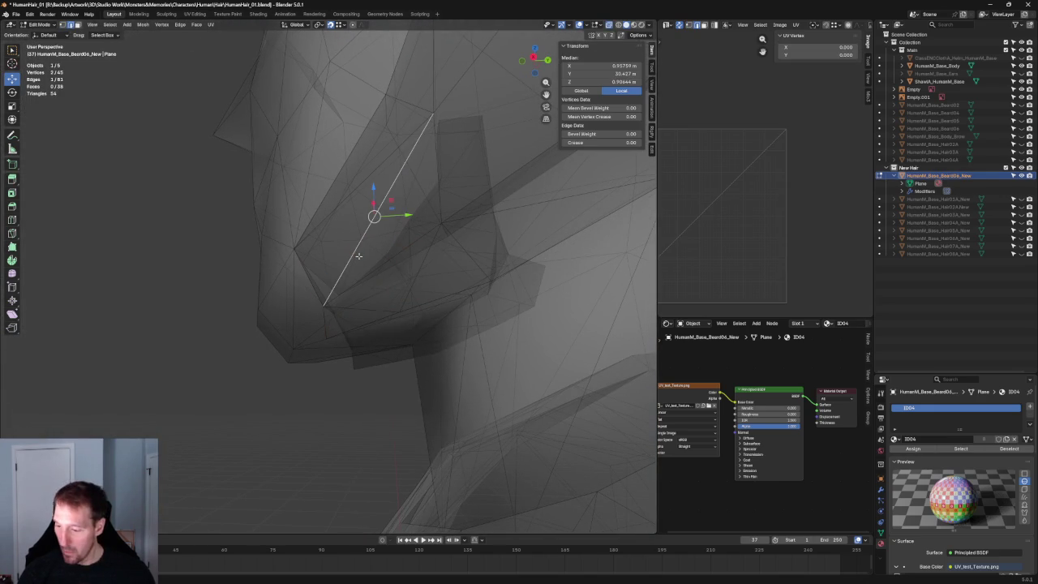
key("ctrl+z")
middle_click_drag(358, 257, 354, 248)
left_click(300, 238)
right_click(431, 268)
left_click(431, 268)
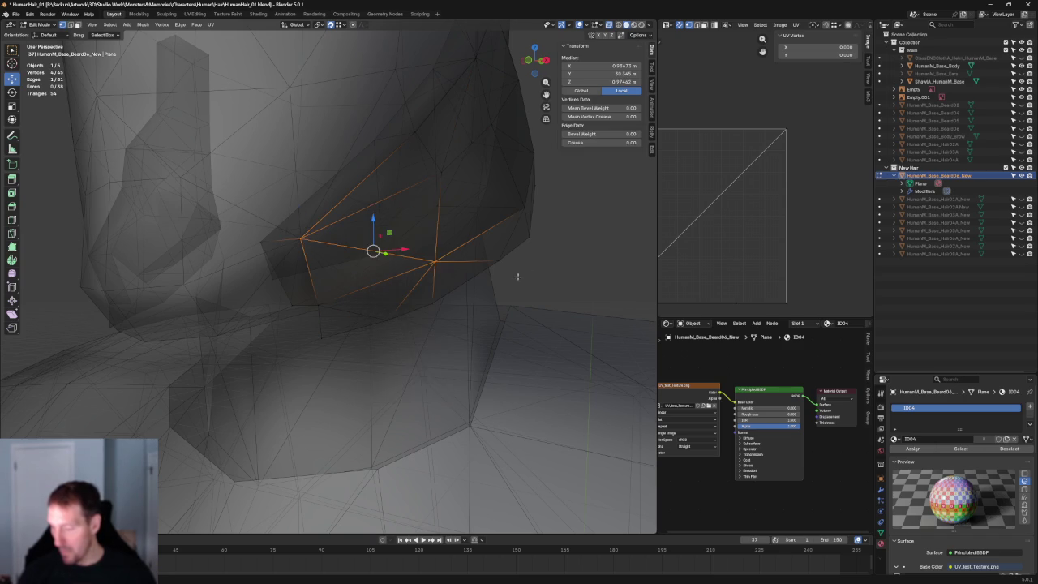
key("alt+z")
key("alt+a")
In Front Ortho with X-ray, select a beard-edge vertex and start an X-axis move.
middle_click_drag(484, 264, 489, 284)
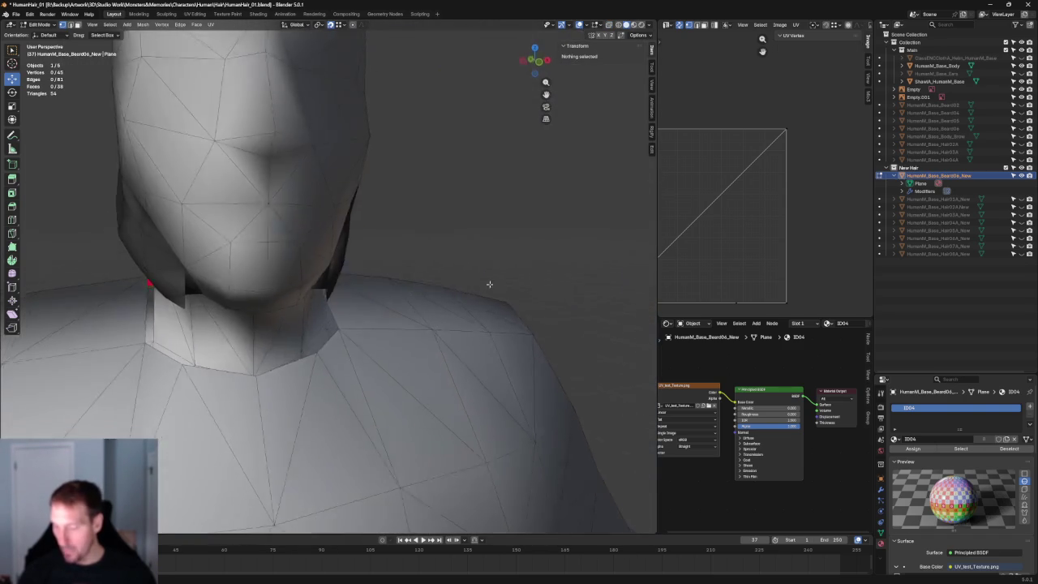
key("KP_1")
key("alt+z")
scroll(402, 266, "up", 2)
scroll(402, 266, "up", 3)
left_click(394, 258)
key("g")
key("x")
key("Escape")
Reposition the beard-edge vertex along X, then check its neighbour from a side view.
key("g")
key("x")
key("Escape")
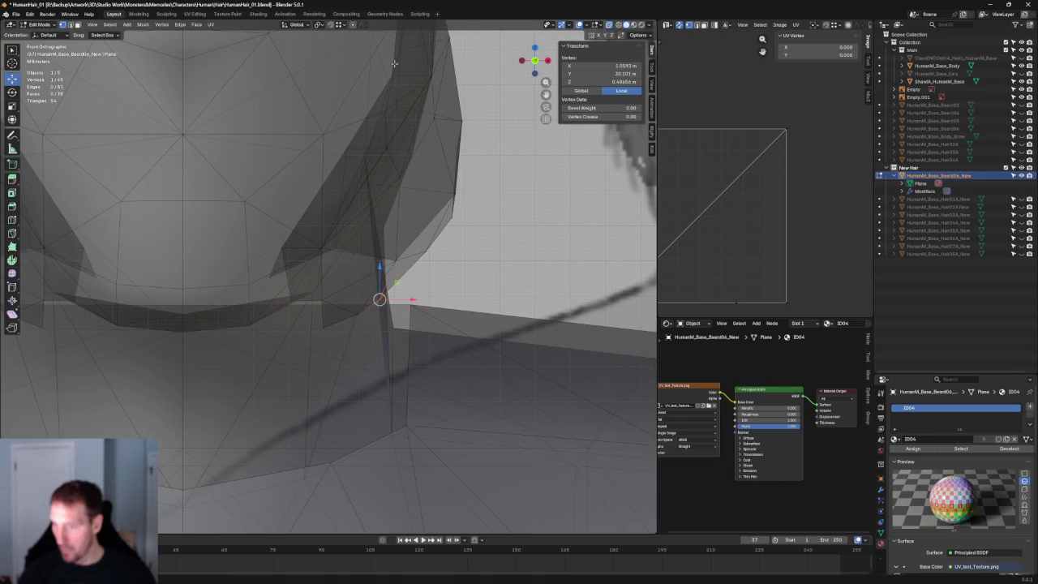
key("g")
key("x")
key("Escape")
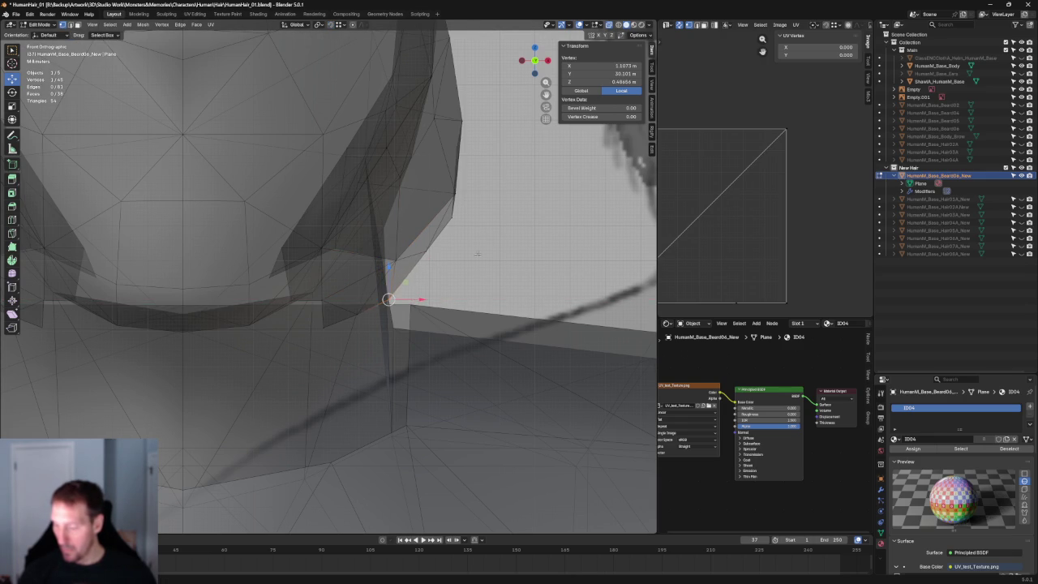
left_click(426, 252)
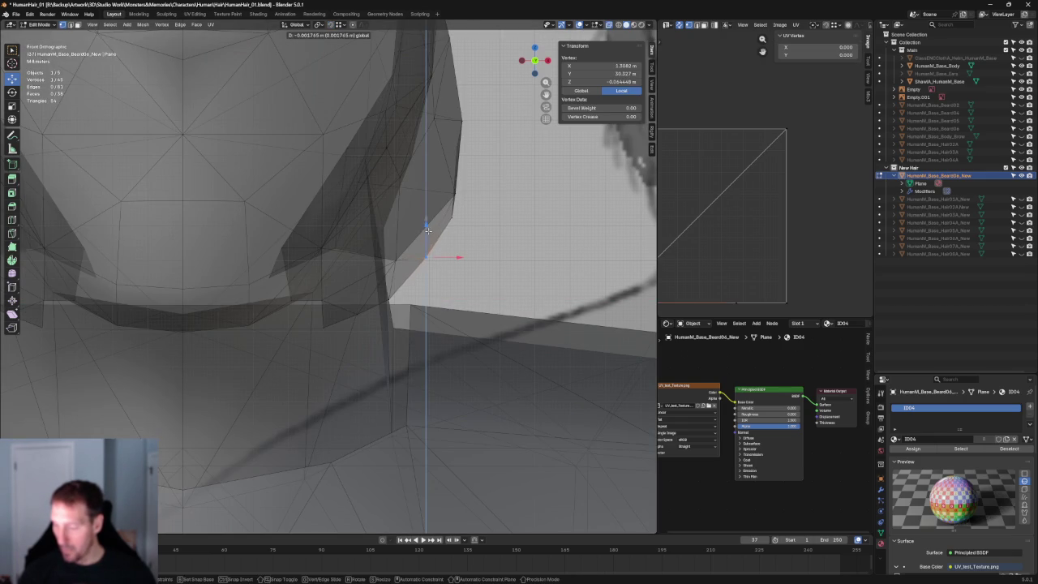
scroll(426, 227, "down", 4)
key("alt+a")
mouse_move(422, 243)
middle_mouse_down()
mouse_move(412, 262)
mouse_move(331, 282)
mouse_move(508, 274)
middle_mouse_up()
scroll(331, 282, "down", 3)
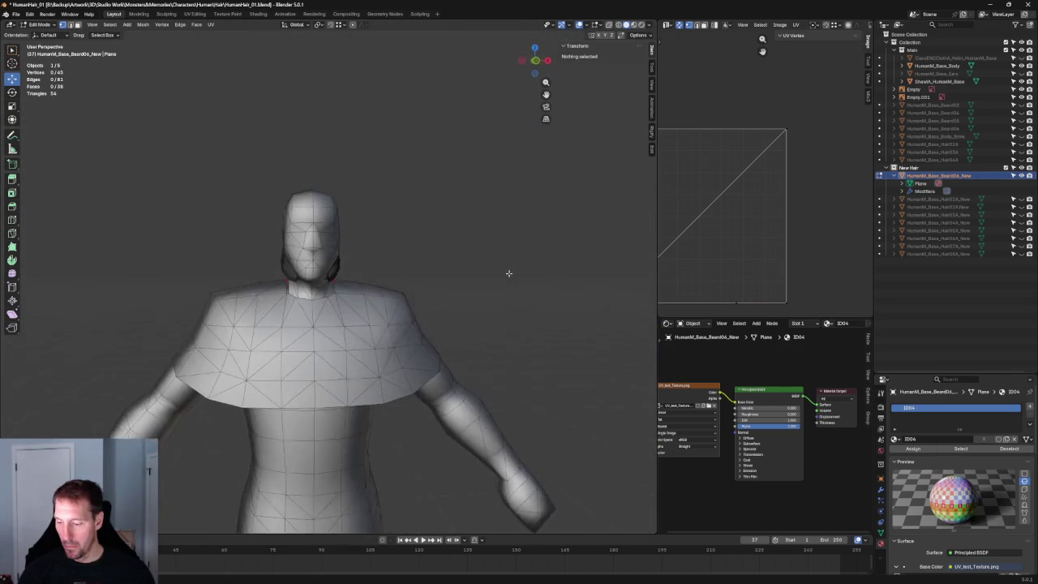
From the front view, slide a jaw beard vertex sideways along X in X-ray.
scroll(484, 269, "up", 5)
key("grave")
left_click(346, 238)
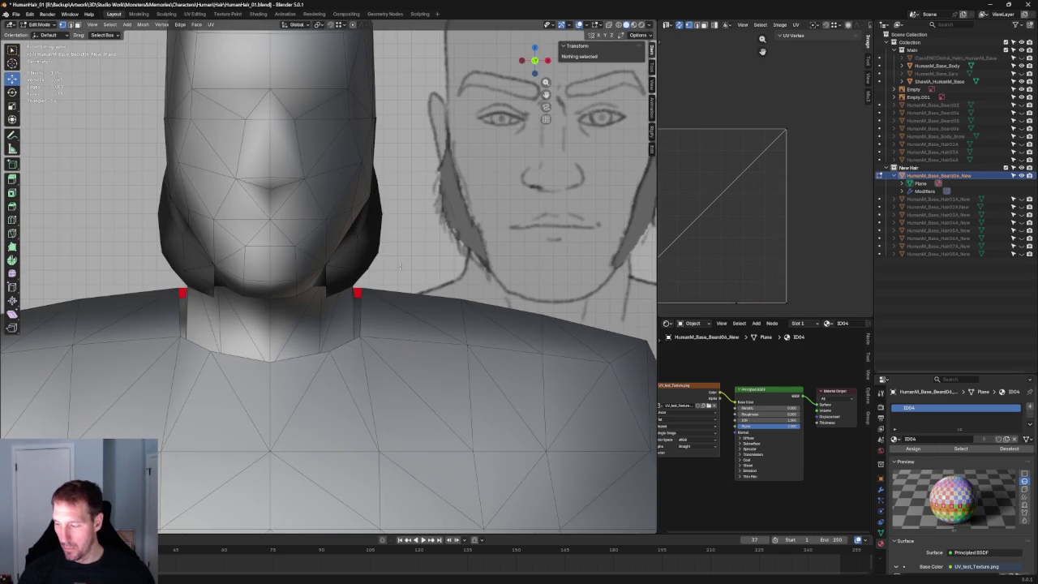
scroll(356, 315, "up", 2)
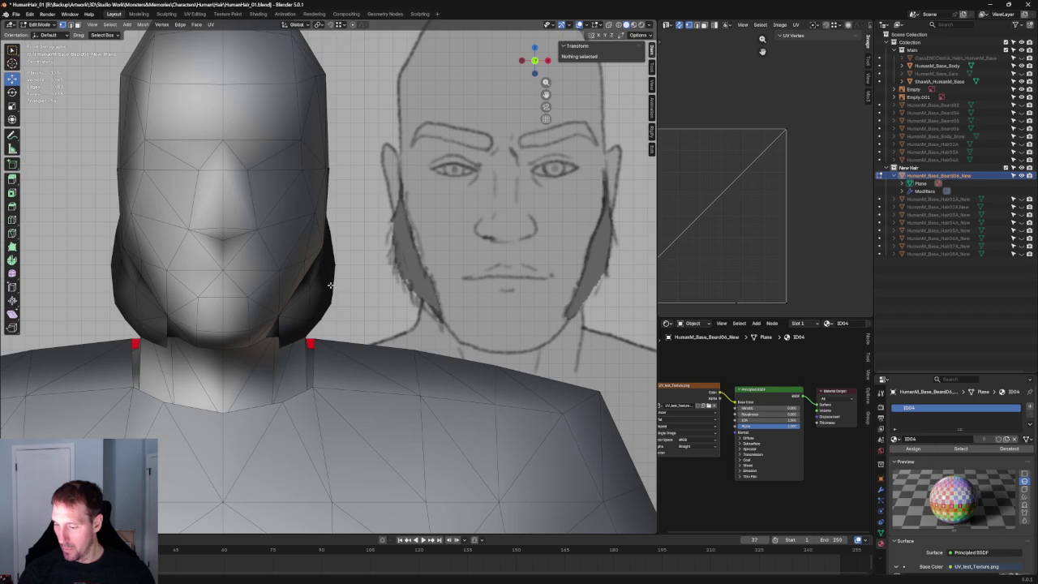
scroll(333, 285, "up", 3)
mouse_move(319, 295)
middle_mouse_down()
mouse_move(292, 301)
mouse_move(363, 297)
middle_mouse_up()
left_click(290, 300)
key("alt+z")
key("alt+z")
key("g")
key("x")
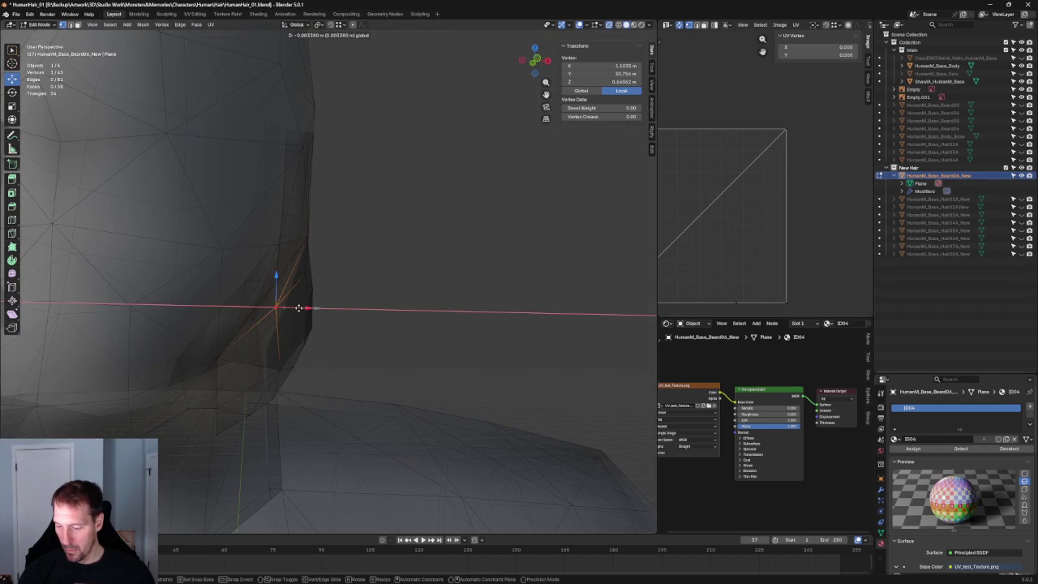
left_click(299, 308)
key("alt+z")
Inspect the beard from the front and side, then frame the selected vertices up close.
scroll(276, 309, "down", 4)
mouse_move(276, 308)
middle_mouse_down()
mouse_move(322, 335)
mouse_move(476, 304)
middle_mouse_up()
scroll(322, 335, "up", 5)
key("alt+z")
key("alt+z")
scroll(407, 310, "down", 5)
mouse_move(425, 276)
middle_mouse_down()
mouse_move(424, 229)
mouse_move(389, 243)
mouse_move(443, 265)
middle_mouse_up()
key("KP_1")
scroll(365, 280, "down", 2)
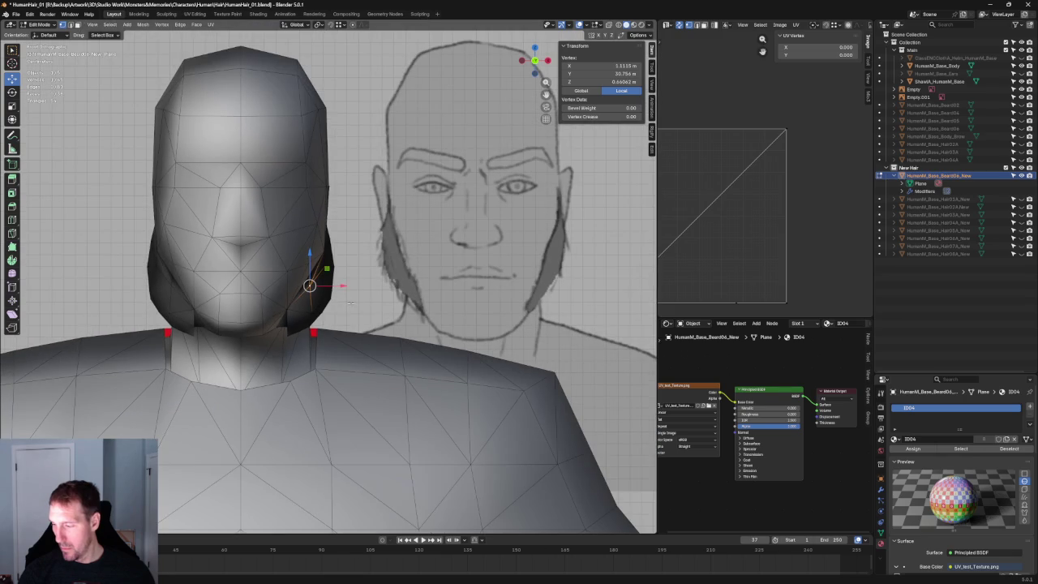
mouse_move(387, 300)
middle_mouse_down()
mouse_move(463, 299)
mouse_move(352, 291)
middle_mouse_up()
key("grave")
left_click(403, 319)
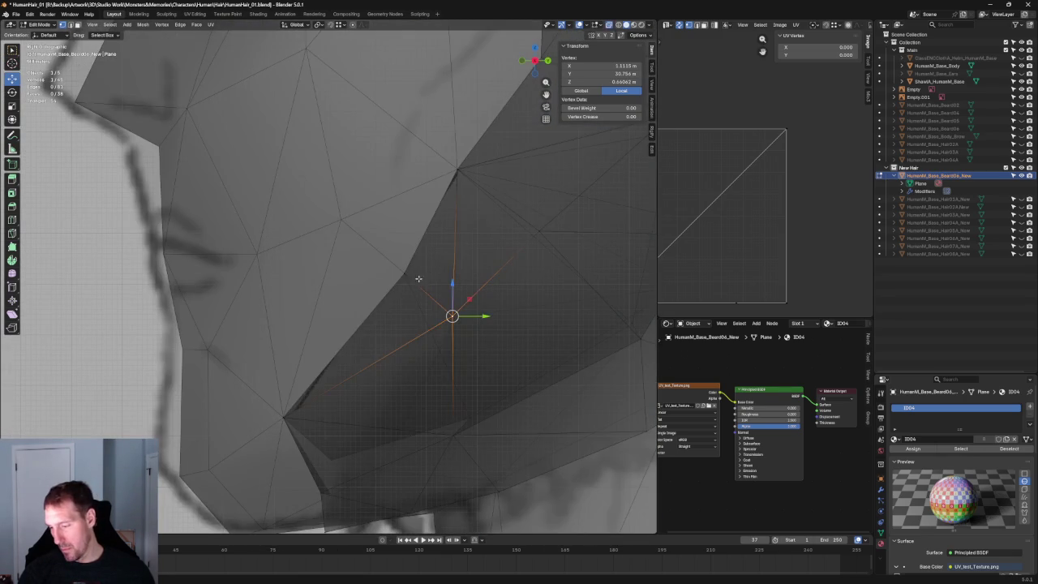
Pull the cheek vertex up and forward along the jaw, comparing it to the side reference in Material Preview.
left_click_drag(419, 274, 403, 244)
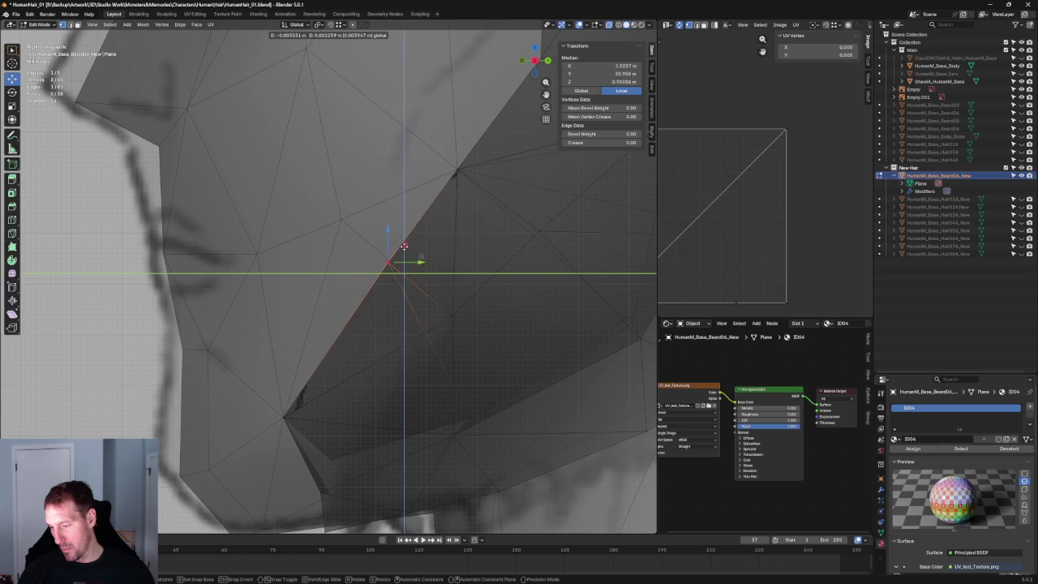
scroll(401, 251, "down", 2)
scroll(406, 260, "down", 3)
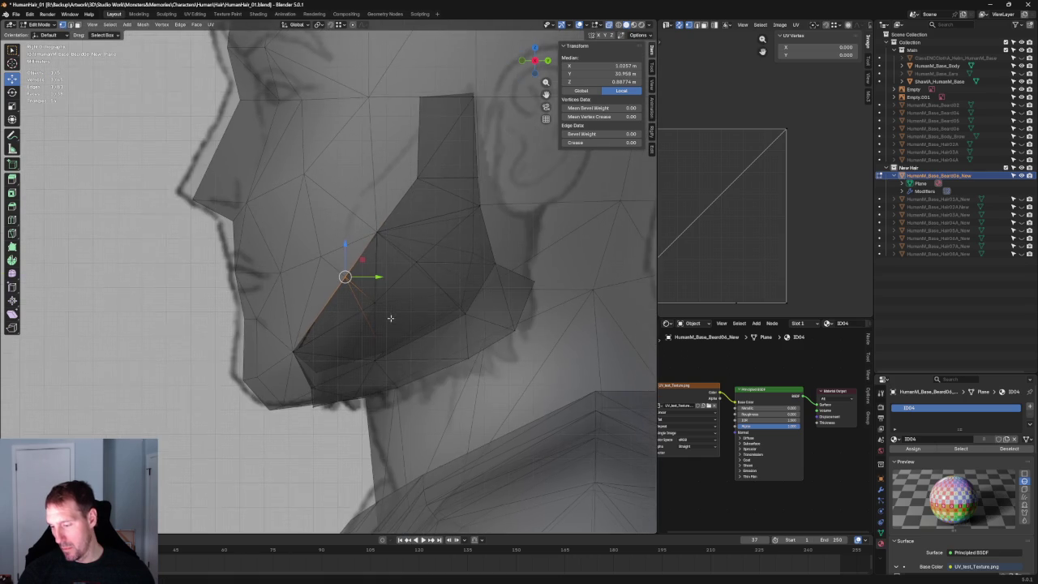
left_click(599, 36)
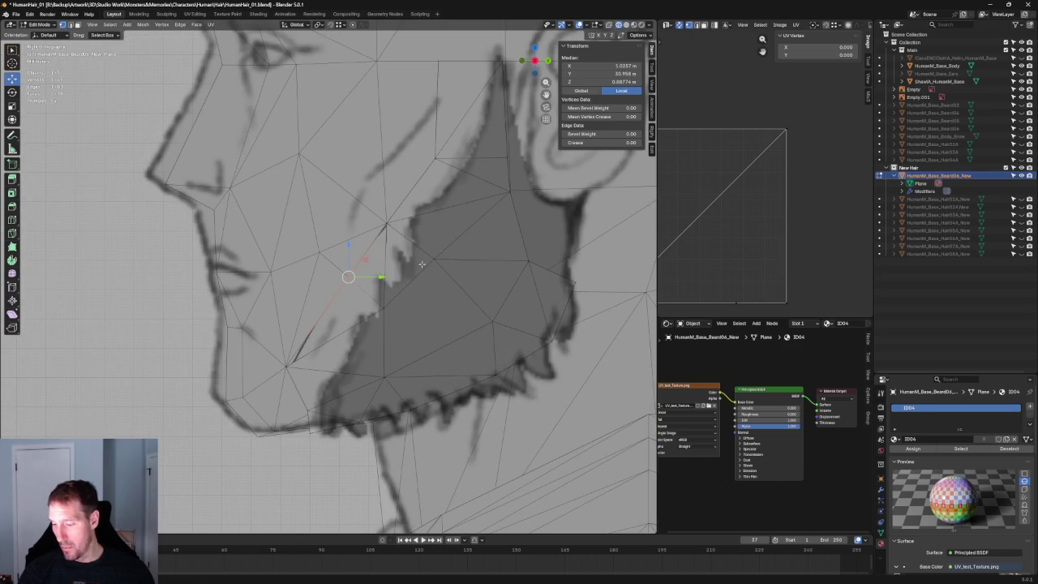
scroll(372, 297, "down", 2)
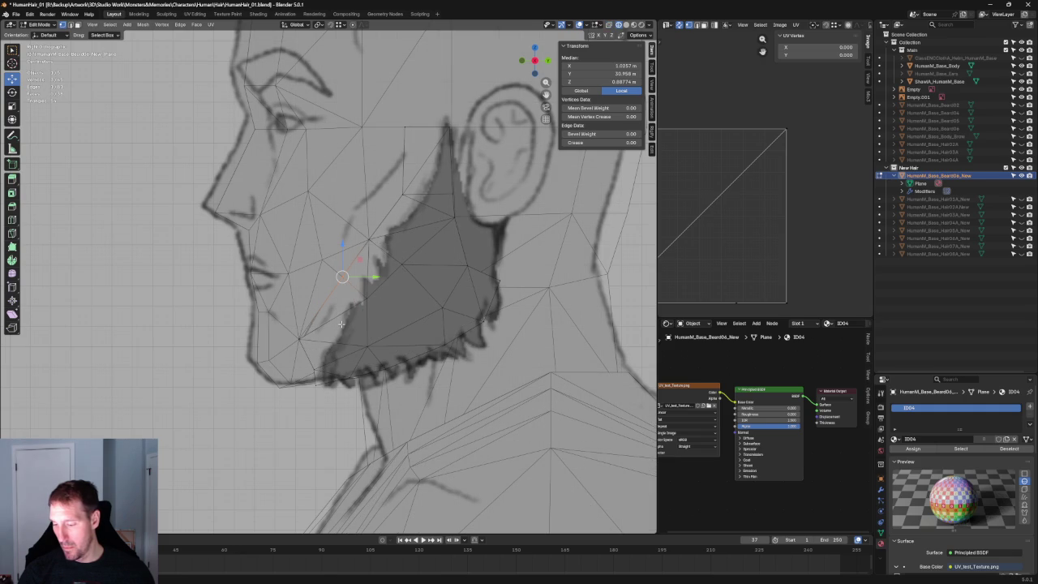
middle_click_drag(339, 329, 390, 276)
left_click(619, 25)
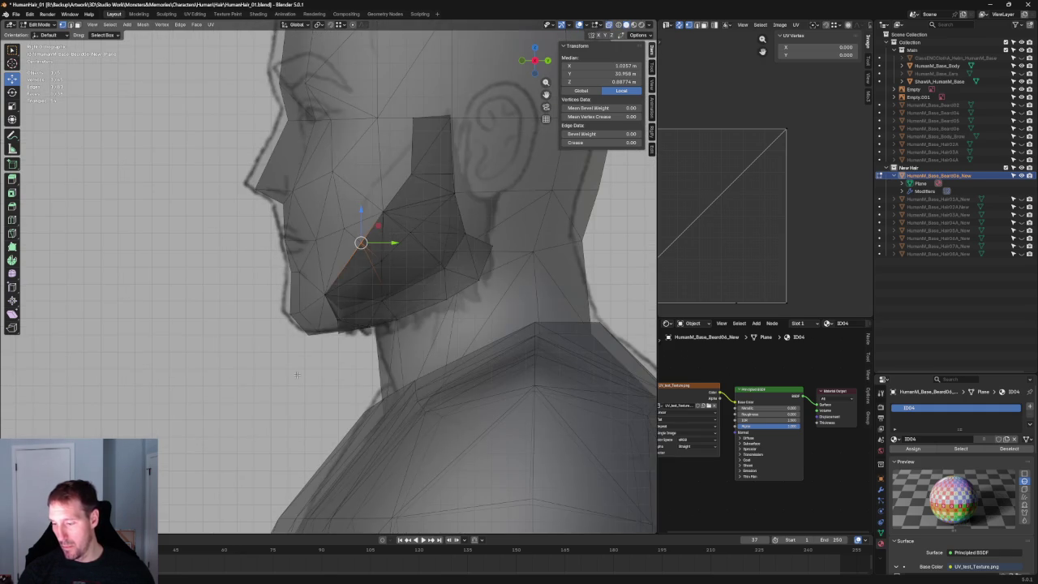
scroll(330, 341, "down", 5)
middle_click_drag(330, 341, 302, 335)
scroll(302, 335, "up", 5)
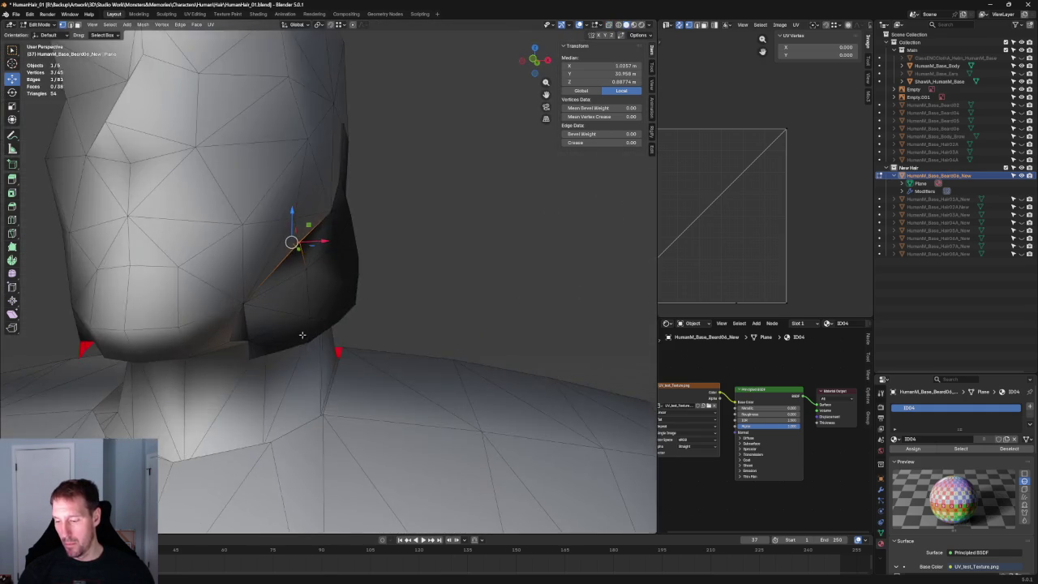
scroll(302, 335, "up", 2)
scroll(274, 349, "up", 2)
left_click(232, 362)
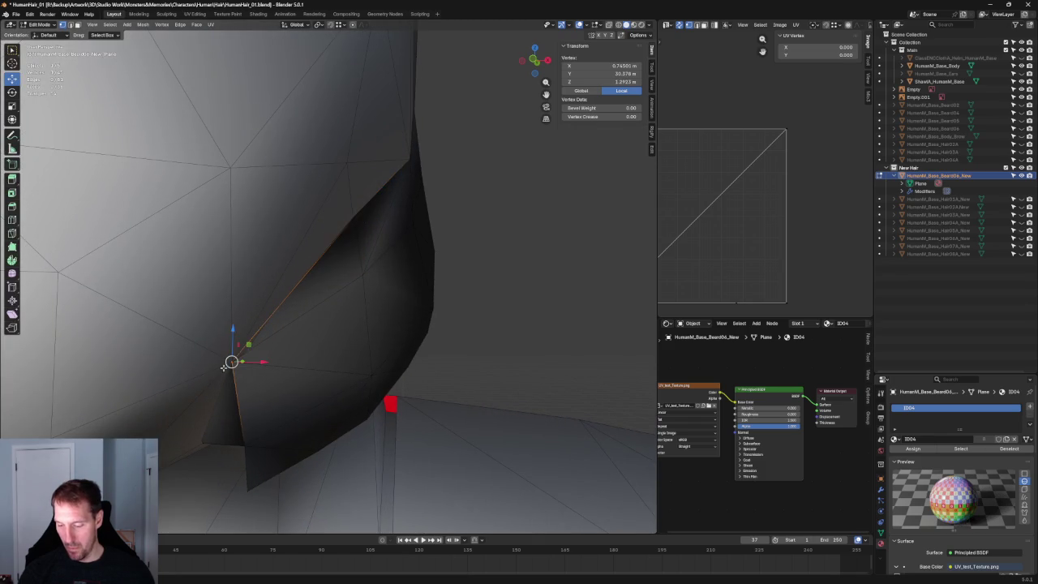
Slide the selected chin vertex sideways along X in X-ray.
key("alt+z")
key("alt+z")
left_click_drag(260, 362, 243, 359)
left_click(475, 294)
mouse_move(476, 294)
middle_mouse_down()
mouse_move(322, 287)
mouse_move(395, 308)
mouse_move(376, 317)
mouse_move(445, 295)
mouse_move(343, 300)
mouse_move(398, 308)
mouse_move(381, 268)
mouse_move(408, 315)
mouse_move(466, 292)
middle_mouse_up()
key("alt+z")
key("alt+z")
scroll(284, 341, "up", 3)
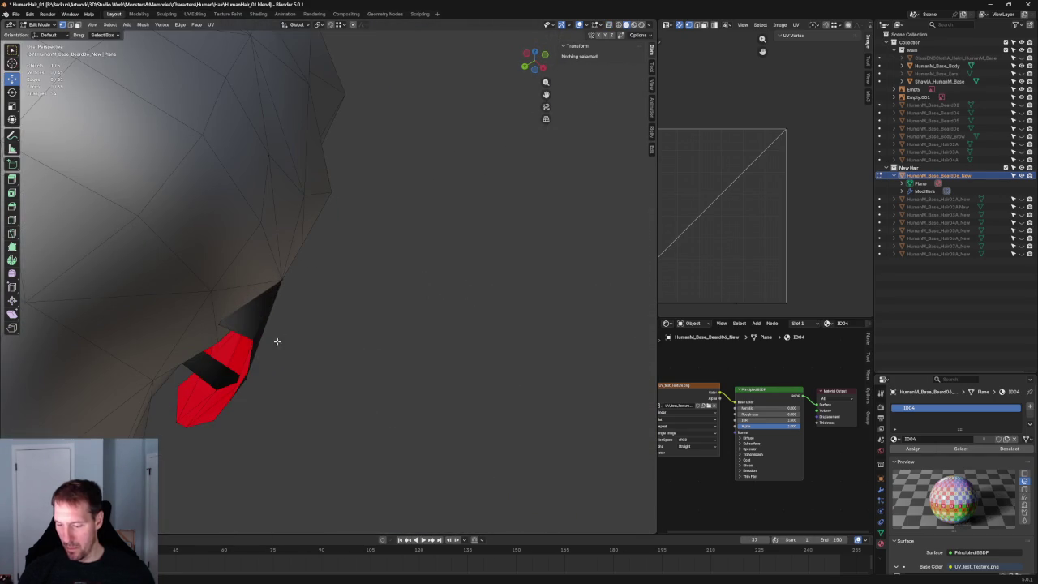
Select the beard vertex under the chin and move it vertically.
left_click(238, 333)
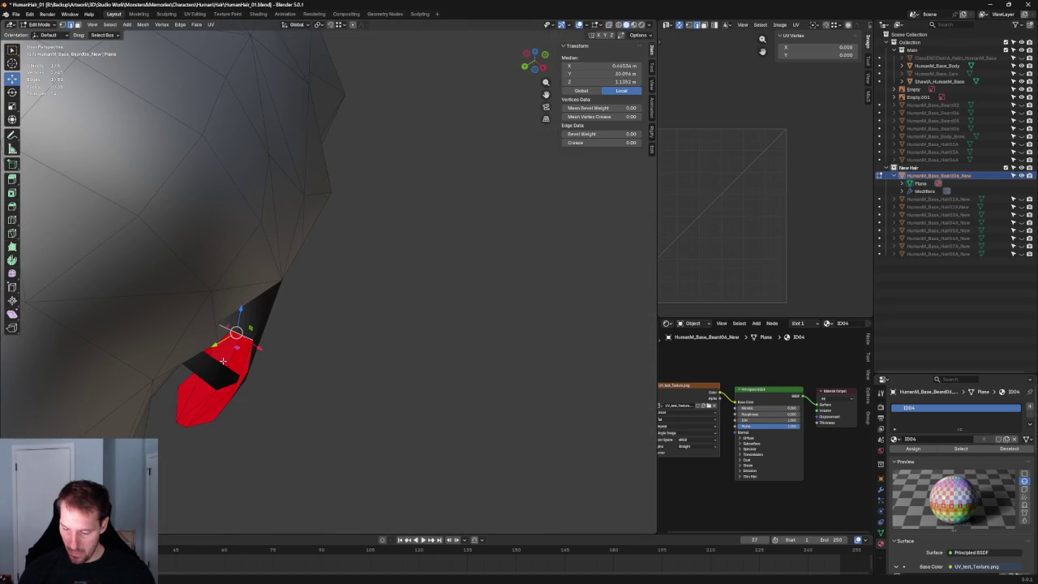
left_click(343, 355)
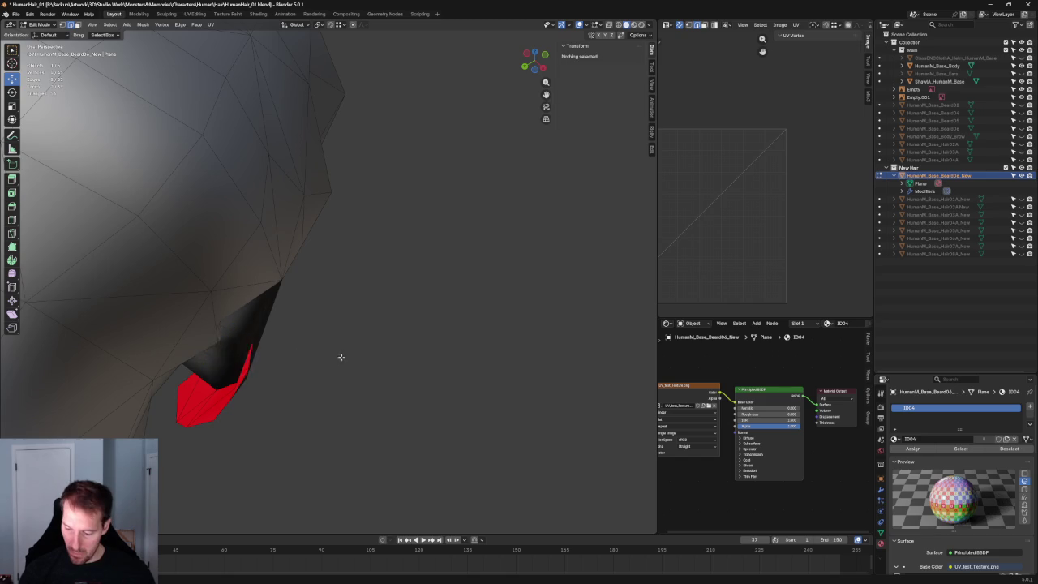
scroll(343, 355, "down", 3)
mouse_move(352, 359)
middle_mouse_down()
mouse_move(381, 367)
mouse_move(258, 357)
middle_mouse_up()
scroll(381, 368, "down", 3)
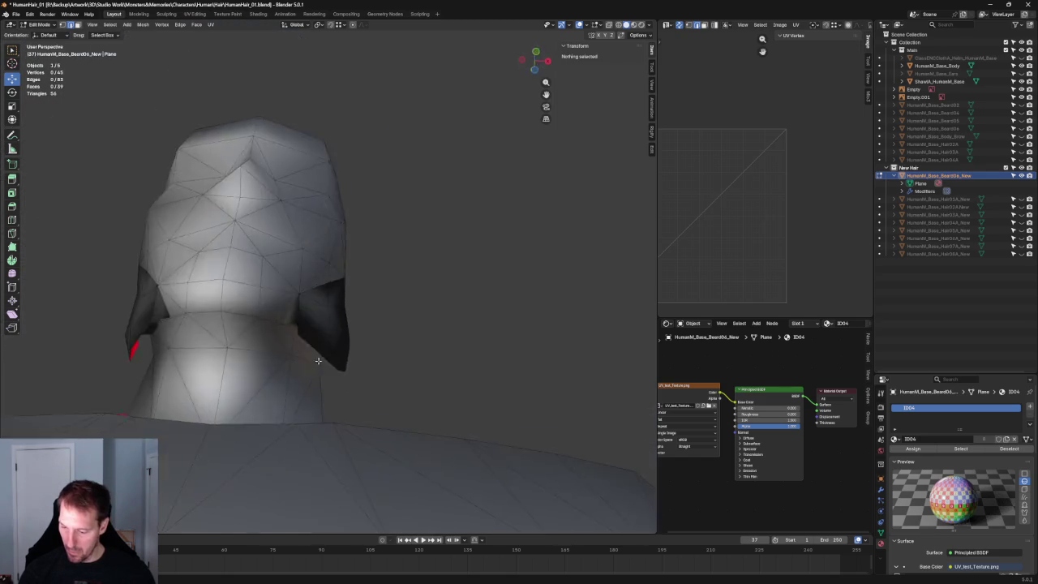
key("alt+z")
scroll(258, 356, "up", 3)
left_click(249, 364)
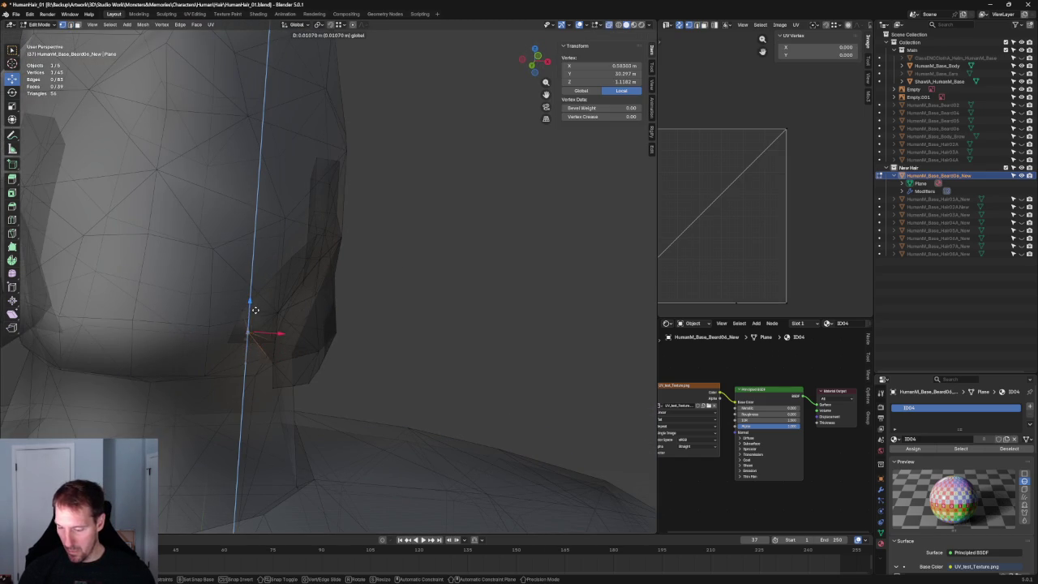
left_click(252, 318)
Raise the under-chin vertex along Z from the front view of the chin.
mouse_move(267, 344)
middle_mouse_down()
mouse_move(316, 354)
mouse_move(278, 370)
mouse_move(263, 398)
mouse_move(211, 341)
middle_mouse_up()
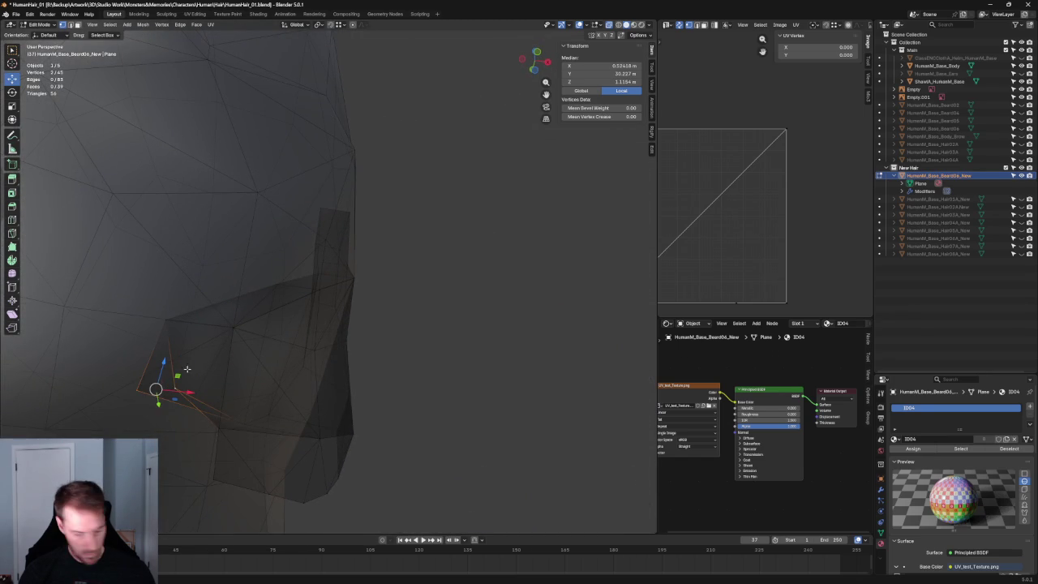
middle_click_drag(180, 372, 294, 373)
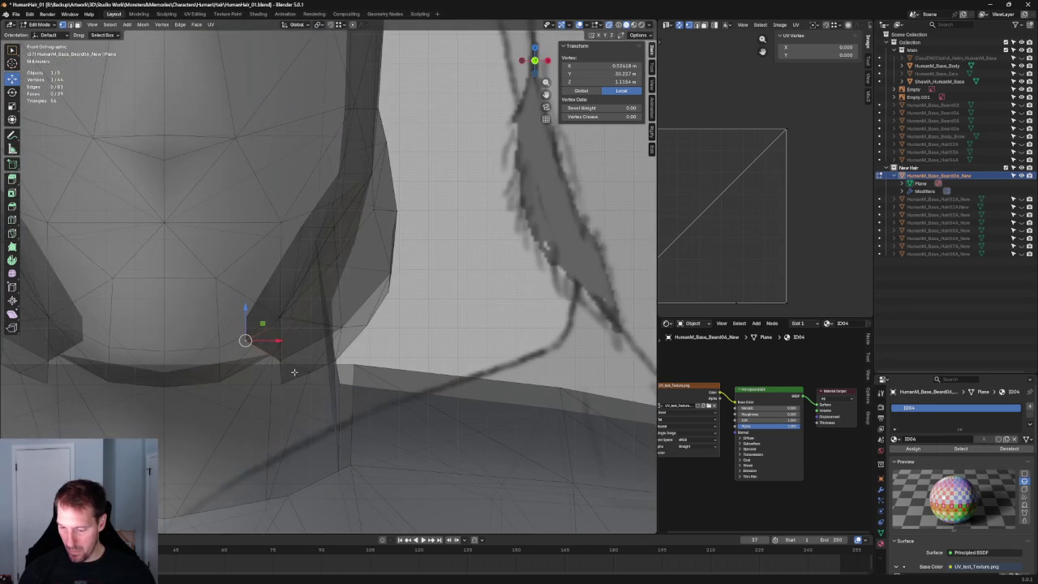
key("alt+z")
left_click_drag(240, 315, 257, 288)
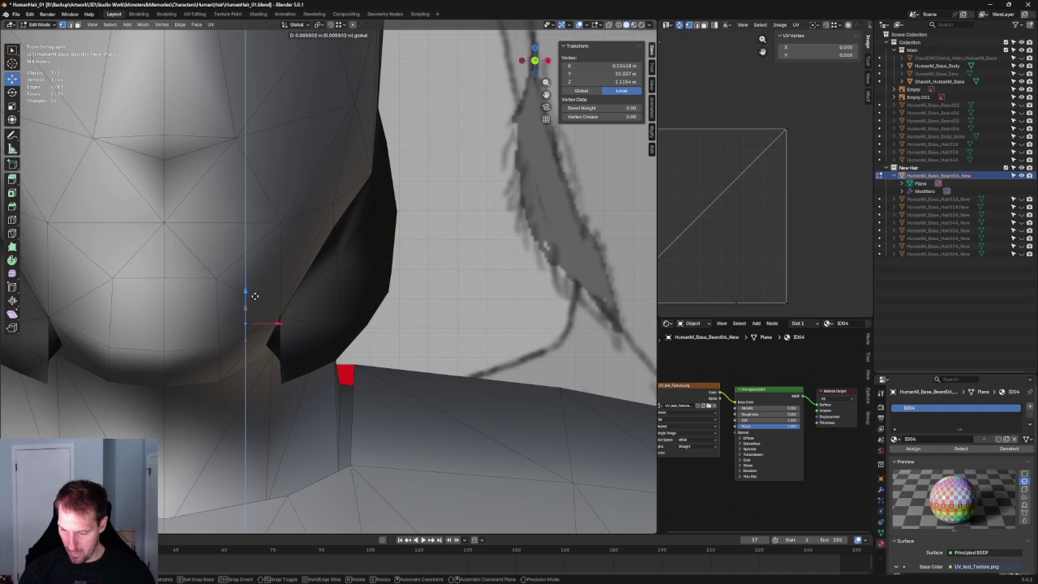
key("alt+z")
middle_click_drag(296, 326, 169, 326)
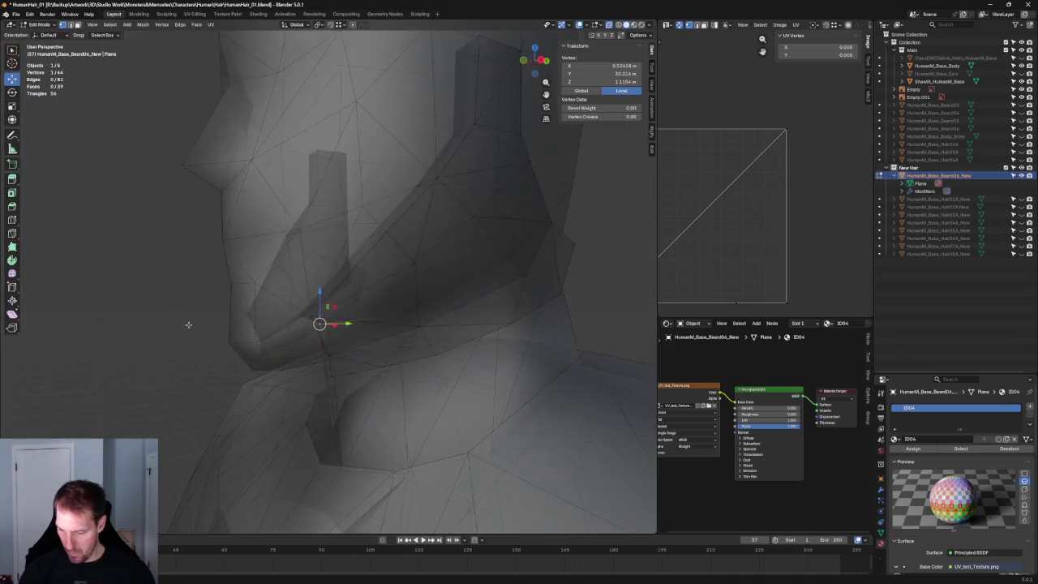
Match the chin vertices to the side reference in Right Ortho, then nudge them along X in front view.
key("KP_3")
left_click_drag(350, 301, 406, 286)
left_click(367, 318, "shift")
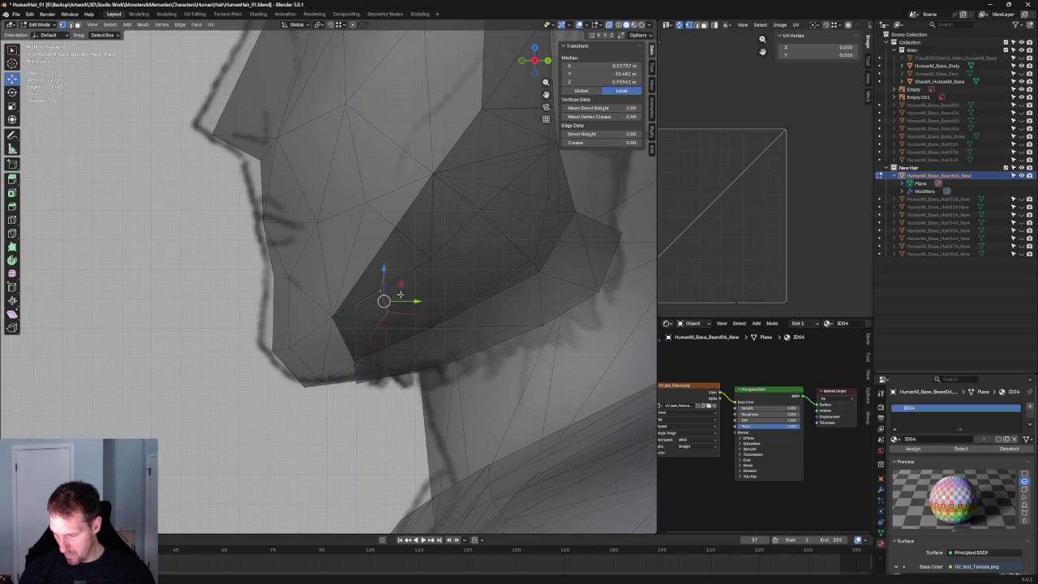
middle_click_drag(405, 286, 459, 353)
key("KP_1")
key("KP_5")
left_click_drag(312, 294, 322, 298)
key("alt+z")
mouse_move(322, 299)
middle_mouse_down()
mouse_move(349, 365)
mouse_move(375, 287)
mouse_move(370, 309)
middle_mouse_up()
key("alt+z")
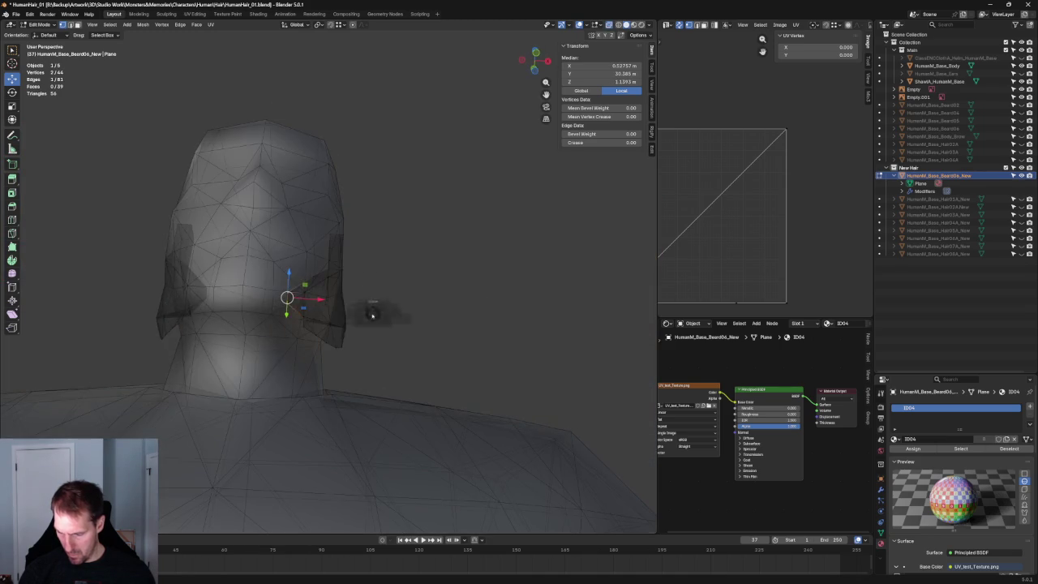
In front view, shift the selected jaw vertices sideways along X and check them in X-ray.
key("KP_1")
key("g")
key("x")
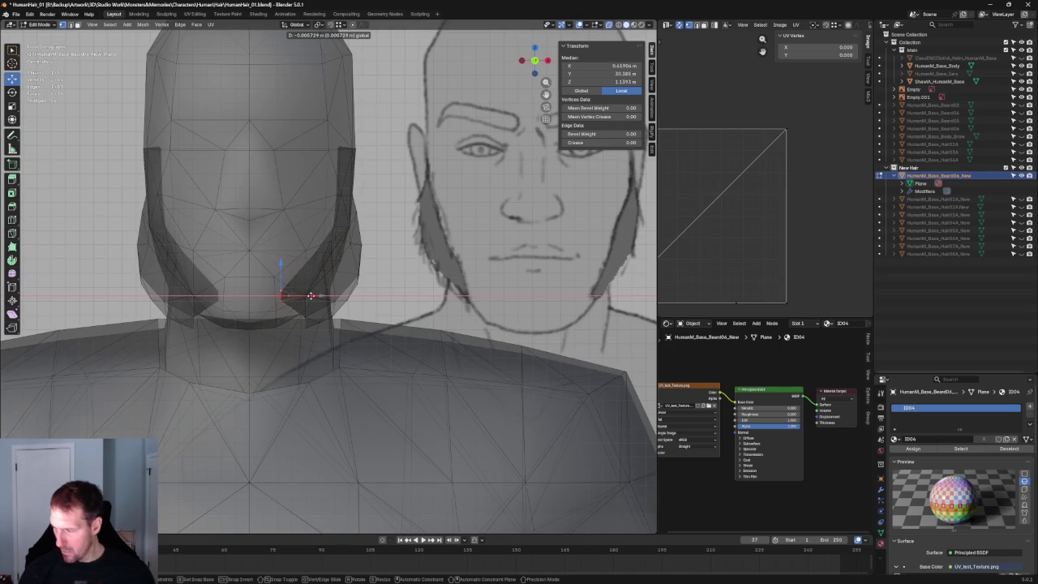
left_click(311, 295)
key("alt+z")
middle_click_drag(311, 296, 321, 331)
scroll(320, 334, "up", 4)
key("alt+z")
mouse_move(249, 336)
middle_mouse_down()
mouse_move(267, 325)
mouse_move(322, 345)
middle_mouse_up()
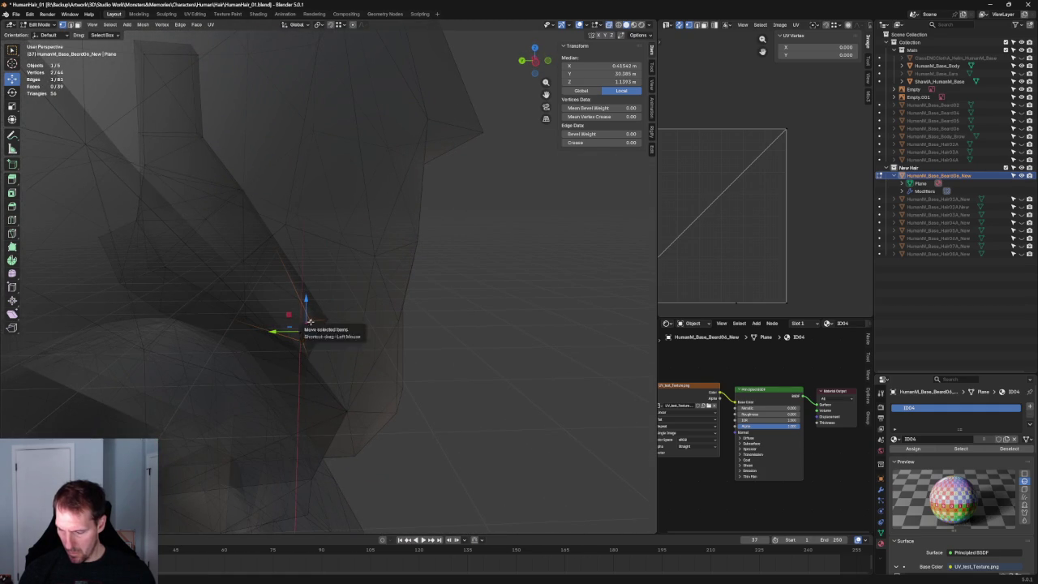
Add a new face at the jaw corner and nudge one vertex along Y.
left_click(309, 321)
right_click(331, 326)
left_click(330, 326)
left_click(296, 320)
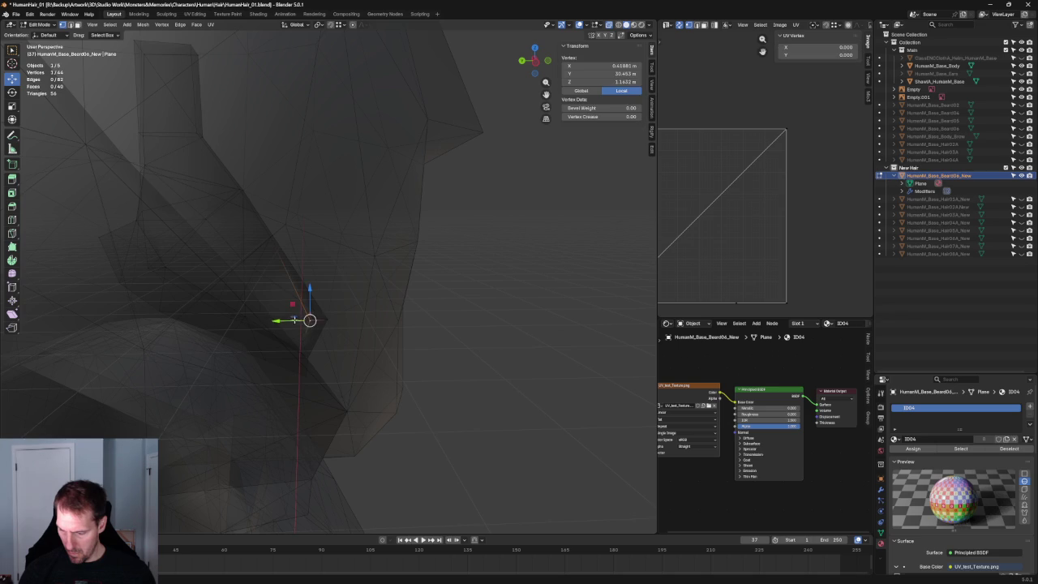
key("g")
key("y")
left_click(279, 310)
Frame two jaw vertices and slide one within the side plane (Shift+X lock).
mouse_move(278, 311)
middle_mouse_down()
mouse_move(394, 355)
mouse_move(347, 325)
mouse_move(283, 362)
mouse_move(306, 404)
mouse_move(267, 325)
middle_mouse_up()
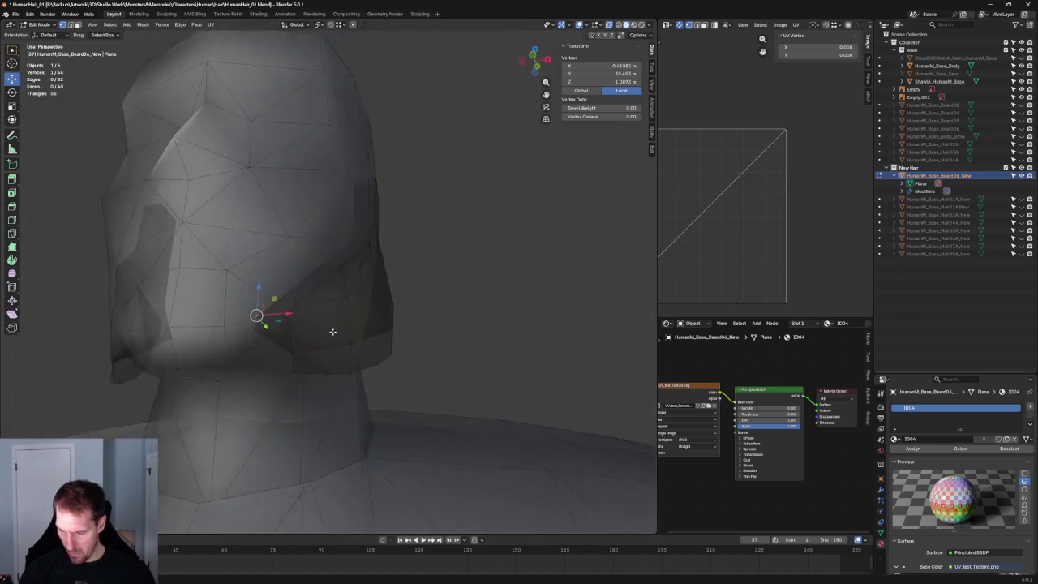
left_click(268, 325, "shift")
key("grave")
left_click(326, 356)
key("g")
key("shift+x")
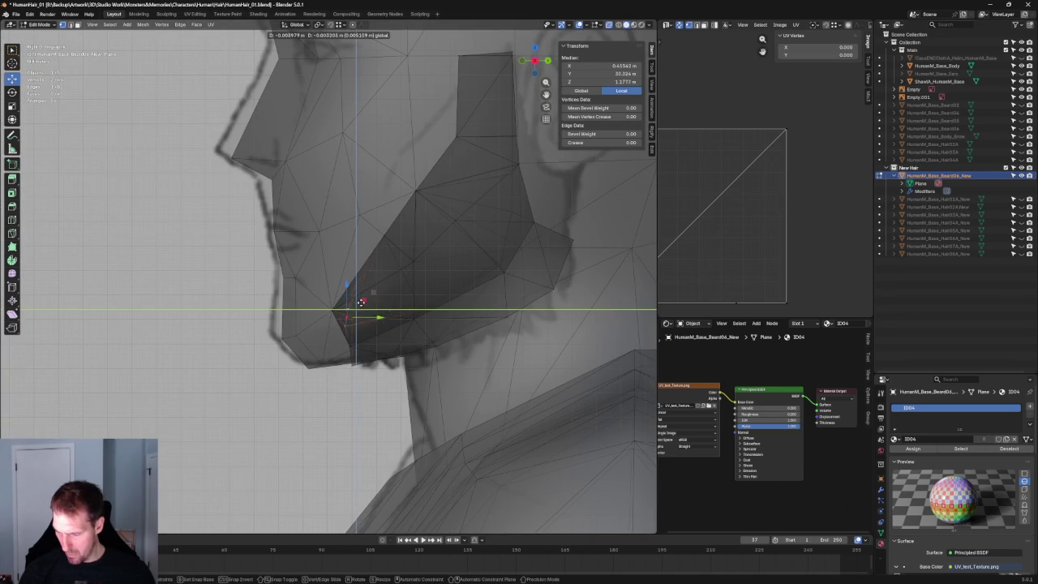
left_click(344, 310)
scroll(344, 310, "down", 3)
scroll(344, 311, "down", 3)
mouse_move(344, 311)
middle_mouse_down()
mouse_move(470, 354)
mouse_move(441, 371)
mouse_move(346, 327)
mouse_move(400, 335)
mouse_move(448, 367)
middle_mouse_up()
scroll(346, 327, "down", 5)
Select a jaw vertex and inspect the jaw from behind with X-ray toggled off.
left_click(400, 335, "shift")
scroll(418, 357, "up", 2)
scroll(426, 367, "up", 2)
scroll(436, 377, "up", 3)
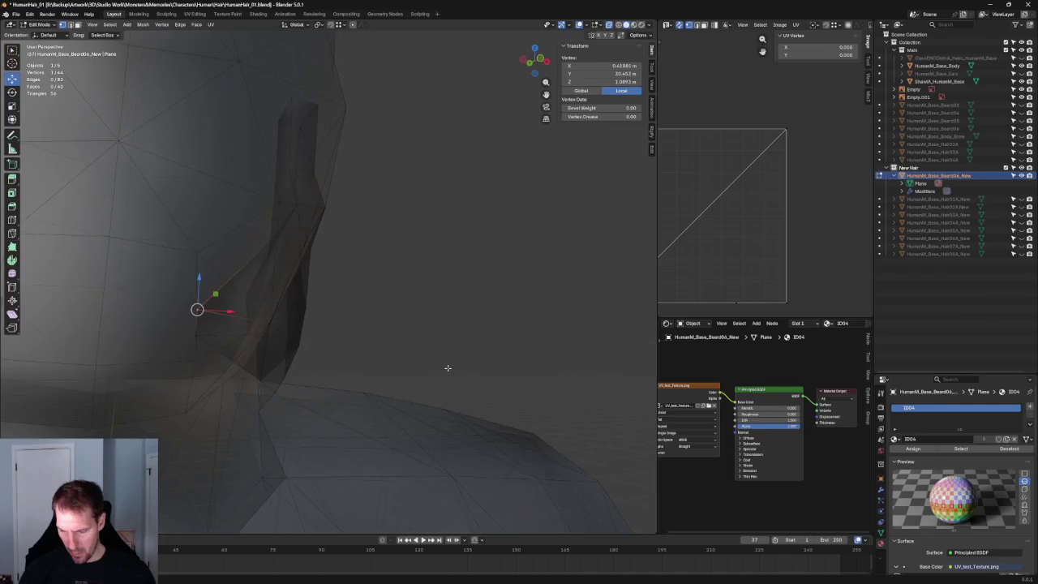
mouse_move(219, 312)
middle_mouse_down()
mouse_move(294, 336)
mouse_move(314, 357)
mouse_move(302, 363)
middle_mouse_up()
key("alt+z")
Select the lower beard-corner vertices and shift them sideways along X.
key("alt+z")
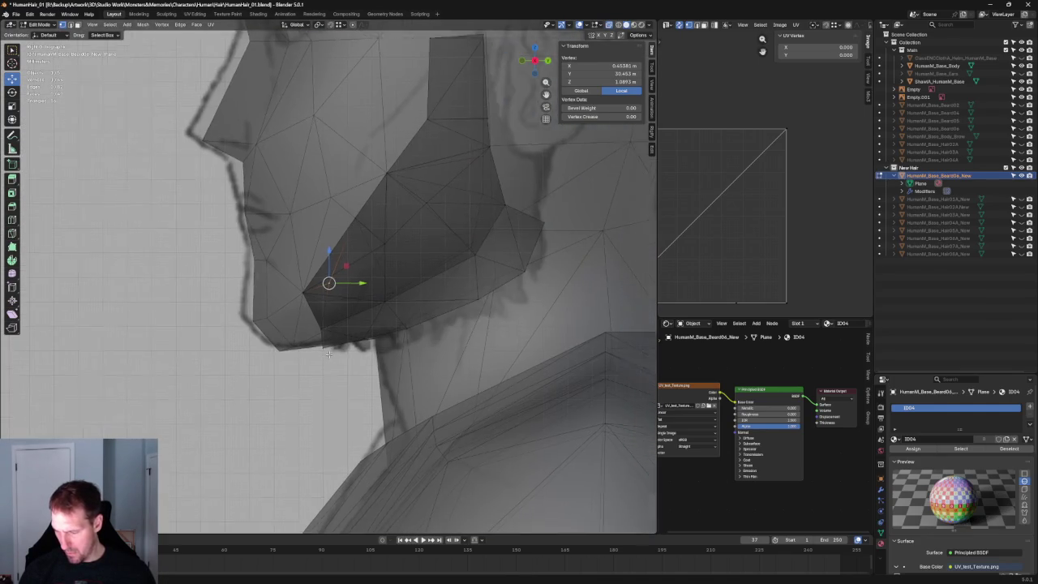
scroll(293, 367, "up", 2)
left_click_drag(335, 426, 335, 426)
mouse_move(335, 426)
middle_mouse_down()
mouse_move(320, 373)
mouse_move(271, 360)
mouse_move(320, 352)
middle_mouse_up()
left_click(313, 332, "alt")
key("alt+z")
key("g")
key("x")
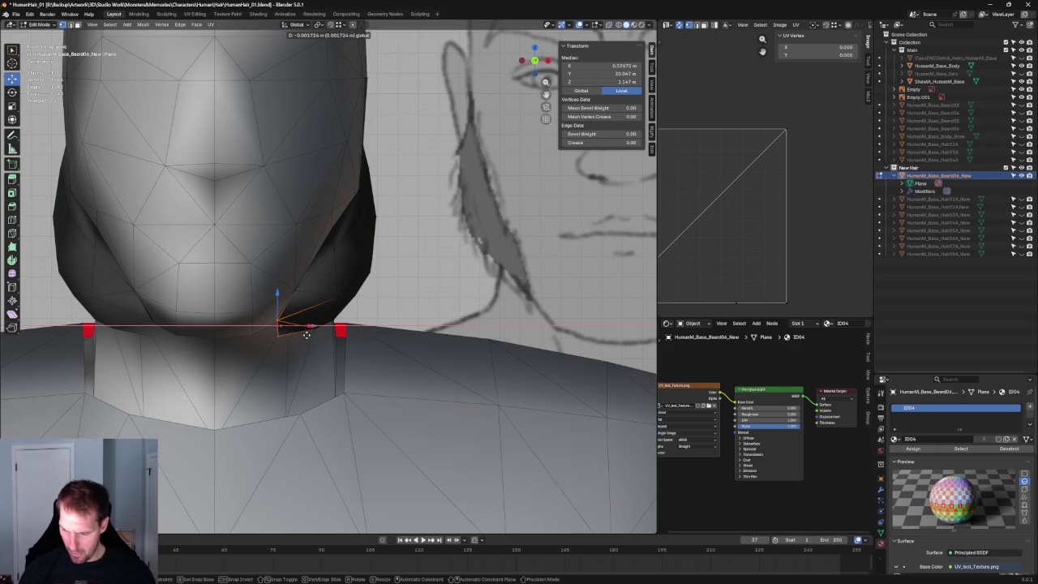
left_click(315, 339)
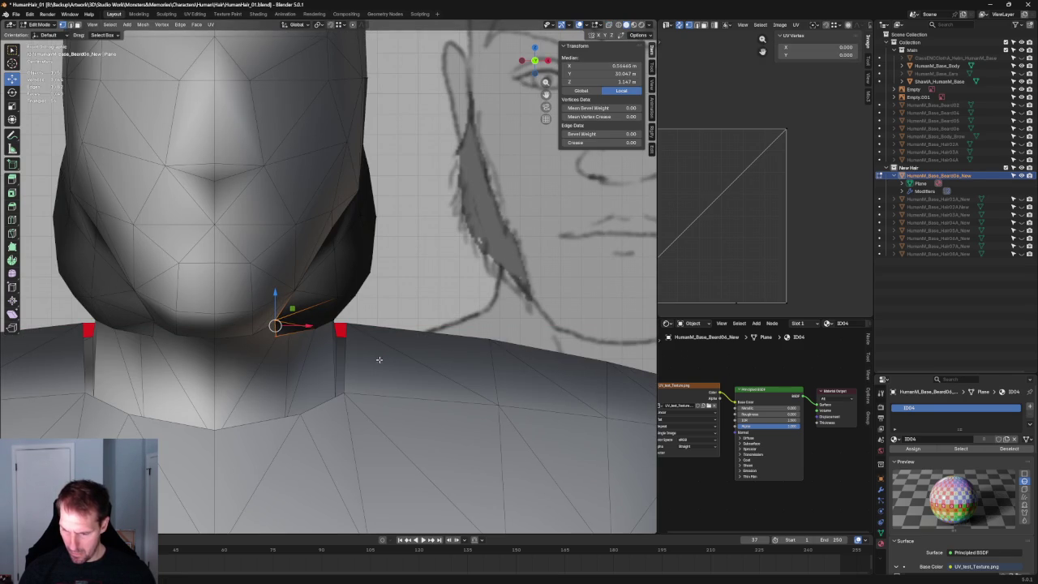
Move a single jaw vertex vertically along Z toward the neck.
middle_click_drag(370, 358, 385, 340)
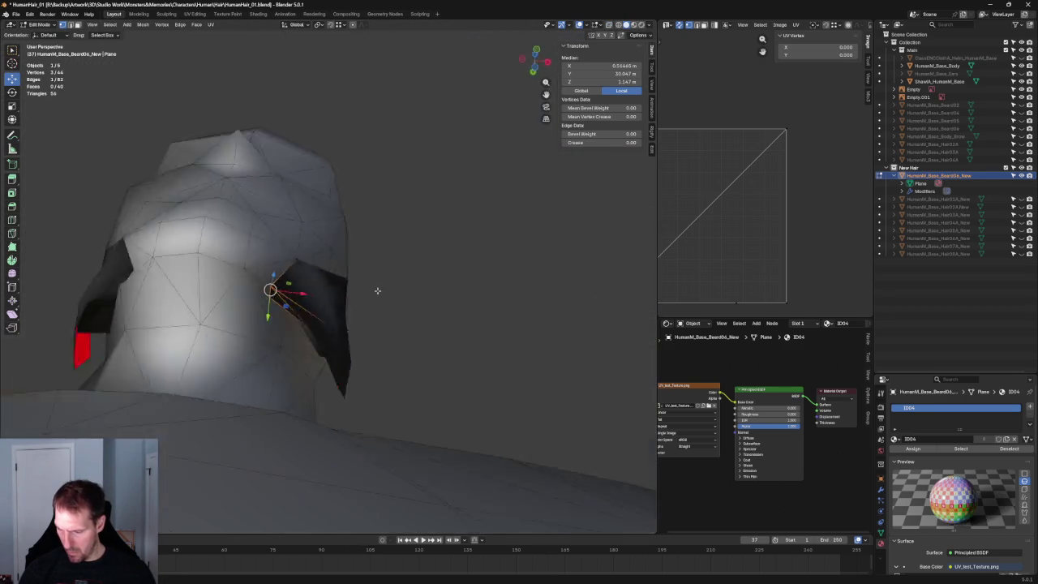
key("alt+z")
scroll(219, 341, "up", 5)
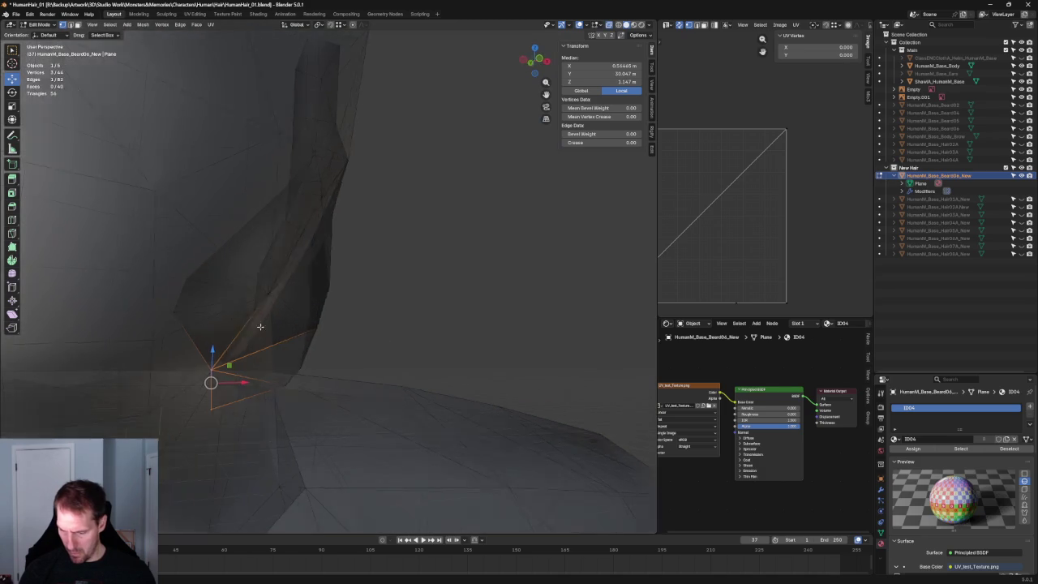
mouse_move(224, 327)
middle_mouse_down()
mouse_move(197, 324)
mouse_move(259, 324)
mouse_move(235, 340)
middle_mouse_up()
left_click(174, 321)
key("g")
key("z")
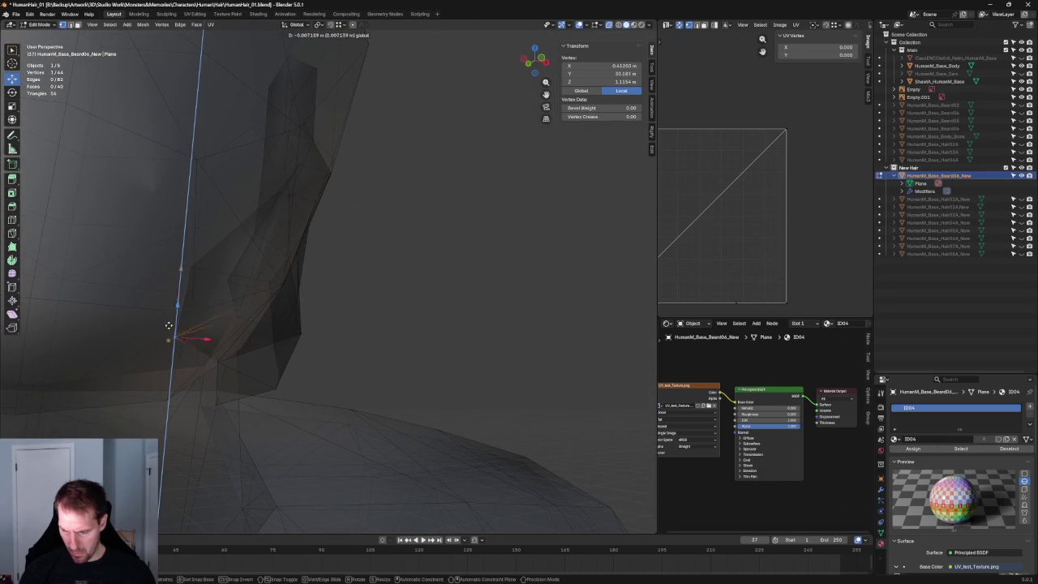
left_click(169, 333)
In an orthographic side view, move that vertex along Y and within the side plane.
key("KP_Decimal")
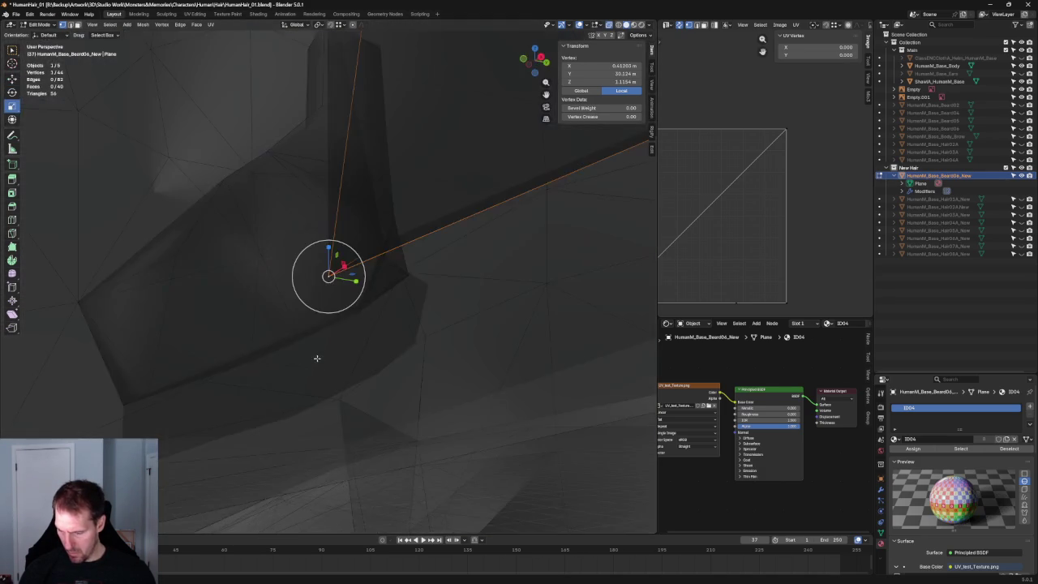
key("grave")
left_click(322, 347)
key("g")
key("y")
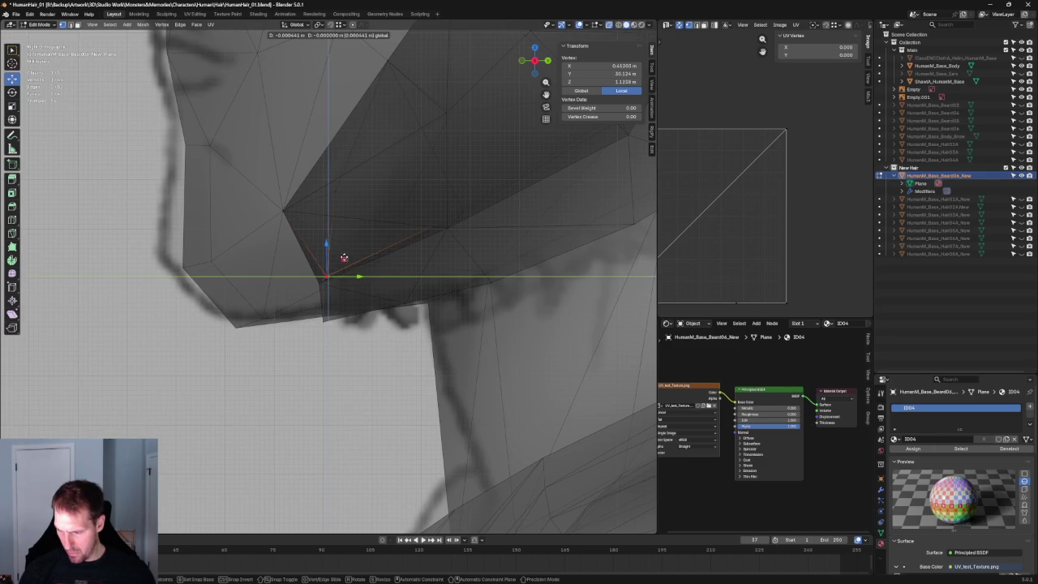
left_click(339, 260)
middle_click_drag(338, 260, 357, 199)
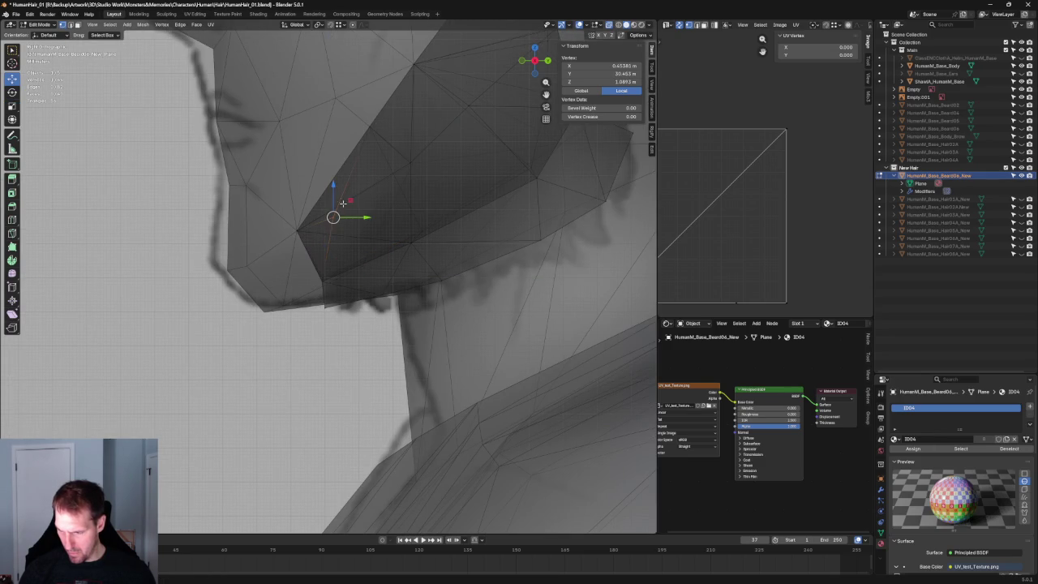
key("g")
key("shift+x")
left_click(309, 214)
From the front in X-ray, push the vertex outward along X.
scroll(308, 213, "down", 4)
mouse_move(314, 249)
middle_mouse_down()
mouse_move(319, 295)
mouse_move(419, 287)
mouse_move(424, 262)
mouse_move(408, 279)
middle_mouse_up()
scroll(408, 278, "up", 3)
key("alt+z")
key("alt+z")
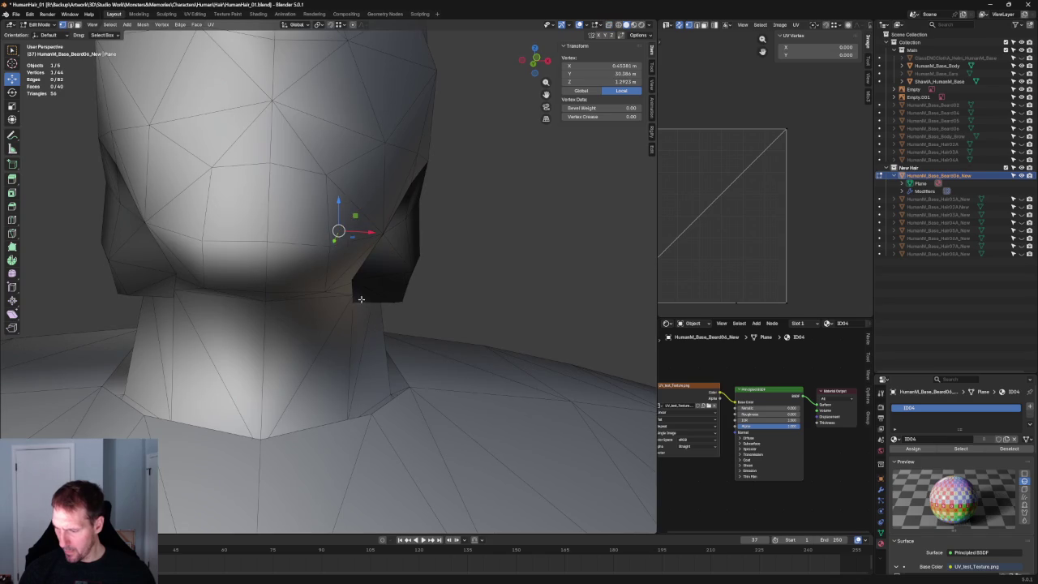
key("g")
key("x")
left_click(348, 293)
Lower the under-chin vertex slightly along Y to meet the neck, then select another jaw vertex.
scroll(348, 292, "down", 2)
mouse_move(348, 292)
middle_mouse_down()
mouse_move(426, 330)
mouse_move(307, 313)
mouse_move(262, 343)
mouse_move(311, 290)
mouse_move(347, 310)
middle_mouse_up()
scroll(301, 308, "up", 3)
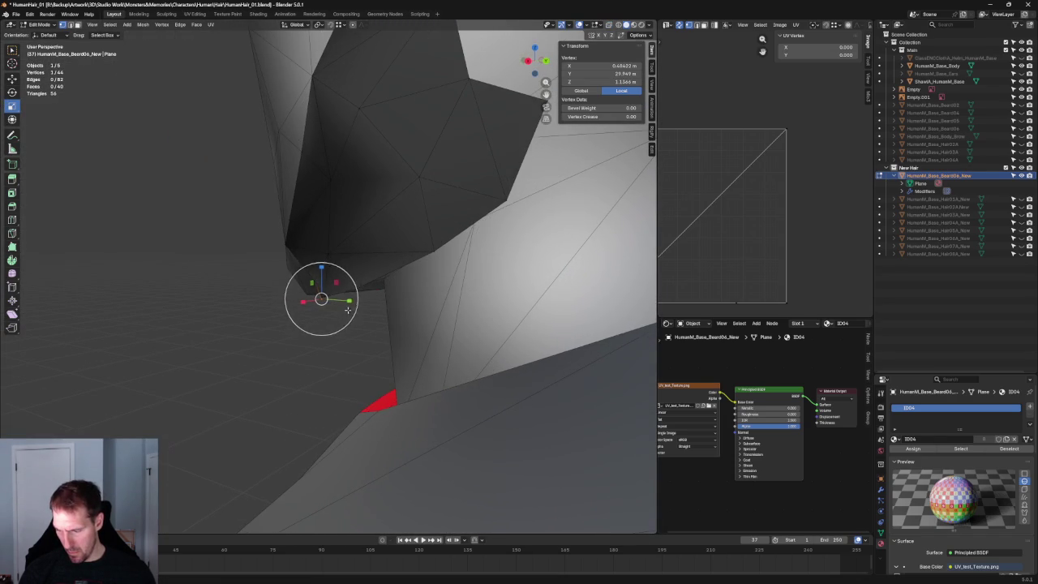
key("g")
key("y")
left_click(344, 330)
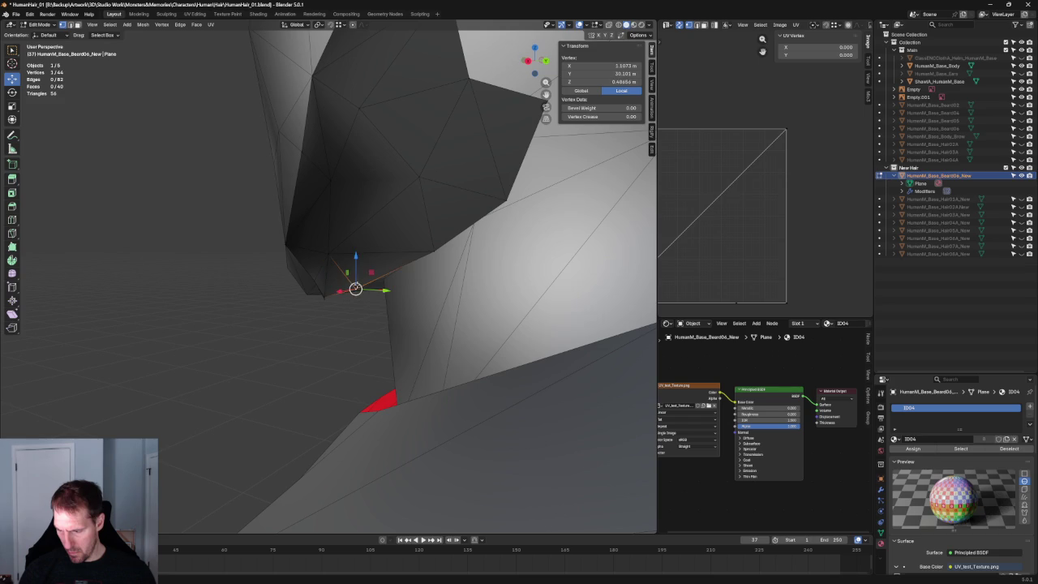
key("KP_1")
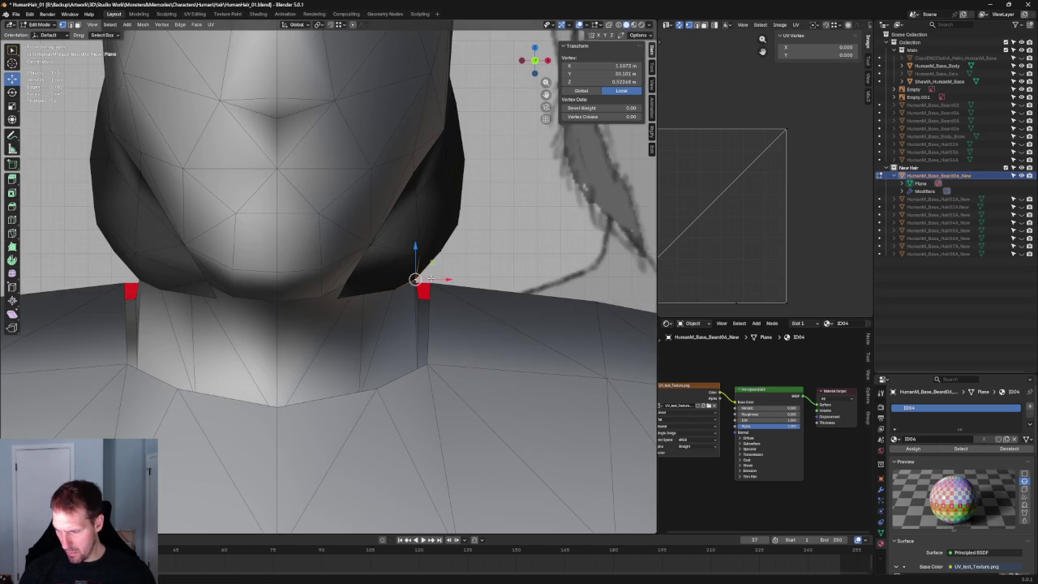
key("alt+a")
mouse_move(415, 279)
middle_mouse_down()
mouse_move(408, 286)
mouse_move(461, 292)
mouse_move(422, 280)
middle_mouse_up()
left_click(386, 265)
Push the rear jaw-corner vertex outward along X.
key("alt+a")
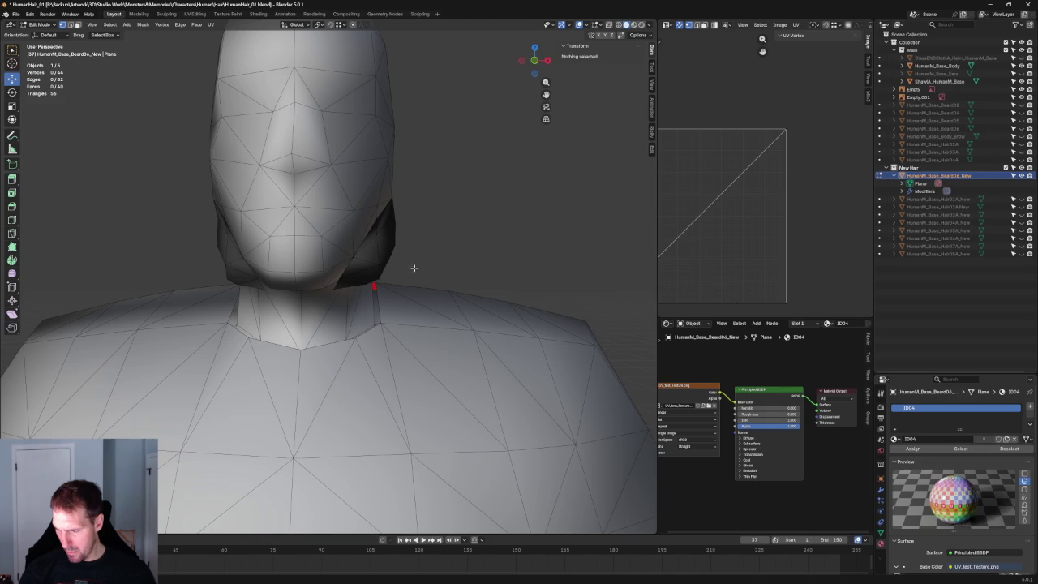
left_click(396, 270)
key("g")
key("x")
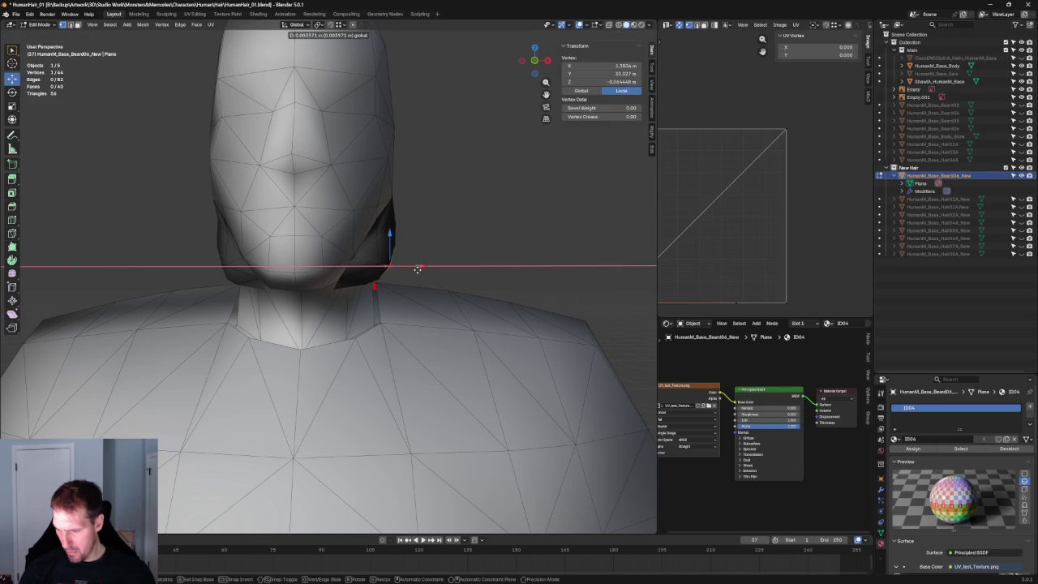
left_click(418, 268)
key("alt+a")
In Right Ortho with X-ray, move the jaw-corner vertex onto the side sketch's jaw line.
key("KP_1")
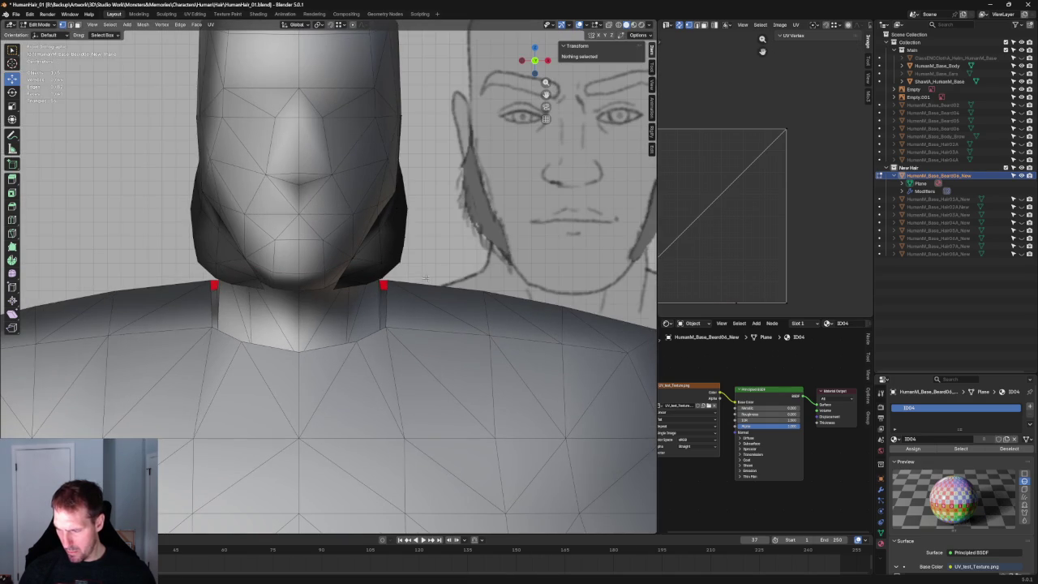
key("alt+z")
left_click(400, 262)
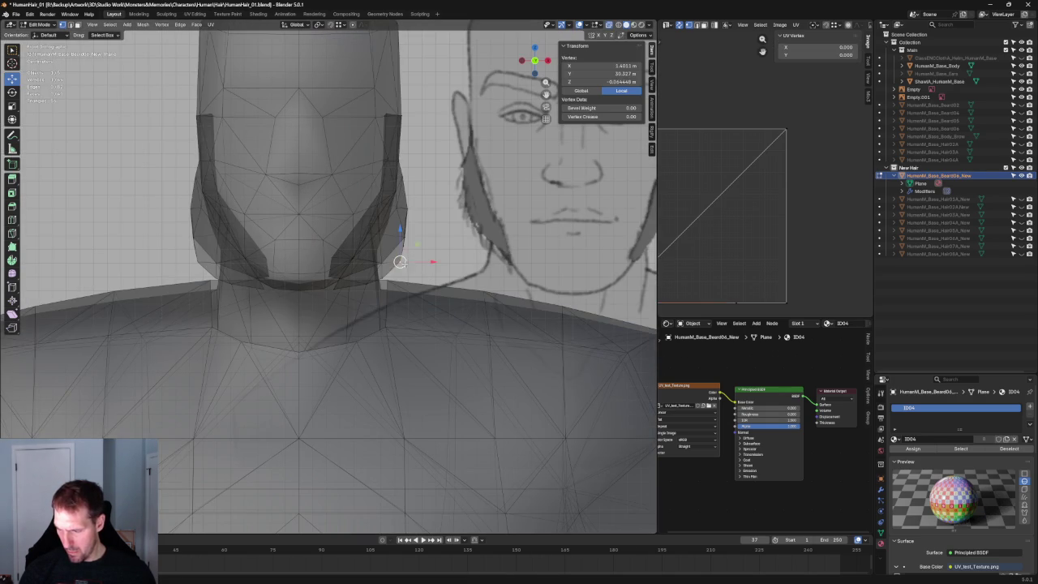
key("alt+z")
key("KP_3")
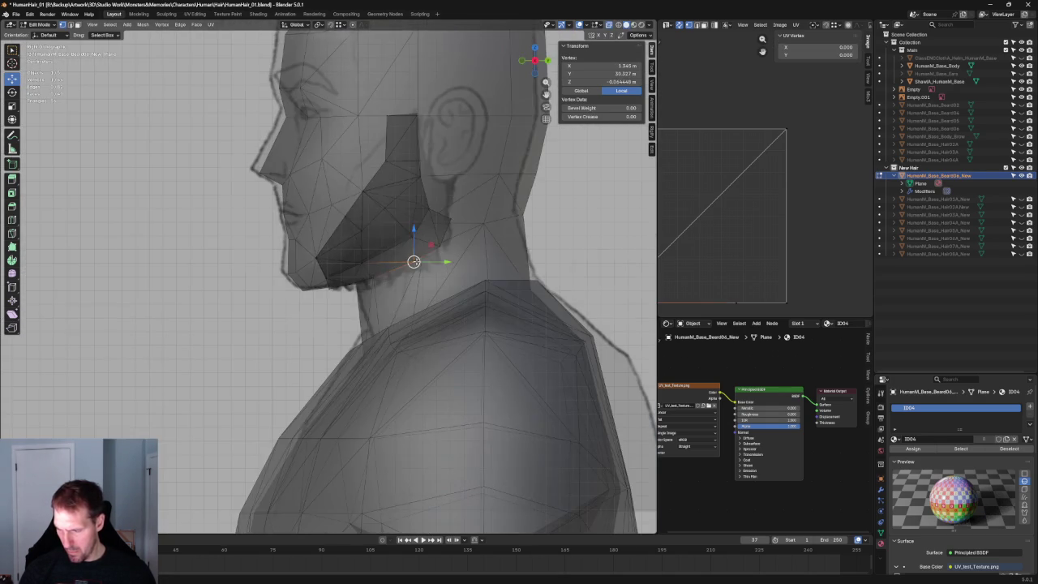
scroll(451, 249, "up", 4)
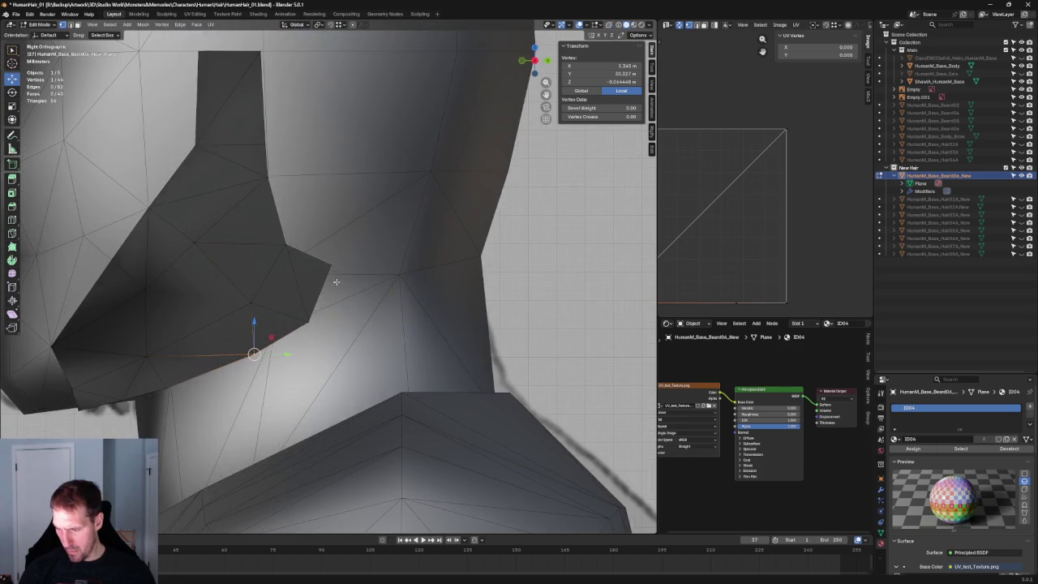
key("alt+z")
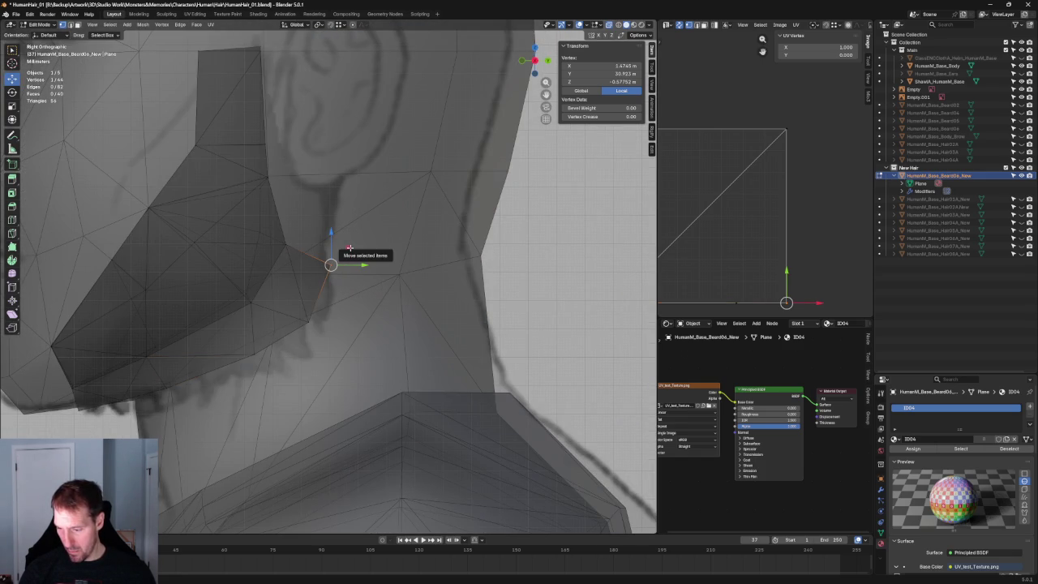
key("g")
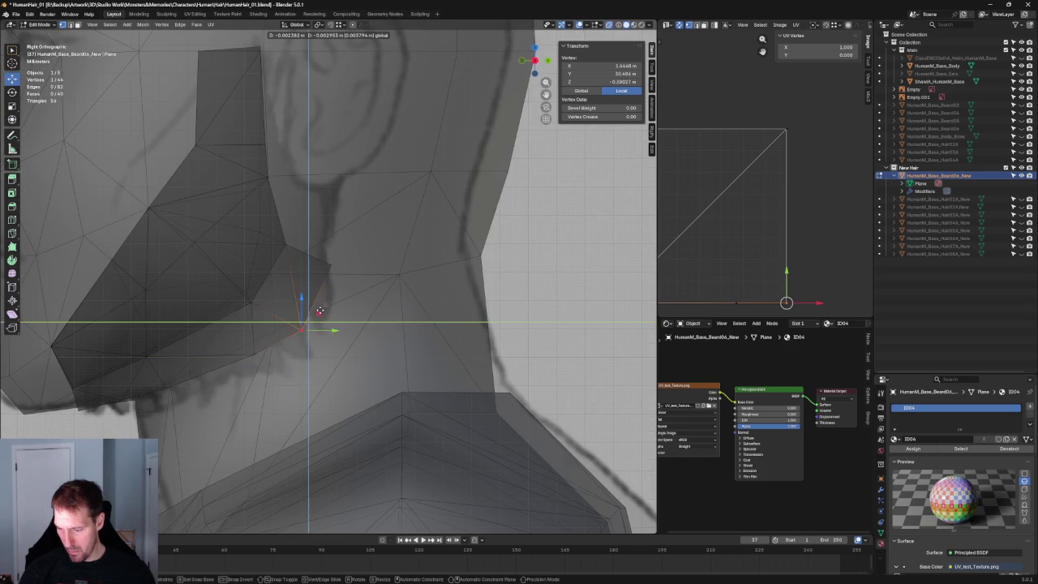
left_click(320, 309)
key("g")
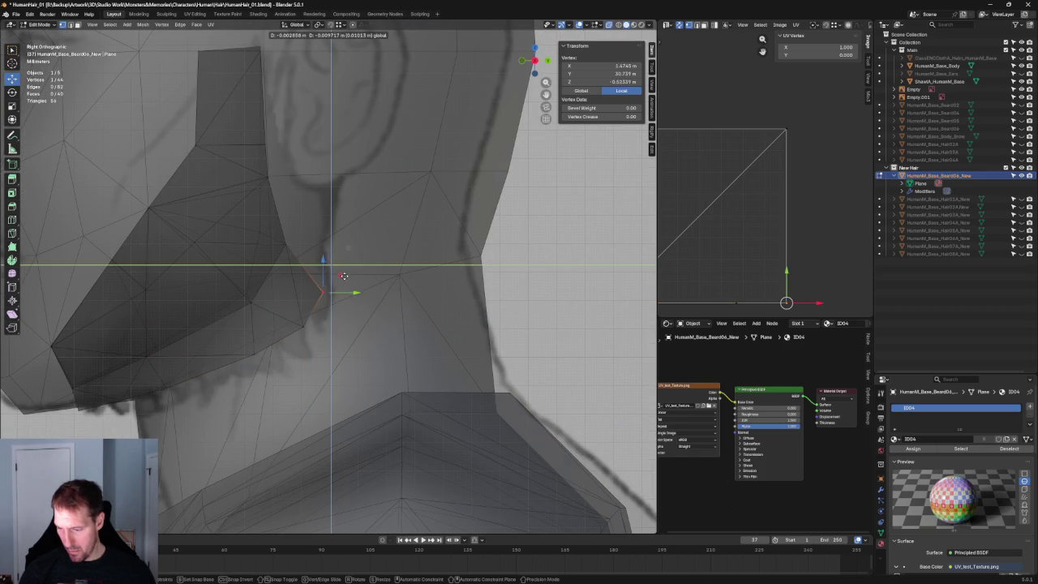
left_click(346, 276)
scroll(347, 278, "down", 5)
mouse_move(347, 279)
middle_mouse_down()
mouse_move(268, 286)
mouse_move(250, 309)
mouse_move(282, 301)
middle_mouse_up()
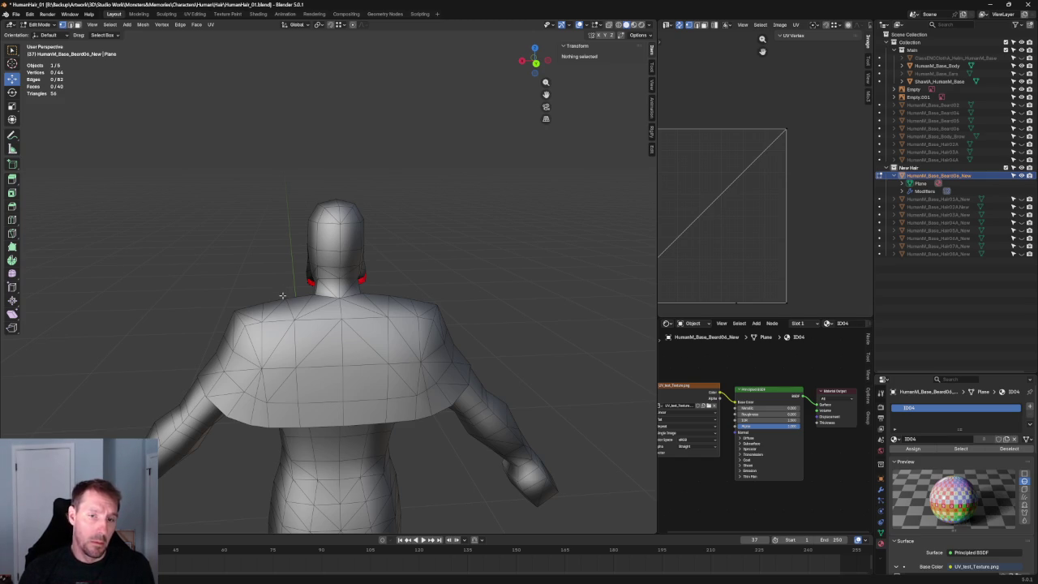
Select a vertex at the back of the beard and slide it sideways along X.
scroll(365, 216, "up", 2)
scroll(367, 219, "up", 4)
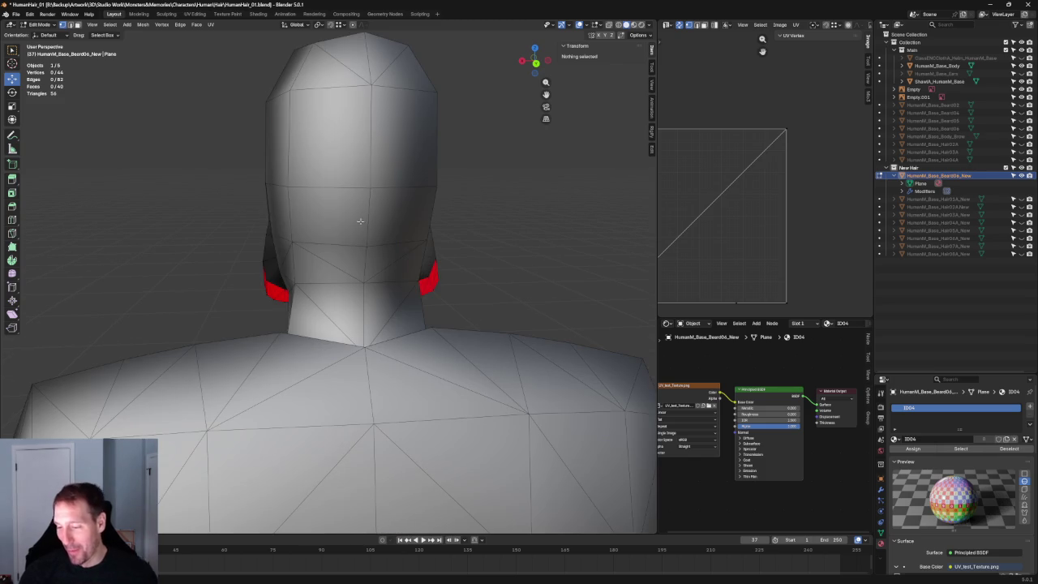
middle_click_drag(290, 209, 314, 262)
scroll(314, 261, "up", 3)
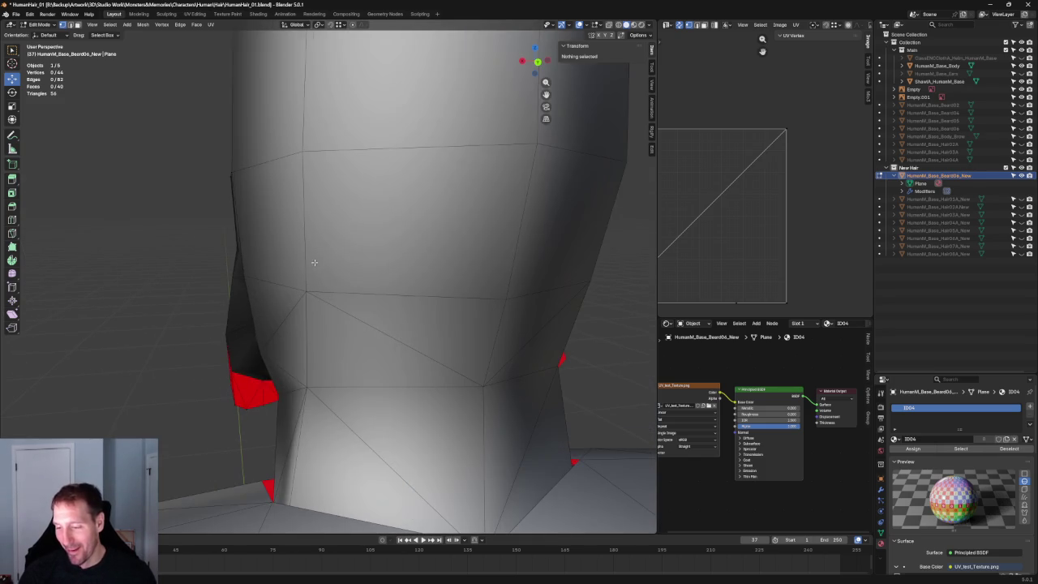
left_click(242, 255)
middle_click_drag(232, 243, 205, 278)
key("g")
key("x")
key("Escape")
Add another sideburn vertex to the selection and shift both along X.
key("g")
key("x")
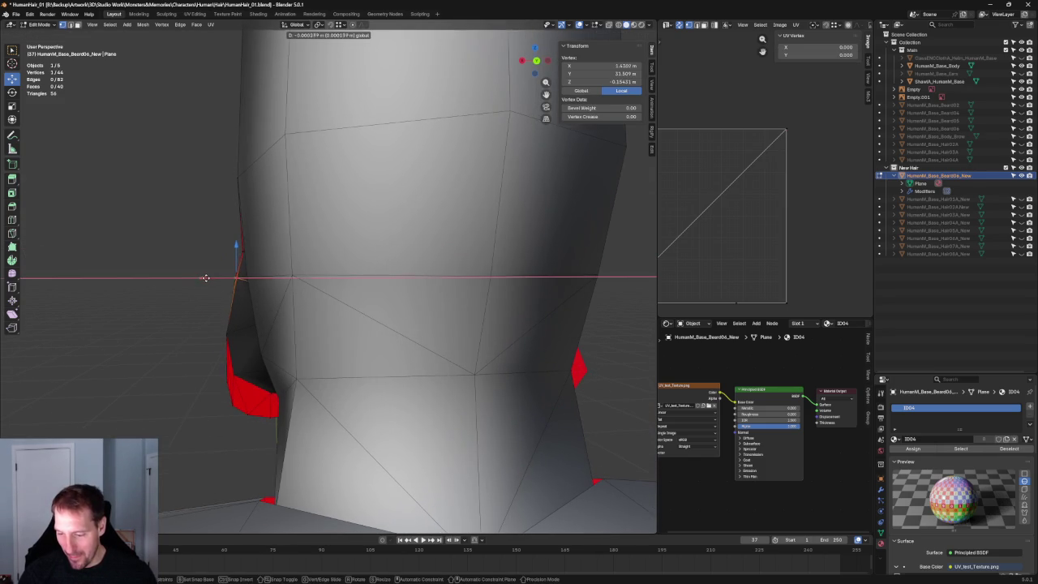
key("Escape")
key("alt+z")
left_click(234, 277, "shift")
key("alt+z")
key("g")
key("x")
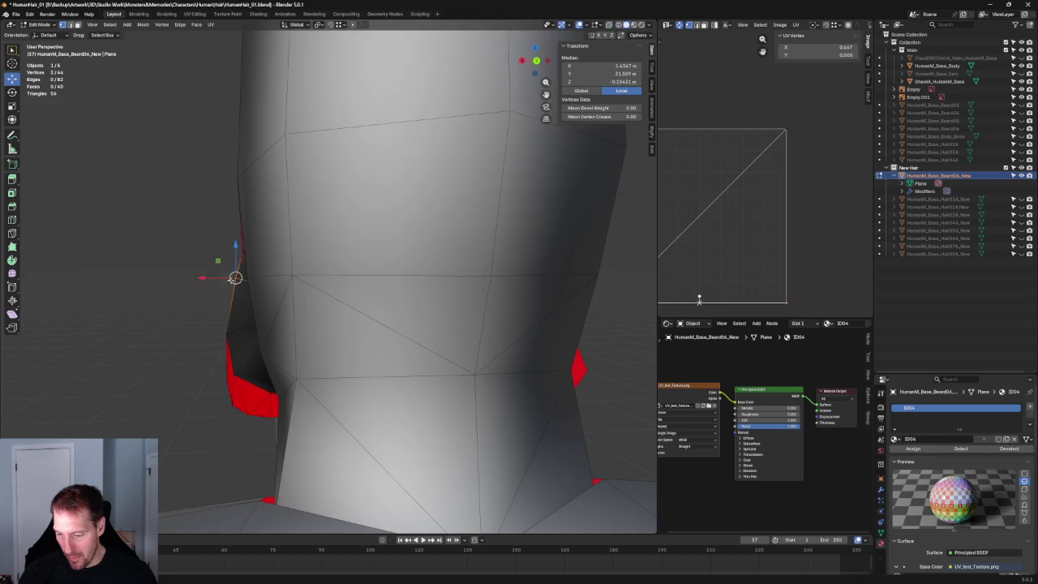
key("Escape")
Box-select the lower sideburn vertices on the neck and move them sideways along X.
left_click(194, 322)
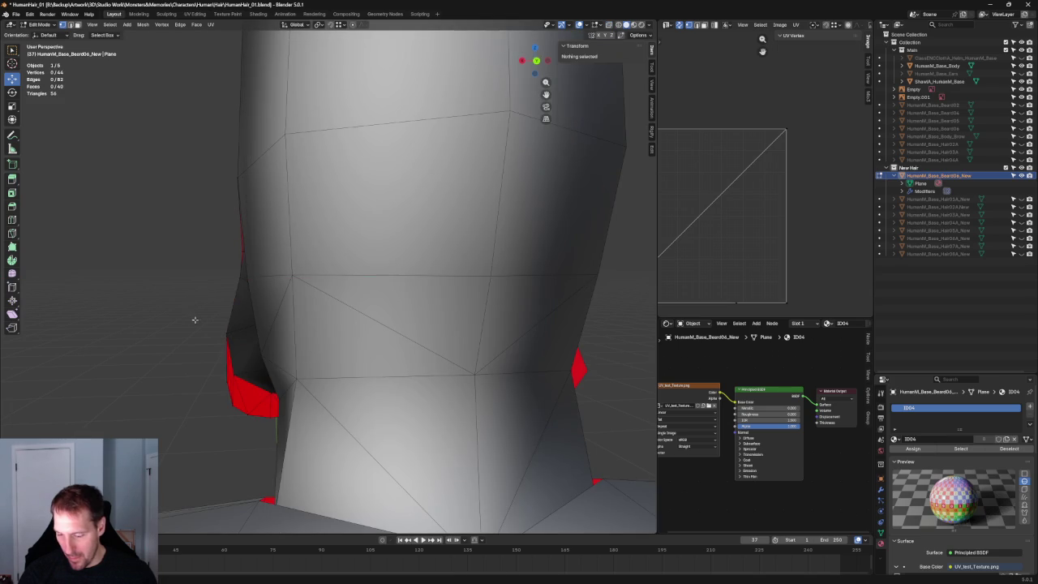
key("alt+z")
left_click_drag(208, 325, 221, 347)
key("alt+z")
key("g")
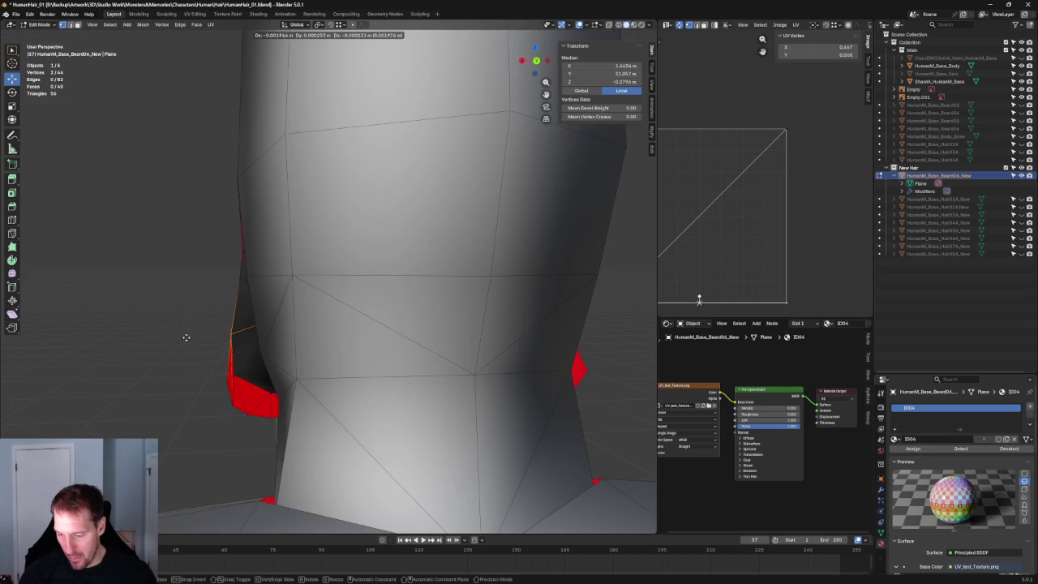
key("x")
left_click(194, 335)
Check the sideburn edge against the front reference in front view with X-ray.
mouse_move(157, 343)
middle_mouse_down()
mouse_move(186, 355)
mouse_move(173, 262)
mouse_move(361, 282)
middle_mouse_up()
key("grave")
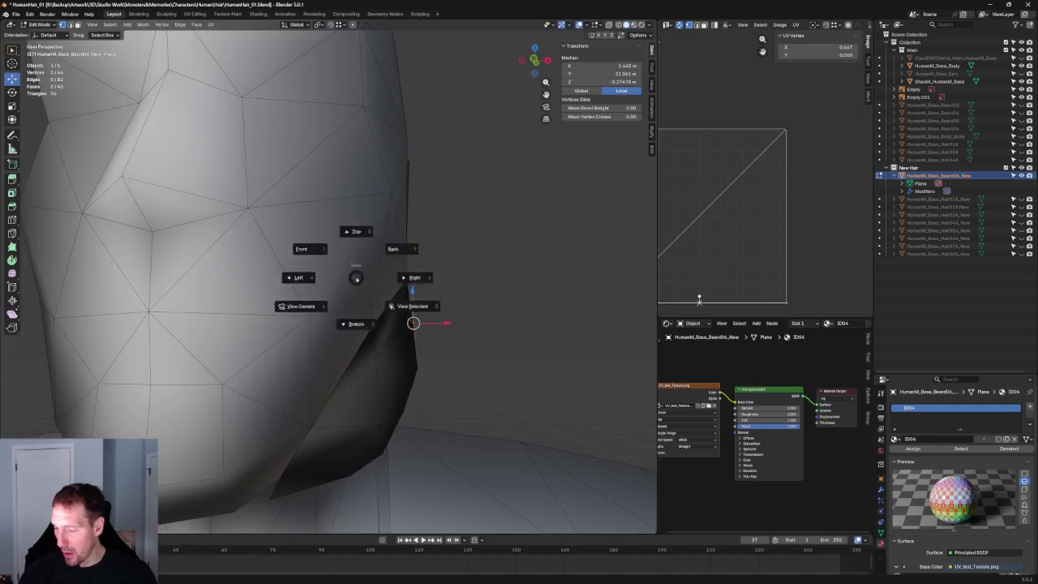
left_click(366, 273)
key("alt+z")
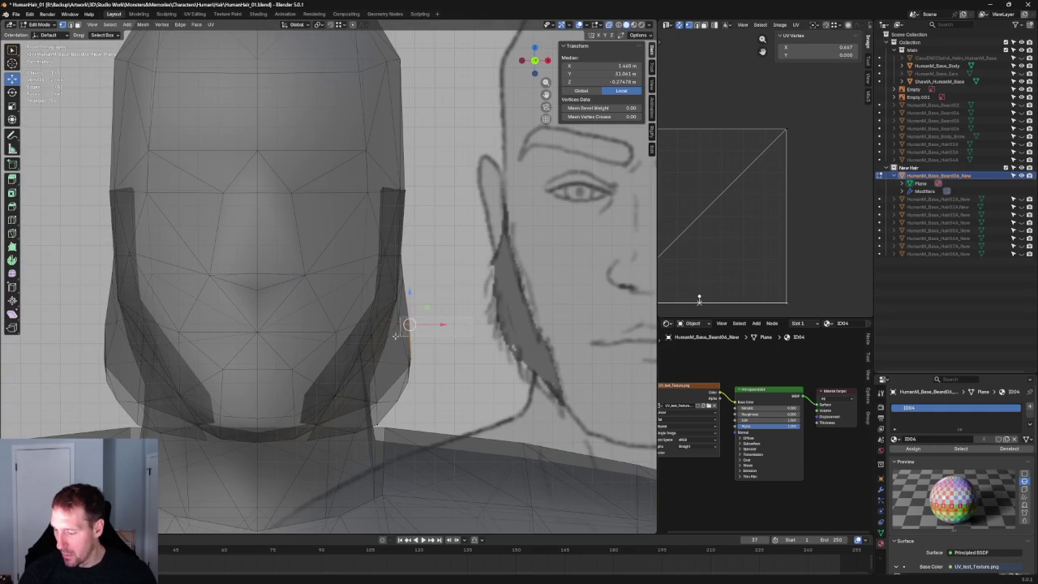
left_click(401, 335, "shift")
key("alt+z")
middle_click_drag(401, 336, 461, 311)
key("grave")
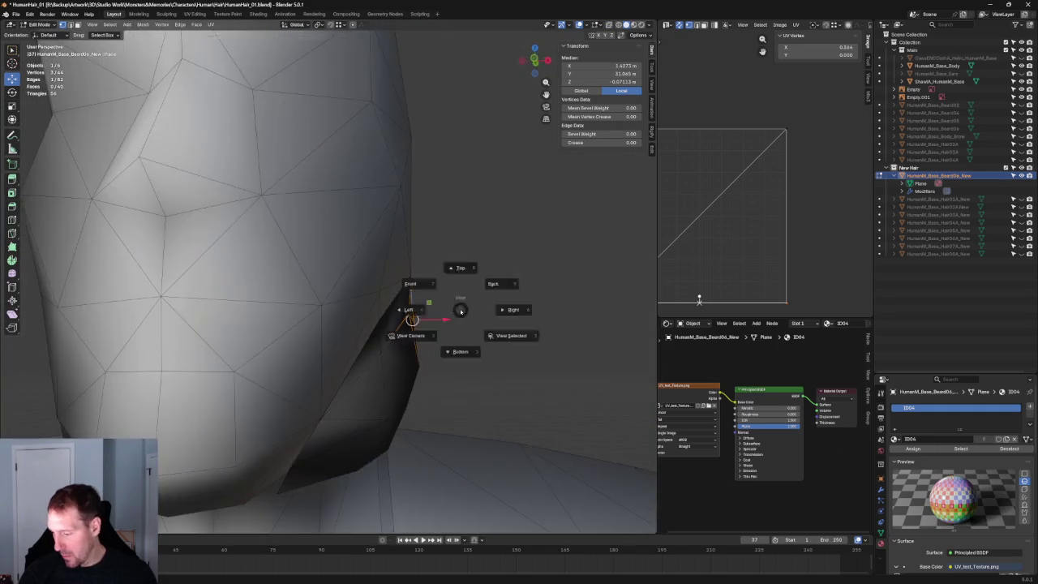
left_click(454, 307)
key("alt+z")
left_click(479, 297)
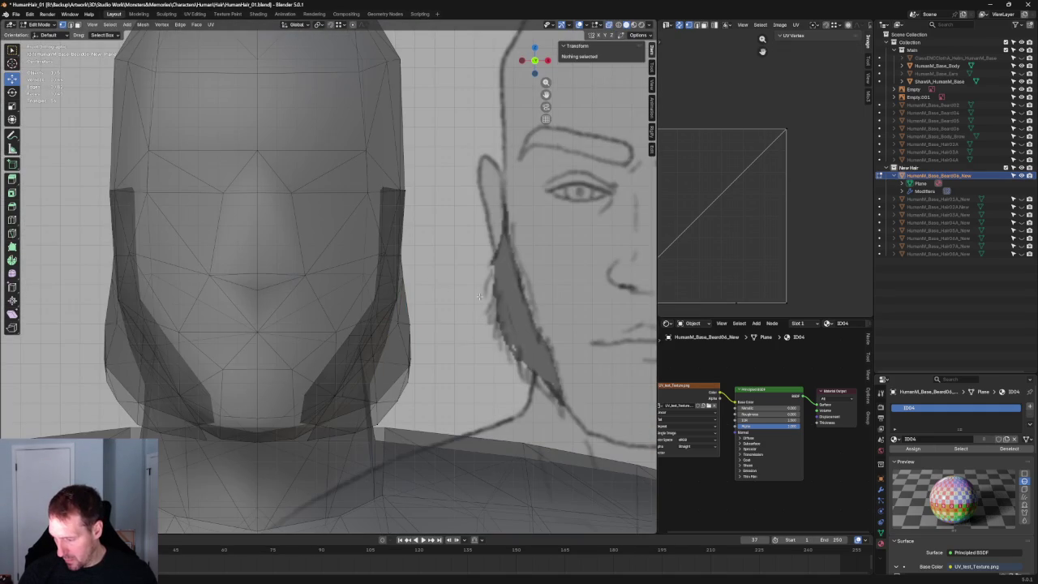
Shift a jaw-side sideburn vertex and the sideburn's outer edge along X to match the front sketch.
left_click(409, 317)
key("g")
key("z")
key("x")
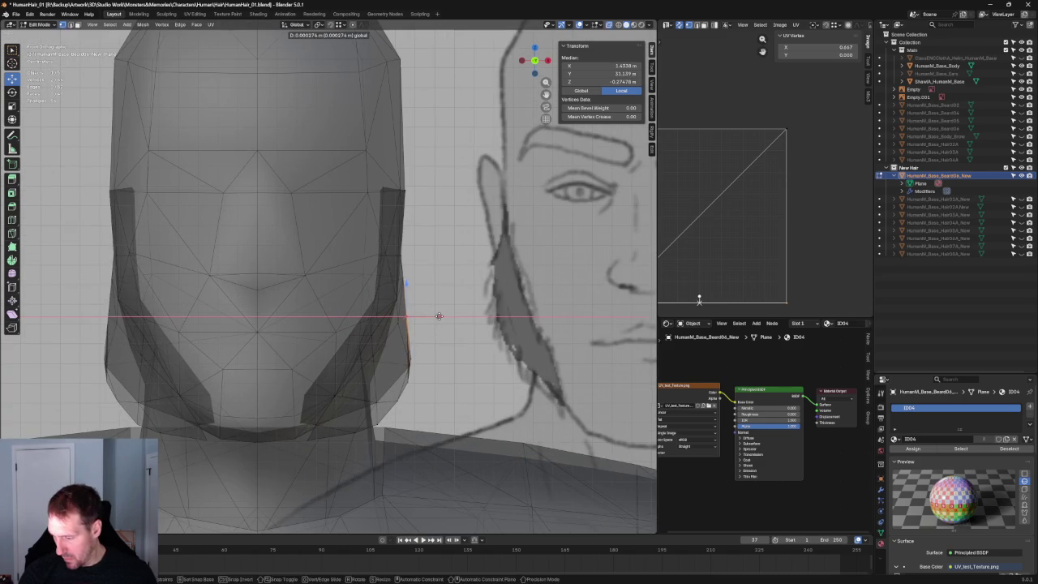
left_click(439, 316)
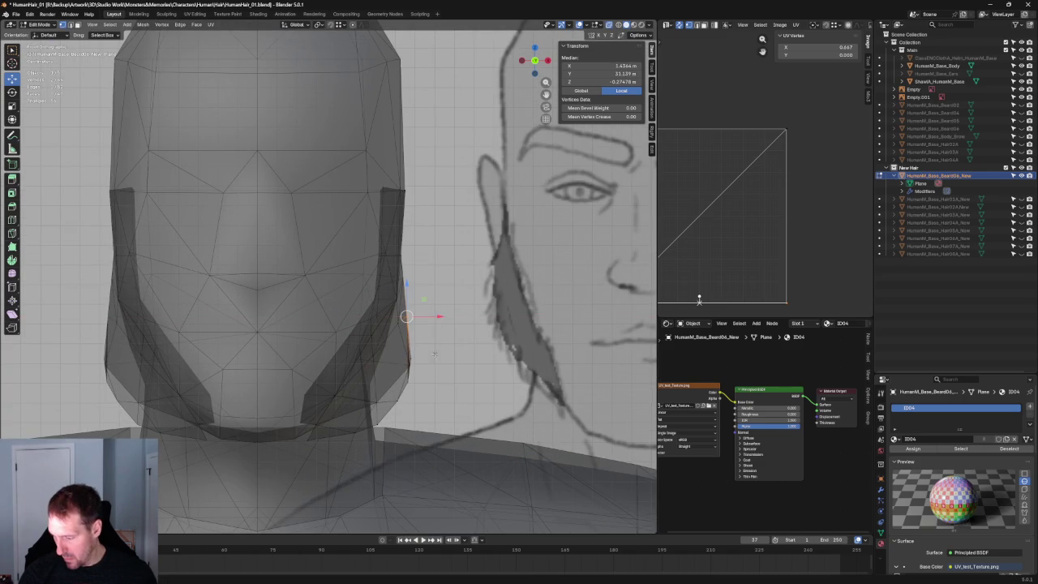
left_click_drag(383, 424, 384, 423)
left_click_drag(440, 371, 422, 372)
left_click(413, 405)
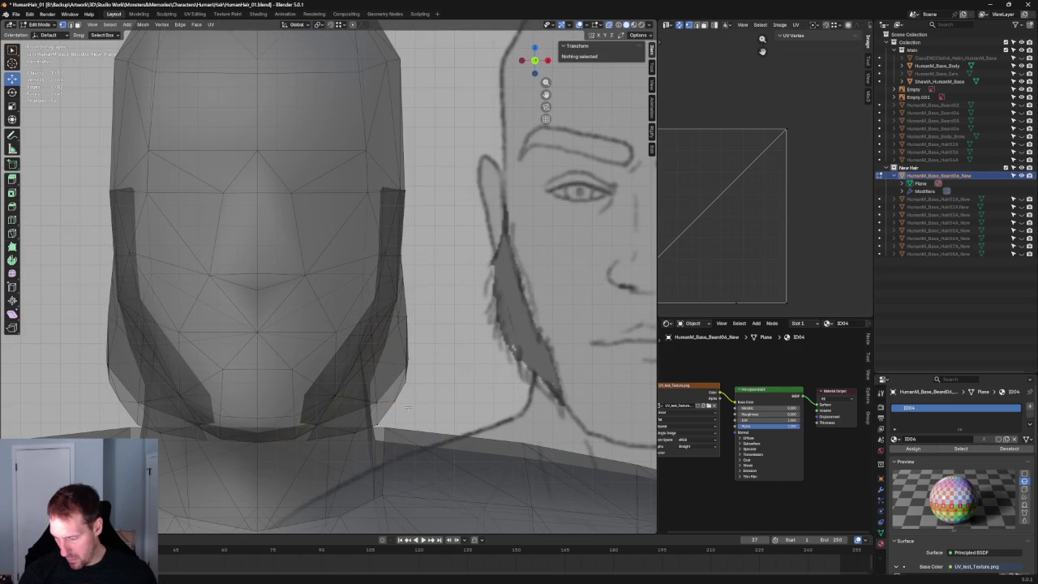
scroll(378, 401, "down", 1)
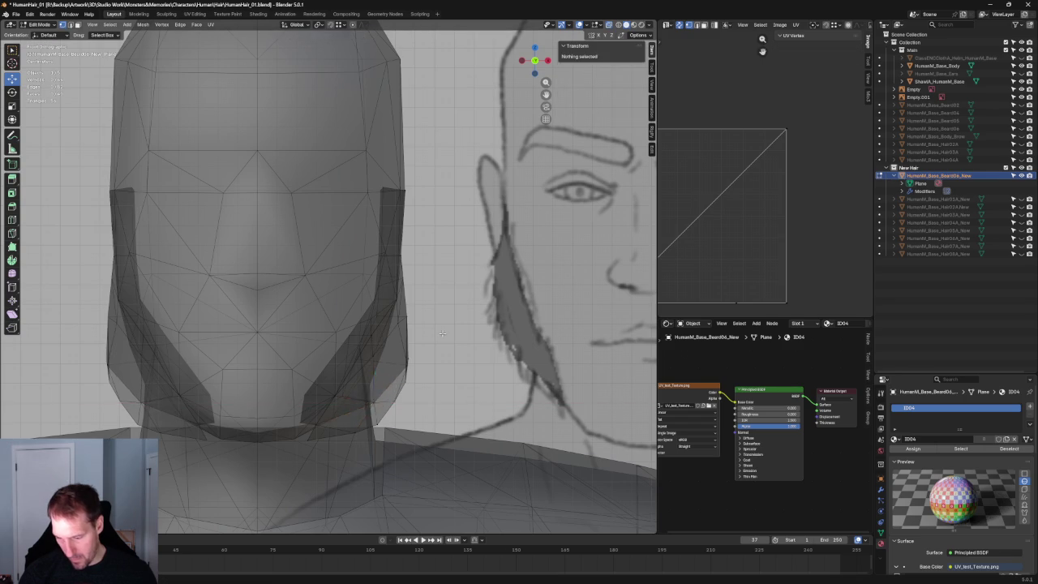
scroll(434, 335, "down", 4)
scroll(434, 335, "down", 3)
scroll(370, 278, "up", 5)
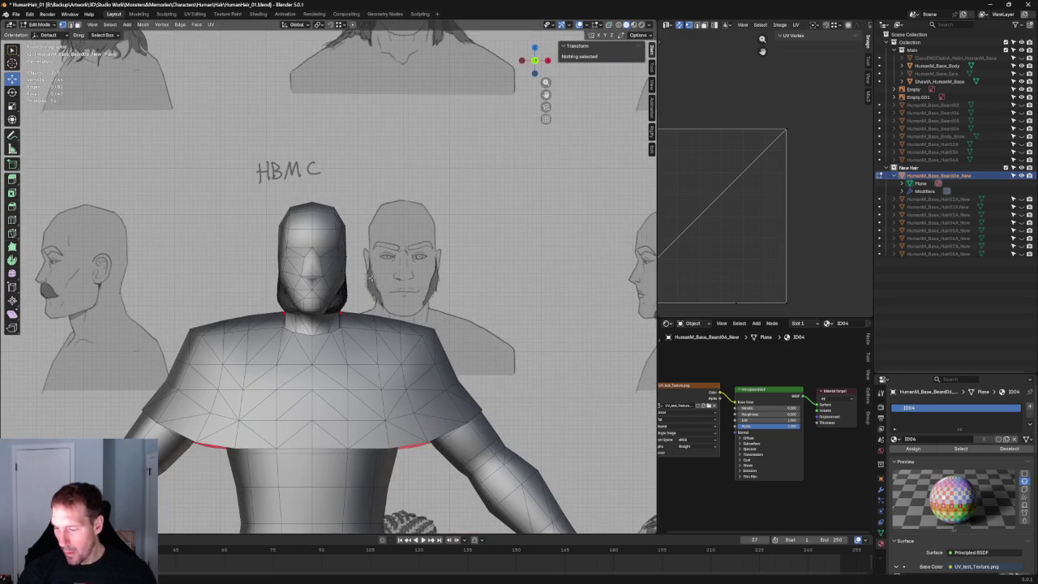
Unhide the older Beard06 beard and compare it in front orthographic view.
mouse_move(376, 298)
middle_mouse_down()
mouse_move(353, 374)
mouse_move(414, 292)
mouse_move(457, 317)
mouse_move(425, 316)
mouse_move(449, 308)
mouse_move(422, 316)
middle_mouse_up()
scroll(422, 316, "down", 3)
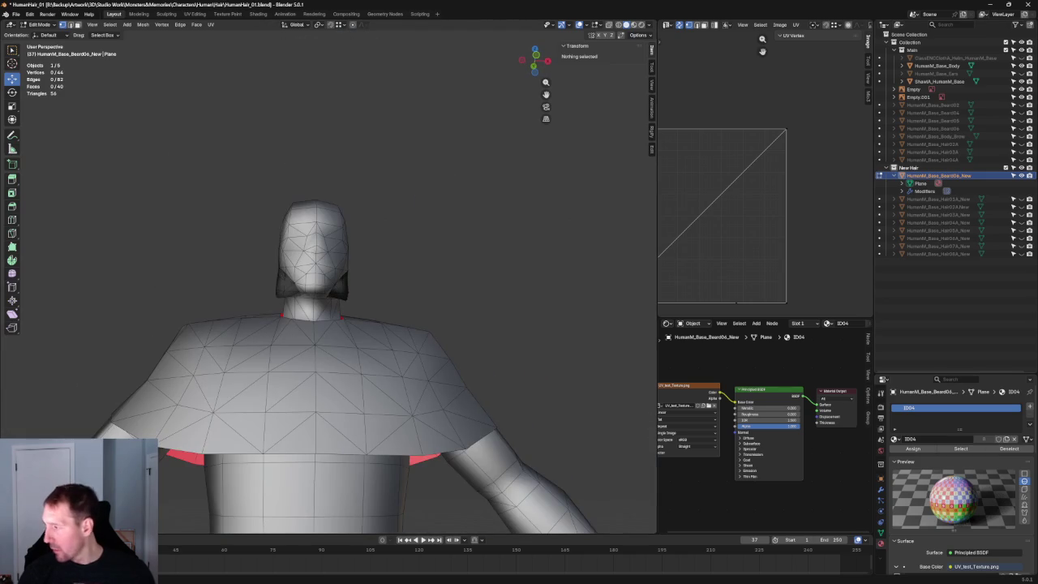
left_click(1022, 128)
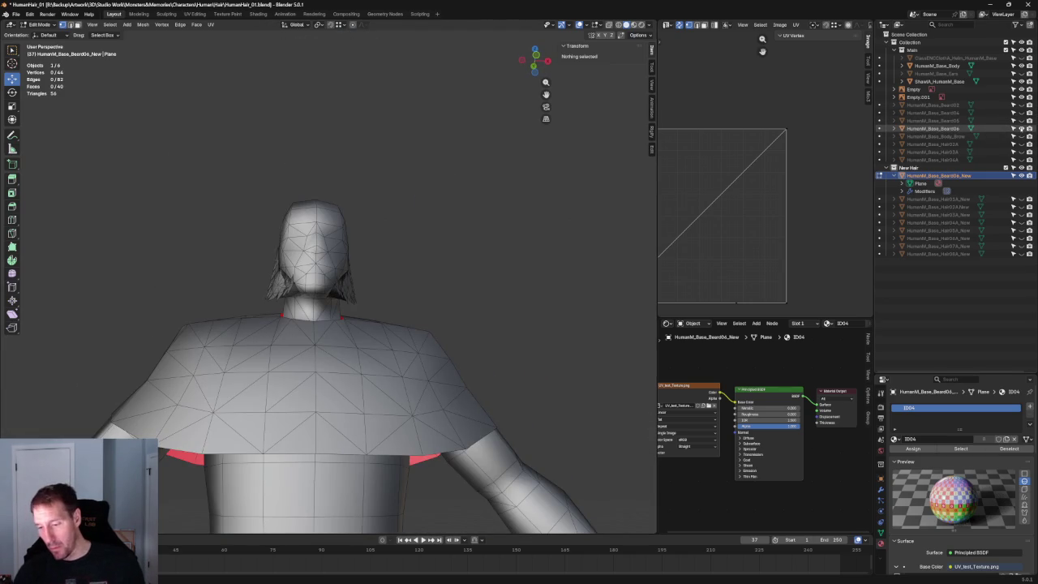
scroll(422, 301, "up", 2)
scroll(438, 296, "up", 4)
mouse_move(447, 295)
middle_mouse_down()
mouse_move(351, 306)
mouse_move(332, 341)
mouse_move(443, 326)
middle_mouse_up()
scroll(333, 345, "down", 2)
scroll(331, 351, "down", 3)
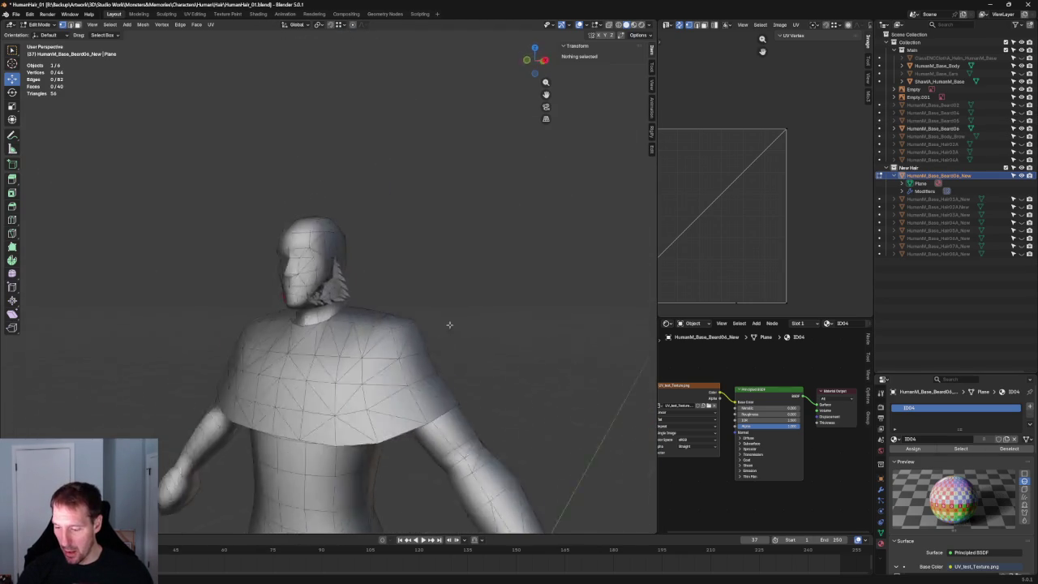
key("KP_1")
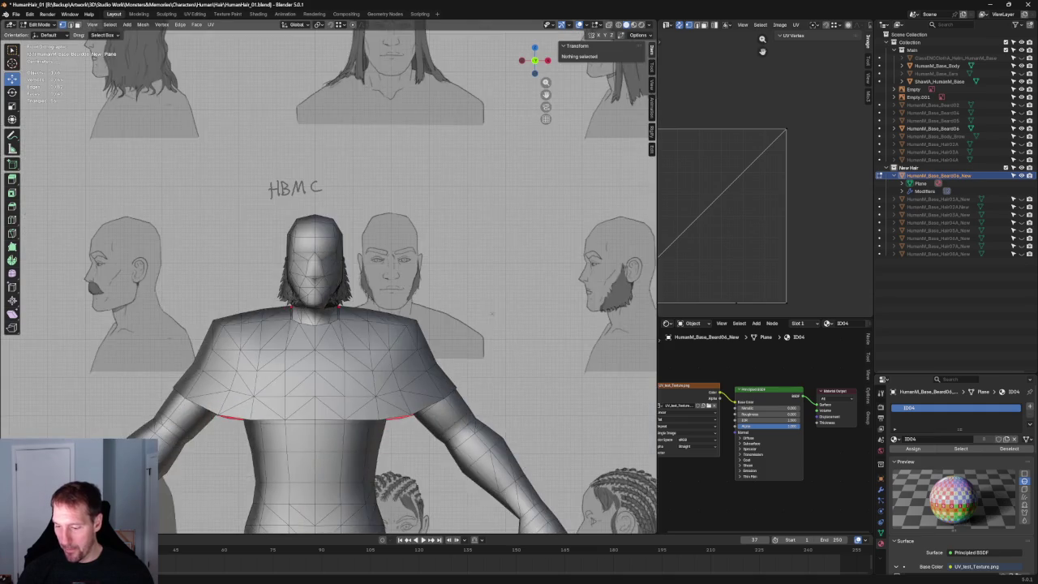
scroll(454, 308, "up", 2)
scroll(450, 304, "up", 1)
scroll(448, 300, "down", 1)
Compare from the Right orthographic view, then hide Beard06 and turn off X-ray.
middle_click_drag(455, 298, 368, 304)
key("KP_3")
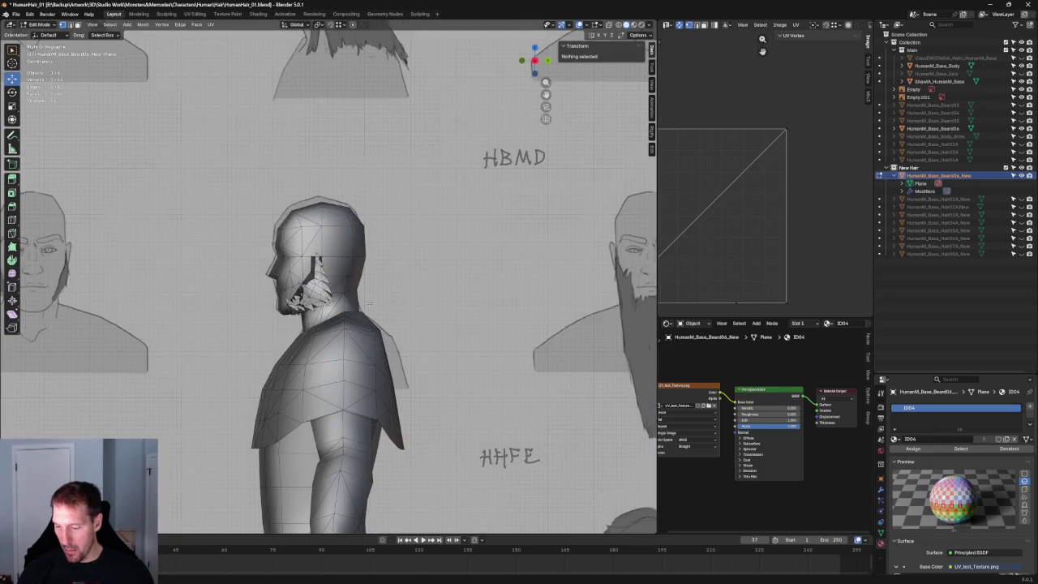
scroll(368, 304, "up", 5)
scroll(348, 324, "up", 4)
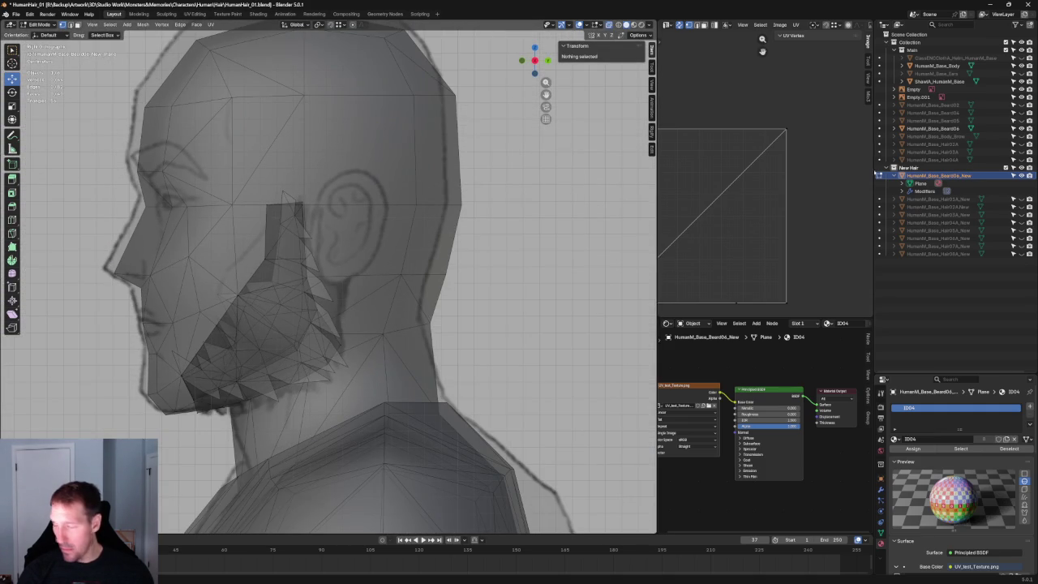
left_click(1021, 128)
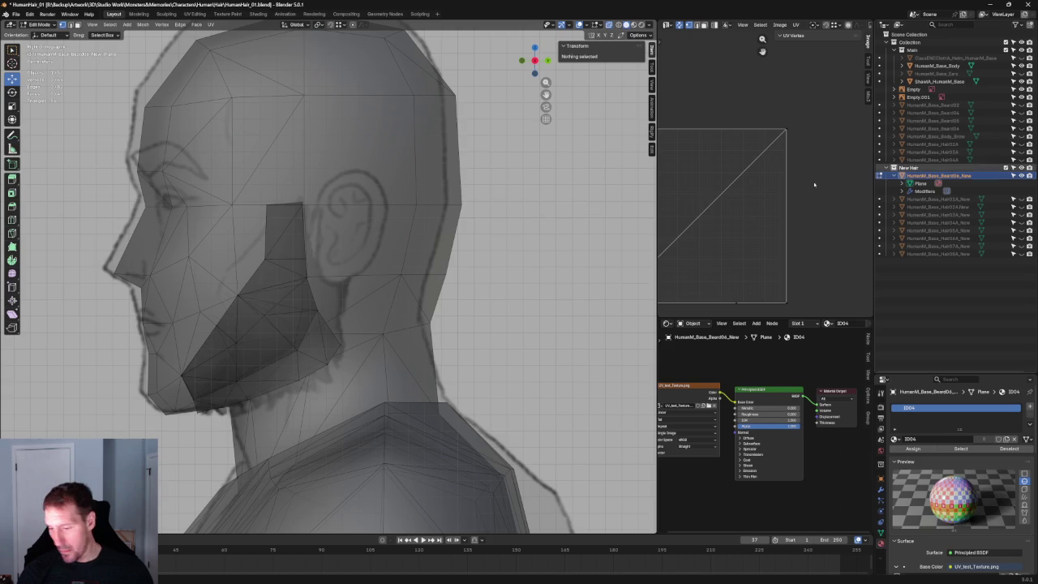
scroll(396, 282, "up", 2)
scroll(396, 282, "up", 2)
key("alt+z")
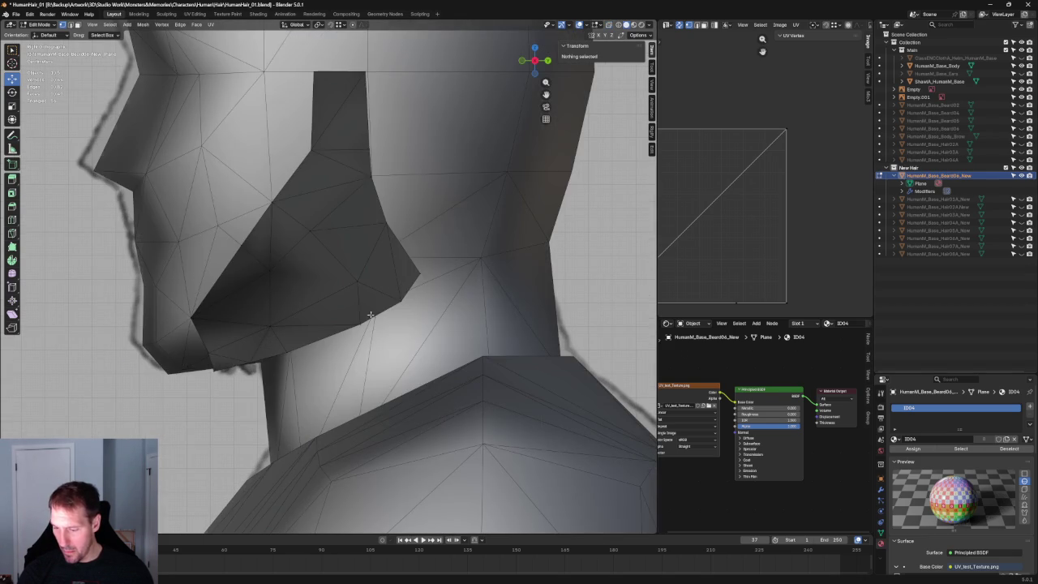
Select the beard's jaw-edge vertices and lower them slightly toward the neck.
key("alt+z")
left_click(362, 322)
left_click(419, 276, "shift")
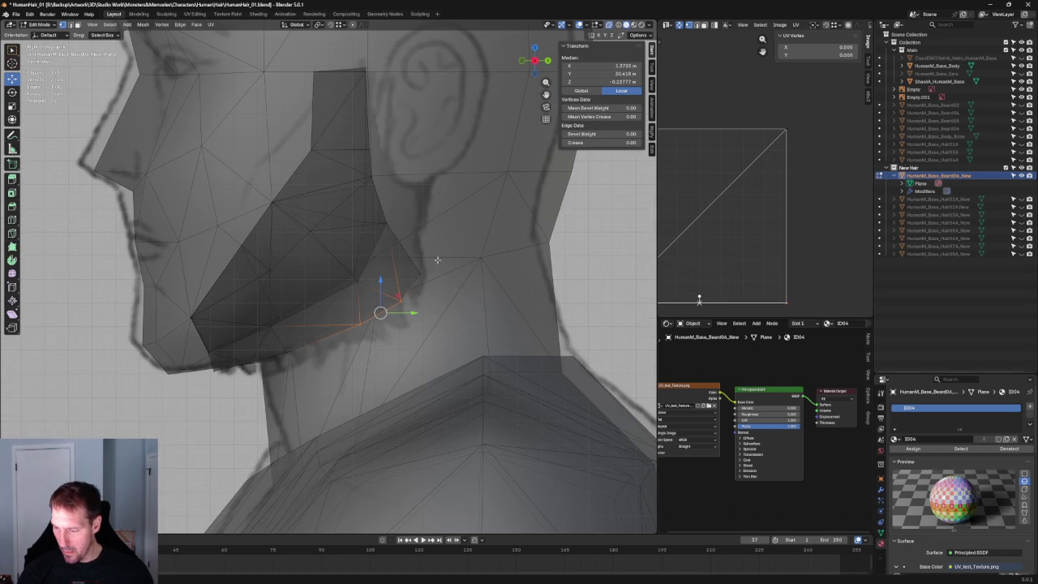
left_click_drag(193, 385, 195, 385, "shift")
left_click_drag(341, 313, 354, 325)
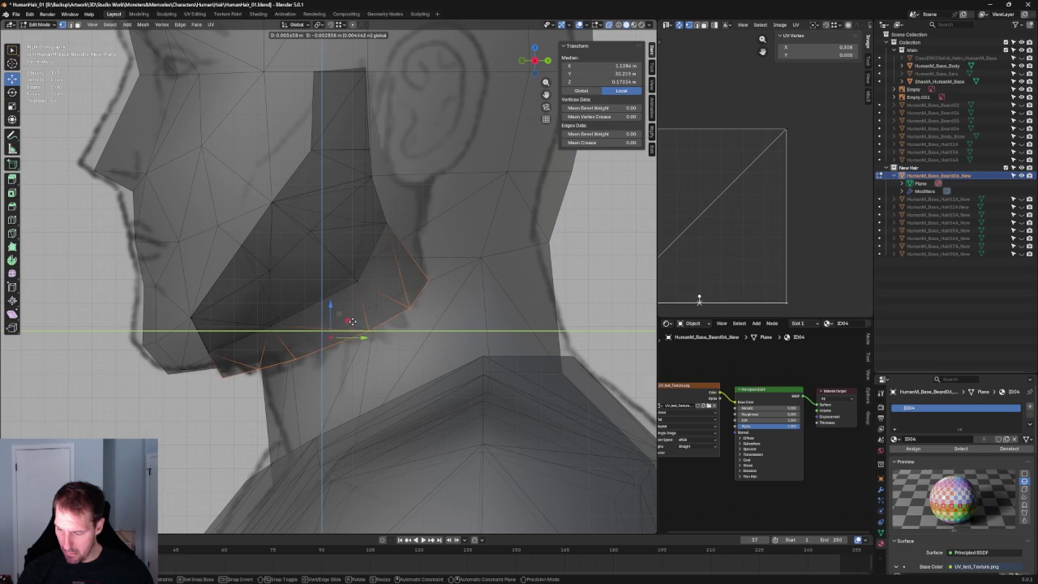
scroll(354, 325, "down", 3)
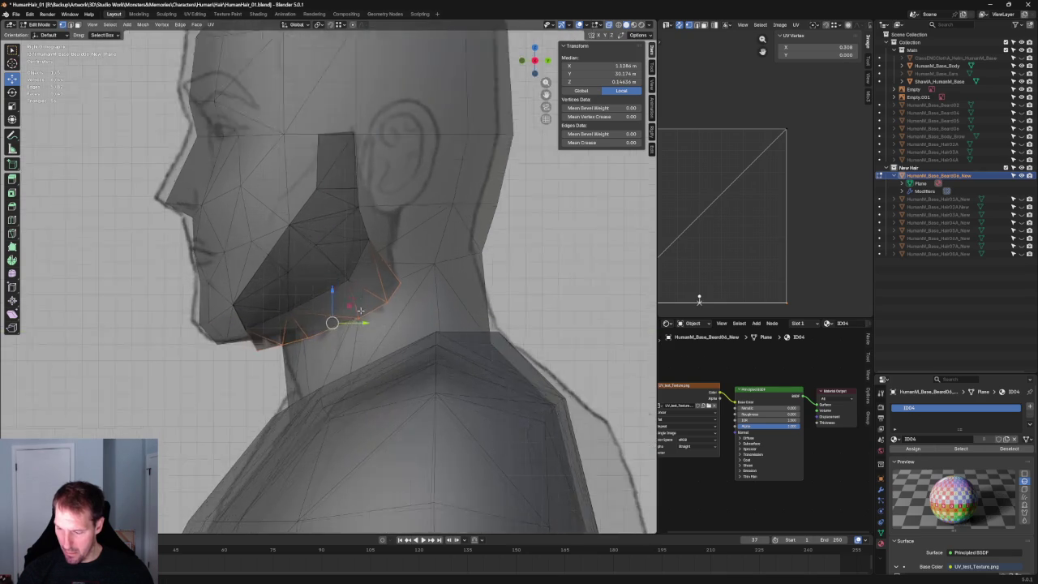
scroll(354, 326, "up", 3)
In front view, nudge the jaw-side vertices slightly along X, then clear the selection.
middle_click_drag(353, 325, 473, 302)
key("grave")
left_click(413, 271)
scroll(393, 316, "down", 1)
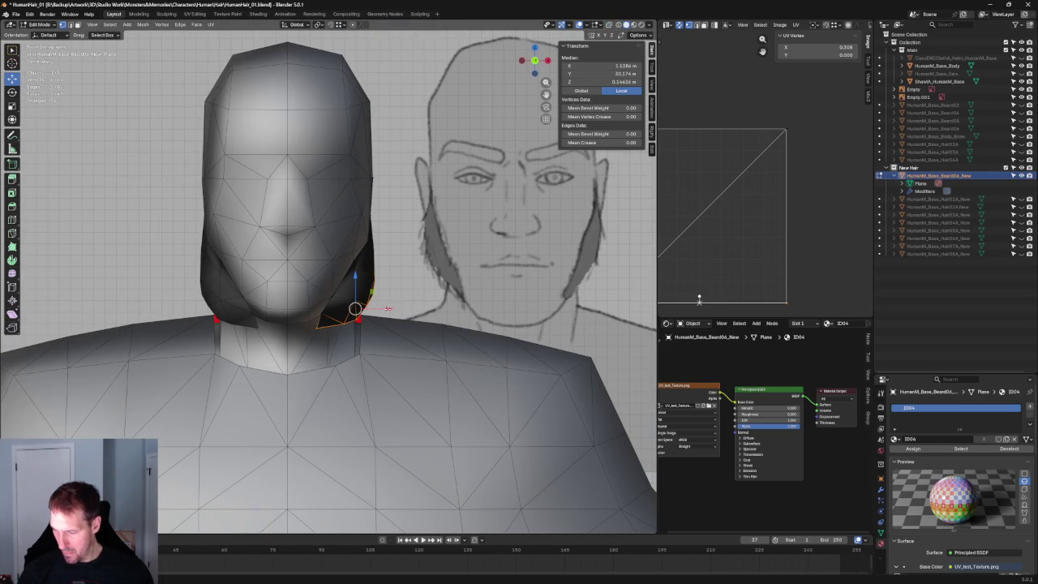
left_click_drag(388, 309, 391, 309)
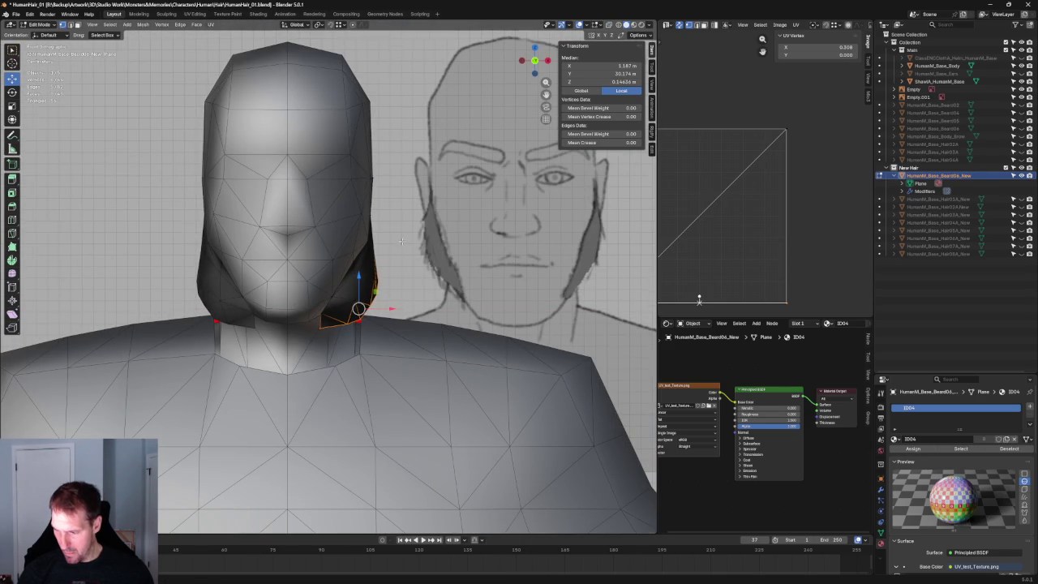
scroll(405, 239, "up", 2)
key("alt+z")
key("alt+a")
key("alt+z")
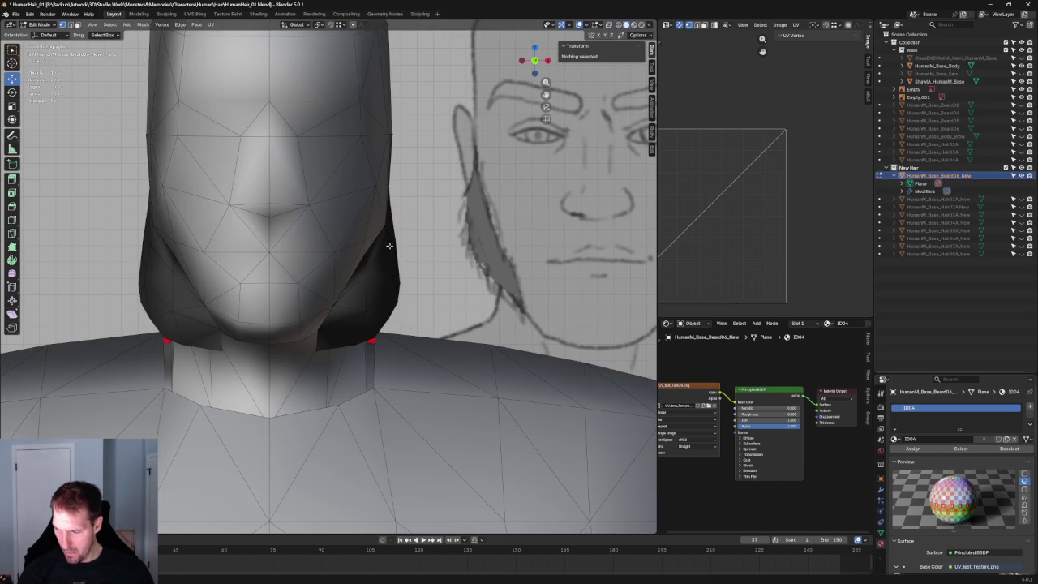
Move a sideburn vertex sideways along X to follow the front reference.
left_click(389, 245)
key("g")
key("x")
left_click(389, 243)
scroll(382, 259, "down", 1)
key("alt+z")
key("alt+z")
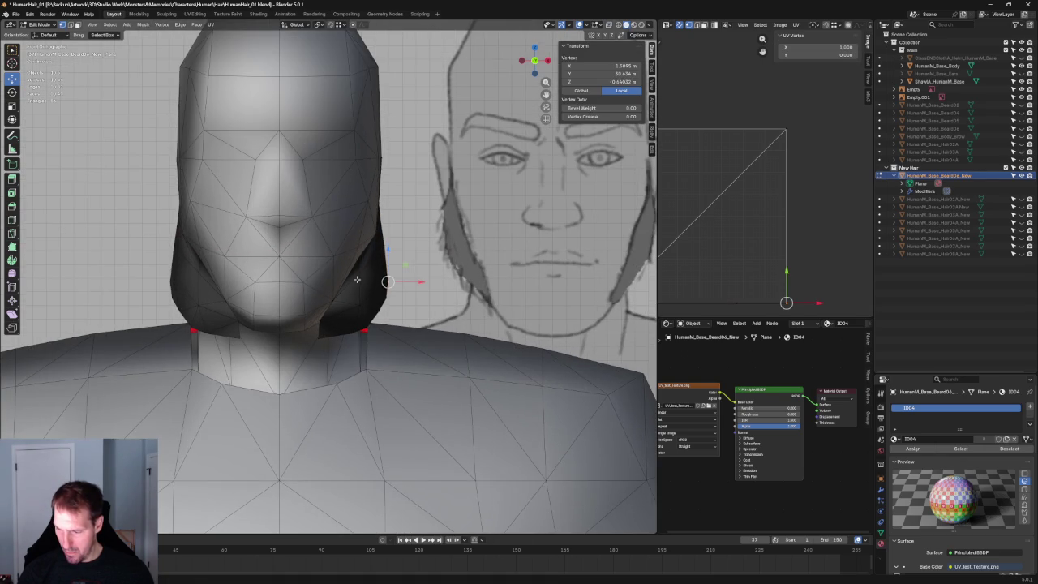
scroll(361, 277, "up", 2)
key("g")
key("x")
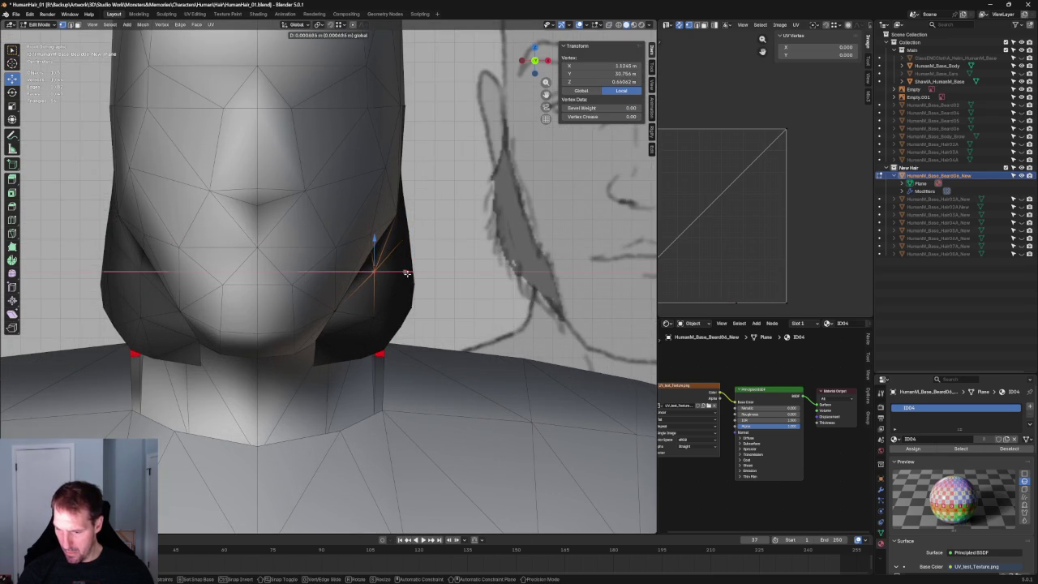
left_click(407, 274)
Pull the sideburn's outer-edge vertex inward along X, tight against the head.
key("alt+z")
mouse_move(407, 273)
middle_mouse_down()
mouse_move(314, 262)
mouse_move(338, 273)
mouse_move(420, 267)
mouse_move(399, 310)
middle_mouse_up()
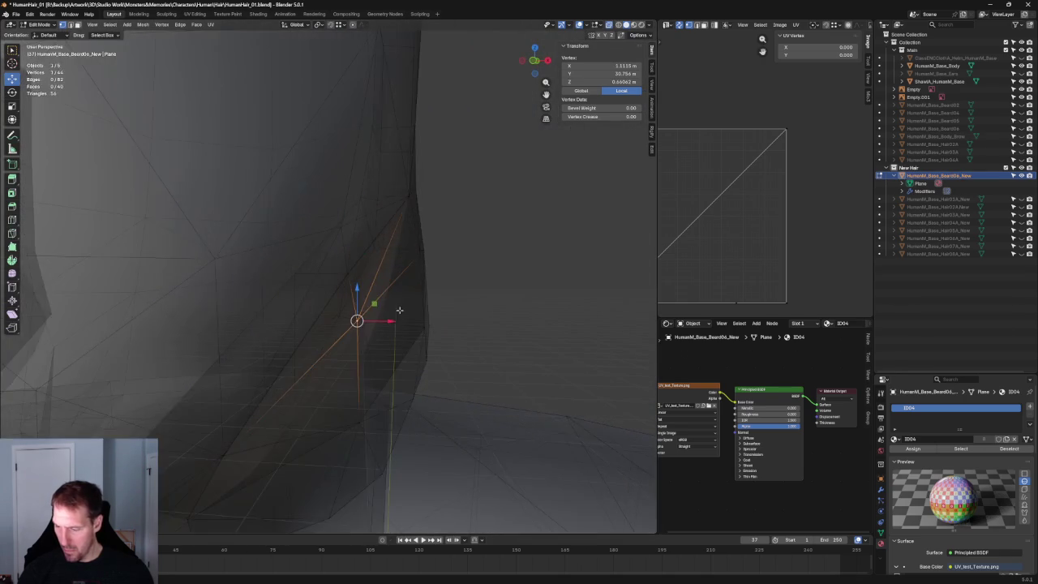
key("alt+z")
key("g")
left_click(444, 260)
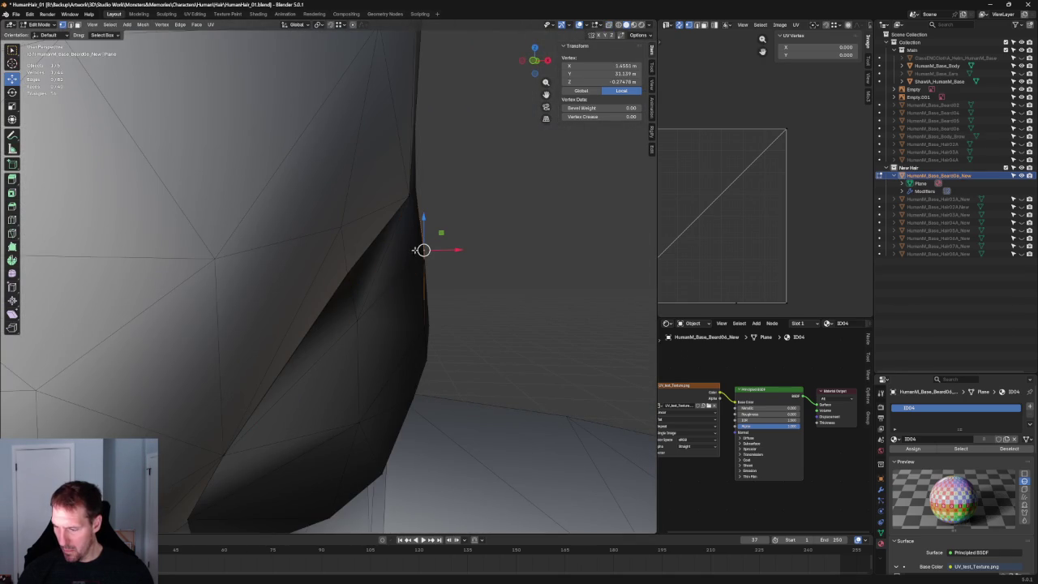
key("g")
key("x")
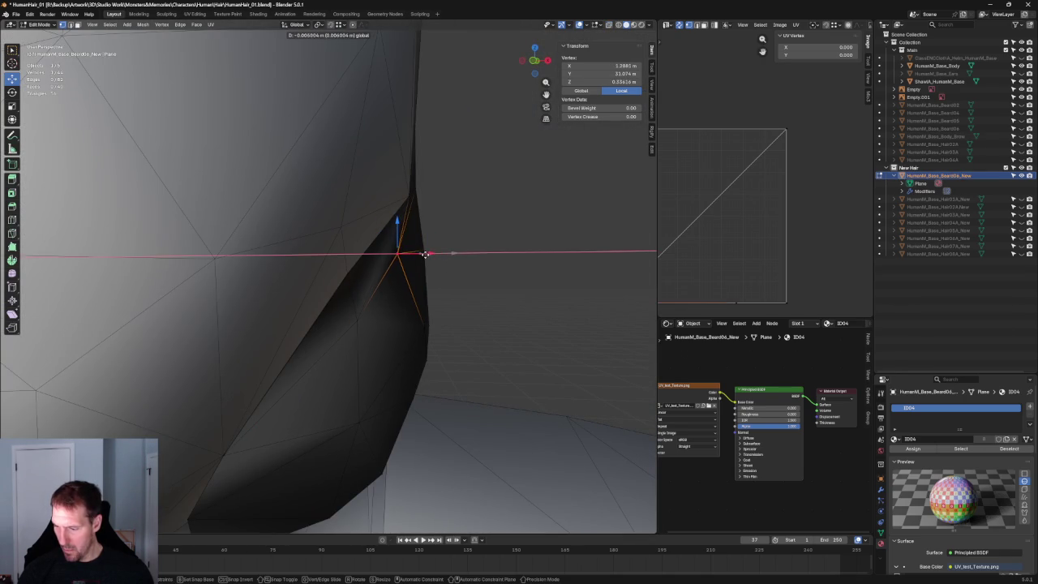
left_click(425, 254)
mouse_move(454, 255)
middle_mouse_down()
mouse_move(344, 236)
mouse_move(438, 230)
mouse_move(362, 258)
mouse_move(350, 290)
middle_mouse_up()
key("alt+z")
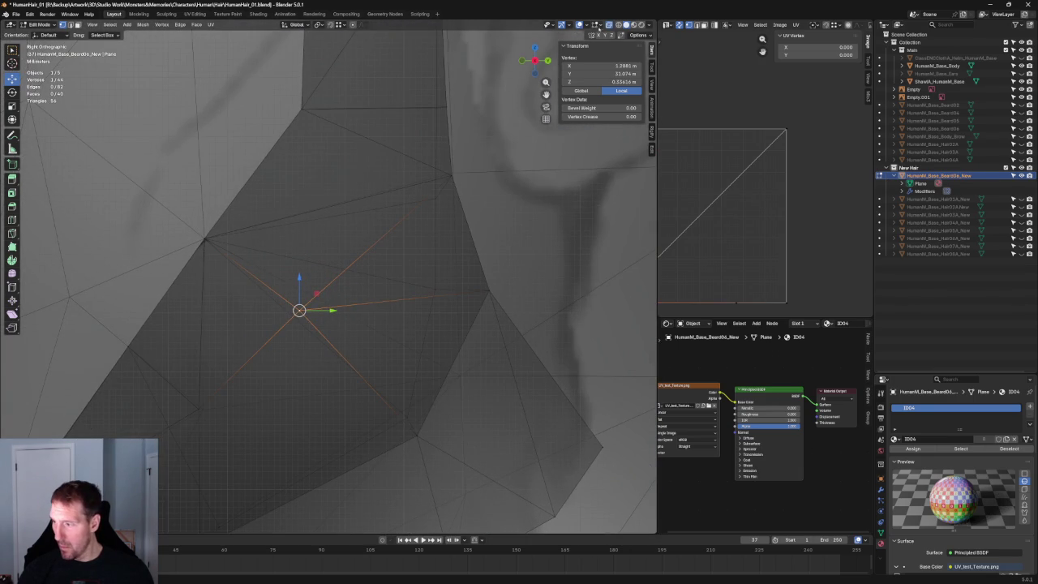
Turn on X-ray and move the selected beard vertex along the Y axis.
left_click(619, 25)
key("g")
key("y")
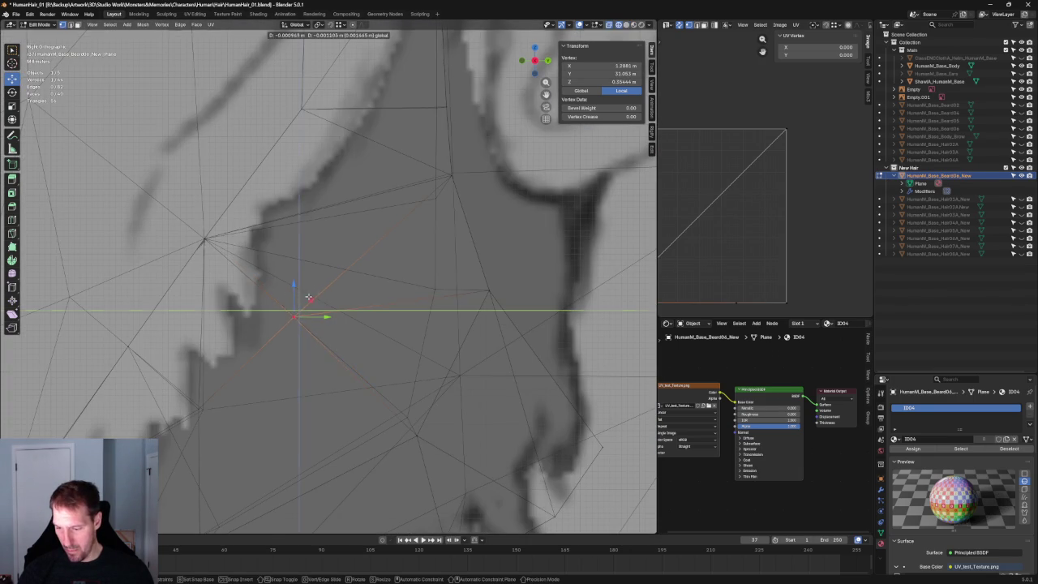
left_click(309, 298)
Shift the vertex sideways along the X axis to follow the reference.
middle_click_drag(309, 298, 368, 324)
key("g")
key("x")
key("Escape")
key("alt+z")
key("g")
key("x")
left_click(430, 332)
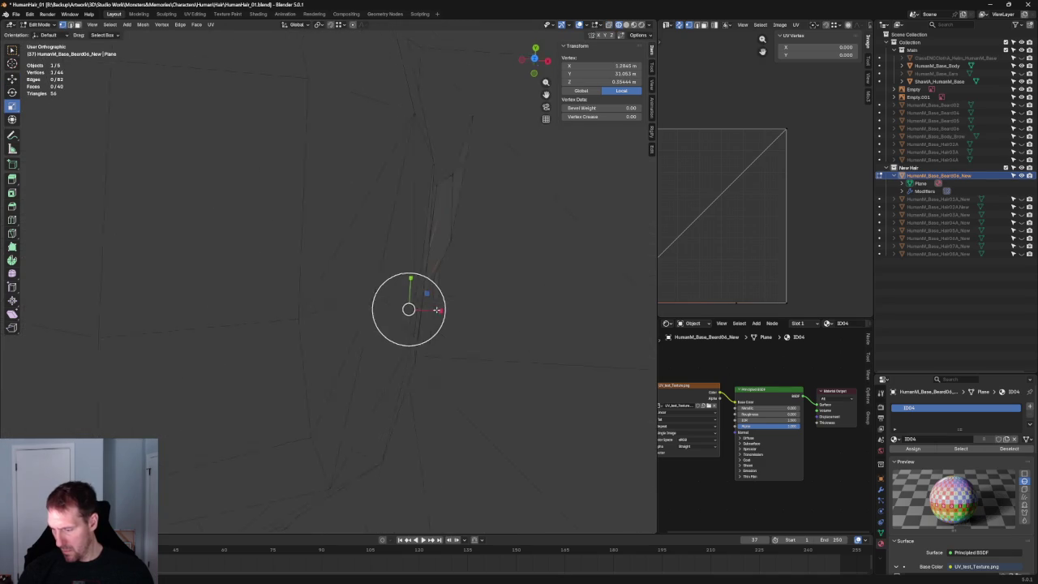
In side view with X-ray, move the vertex onto the sideburn outline.
key("KP_3")
key("alt+z")
scroll(368, 278, "up", 5)
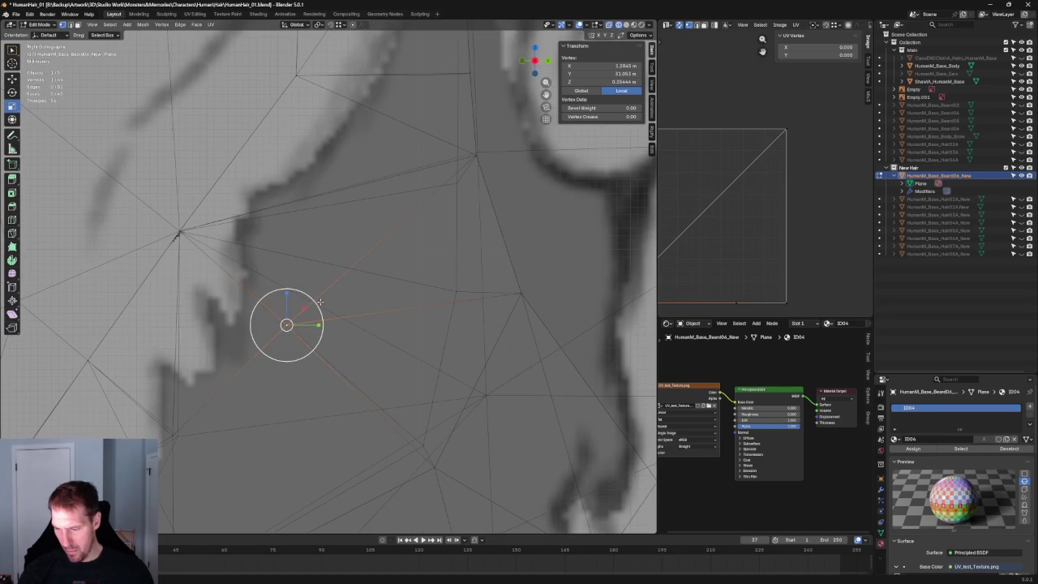
left_click_drag(305, 306, 329, 284)
scroll(329, 285, "down", 3)
scroll(459, 307, "up", 4)
left_click_drag(443, 291, 440, 295)
left_click(444, 295)
Select two beard-edge vertices and pull them slightly inward along X in front view.
scroll(444, 295, "down", 3)
mouse_move(444, 294)
middle_mouse_down()
mouse_move(348, 288)
mouse_move(466, 288)
mouse_move(413, 267)
mouse_move(380, 286)
mouse_move(406, 290)
mouse_move(327, 273)
mouse_move(339, 207)
mouse_move(419, 255)
mouse_move(433, 209)
middle_mouse_up()
left_click(433, 208)
left_click(412, 217)
key("KP_1")
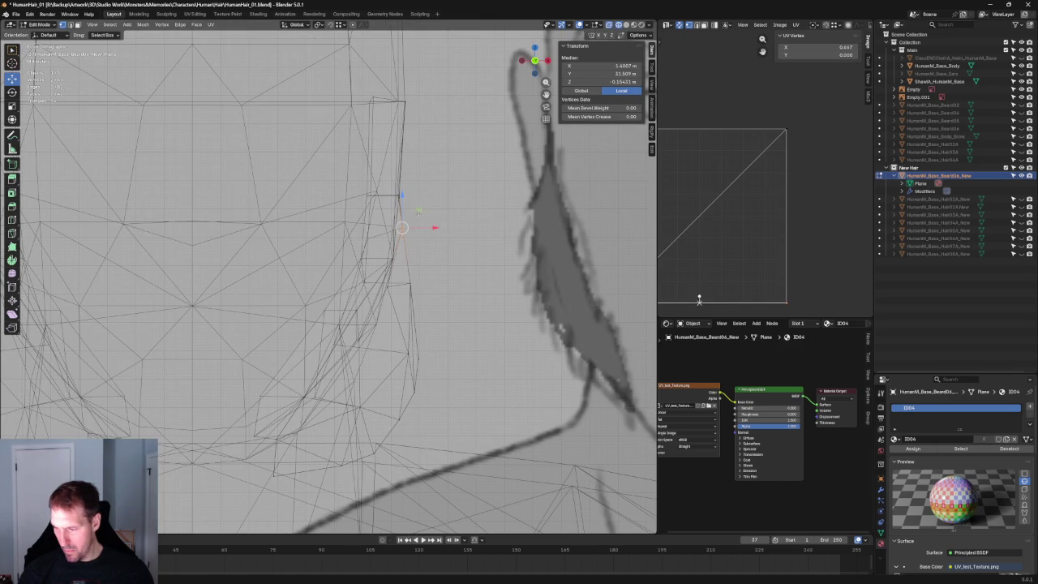
left_click_drag(424, 228, 414, 228)
left_click(419, 227)
mouse_move(419, 227)
middle_mouse_down()
mouse_move(406, 294)
mouse_move(251, 296)
mouse_move(257, 305)
mouse_move(410, 290)
middle_mouse_up()
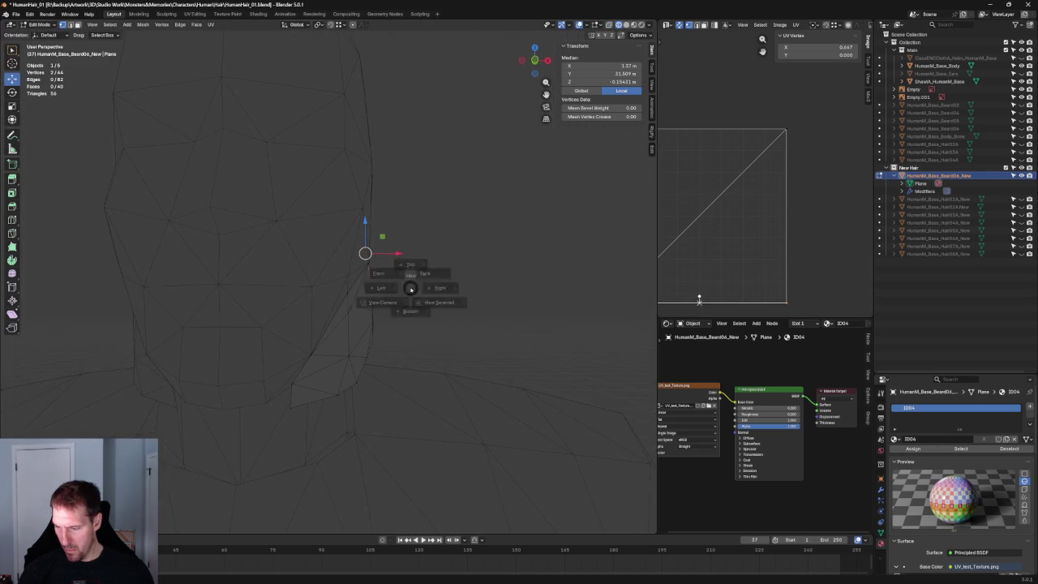
key("KP_1")
left_click(415, 276)
In side view, slide a vertex inside the beard patch along its edges.
scroll(397, 286, "down", 4)
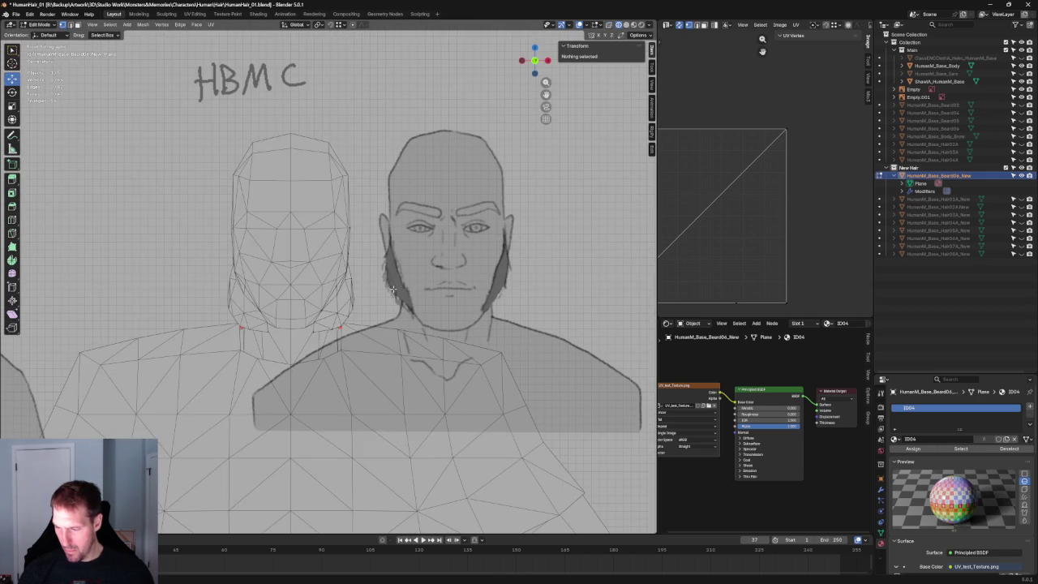
scroll(395, 288, "up", 5)
middle_click_drag(395, 289, 314, 281)
key("KP_3")
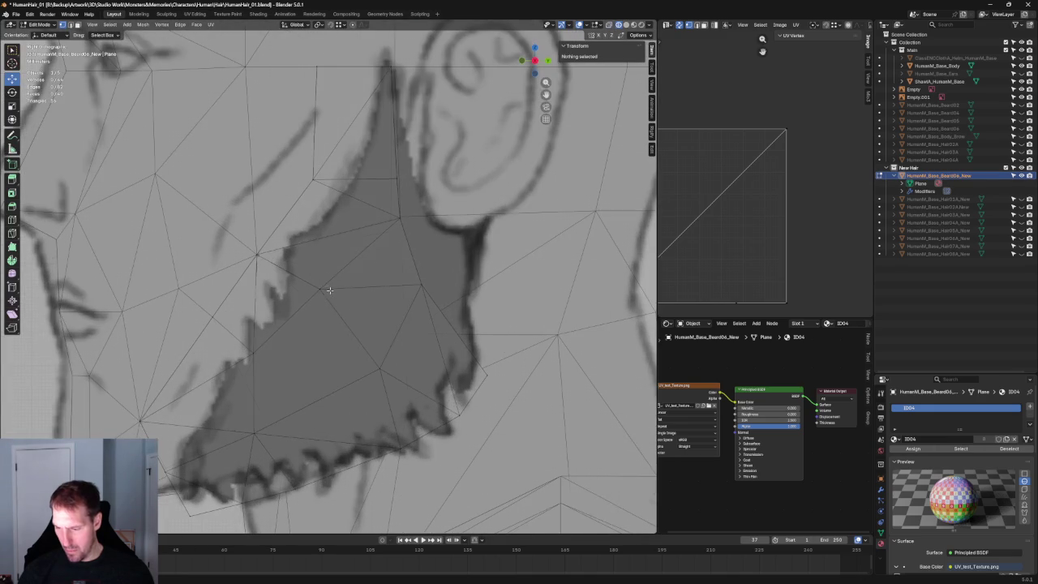
left_click(316, 288)
key("g")
key("g")
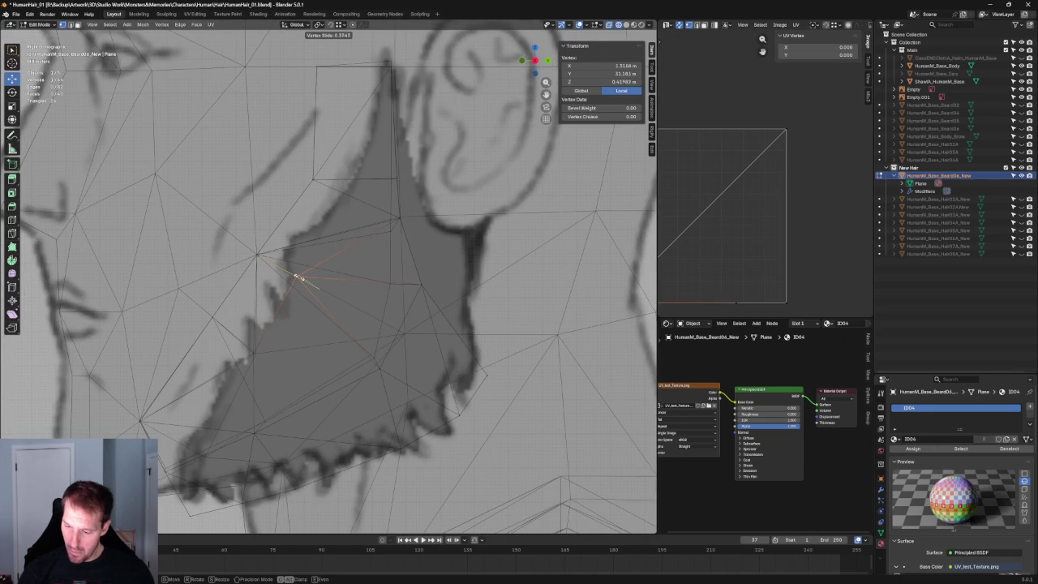
left_click(300, 281)
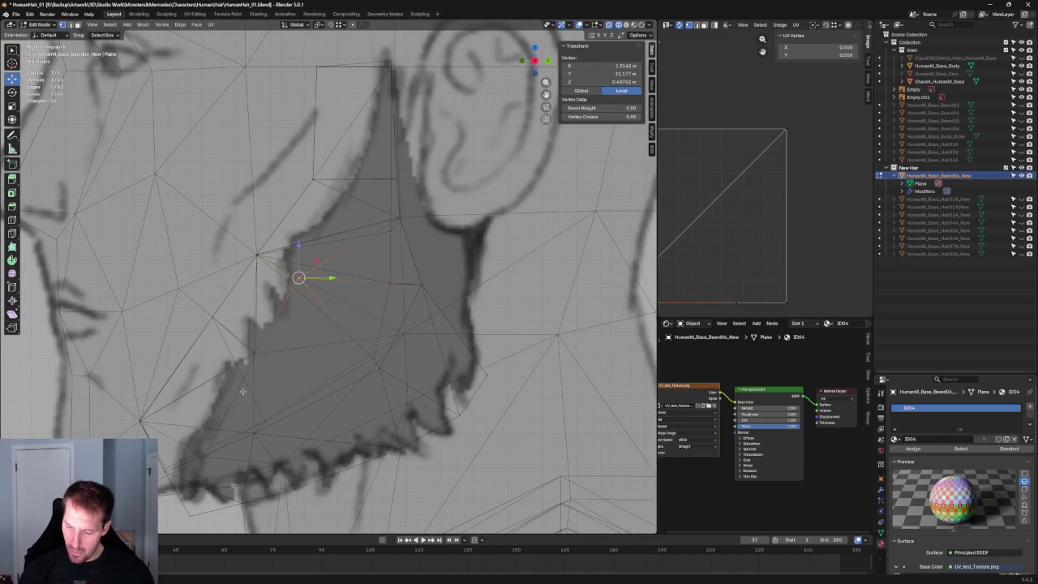
Move a neighbouring vertex onto the beard's front edge, then clear the selection.
left_click(260, 355)
scroll(268, 358, "down", 2)
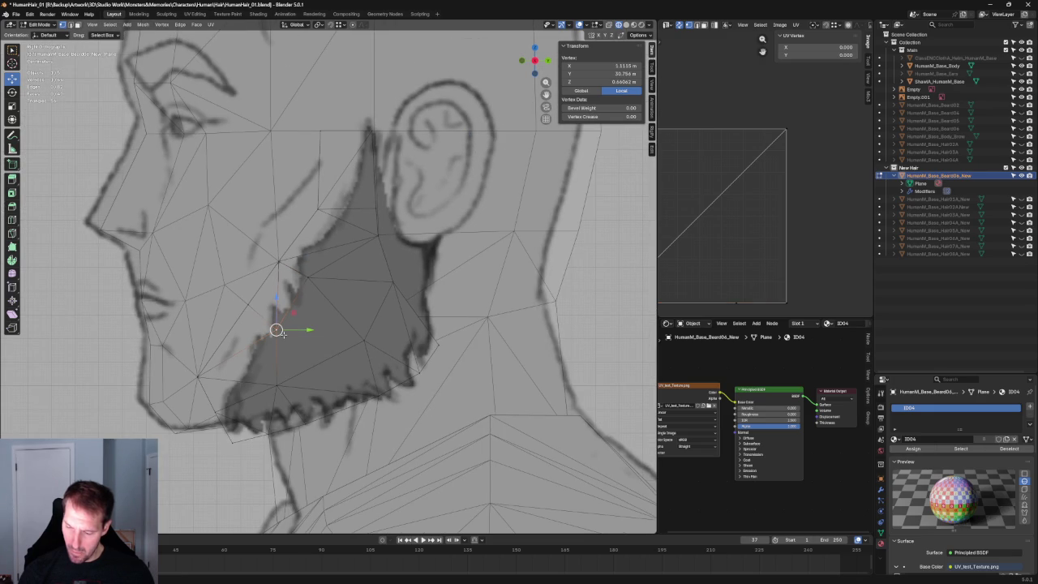
scroll(275, 330, "up", 4)
scroll(243, 357, "up", 3)
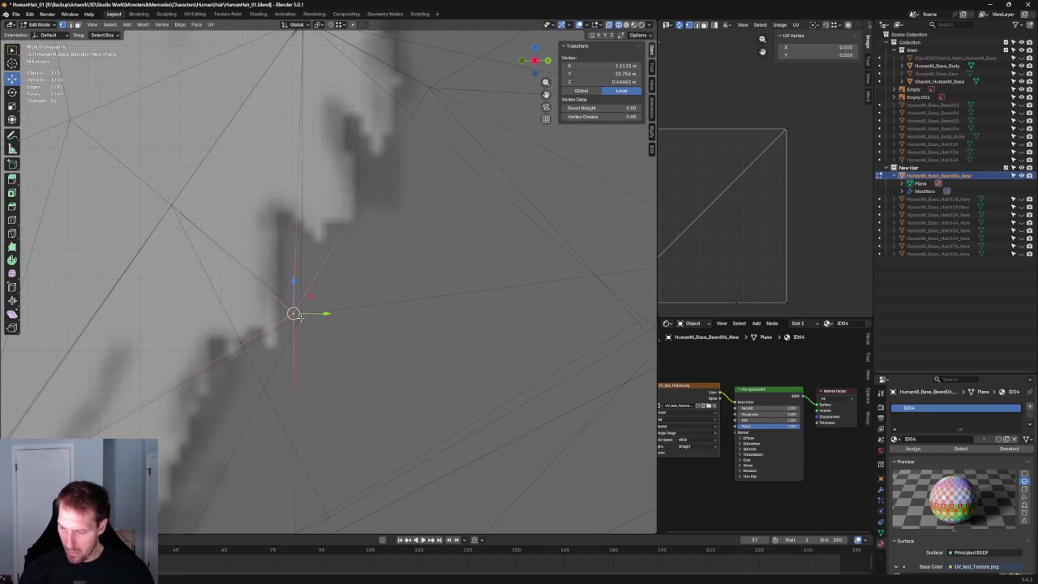
left_click_drag(302, 315, 322, 296)
scroll(319, 293, "down", 4)
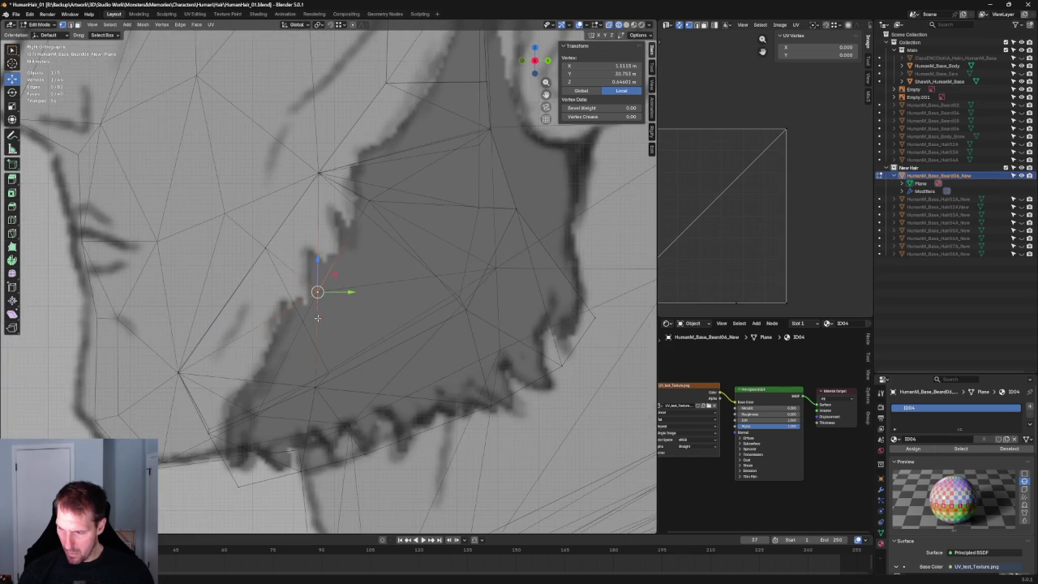
key("alt+a")
scroll(361, 301, "down", 2)
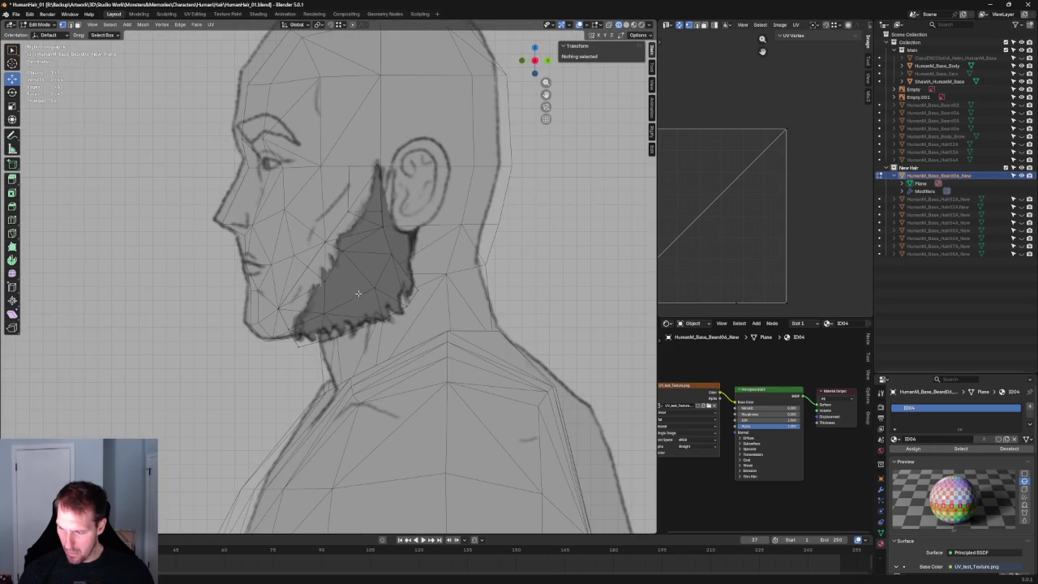
middle_click_drag(359, 294, 430, 297)
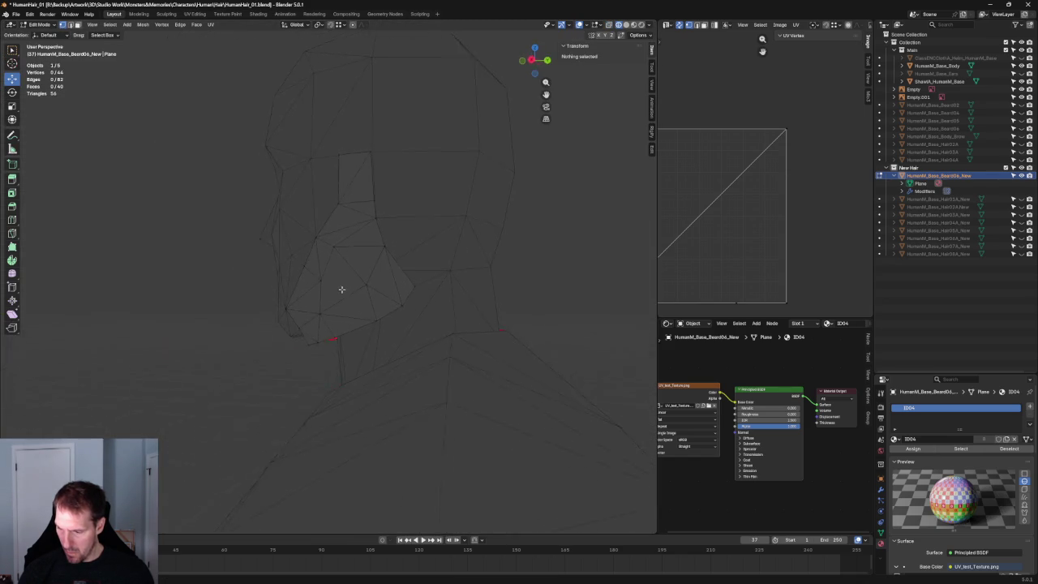
Move a vertex on the beard's side along the X axis.
scroll(438, 244, "up", 3)
scroll(418, 260, "up", 2)
scroll(382, 292, "up", 2)
left_click(339, 292)
key("g")
key("x")
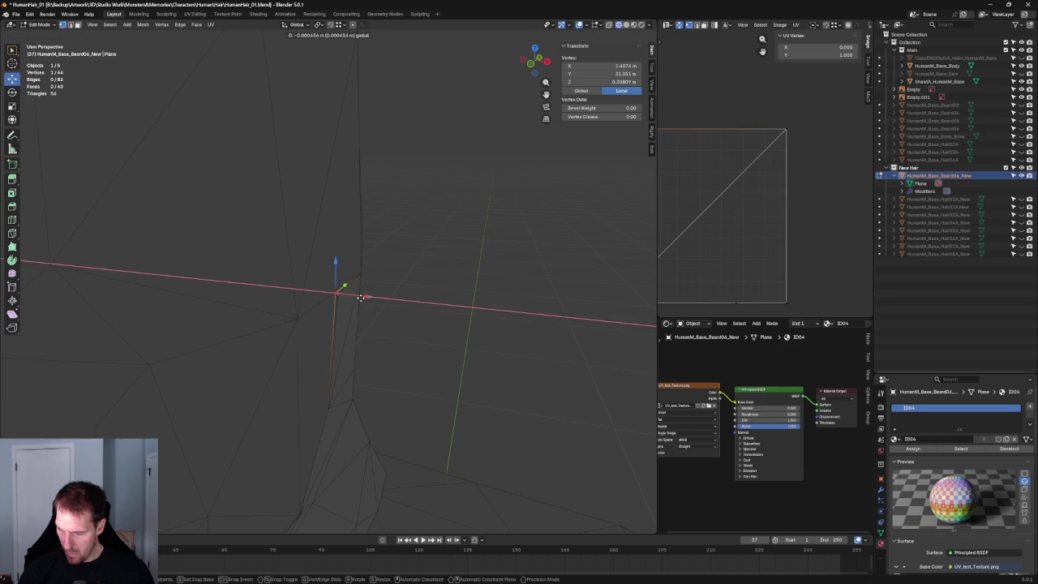
left_click(362, 299)
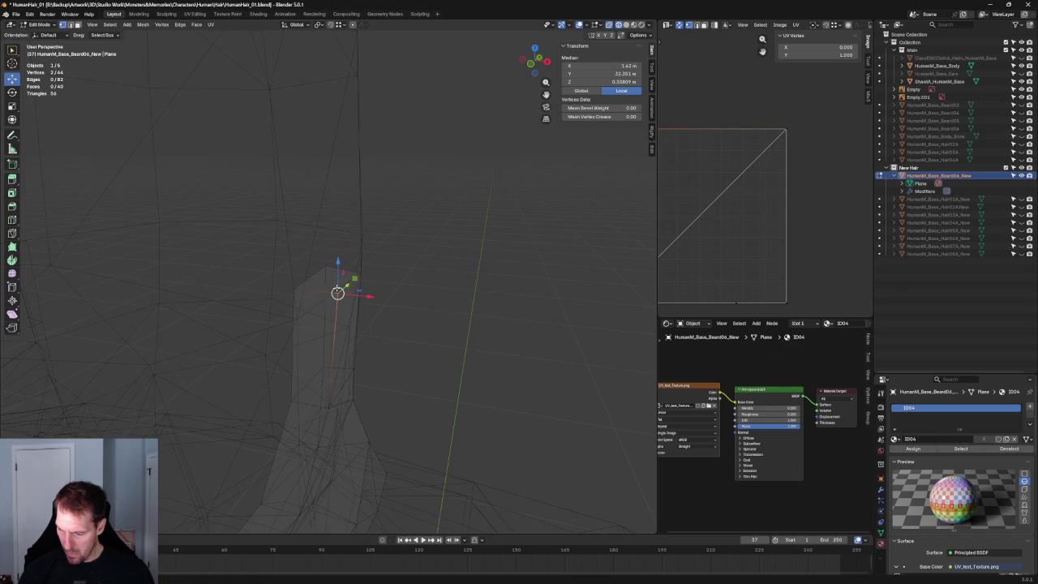
key("g")
key("x")
key("Escape")
Box-select a vertex at the beard edge and move it along X.
key("alt+z")
left_click(400, 307)
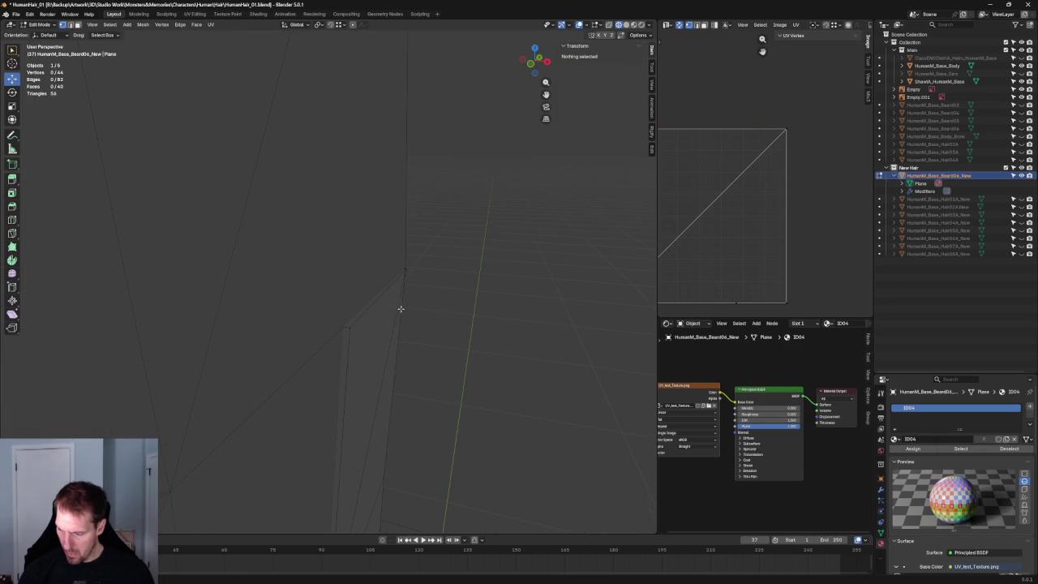
key("alt+z")
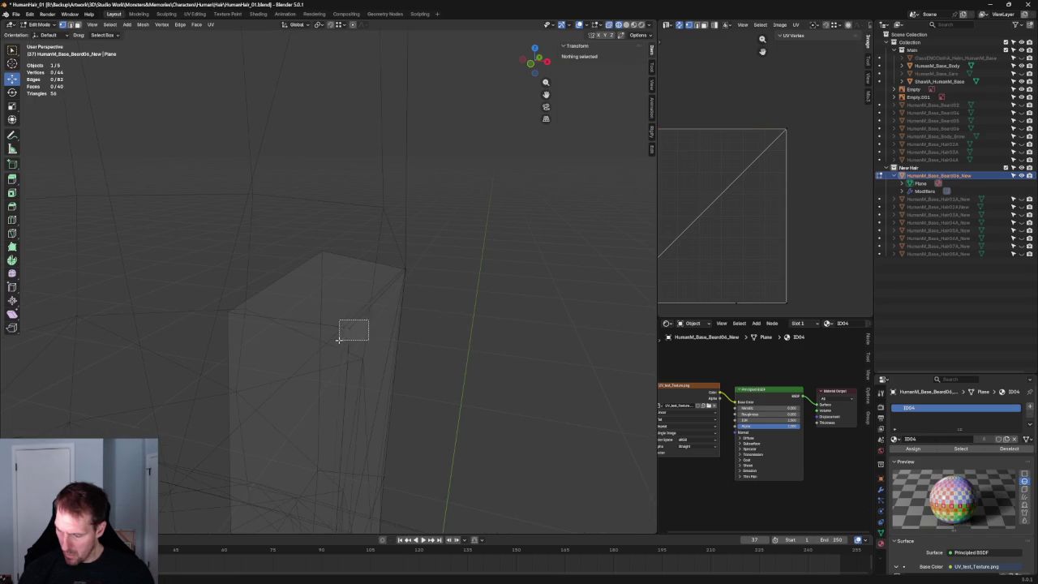
left_click_drag(338, 320, 371, 343)
key("alt+z")
key("g")
key("x")
left_click(360, 357)
Select a beard vertex and centre the front view on it.
scroll(357, 308, "up", 3)
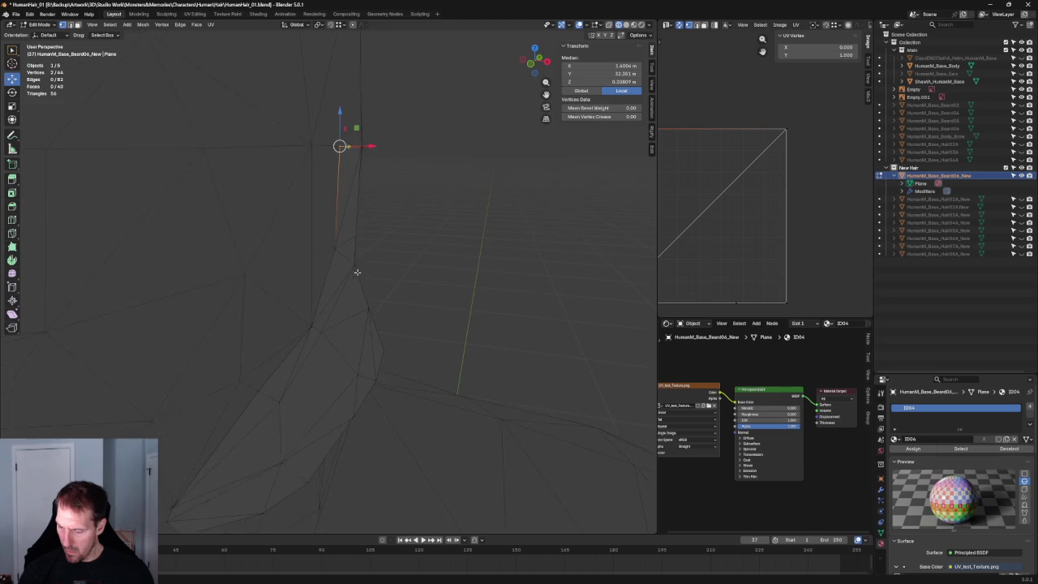
key("KP_1")
scroll(368, 276, "down", 3)
mouse_move(366, 274)
middle_mouse_down()
mouse_move(203, 304)
mouse_move(343, 274)
mouse_move(332, 283)
middle_mouse_up()
key("alt+z")
key("alt+a")
left_click(332, 281)
key("KP_1")
key("KP_Decimal")
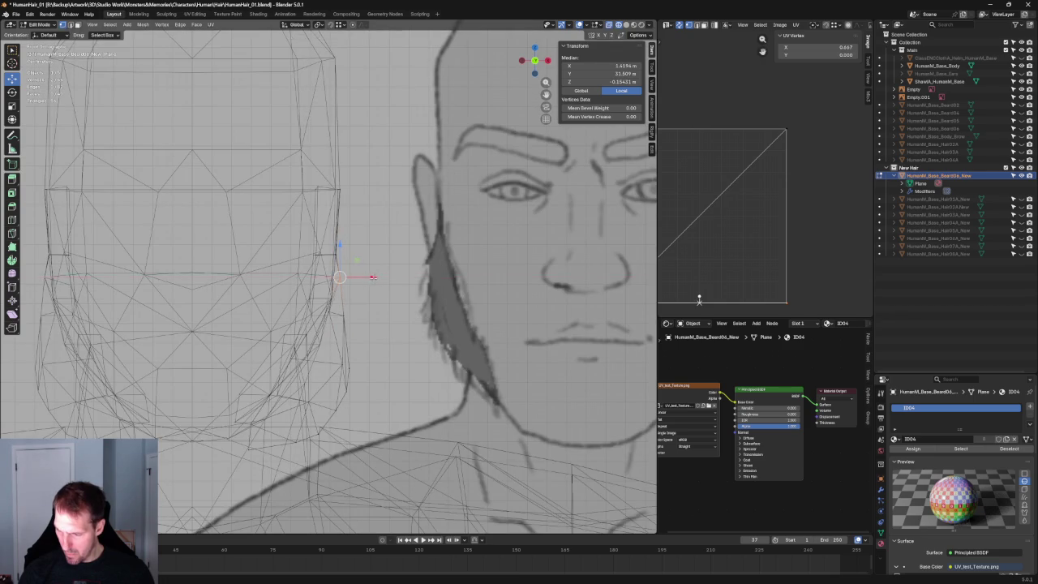
scroll(369, 280, "down", 4)
middle_click_drag(373, 289, 283, 274)
scroll(287, 271, "up", 5)
Try moving a beard vertex downward, then undo it.
left_click(303, 250)
left_click_drag(334, 224, 335, 248)
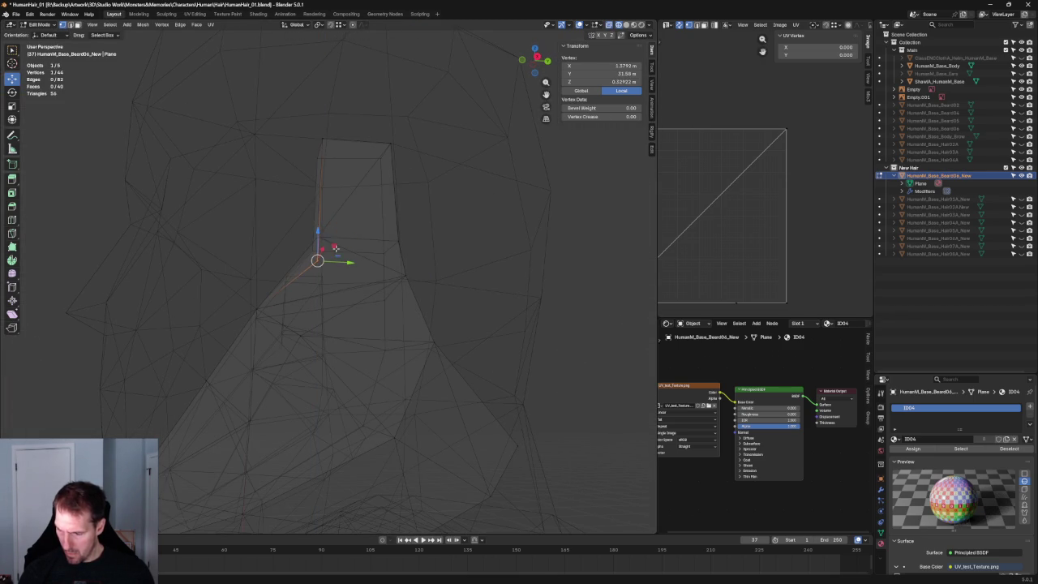
key("ctrl+z")
left_click(296, 334, "shift")
right_click(296, 335)
key("Escape")
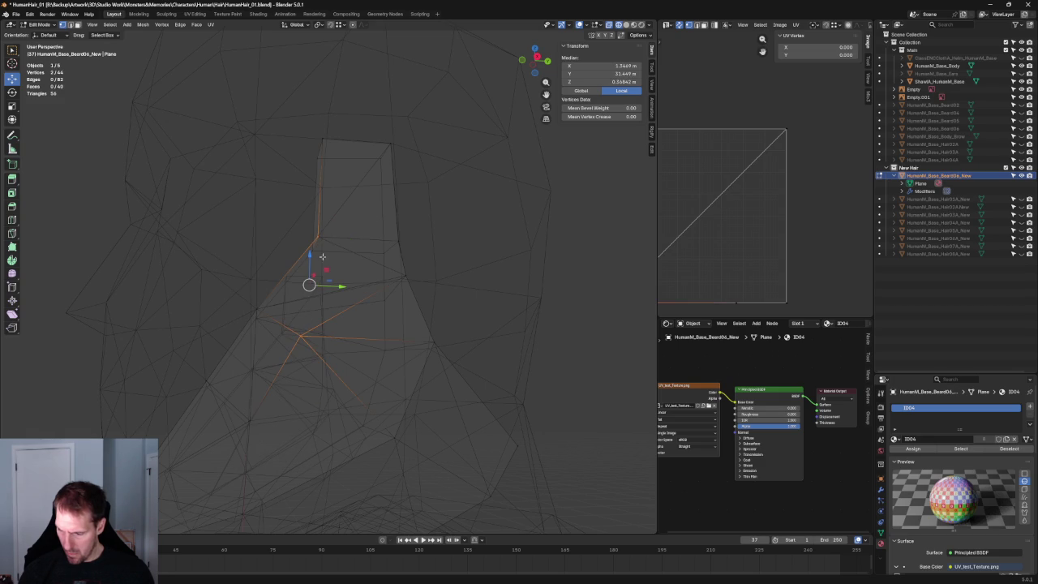
Select the upper beard vertices plus a lower one and use the vertex context menu.
left_click(343, 218)
left_click_drag(349, 219, 307, 246)
left_click(304, 336, "shift")
right_click(304, 335)
left_click(303, 332)
key("alt+a")
Subdivide an edge in the lower beard, adding the 45th vertex.
key("alt+z")
left_click(314, 296, "alt")
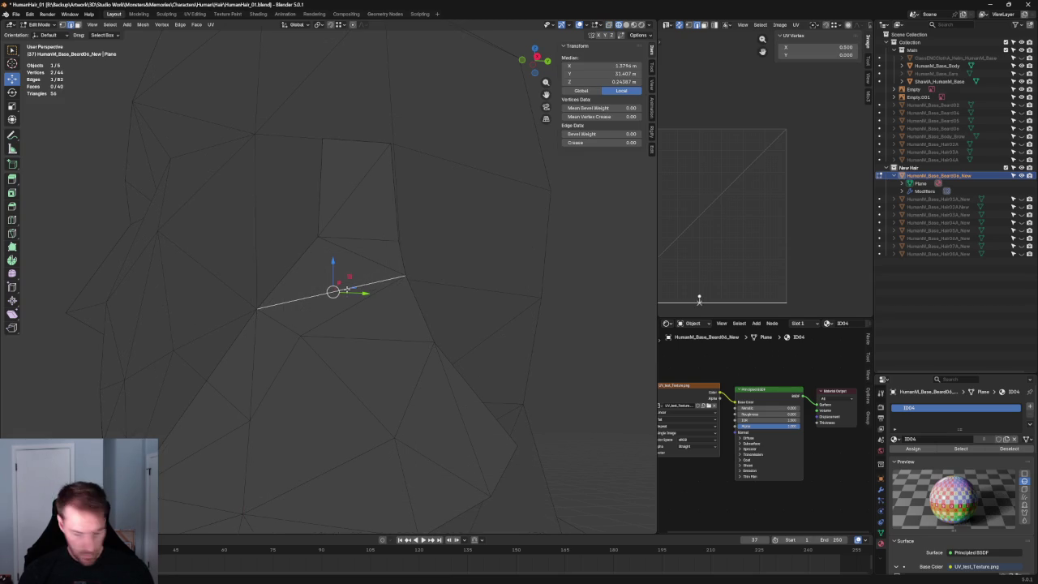
right_click(350, 288)
left_click(341, 281)
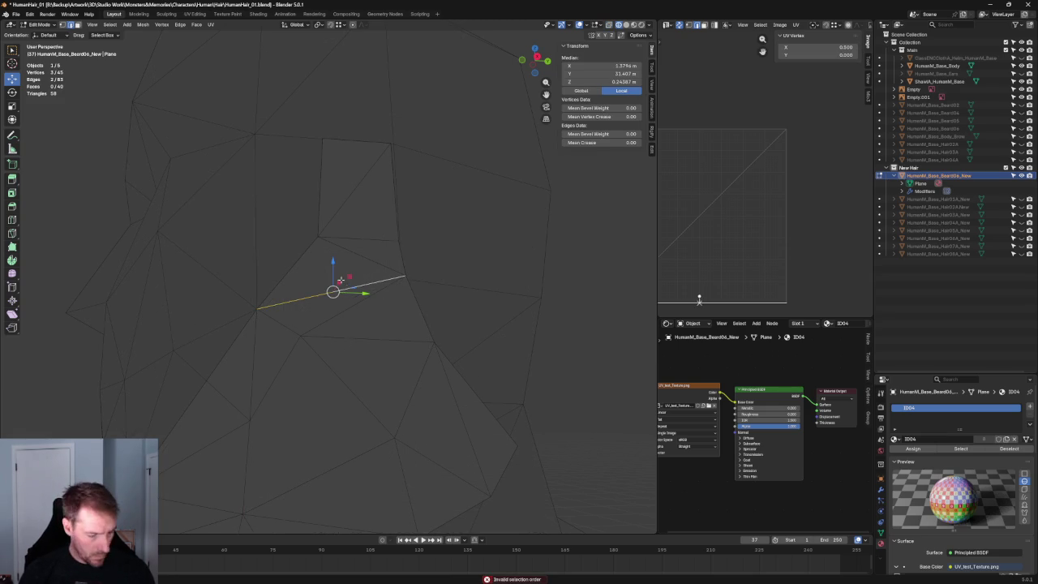